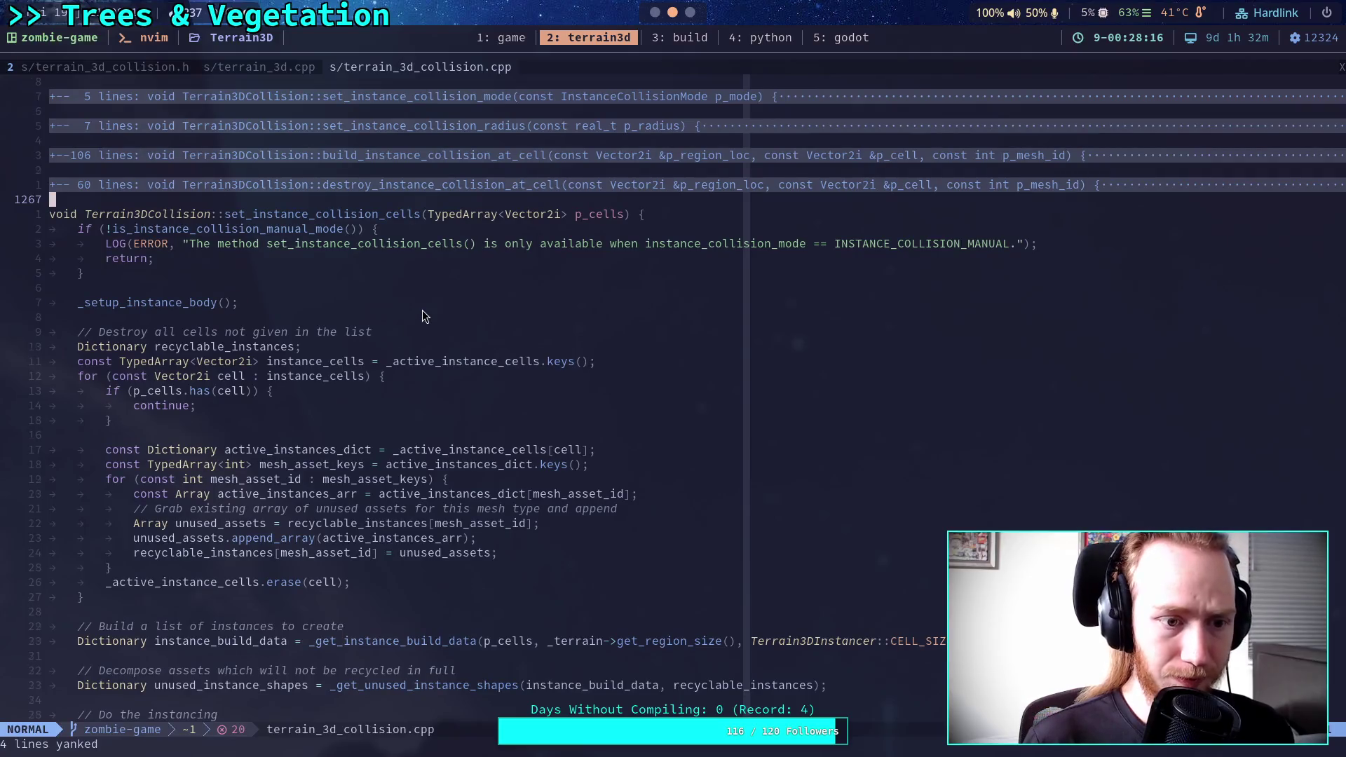
Write a '// Skip any cells that are already built' comment below _setup_instance_body(), then delete it.
left_click(422, 310)
key("o")
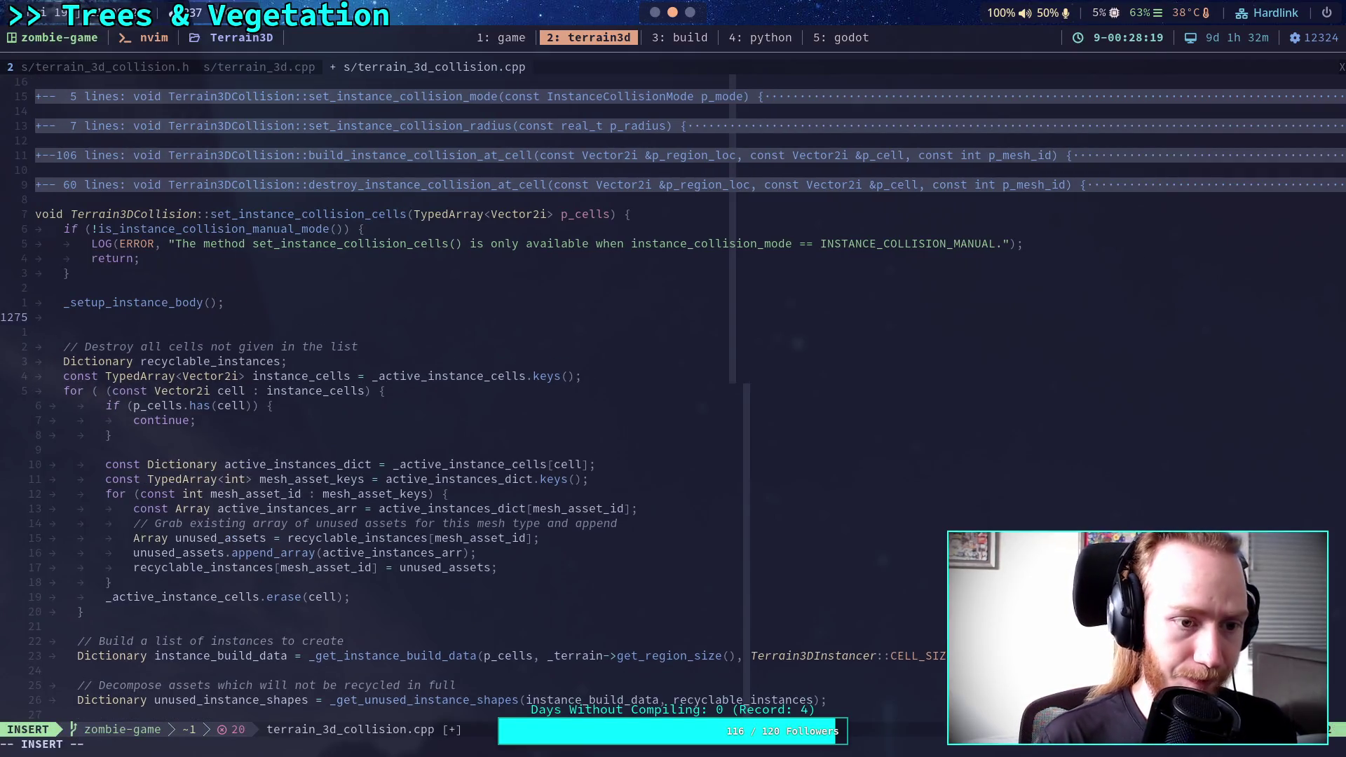
key("Return")
type("// ")
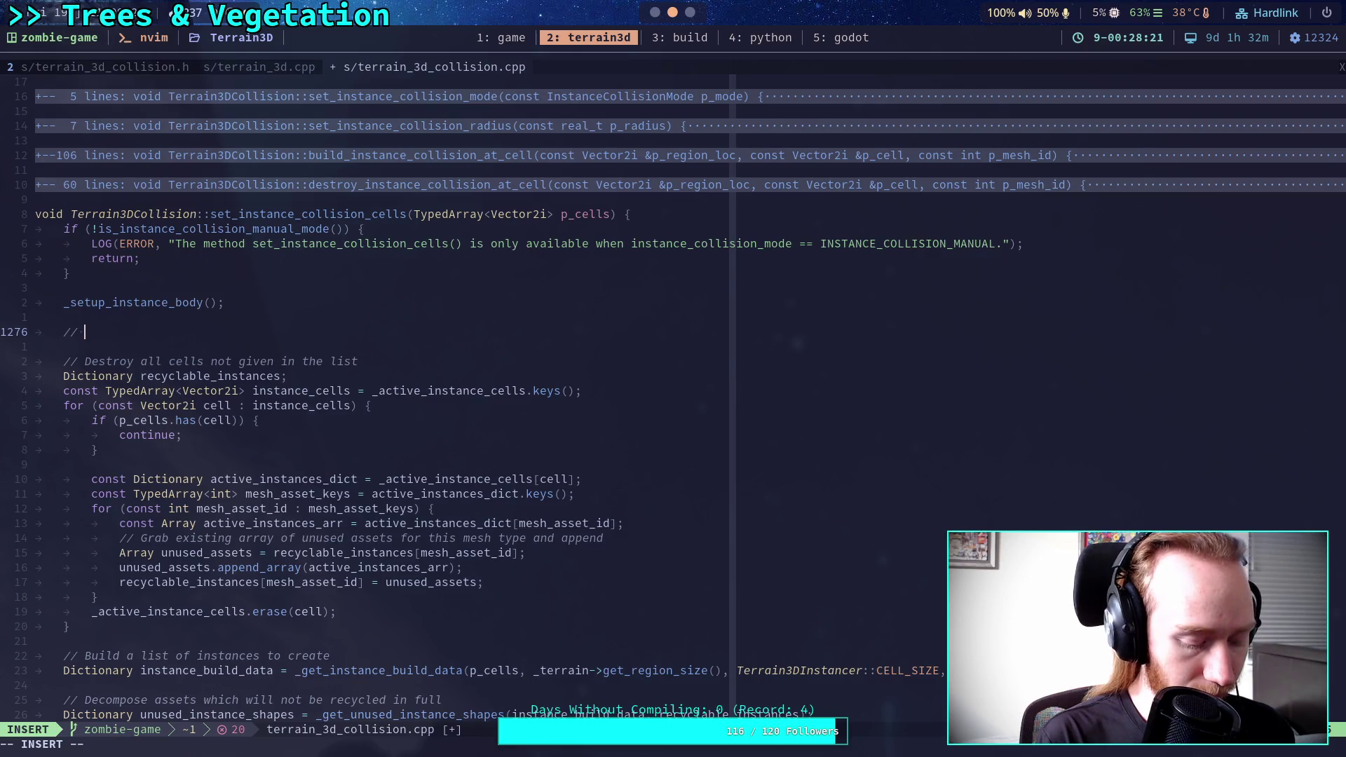
type("Skip any cell")
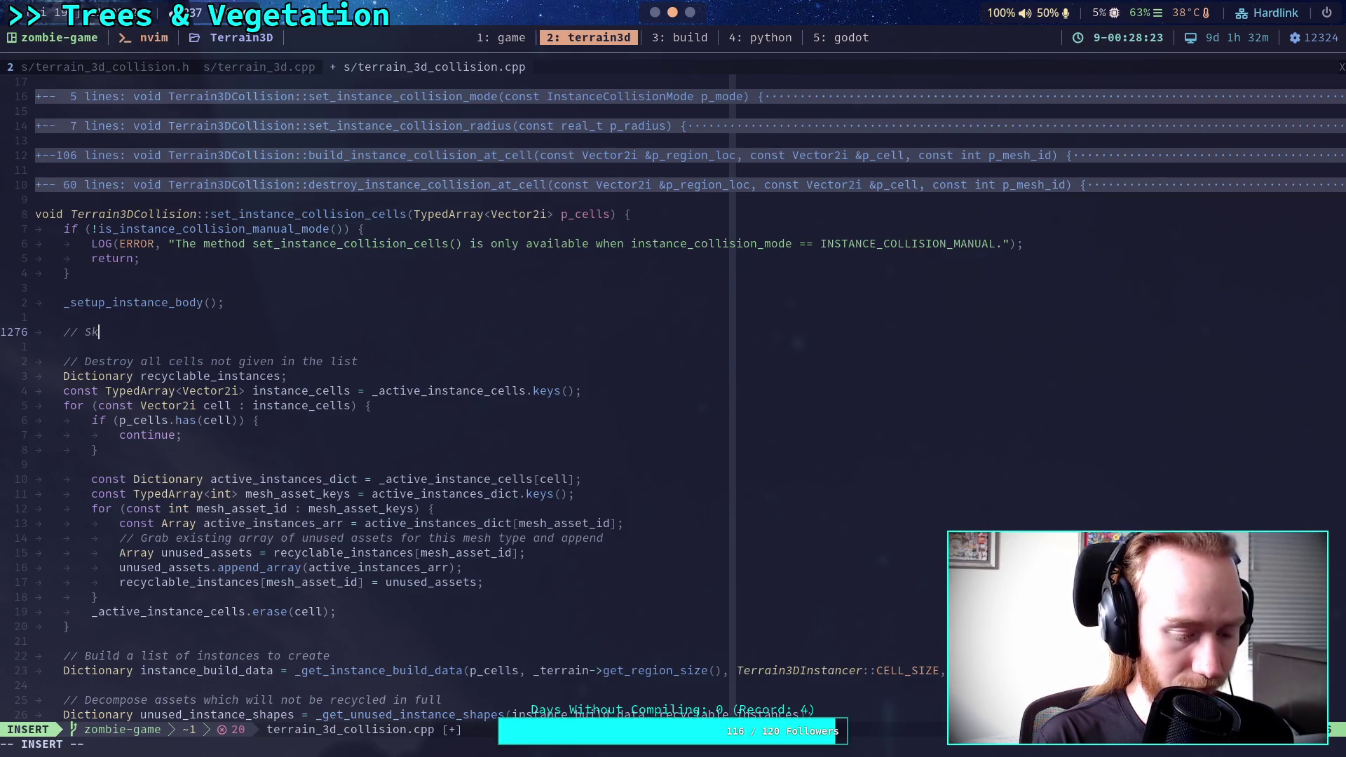
type("s that are al")
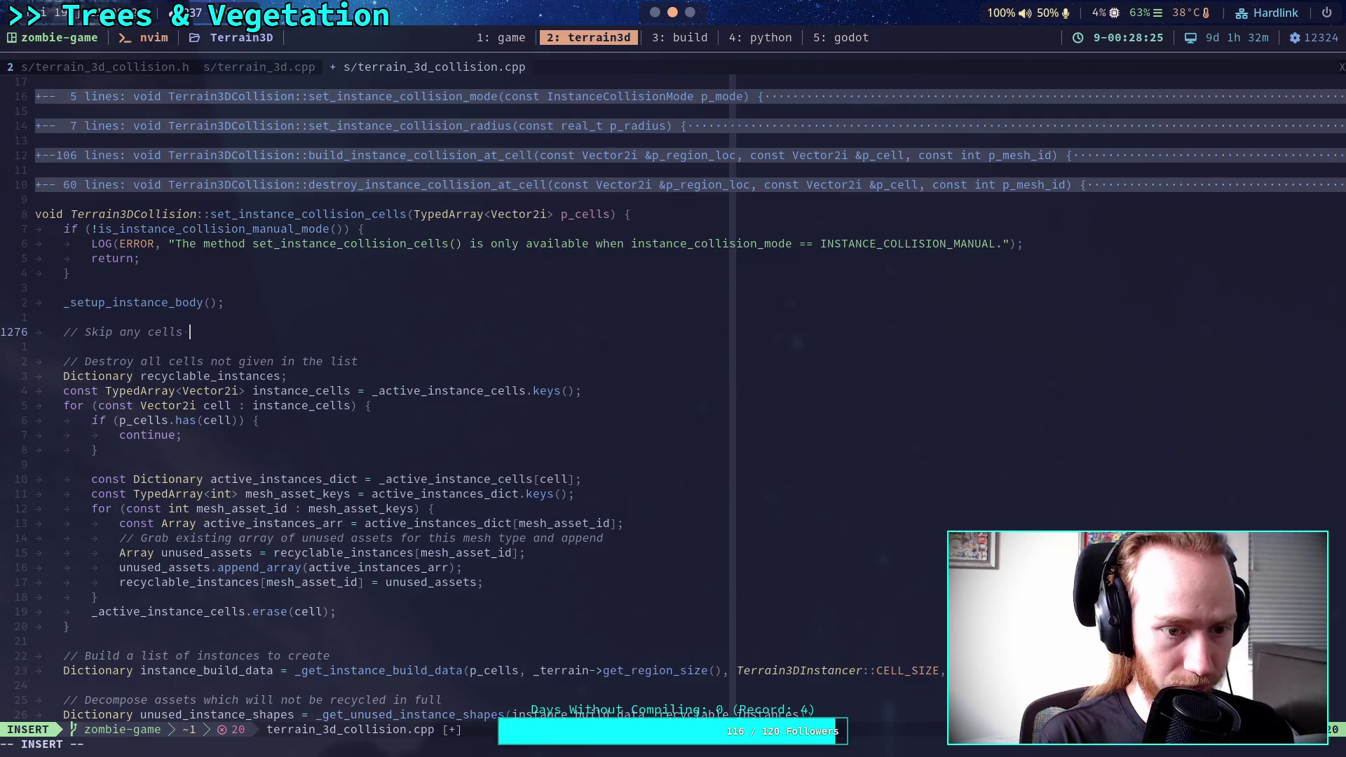
type("ready buil")
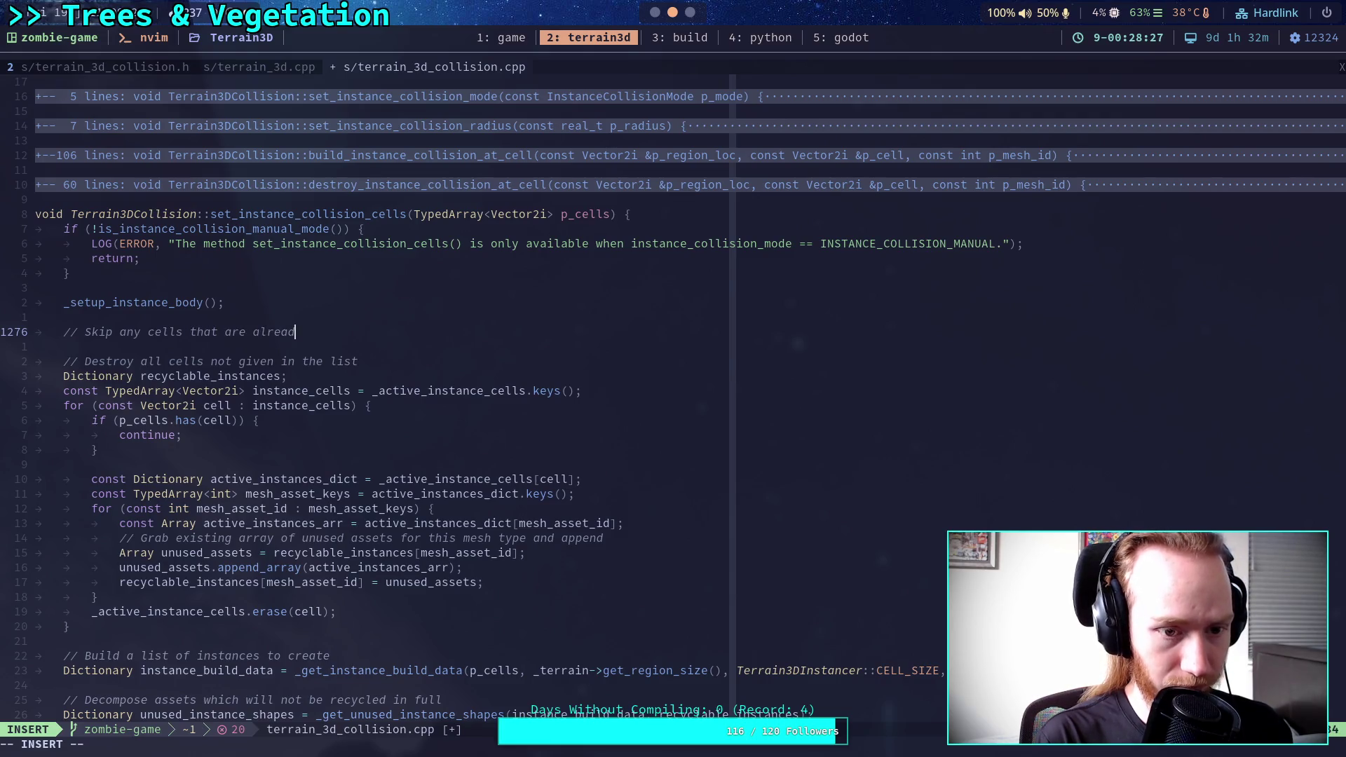
type("t")
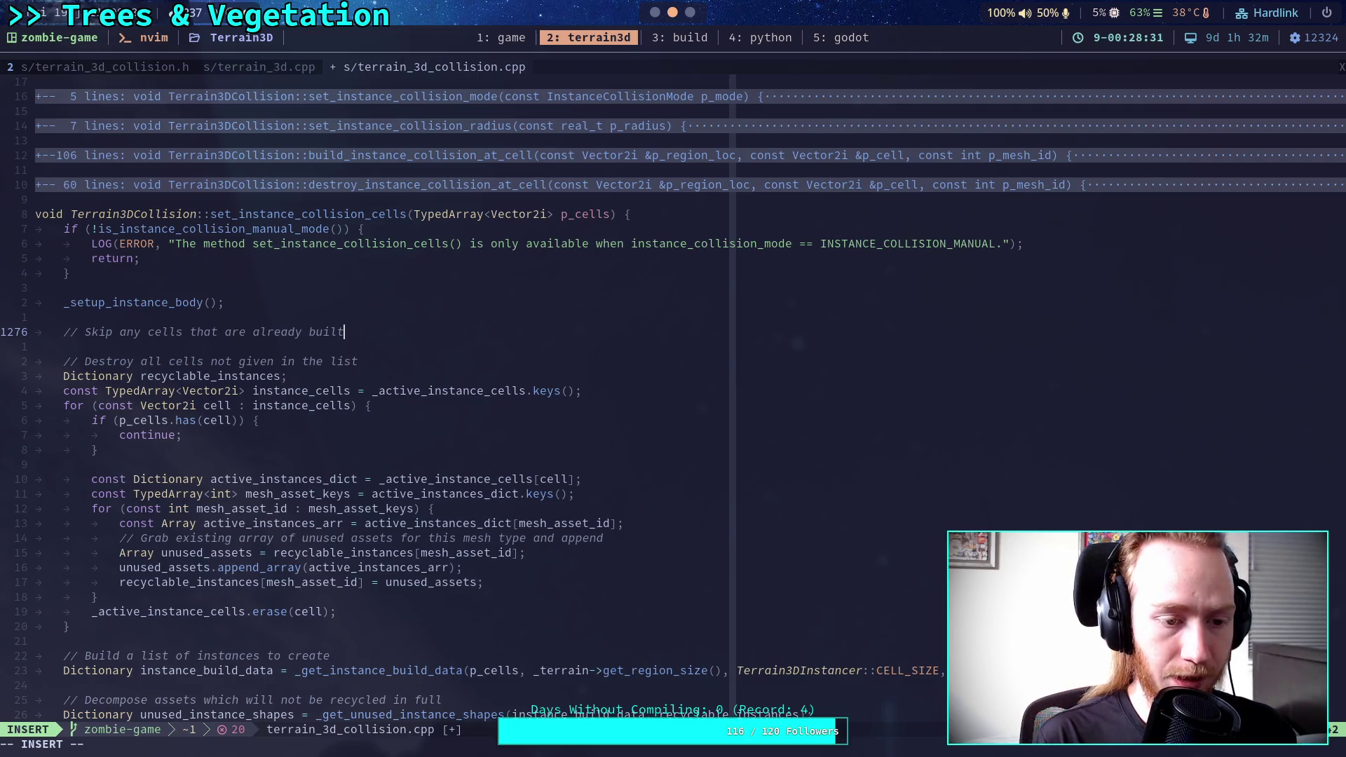
key("Escape")
key("d")
key("d")
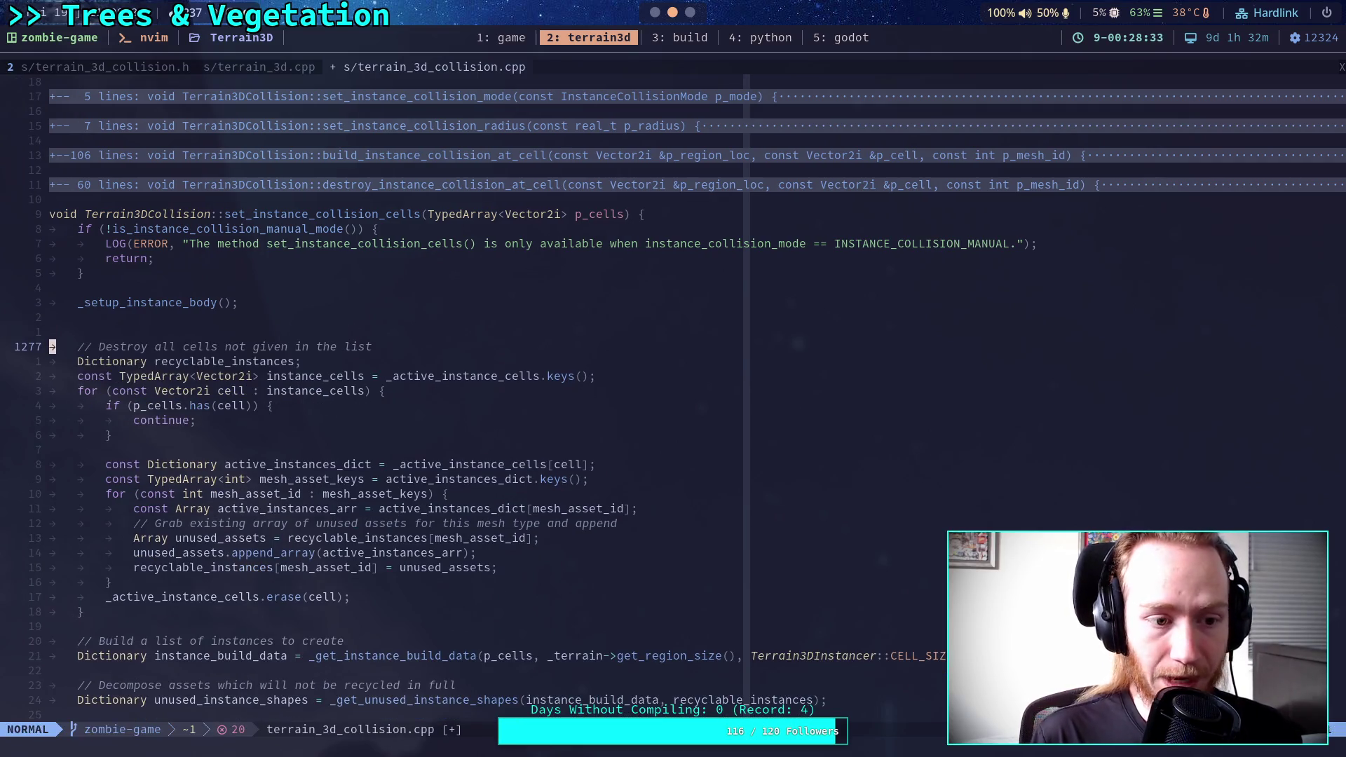
Declare 'TypedArray<Vector2i> cells_to_build;' on a new line below the Destroy comment.
key("o")
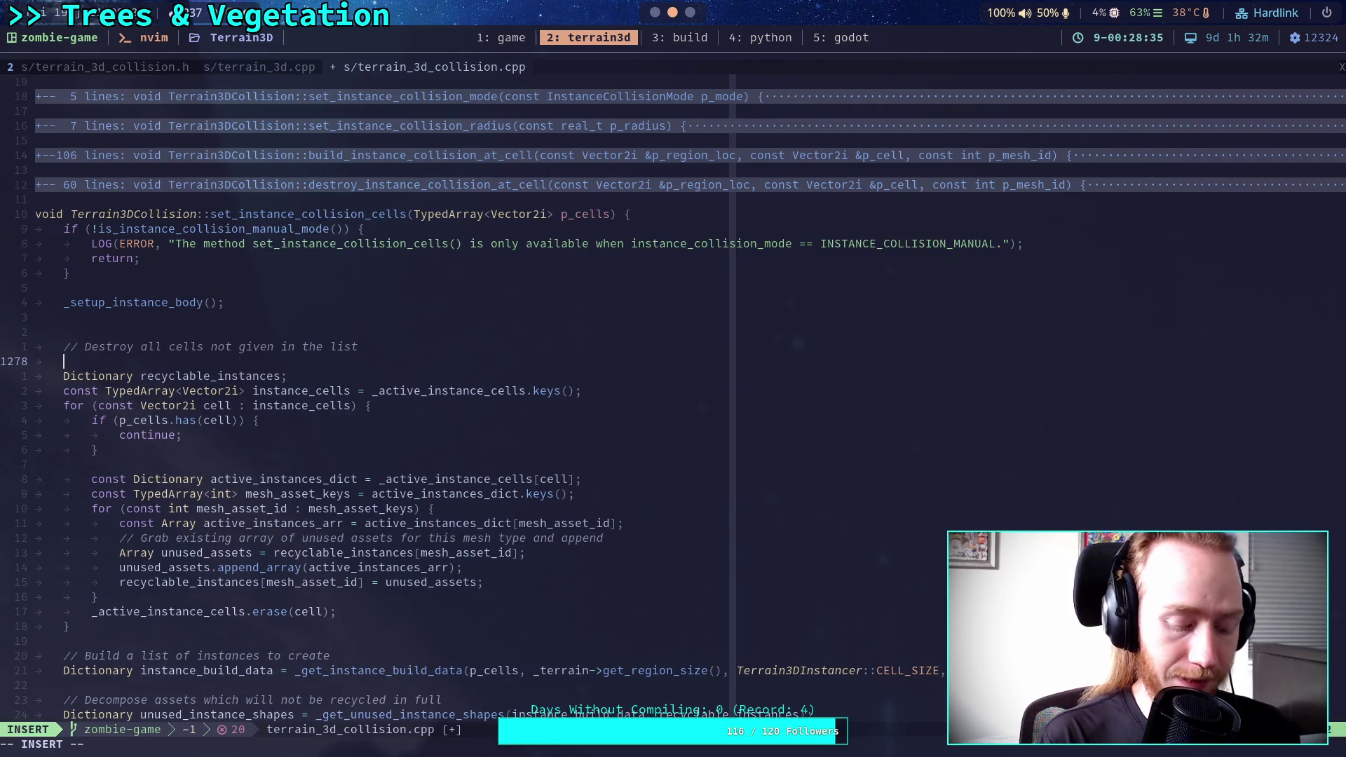
type("TypedArray<")
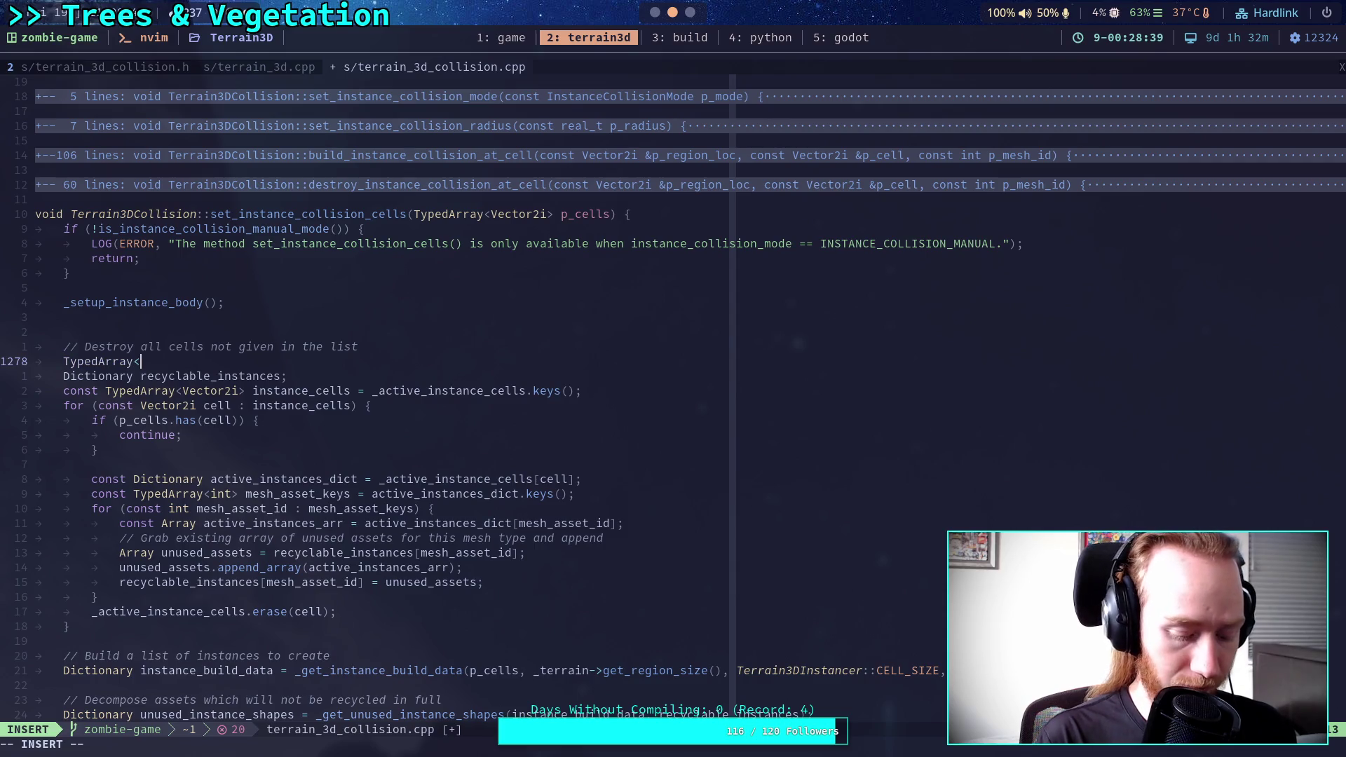
type("Vector2i> ")
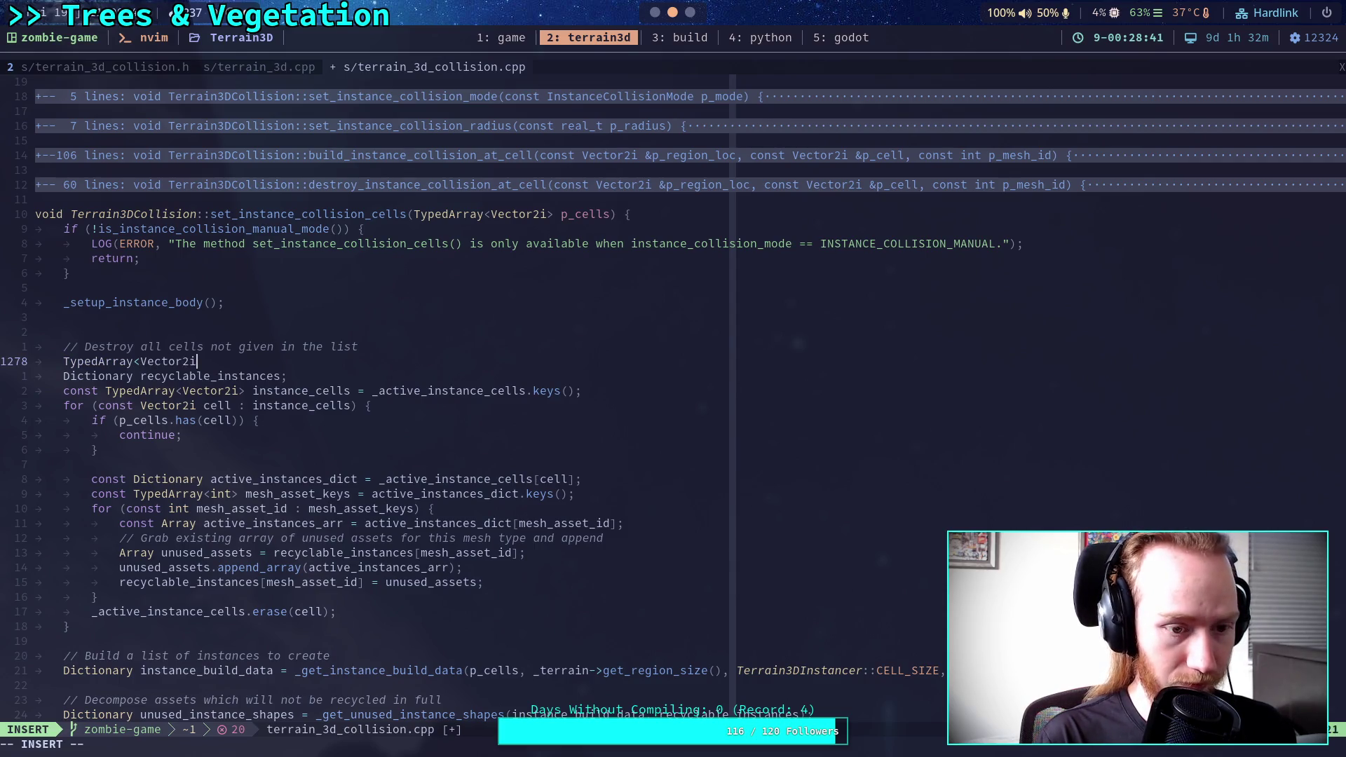
type("cell")
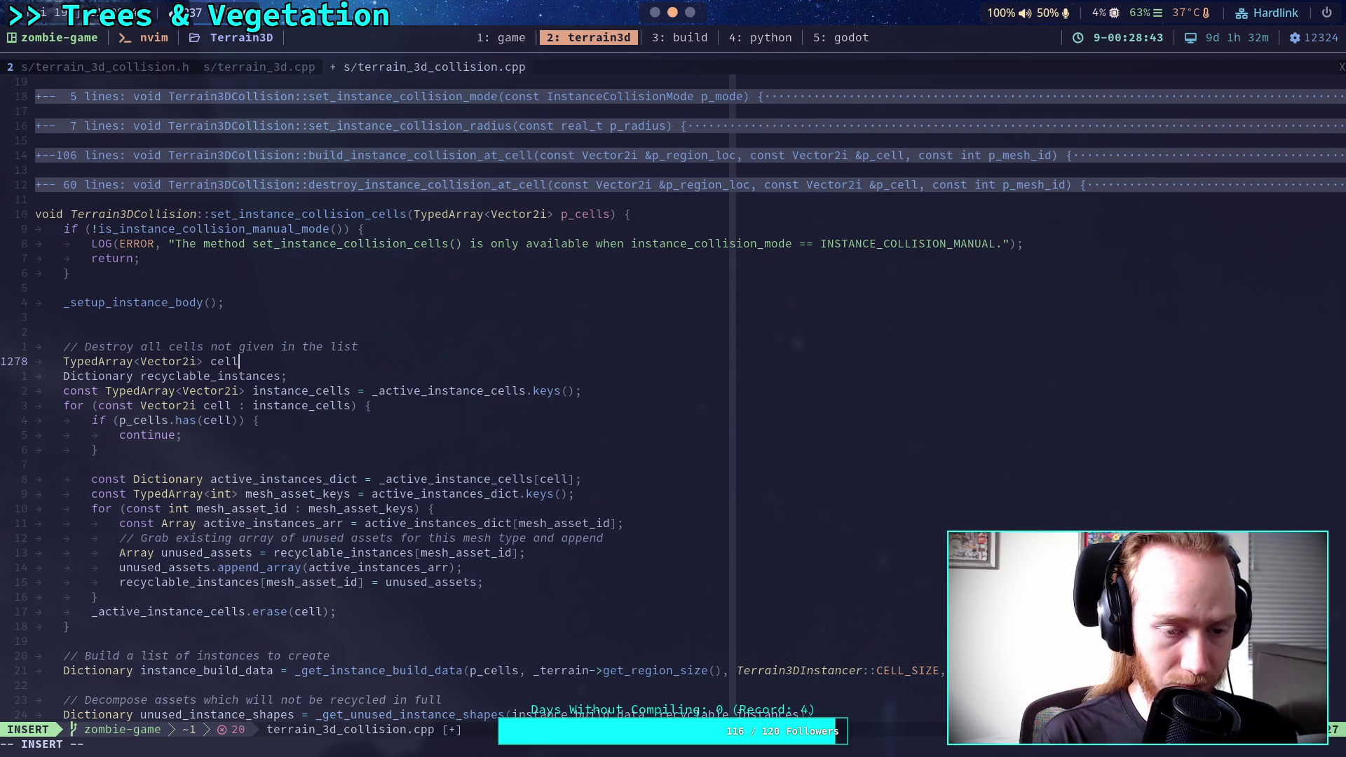
key("BackSpace")
key("BackSpace")
key("BackSpace")
type("cel")
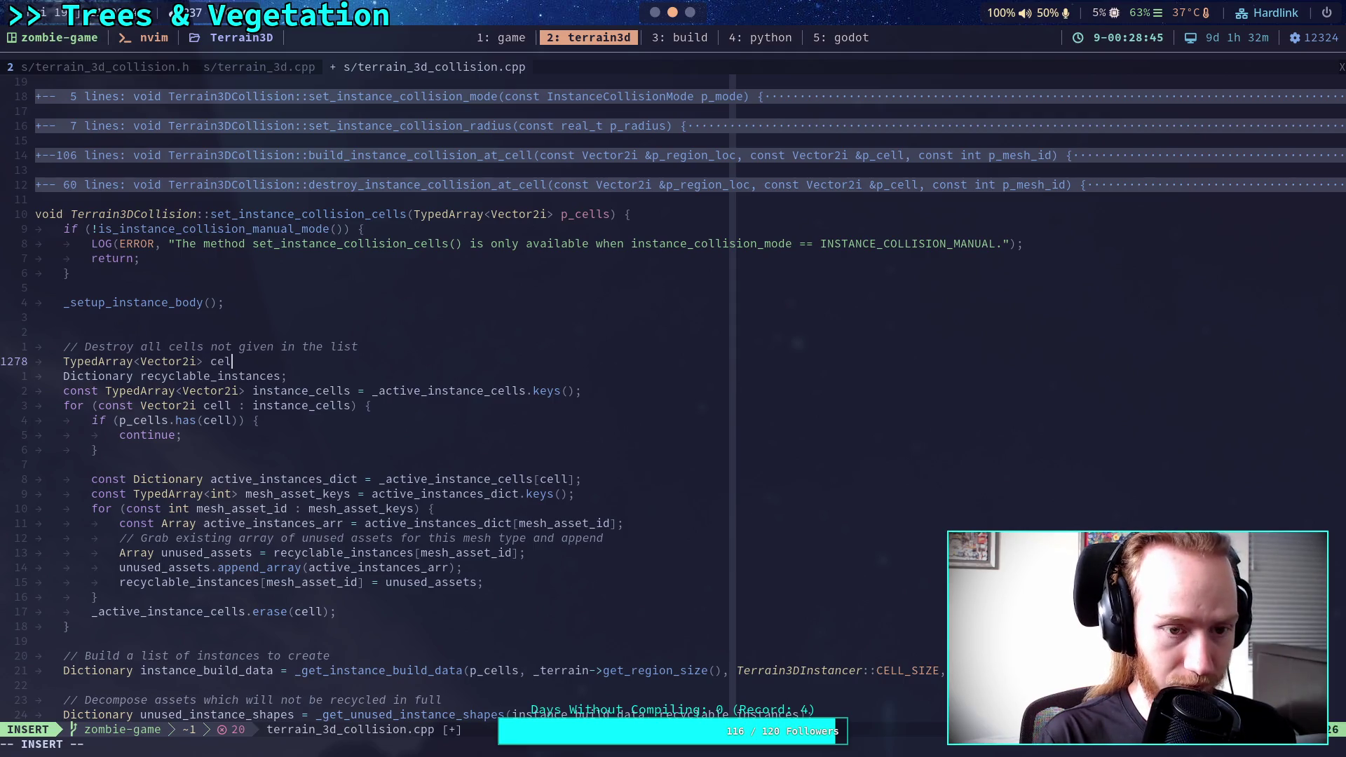
type("ls_to")
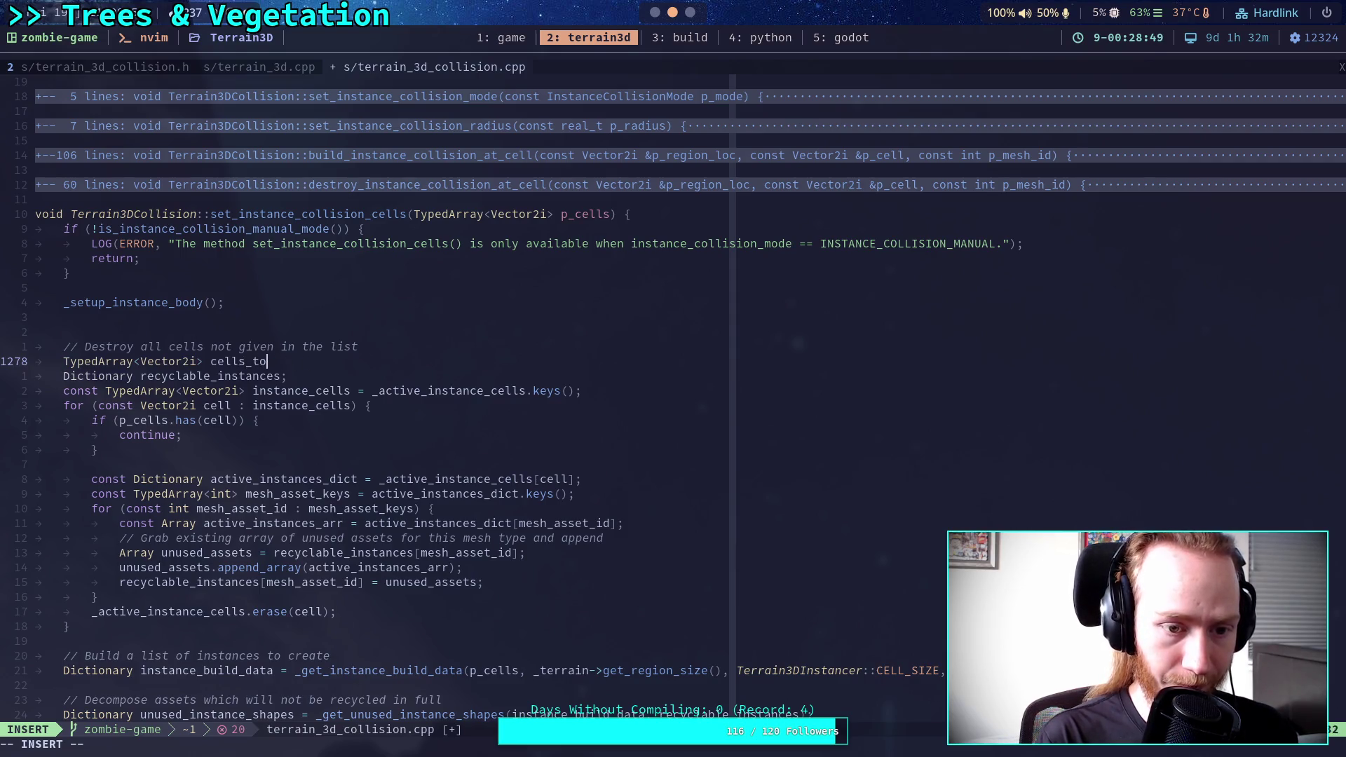
type("_build;")
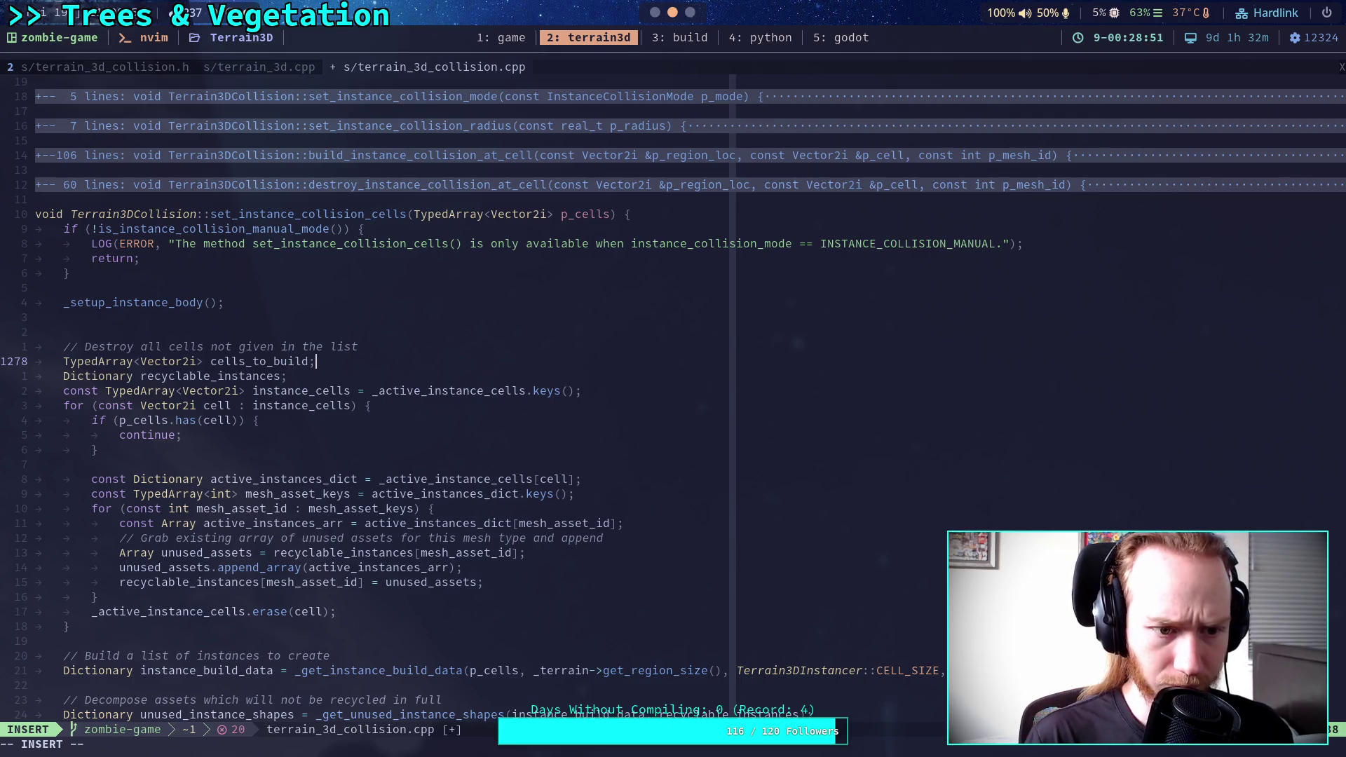
scroll(427, 312, "down", 3)
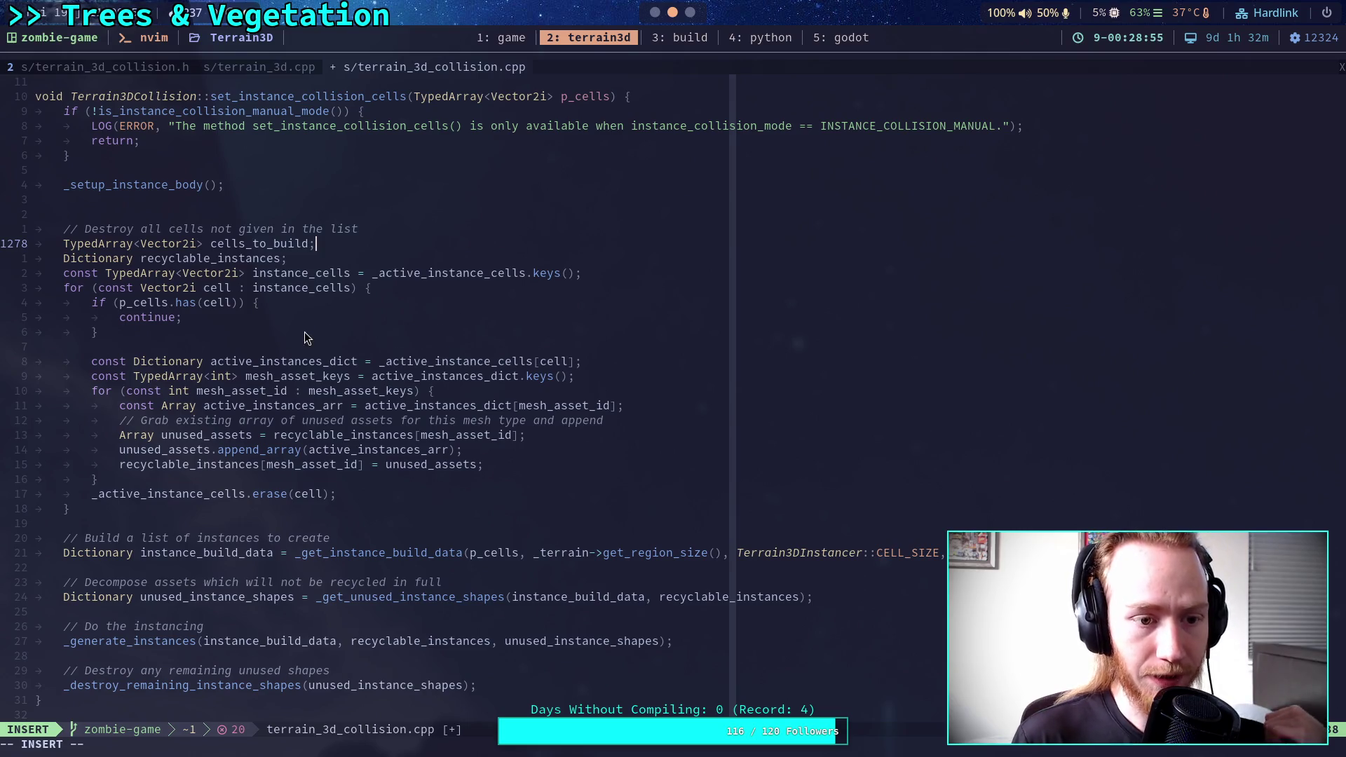
left_click(334, 302)
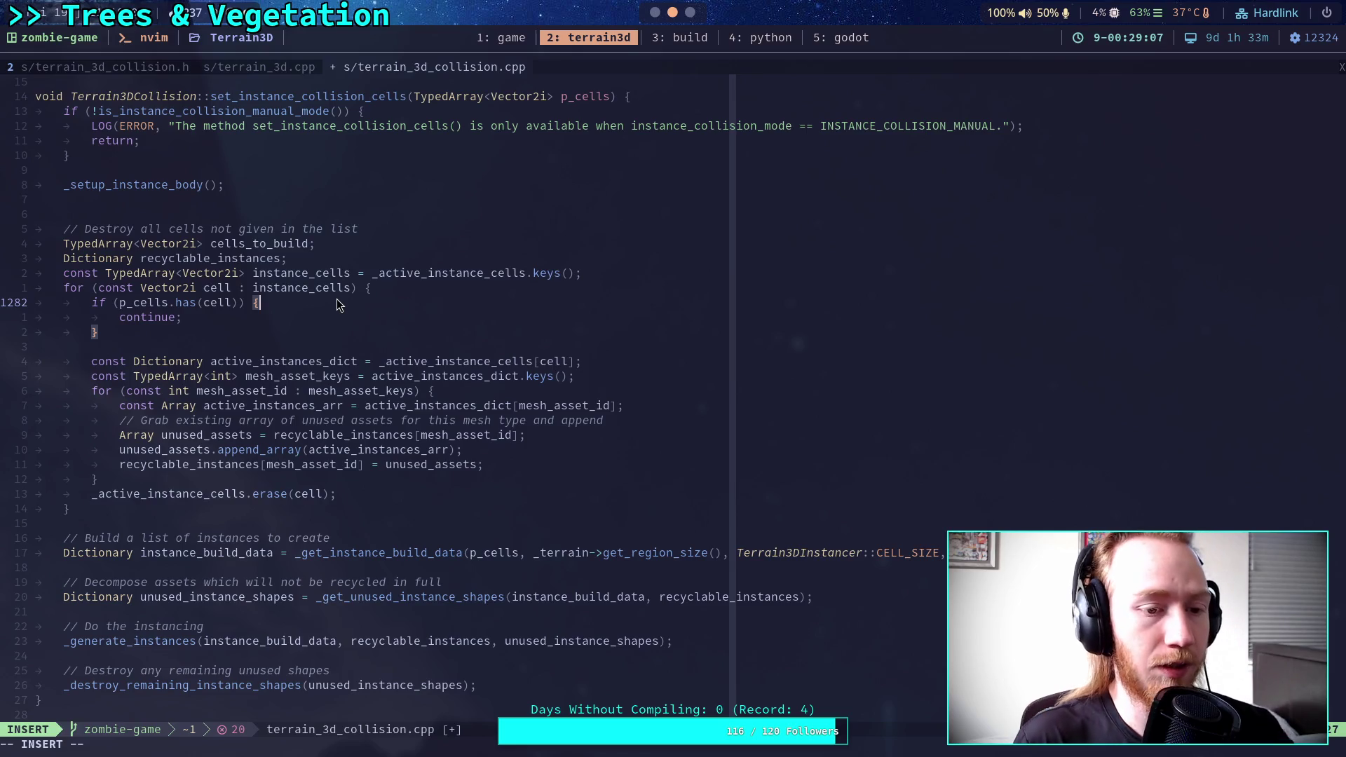
key("Down")
key("Down")
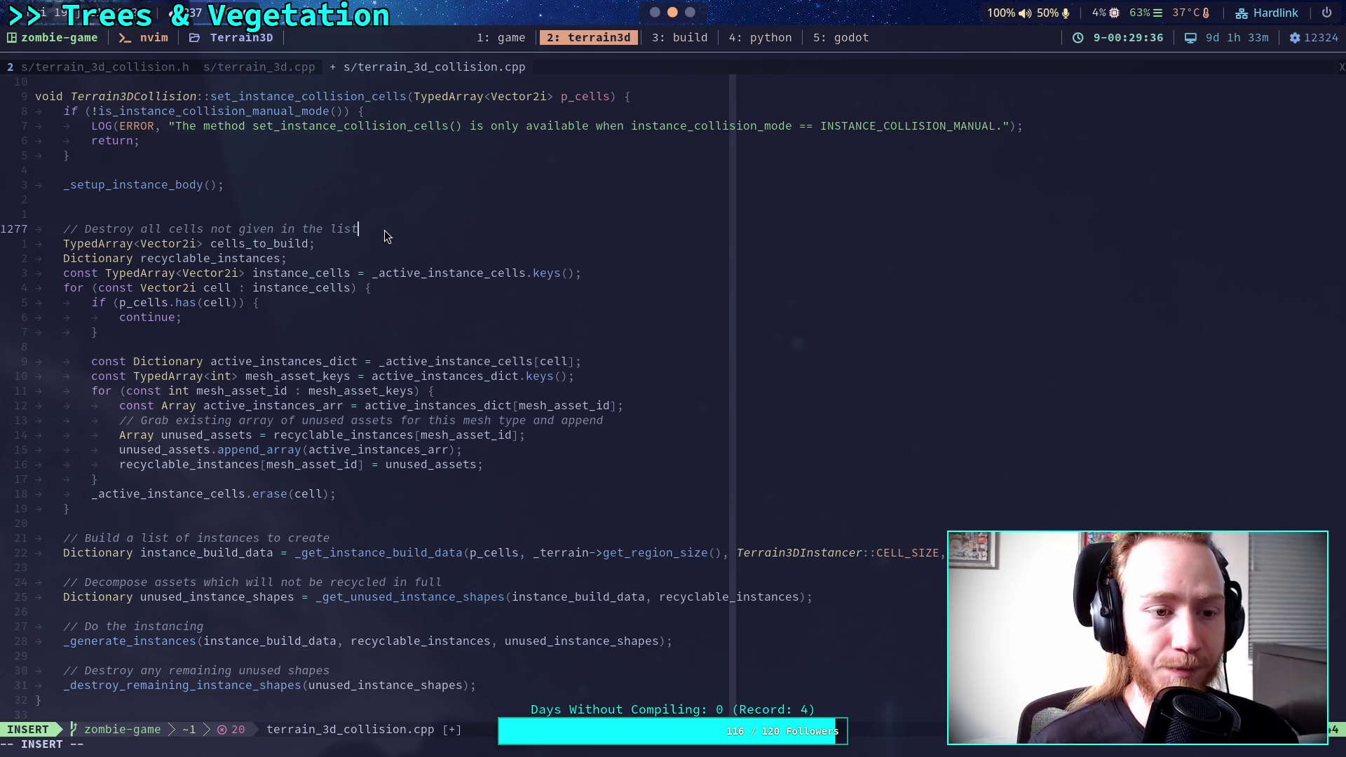
Open blank lines below cells_to_build and begin a 'for (const Vector2i cell : ' loop header.
key("Up")
key("Up")
key("Up")
key("End")
key("Return")
key("Return")
key("Up")
key("Tab")
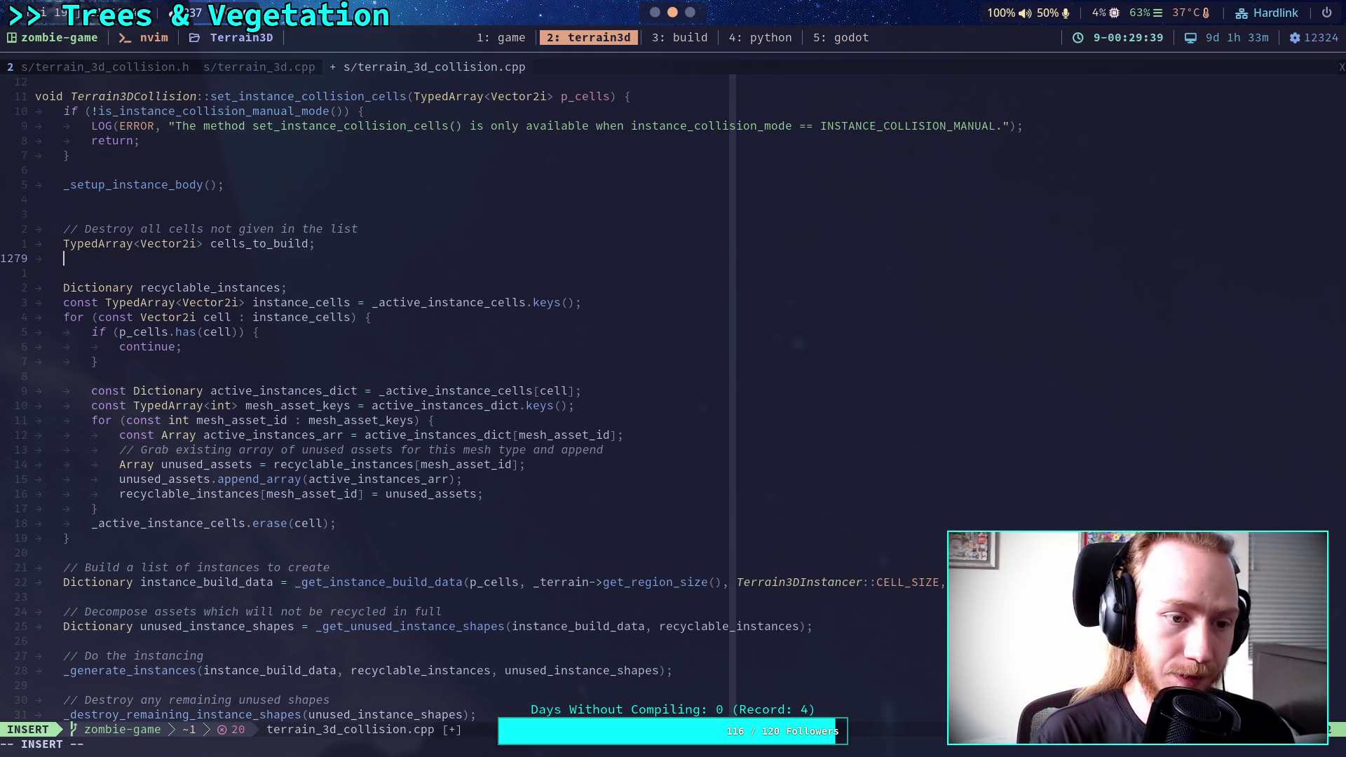
type("for (const ")
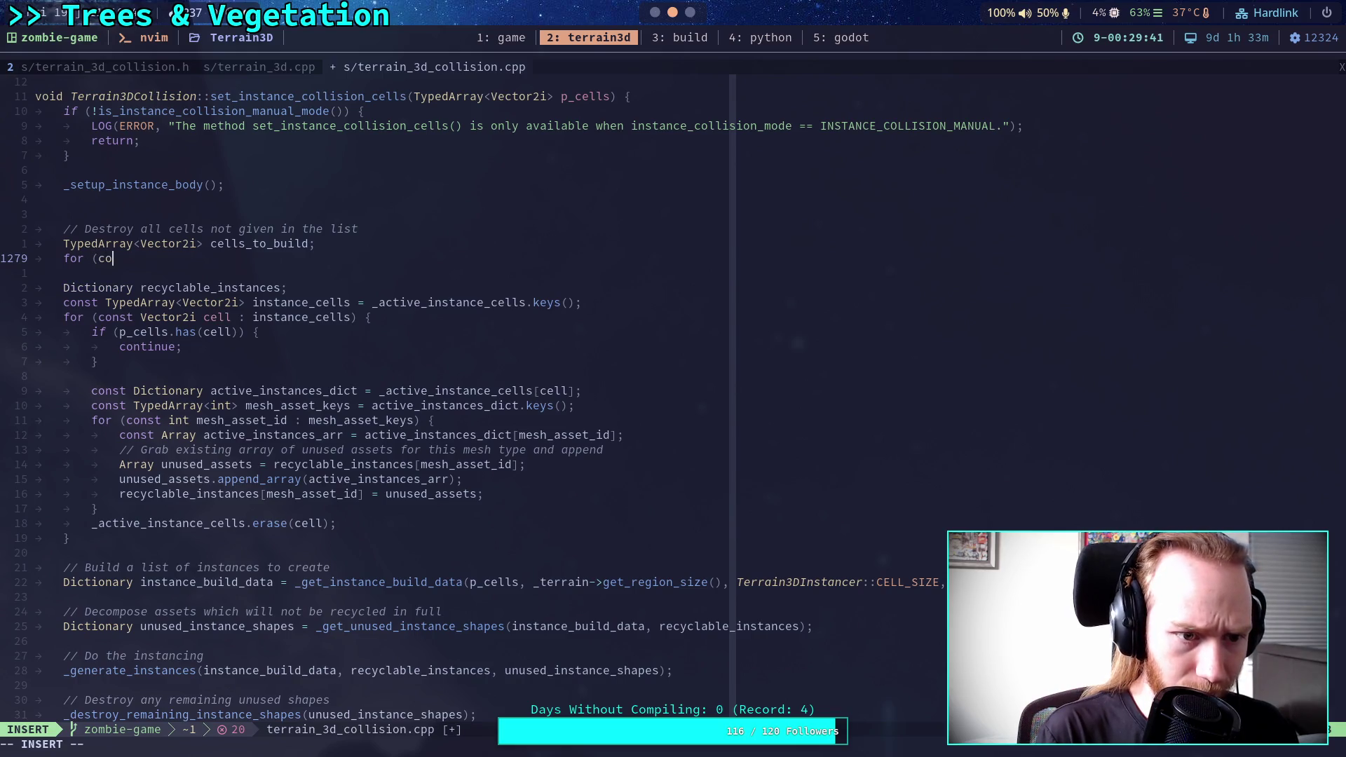
type("Vector2")
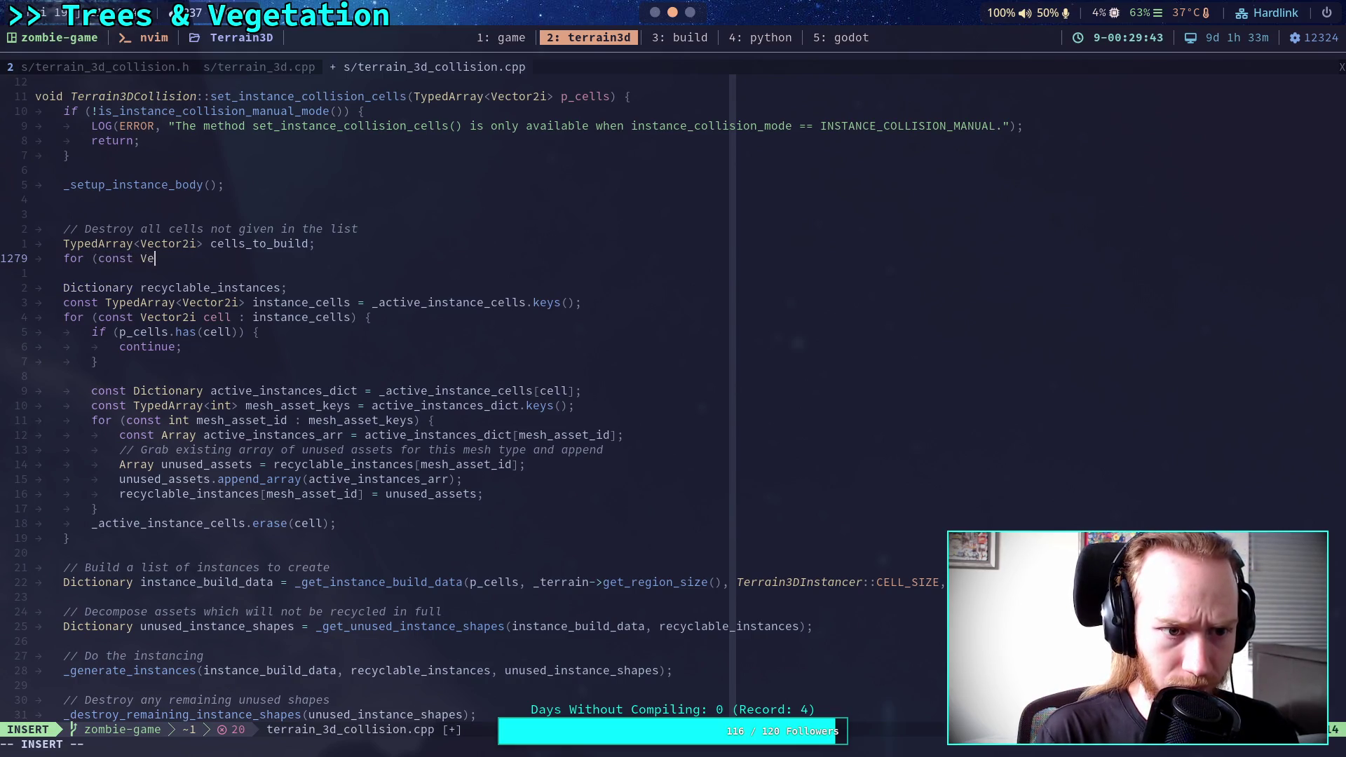
type("i cell :")
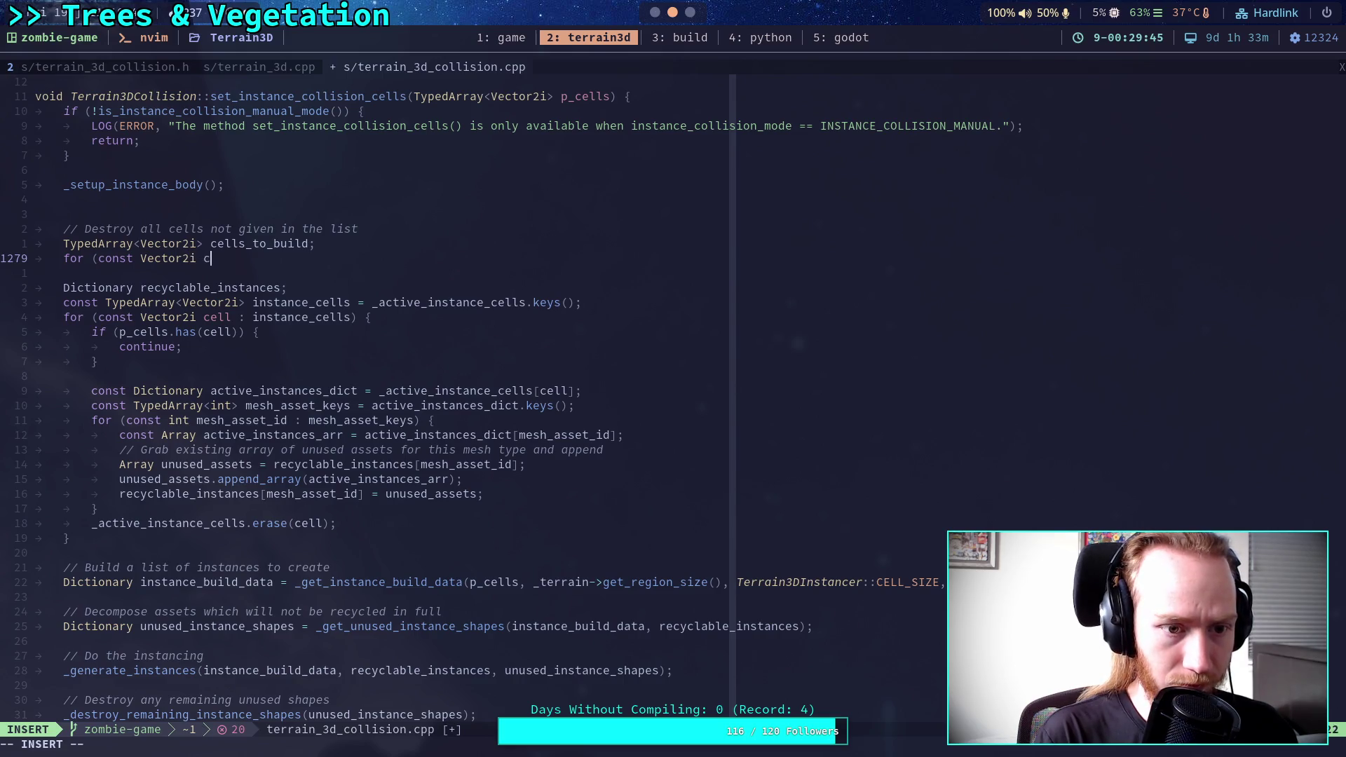
type(" _")
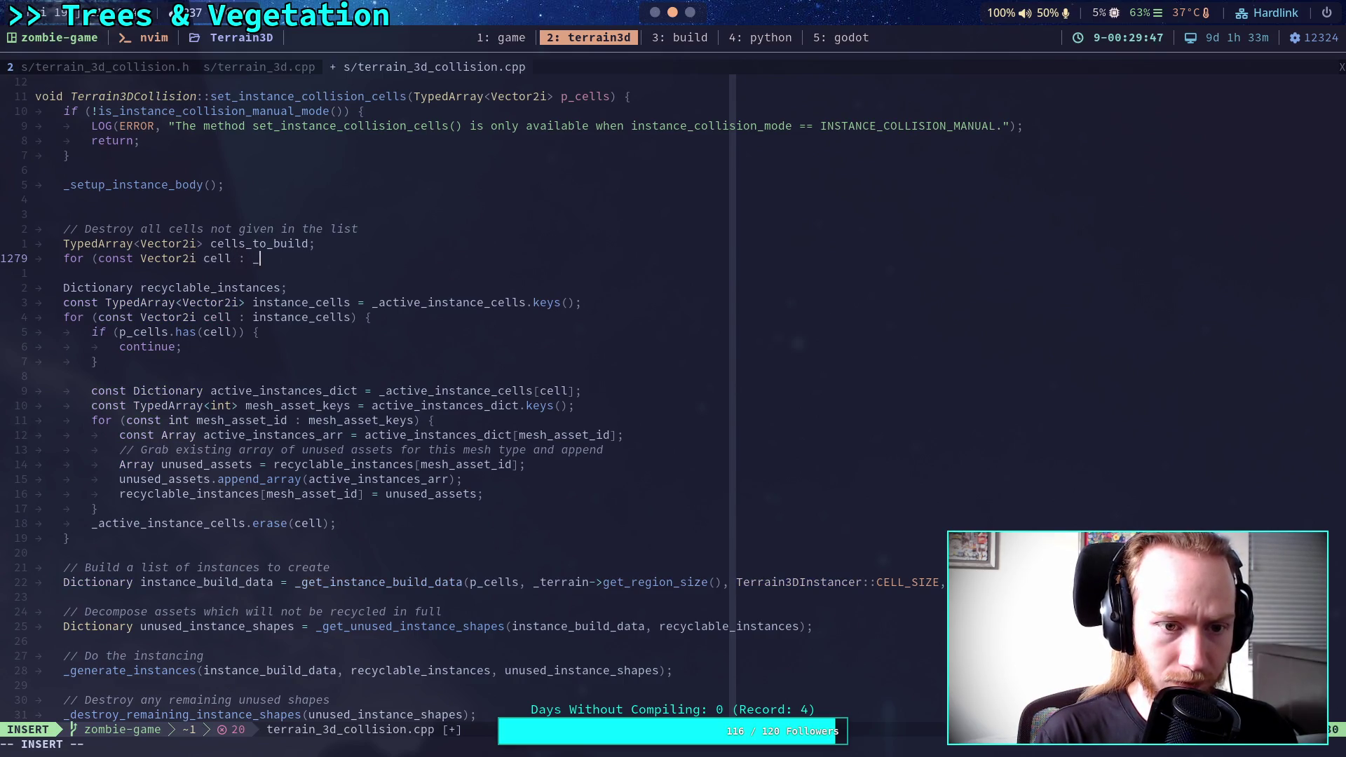
Move the instance_cells declaration above the comment and the Destroy comment below the new loop.
key("Down")
key("Down")
key("Escape")
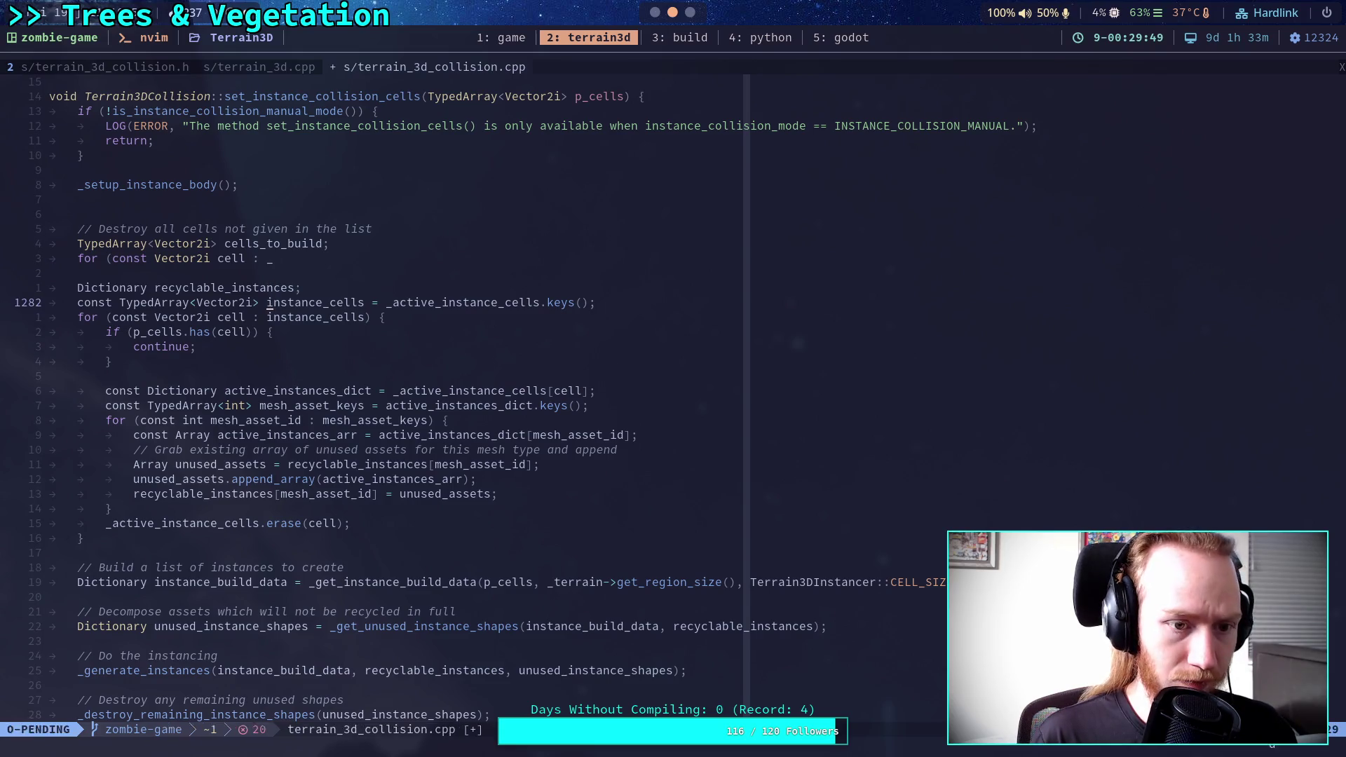
key("d")
key("d")
key("k")
key("k")
left_click(270, 244)
key("k")
key("k")
key("k")
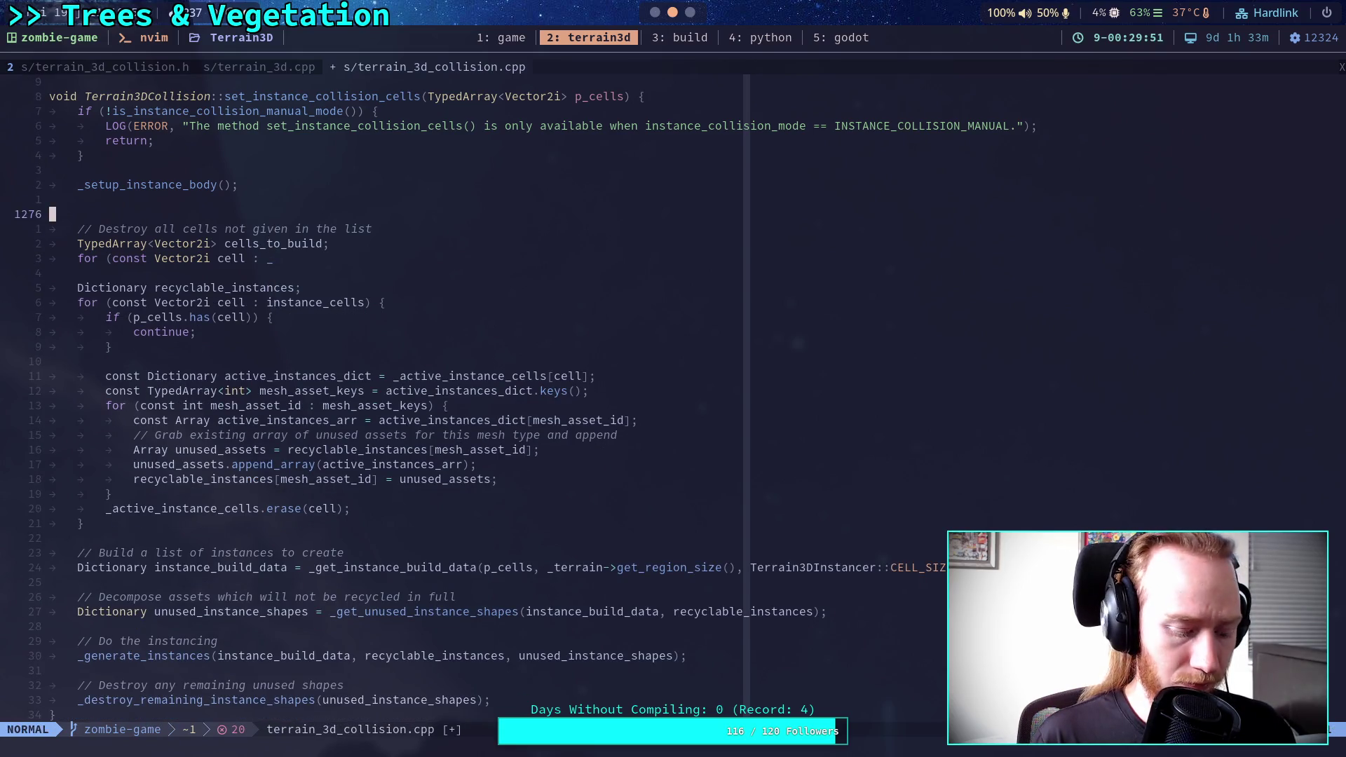
key("p")
key("j")
key("j")
key("d")
key("d")
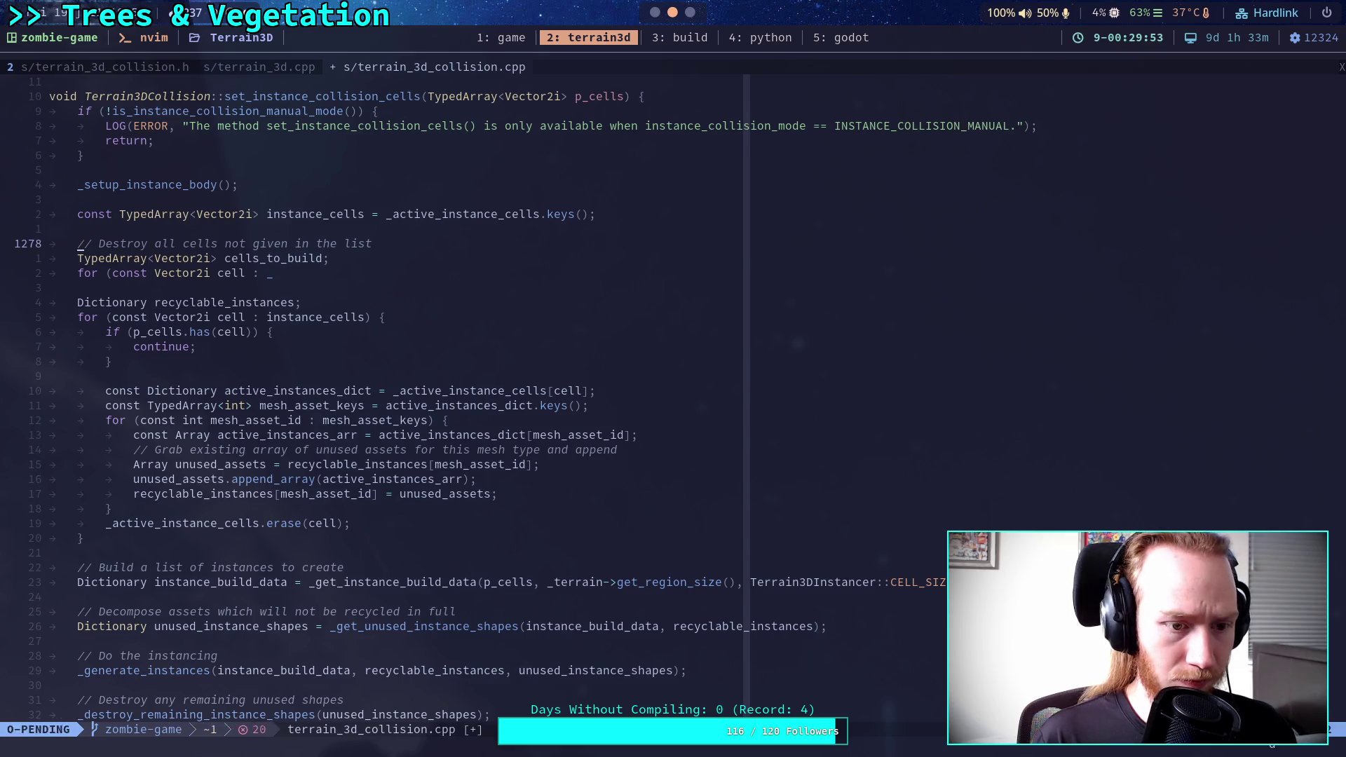
key("j")
key("j")
key("p")
Add a '// Compute short list of cells to build' comment above the cells_to_build declaration.
key("k")
key("k")
key("k")
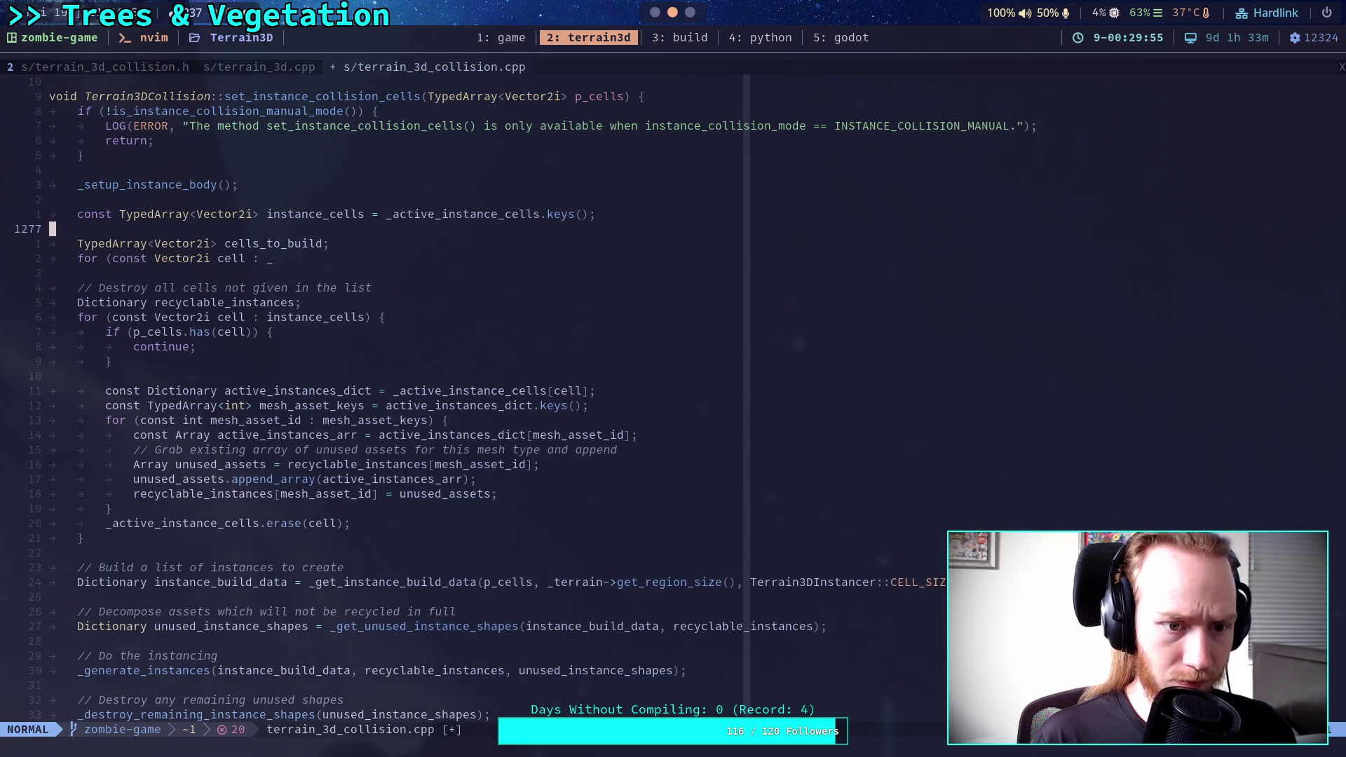
type("O// ")
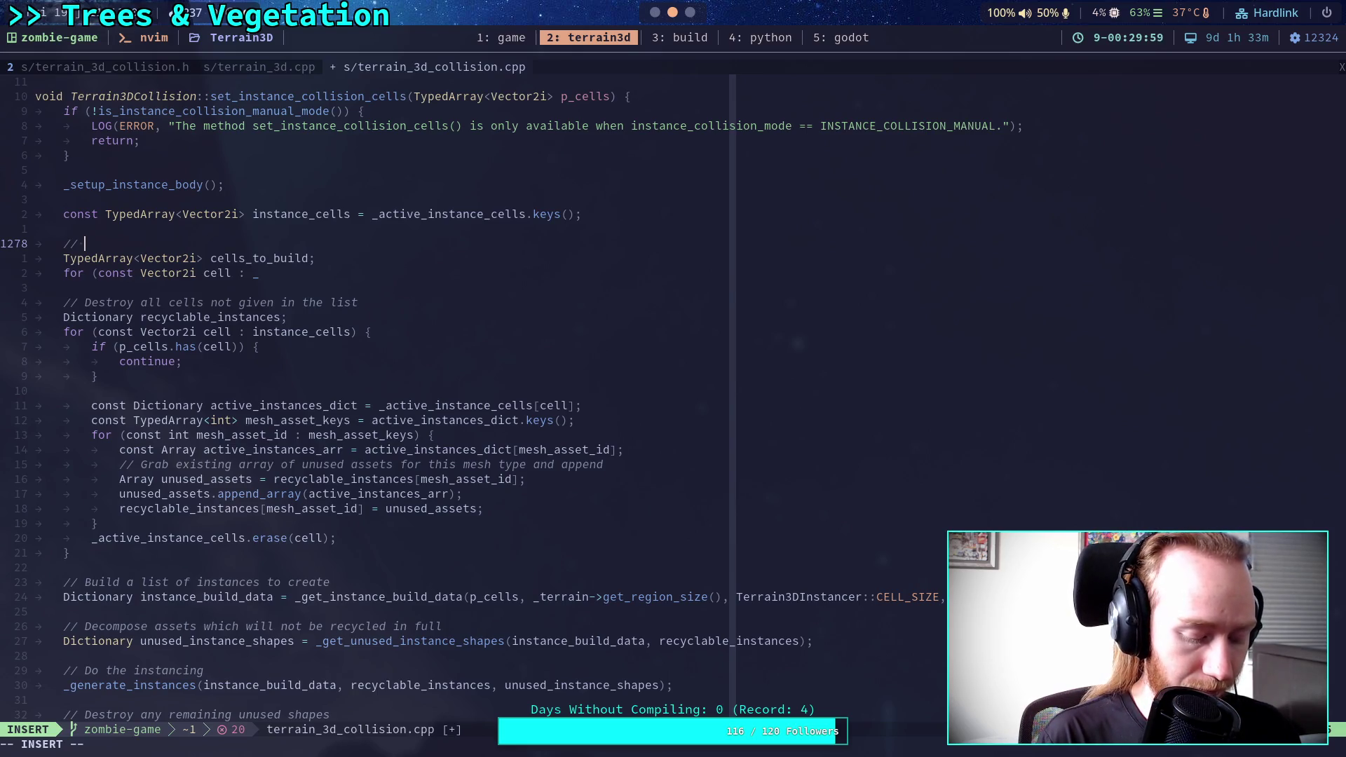
type("Compute  c")
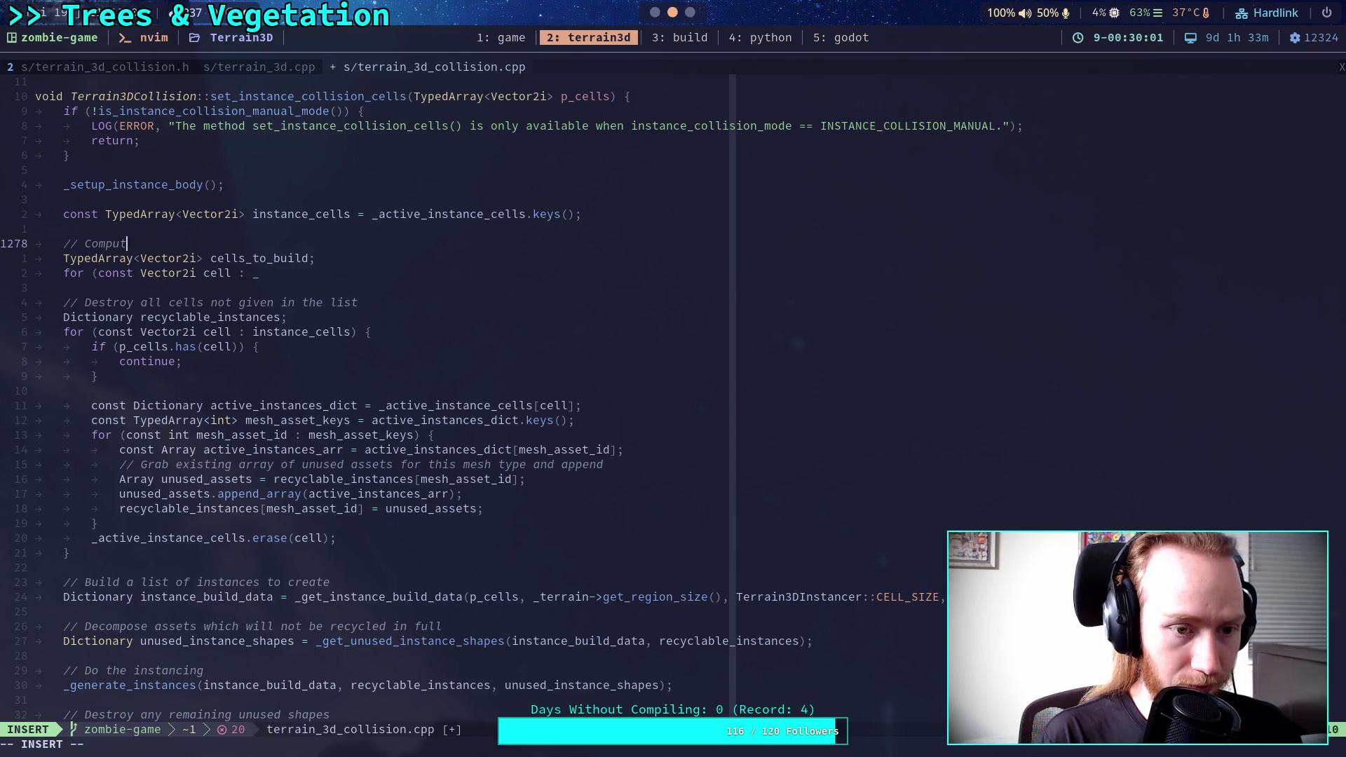
key("BackSpace")
key("BackSpace")
type("c")
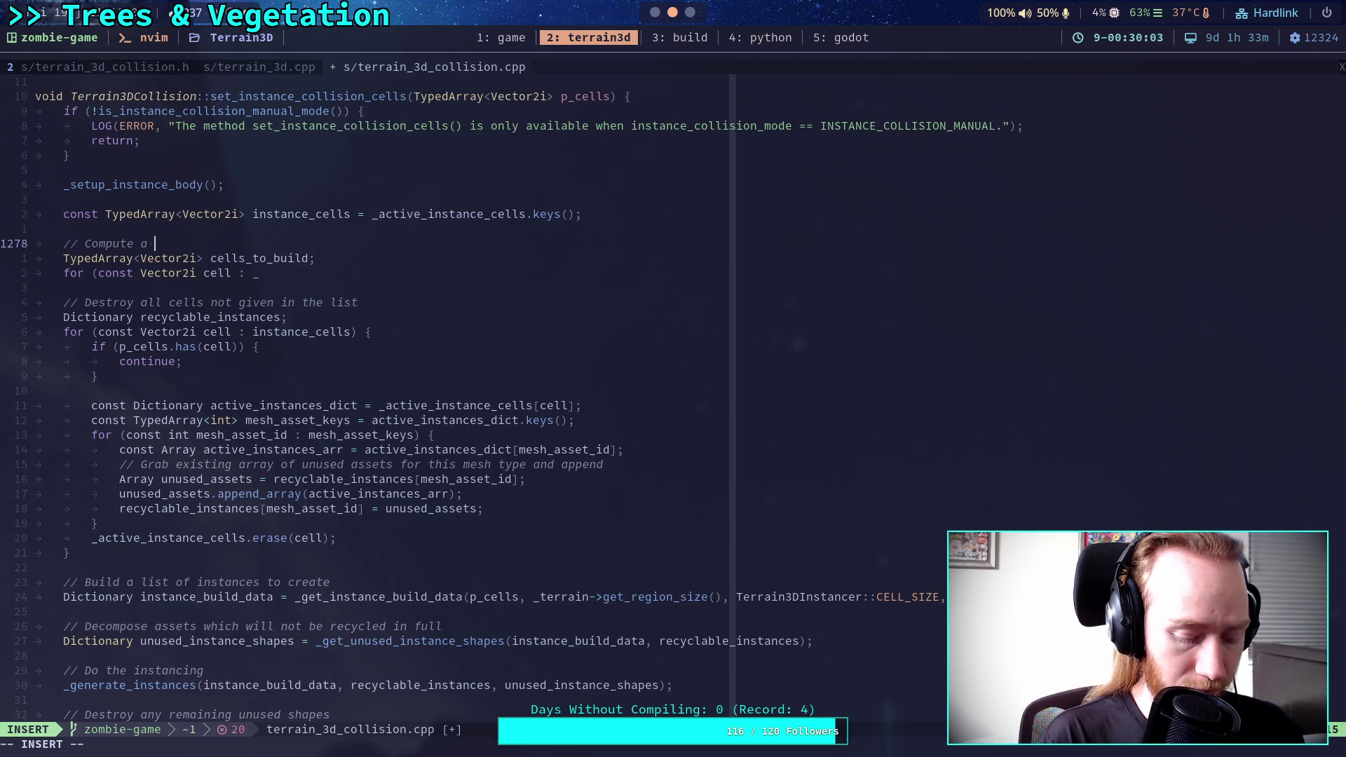
type("short list of")
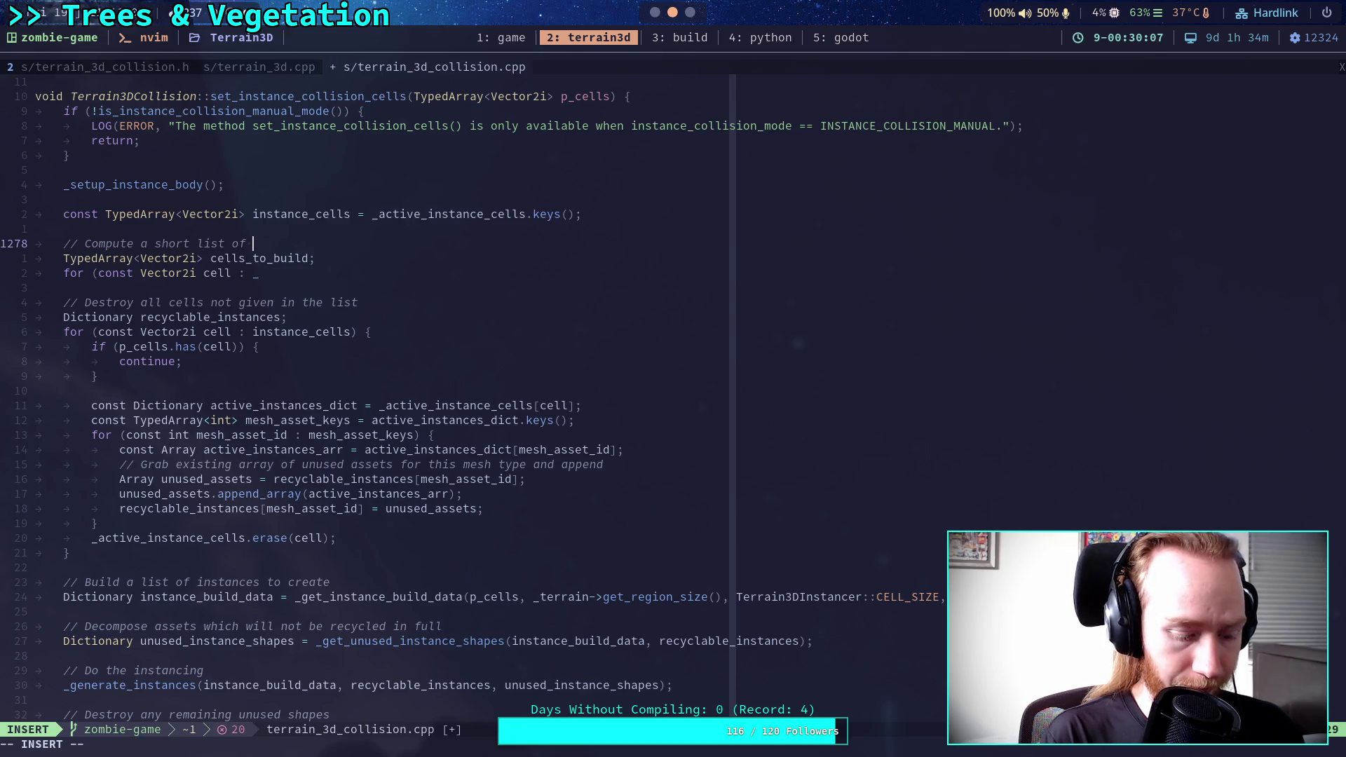
type("cells to b")
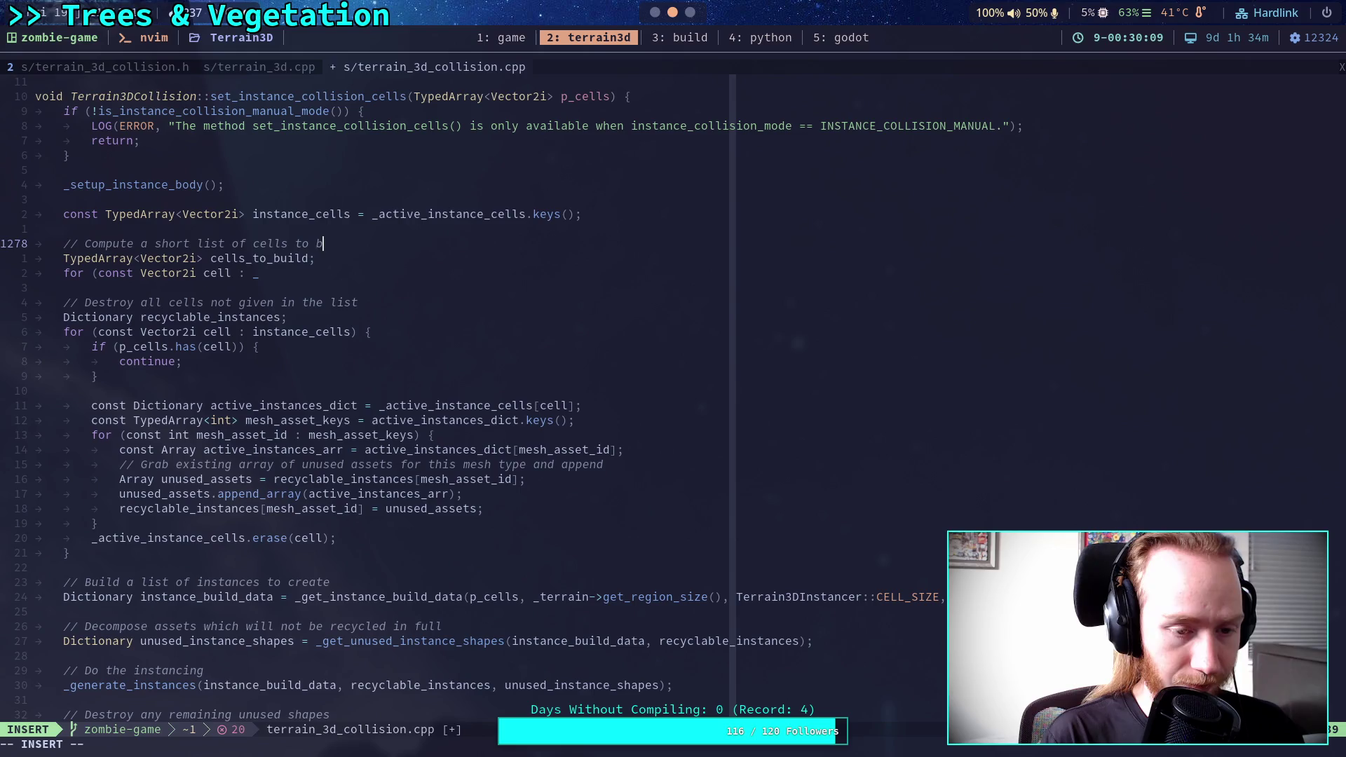
type("uild")
Complete the loop header as 'for (const Vector2i cell : p_cells) {'.
key("Down")
key("Down")
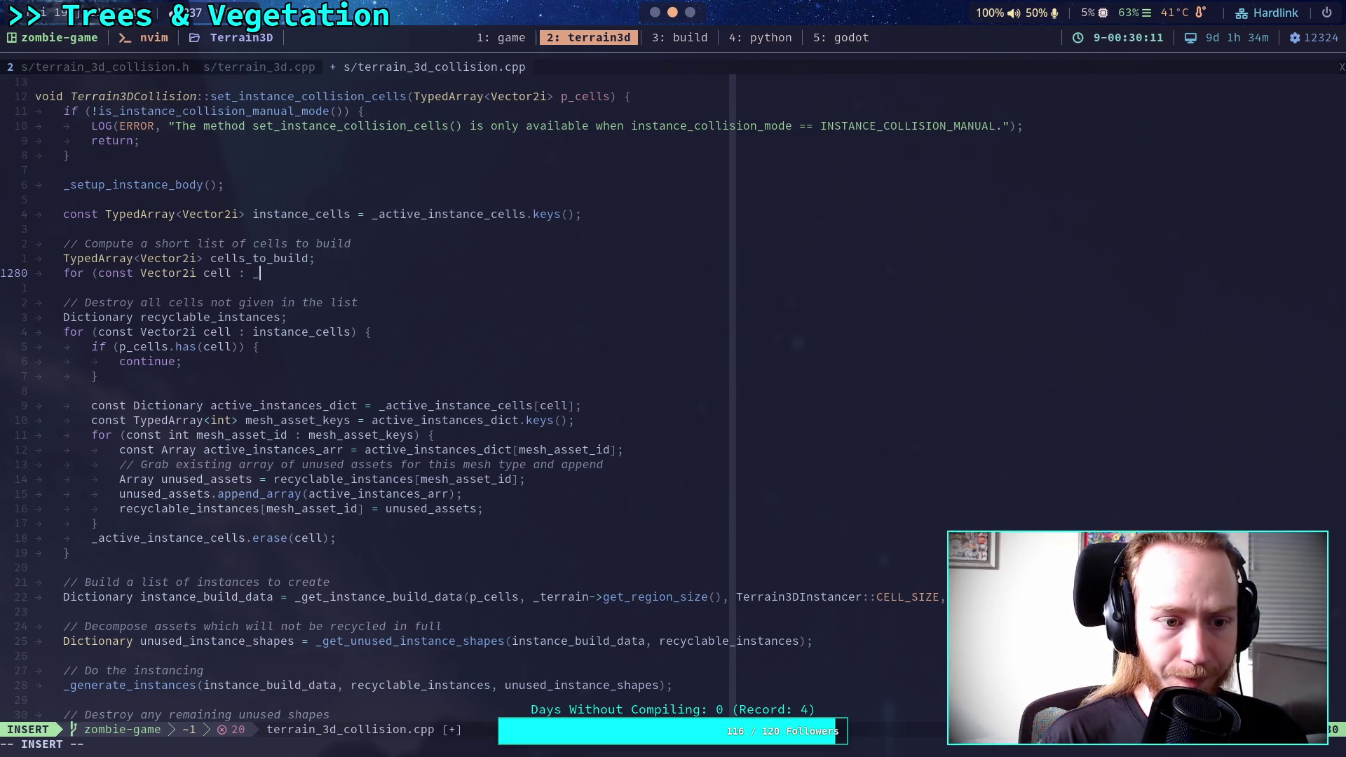
key("BackSpace")
type("instance_ce")
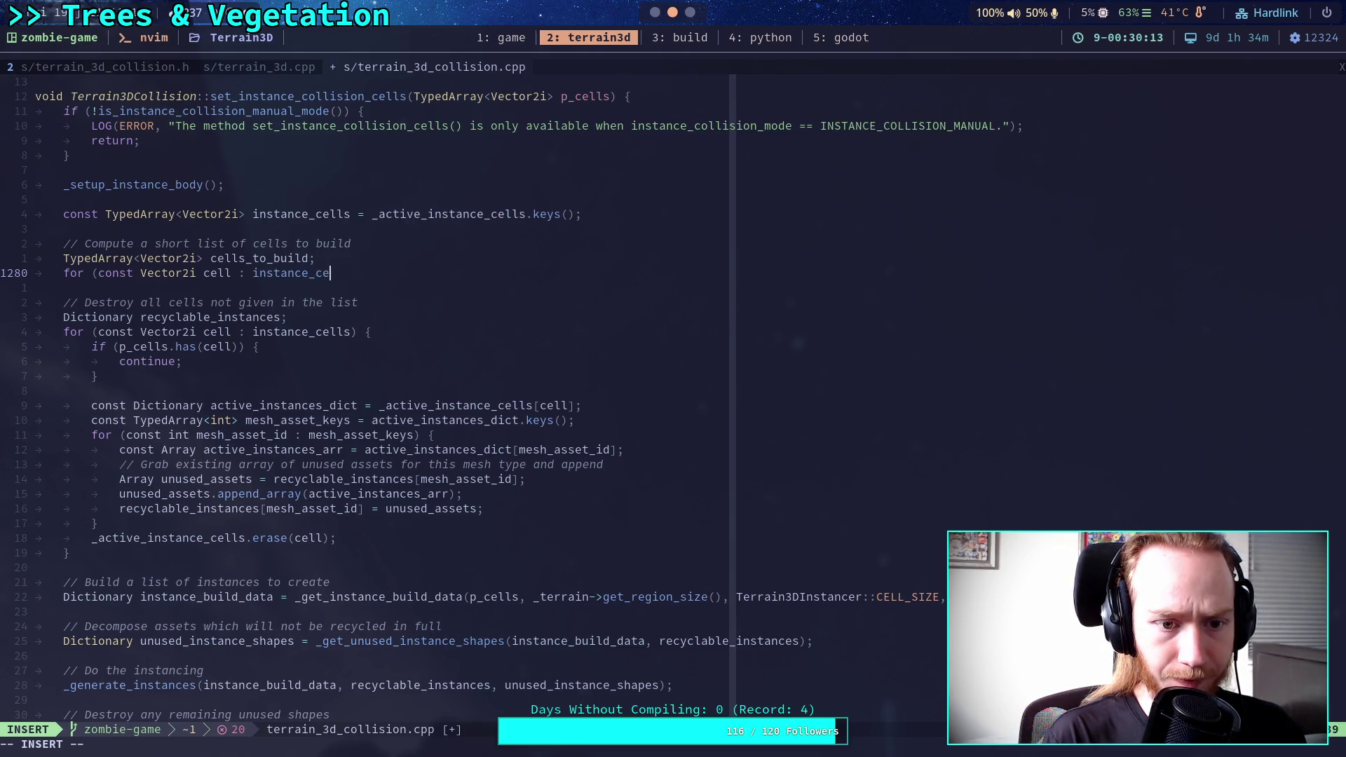
type("lls)")
key("BackSpace")
key("BackSpace")
key("BackSpace")
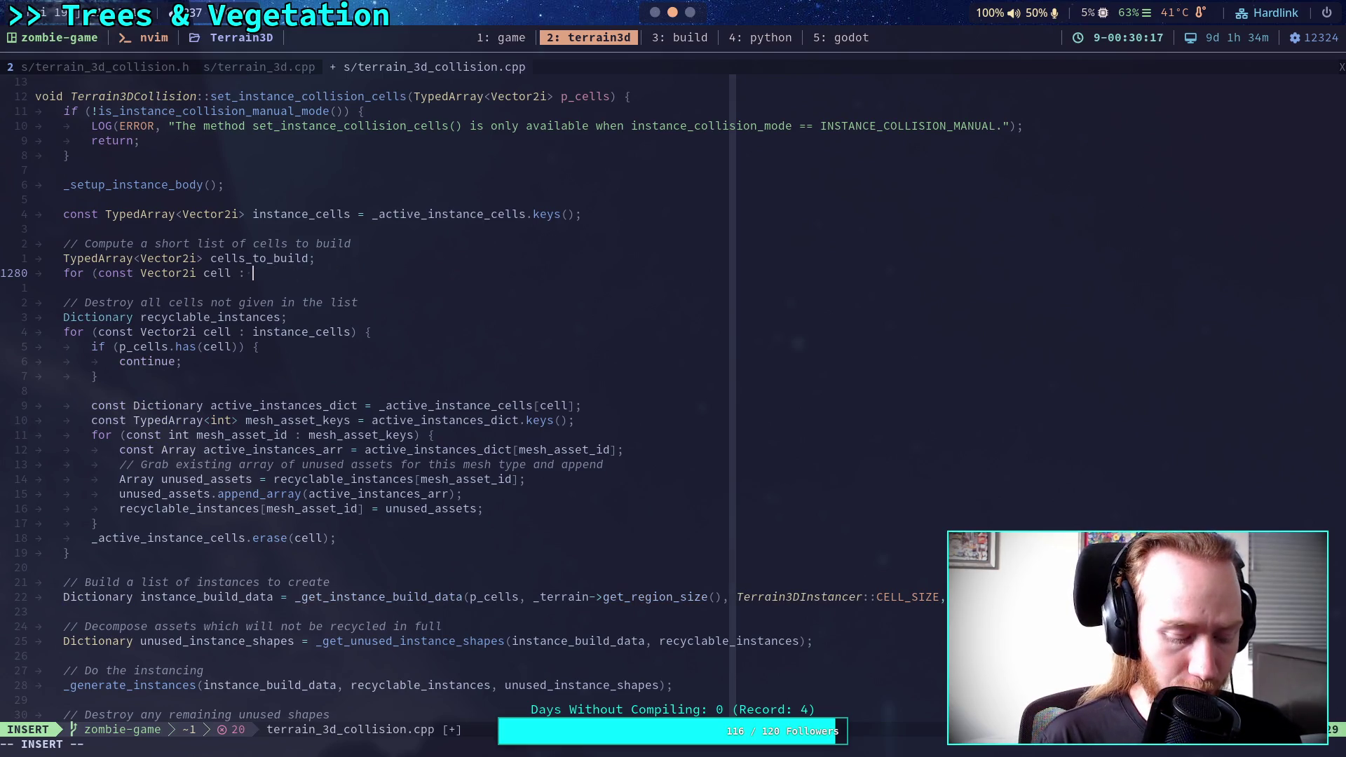
type("p_cell")
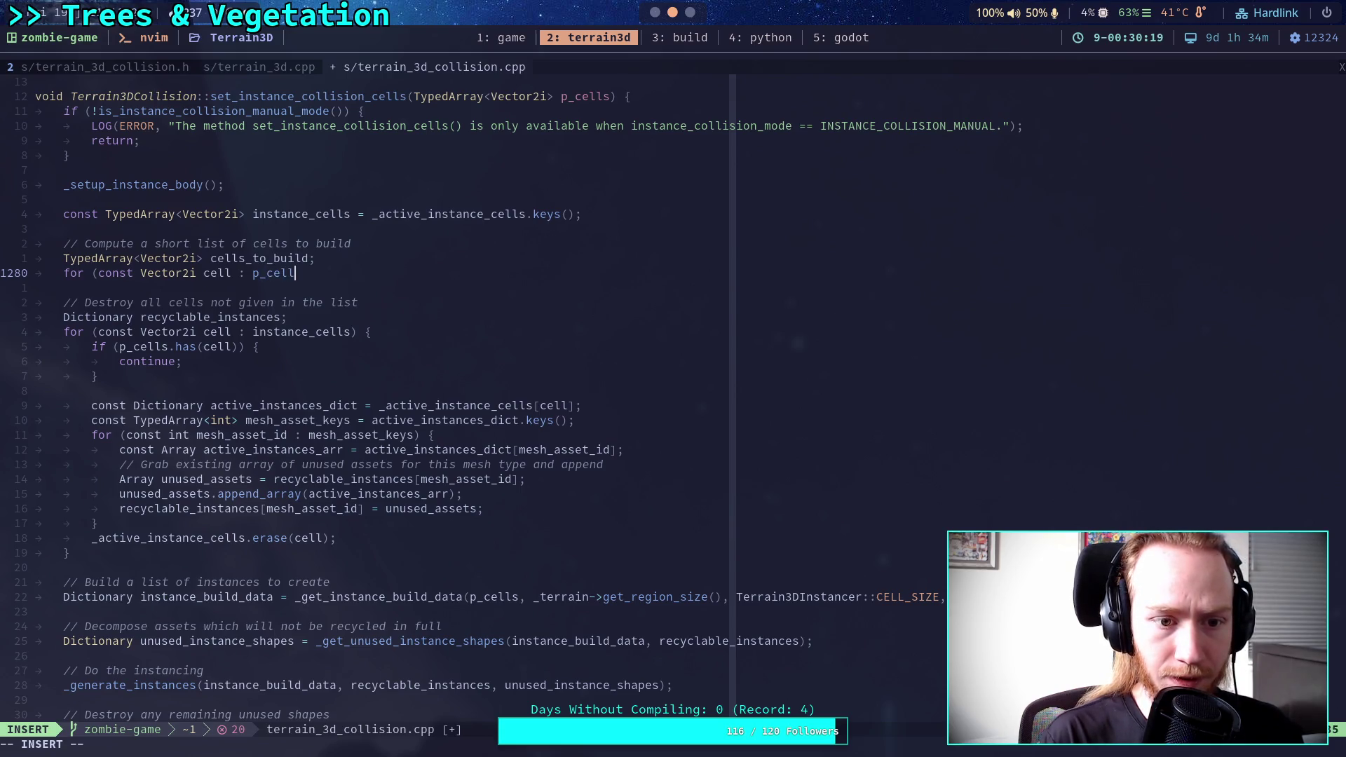
type("s) {")
Start the loop body and move the instance_cells declaration below recyclable_instances.
key("Return")
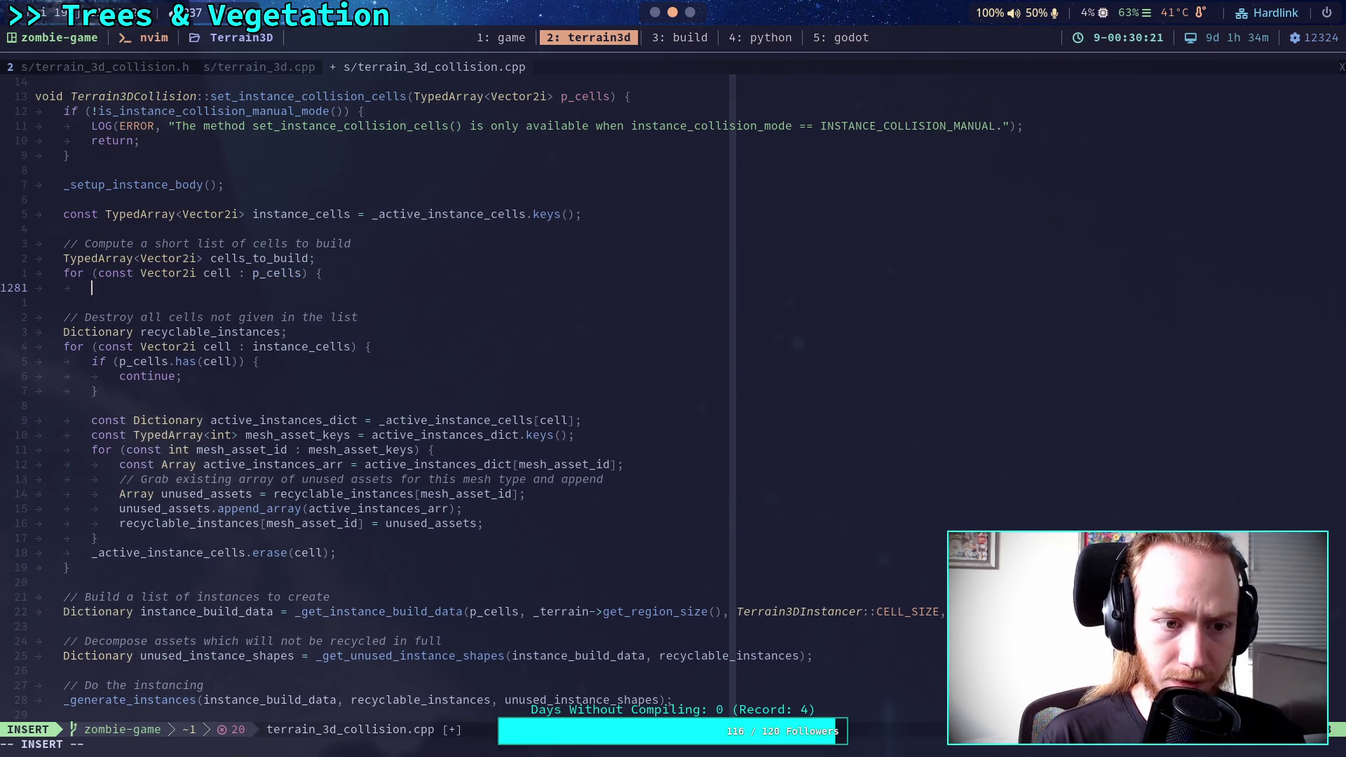
type("if instance")
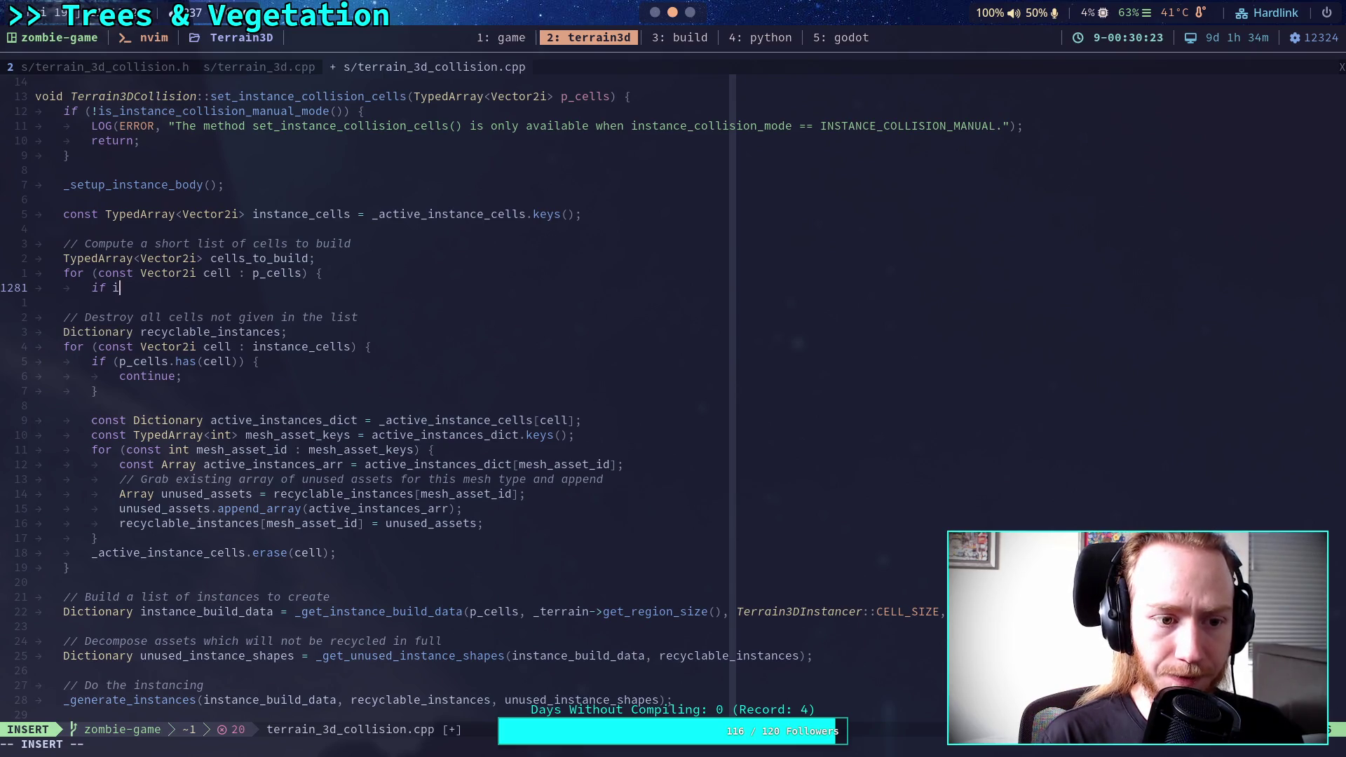
key("Escape")
key("k")
key("k")
key("k")
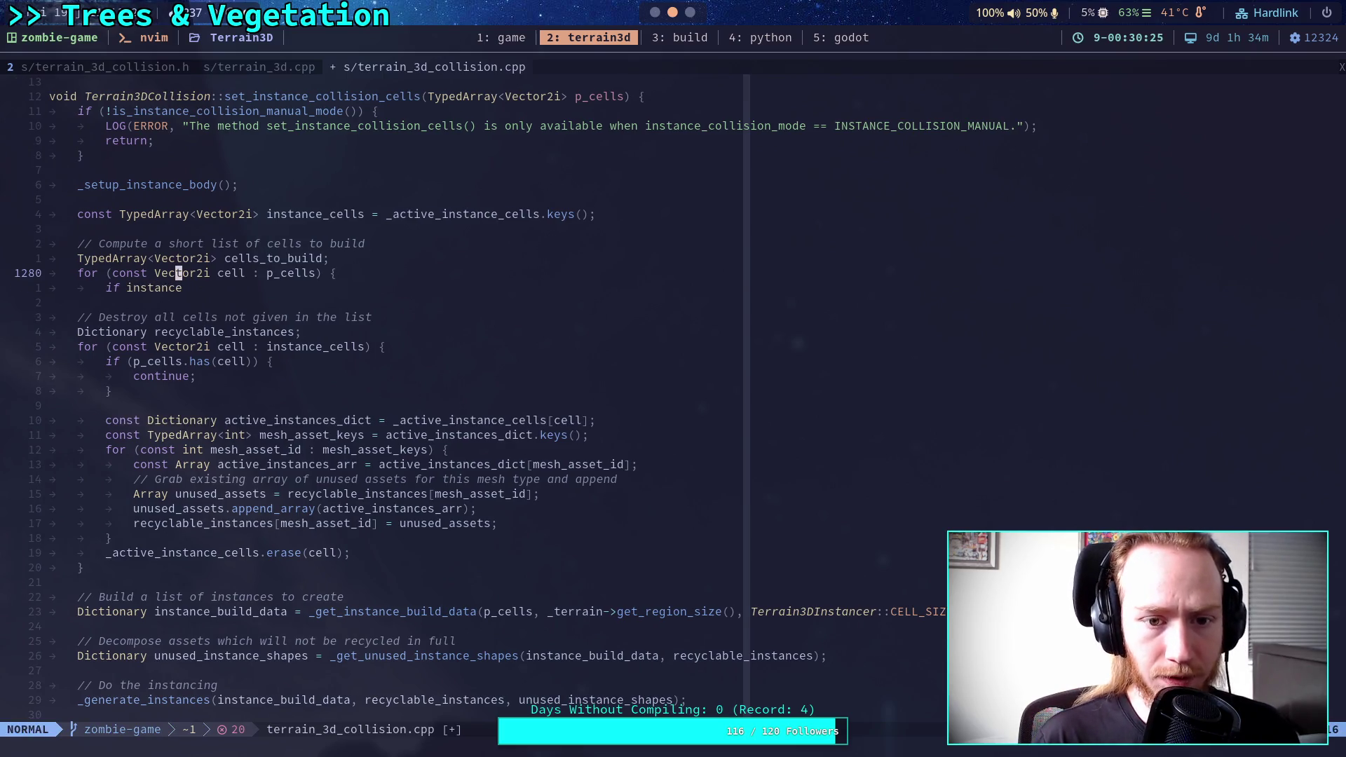
key("d")
key("d")
key("j")
key("j")
key("j")
key("j")
key("j")
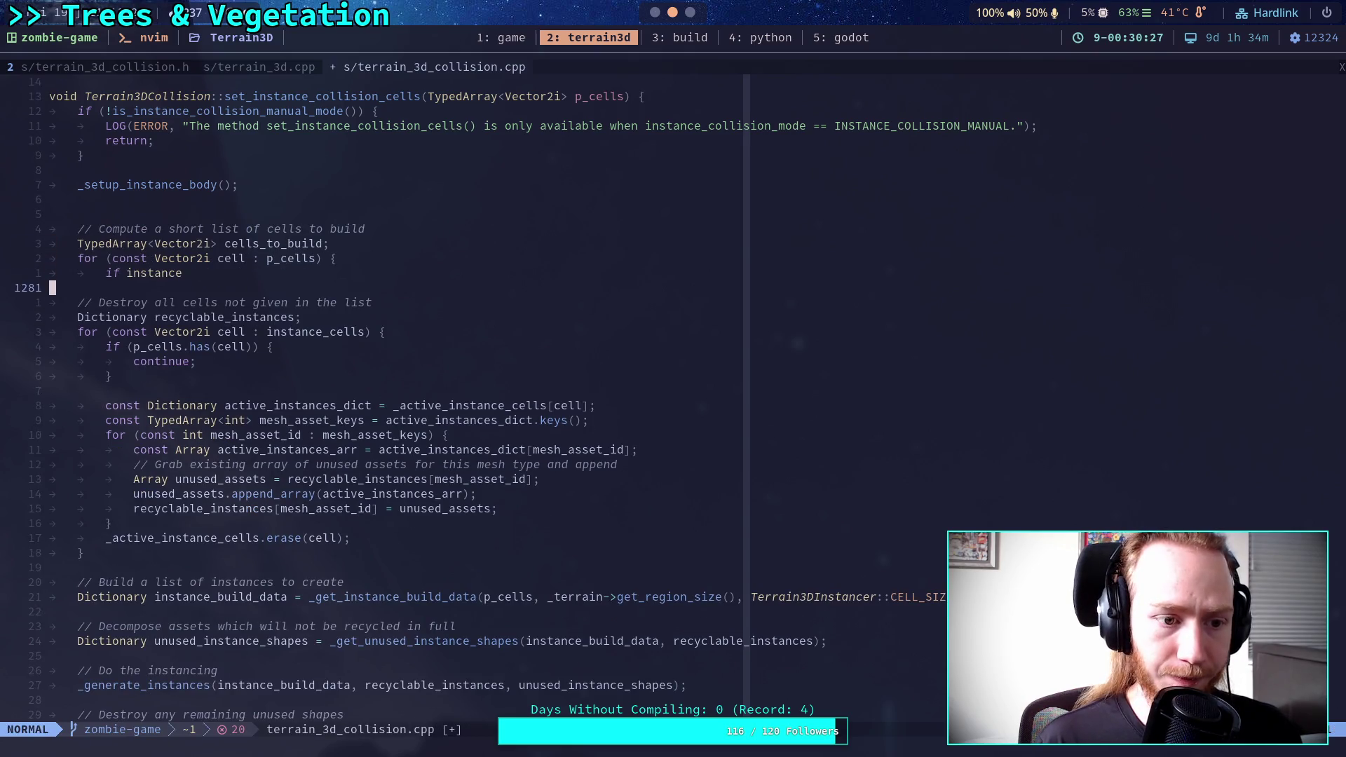
key("p")
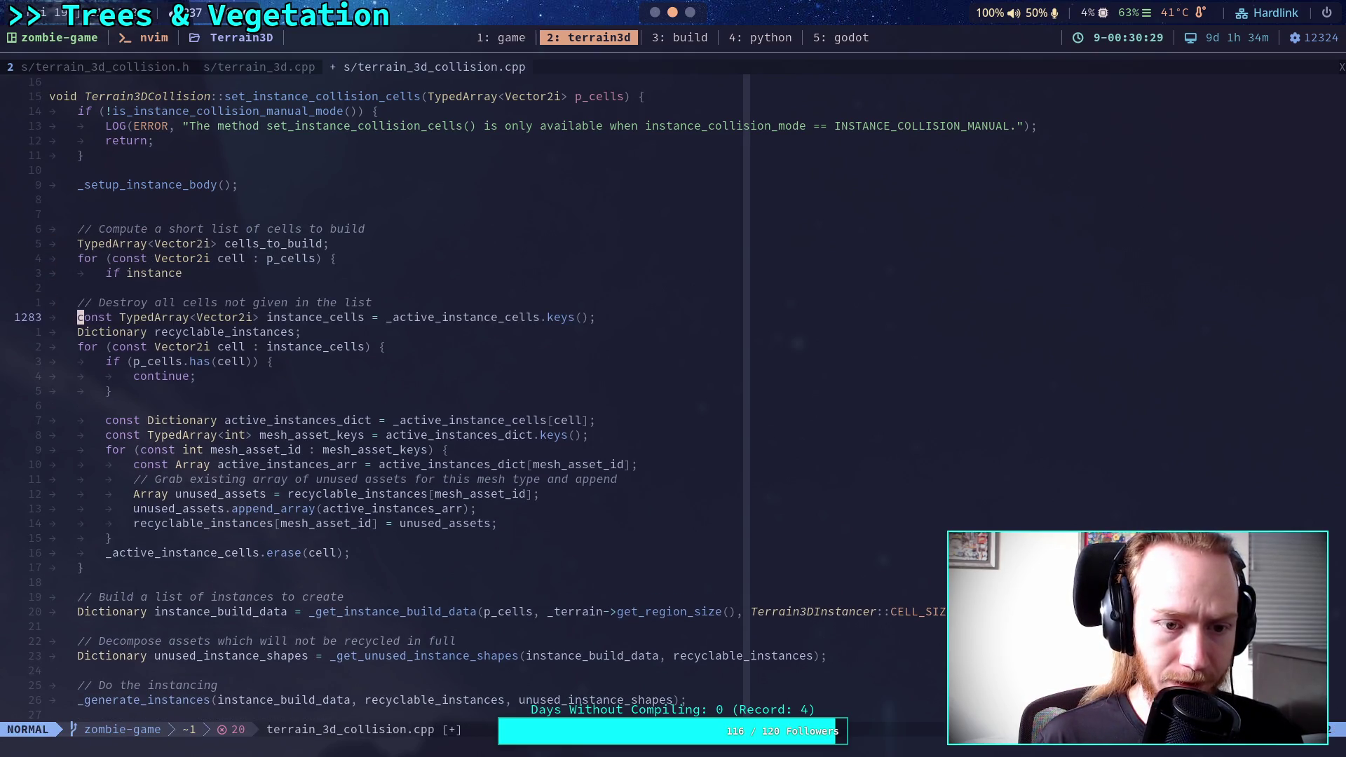
key("d")
key("d")
key("p")
Write the condition 'if (_active_instance_cells.has(cell)) {' in the loop body.
key("k")
key("k")
key("k")
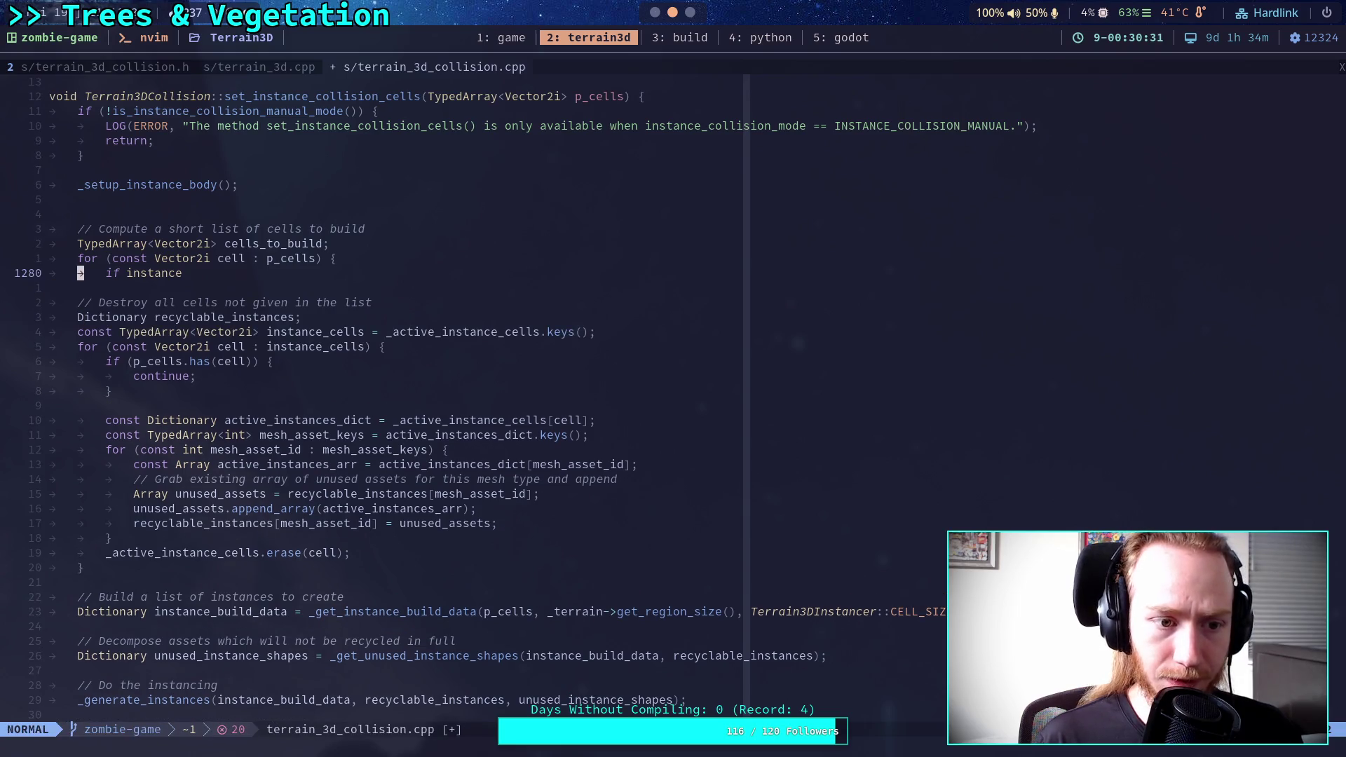
key("A")
key("ctrl+w")
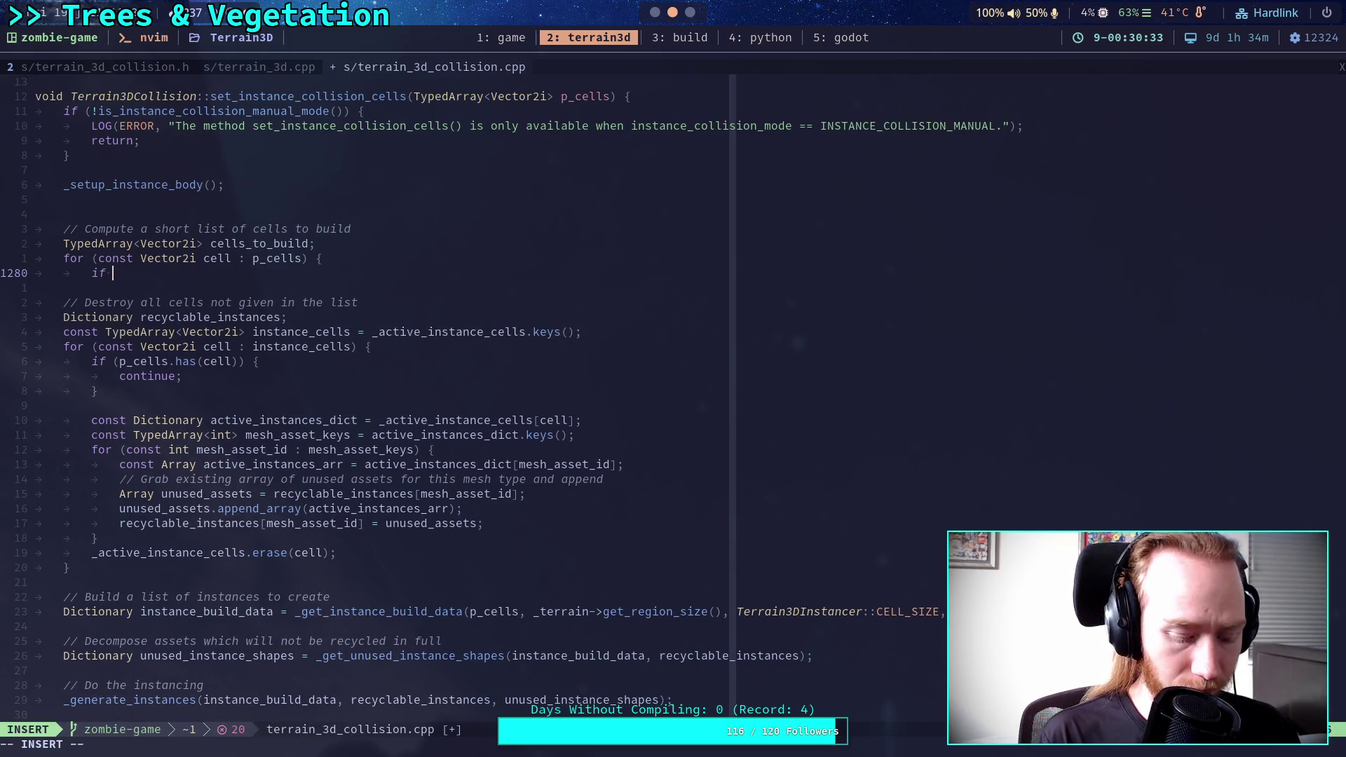
type("(_active_c")
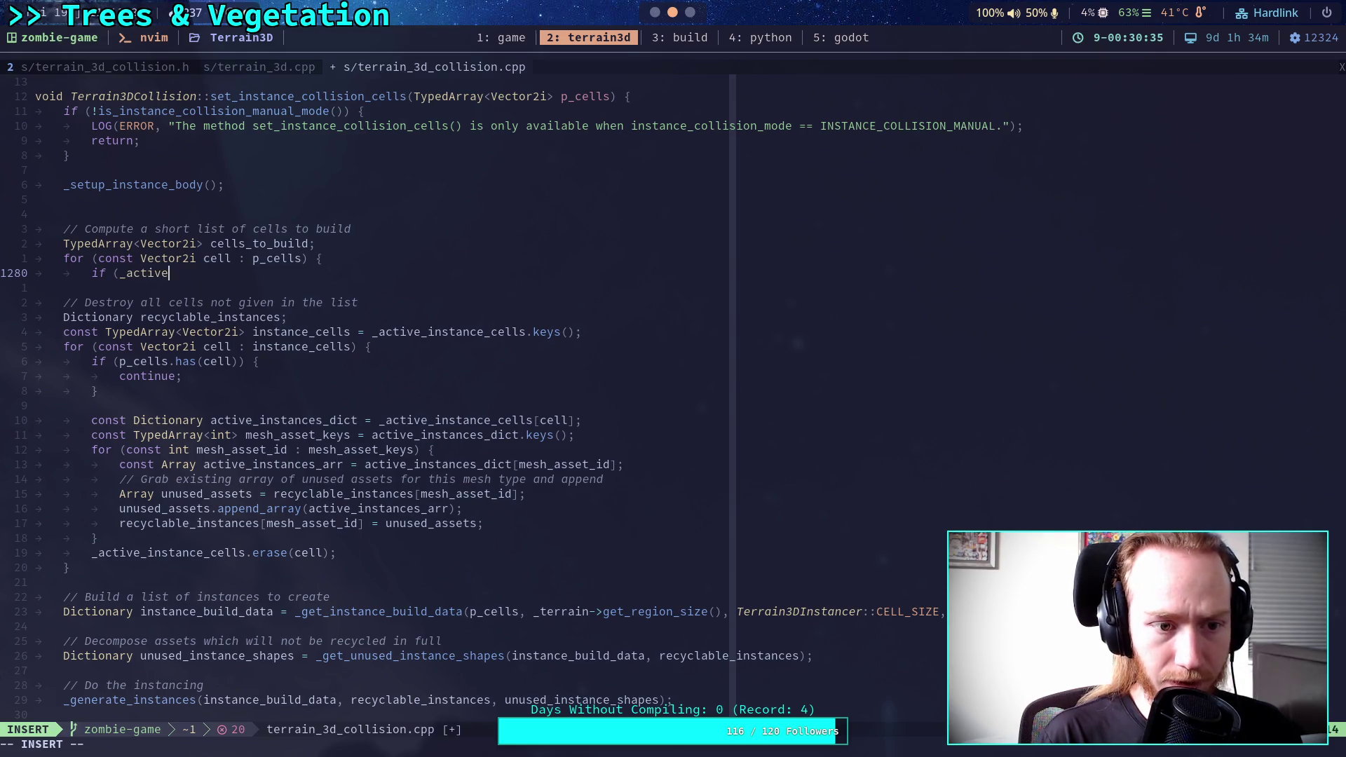
type("ells_")
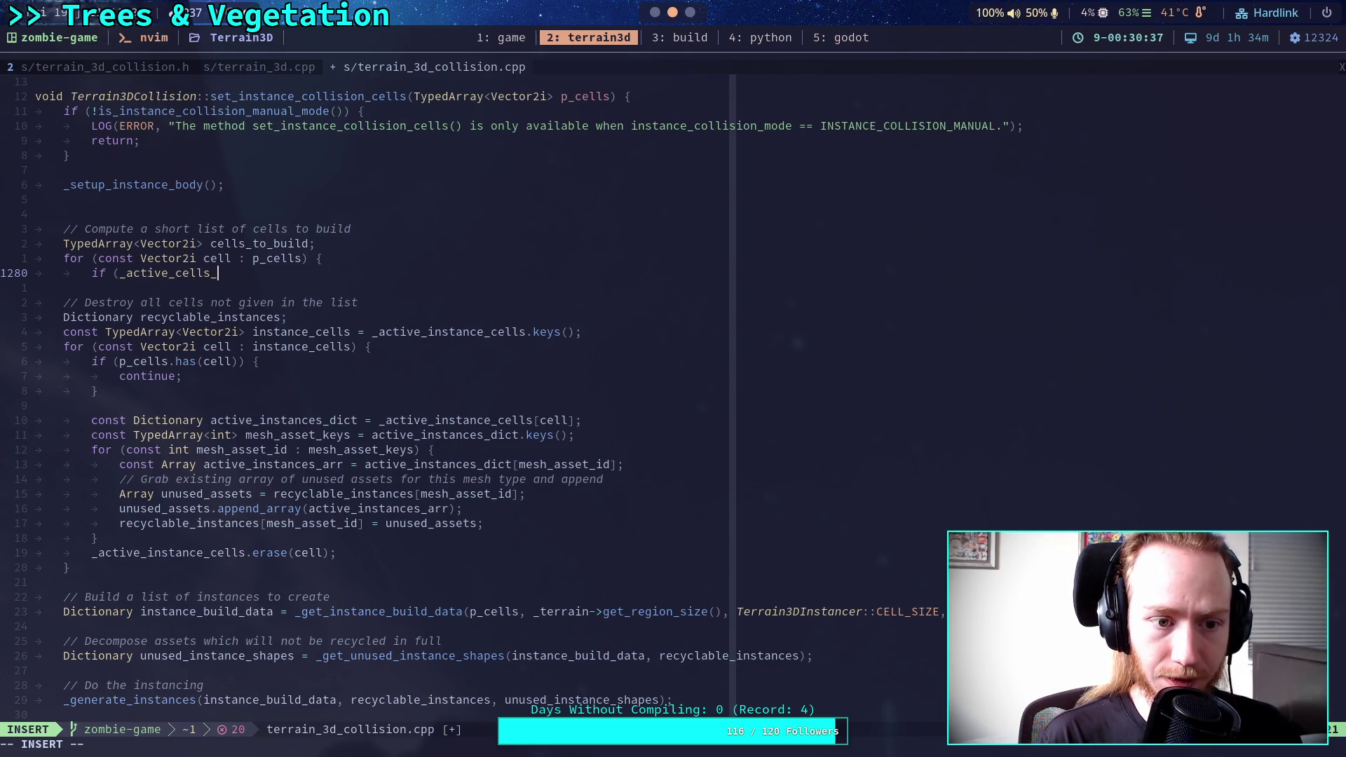
key("BackSpace")
key("BackSpace")
key("BackSpace")
type("instan")
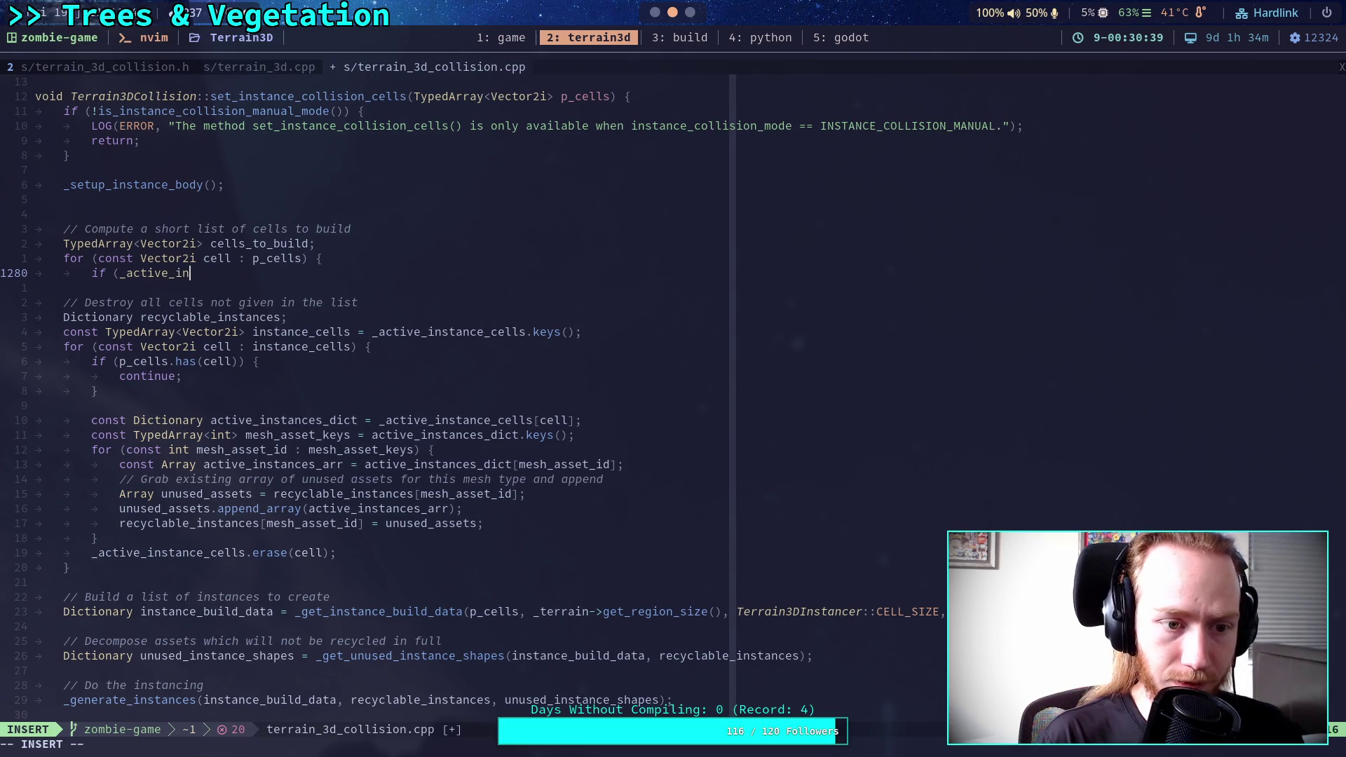
type("ce_cells.h")
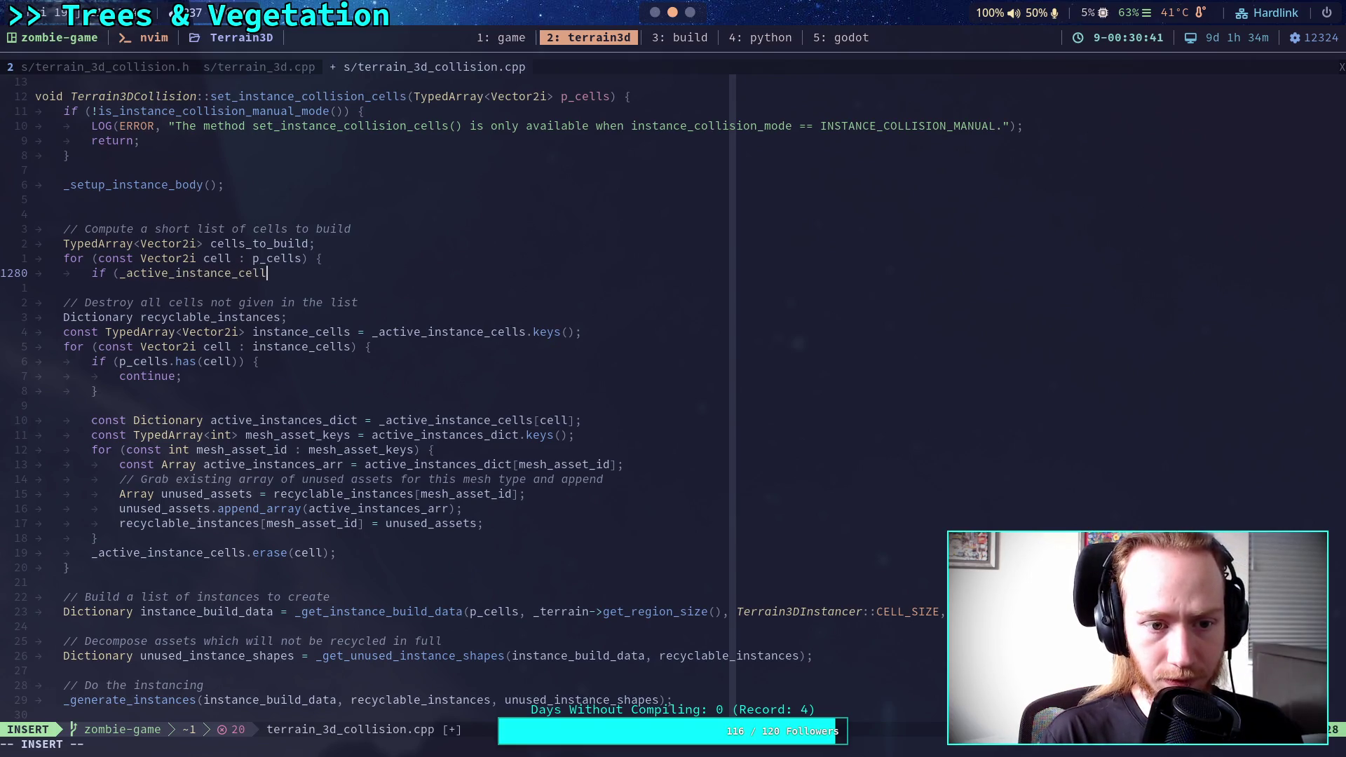
type("as(ce")
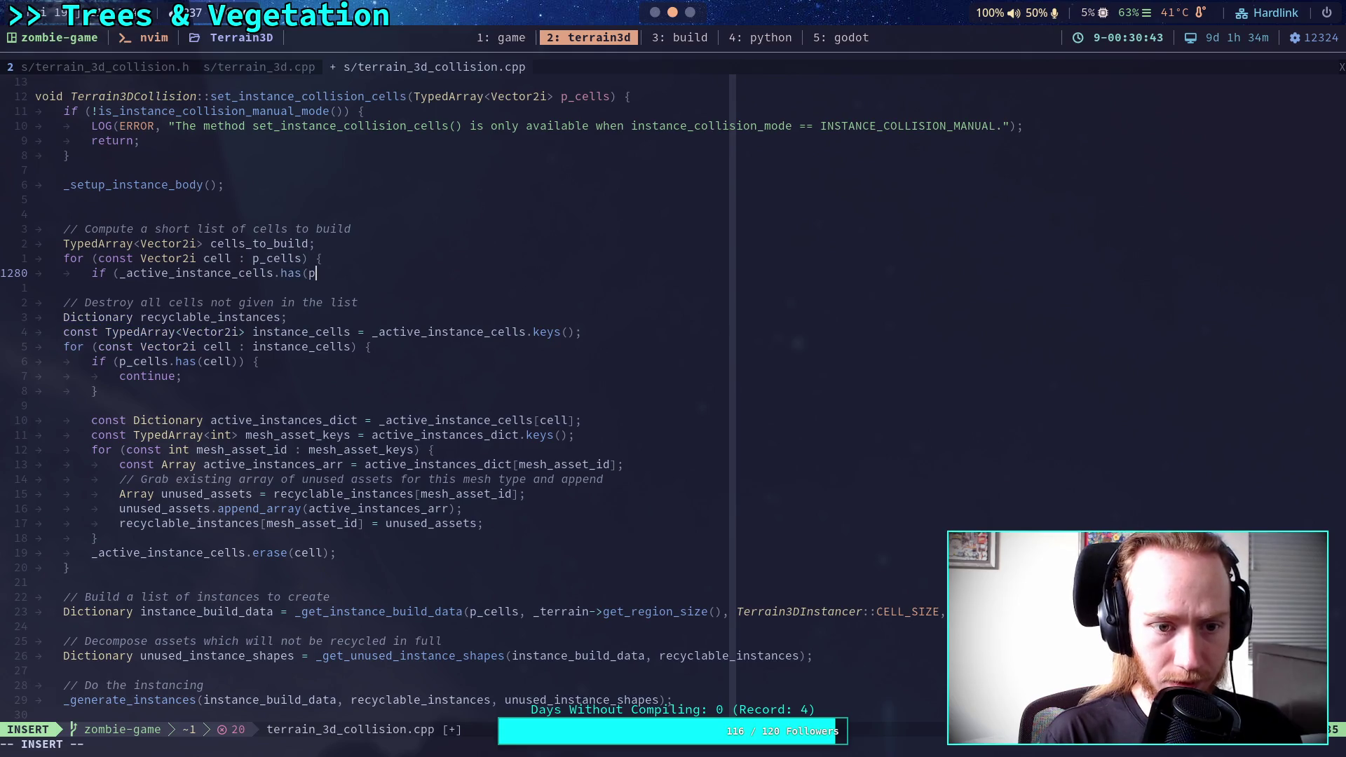
type("ll)) {")
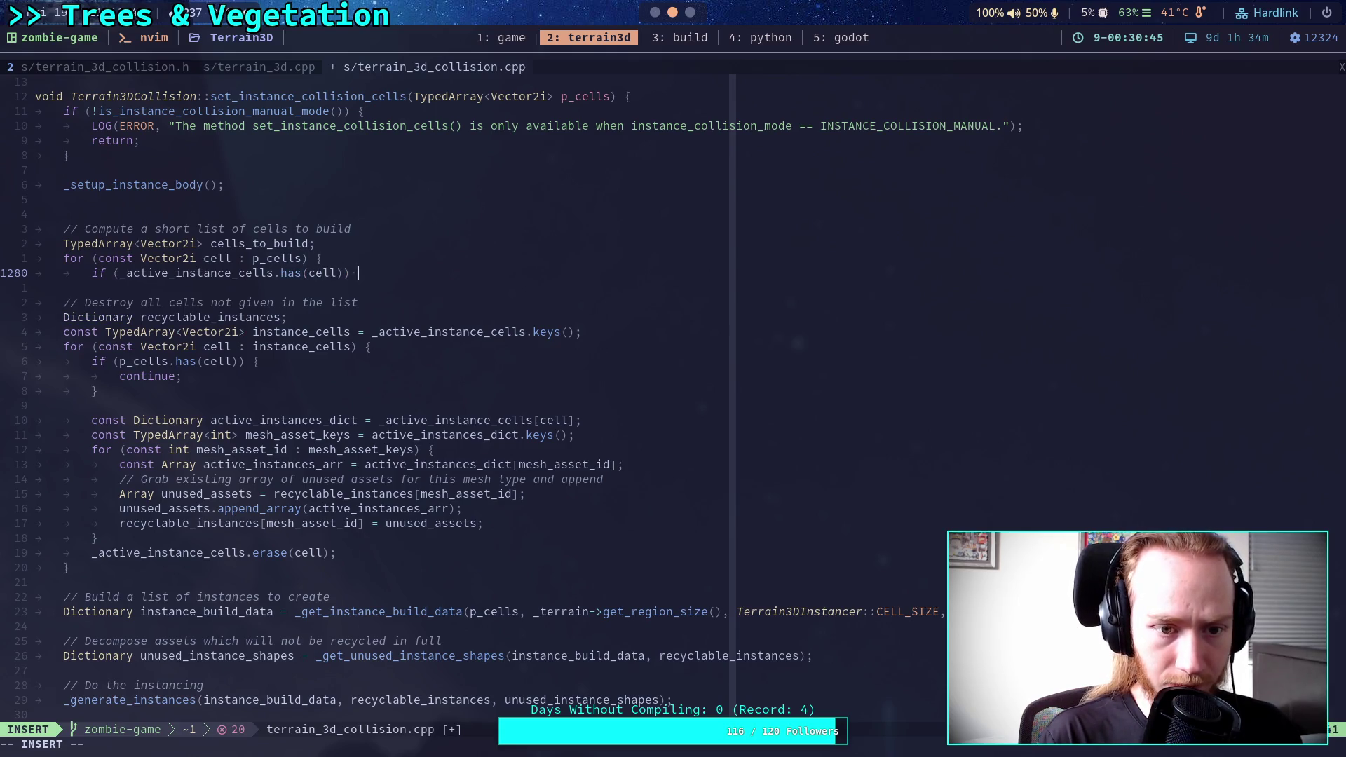
Add 'continue;' inside the if block and close the if block and loop with braces.
key("Return")
type("continue;")
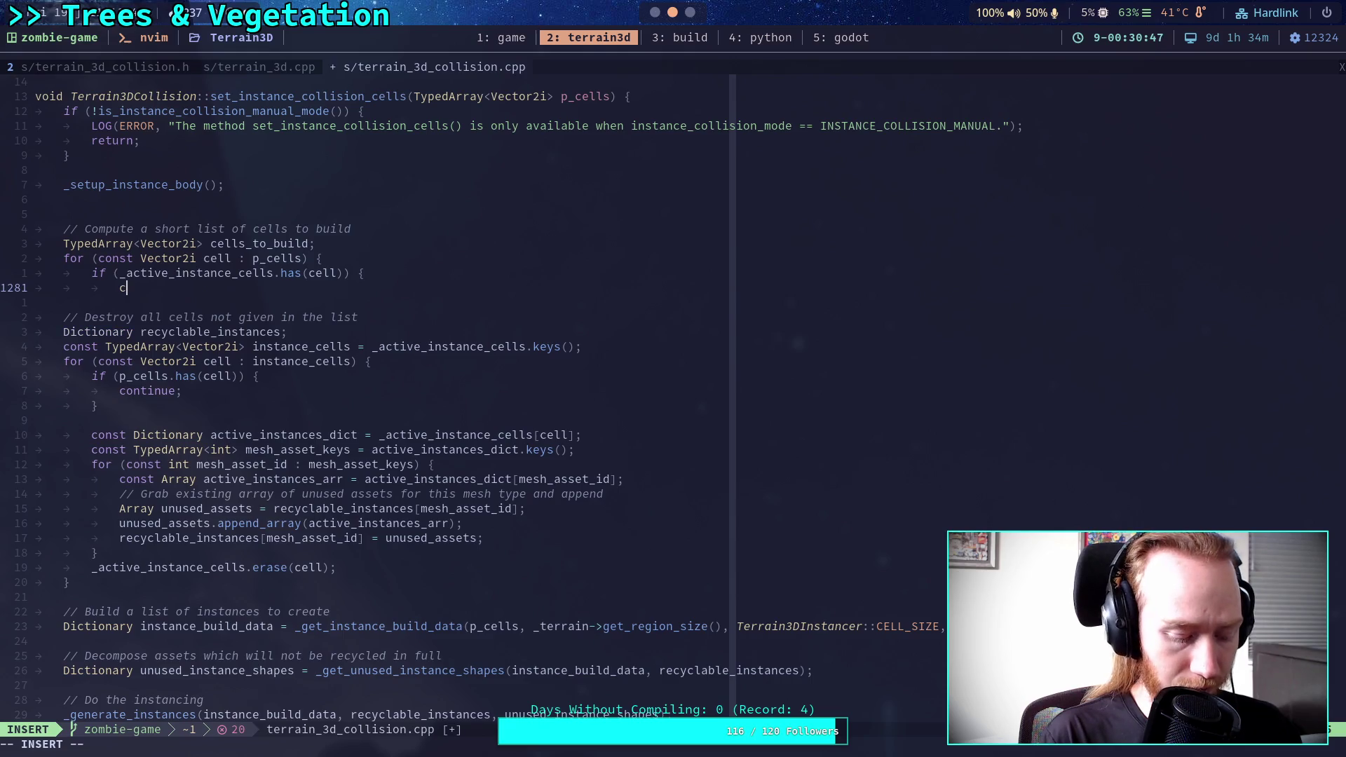
key("Return")
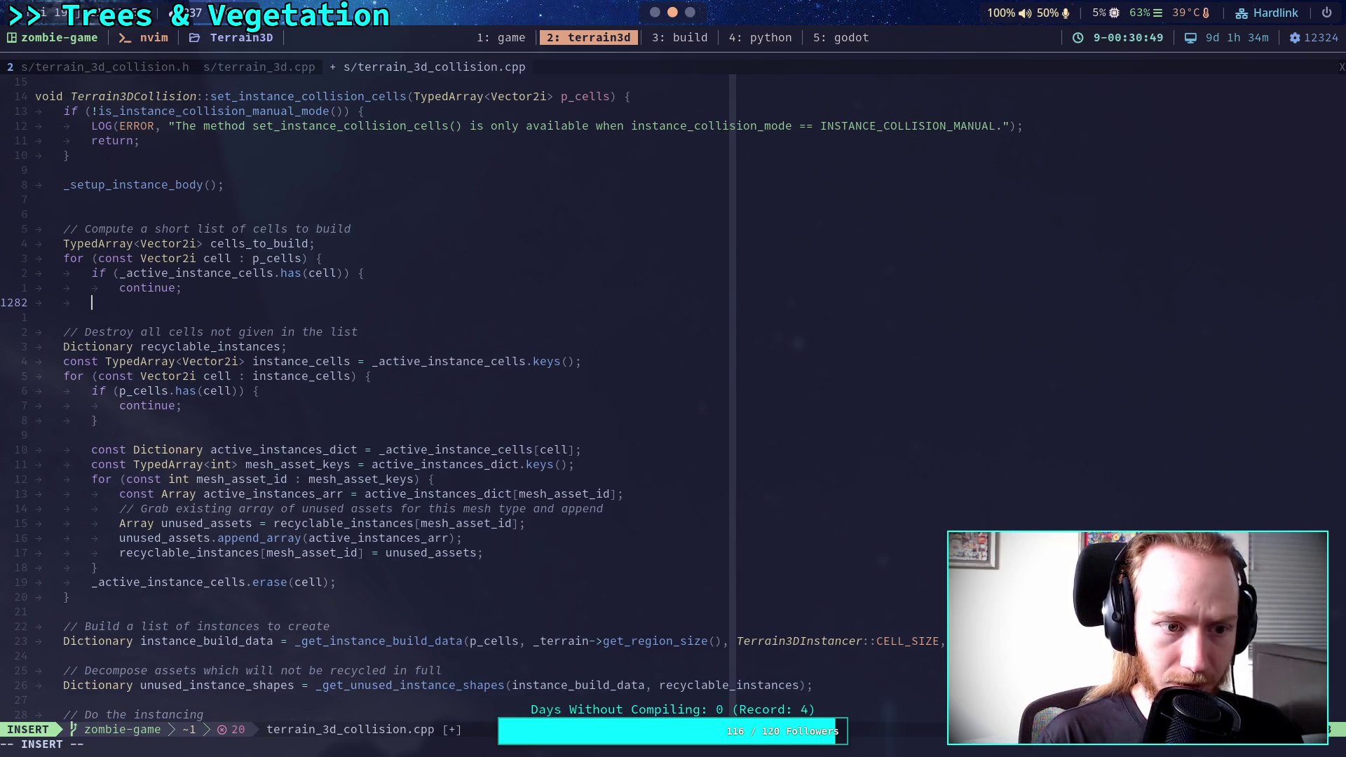
type("}")
key("Return")
type("}")
After the if block, add 'cells_to_build.push_back(cell);' and leave insert mode.
key("Up")
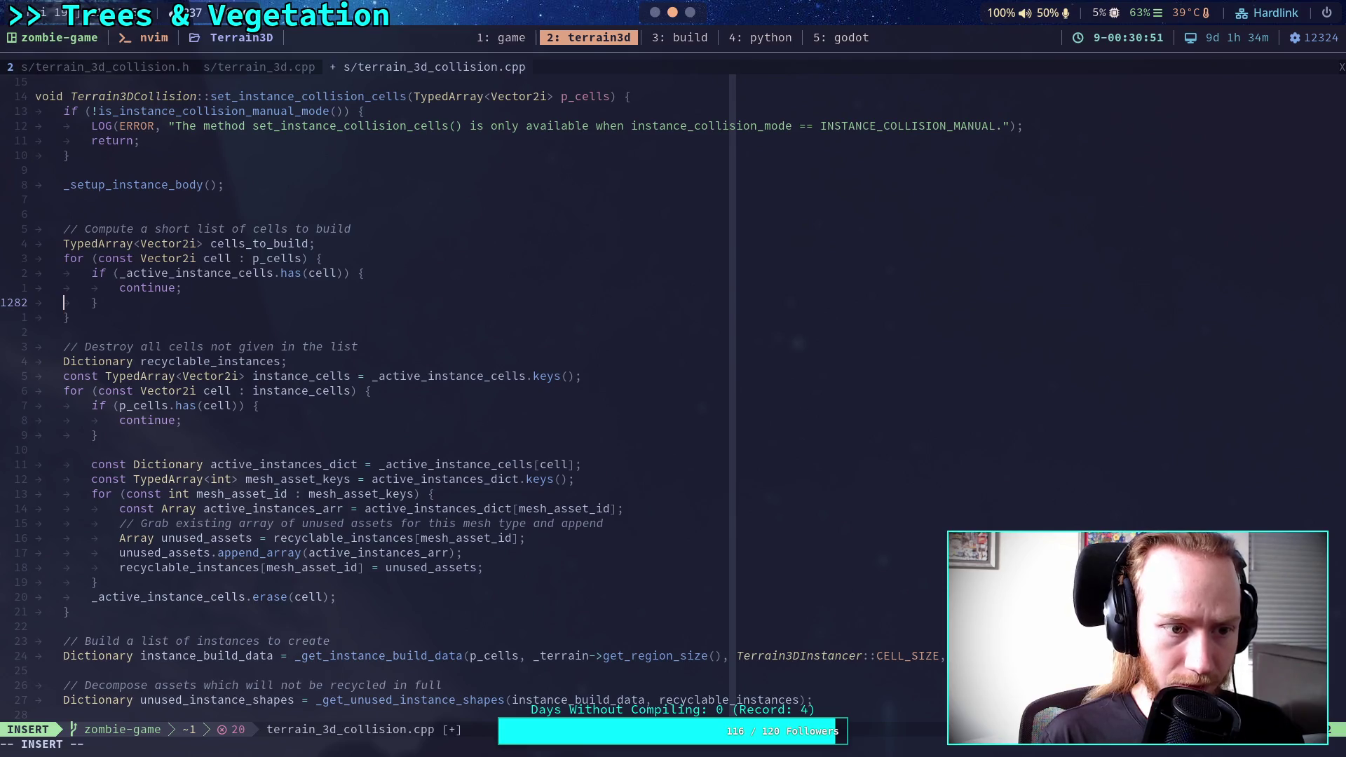
key("End")
key("Return")
type("cells_to")
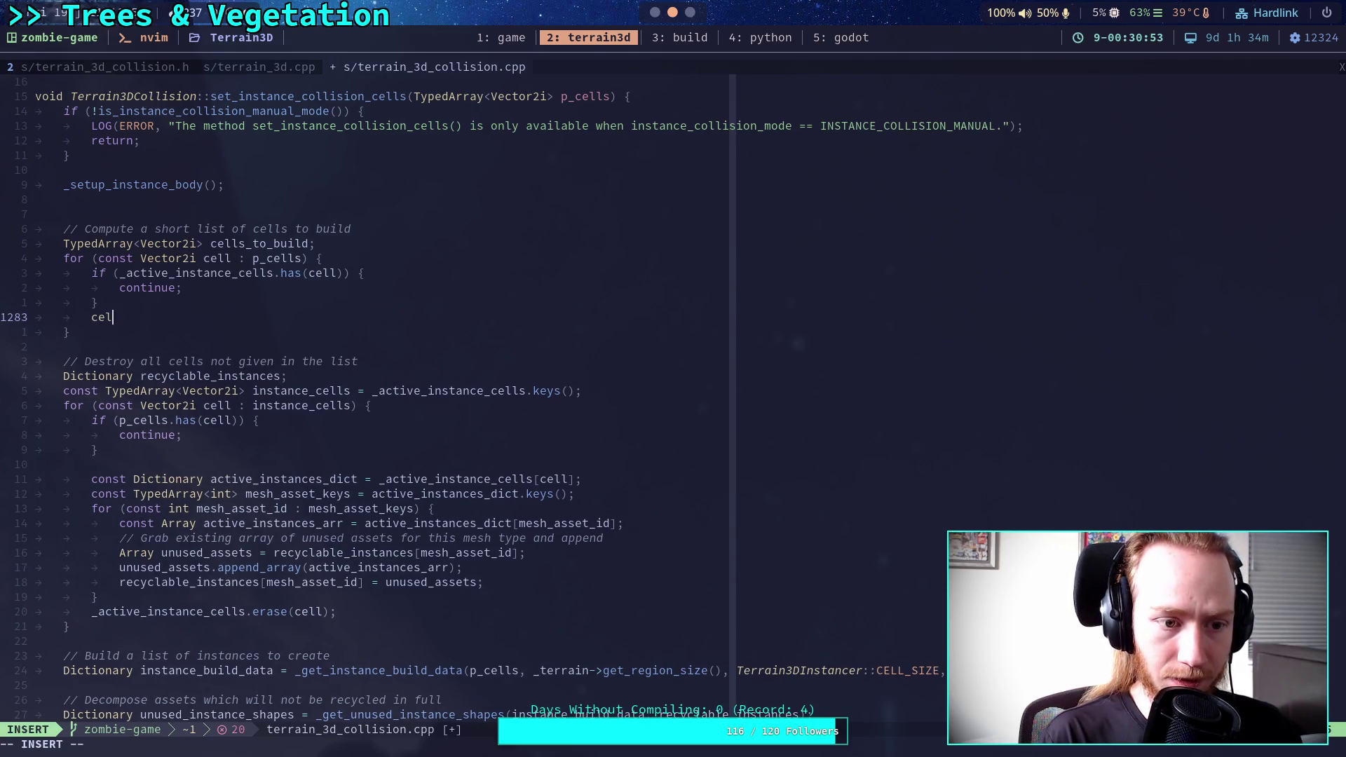
type("_build.append")
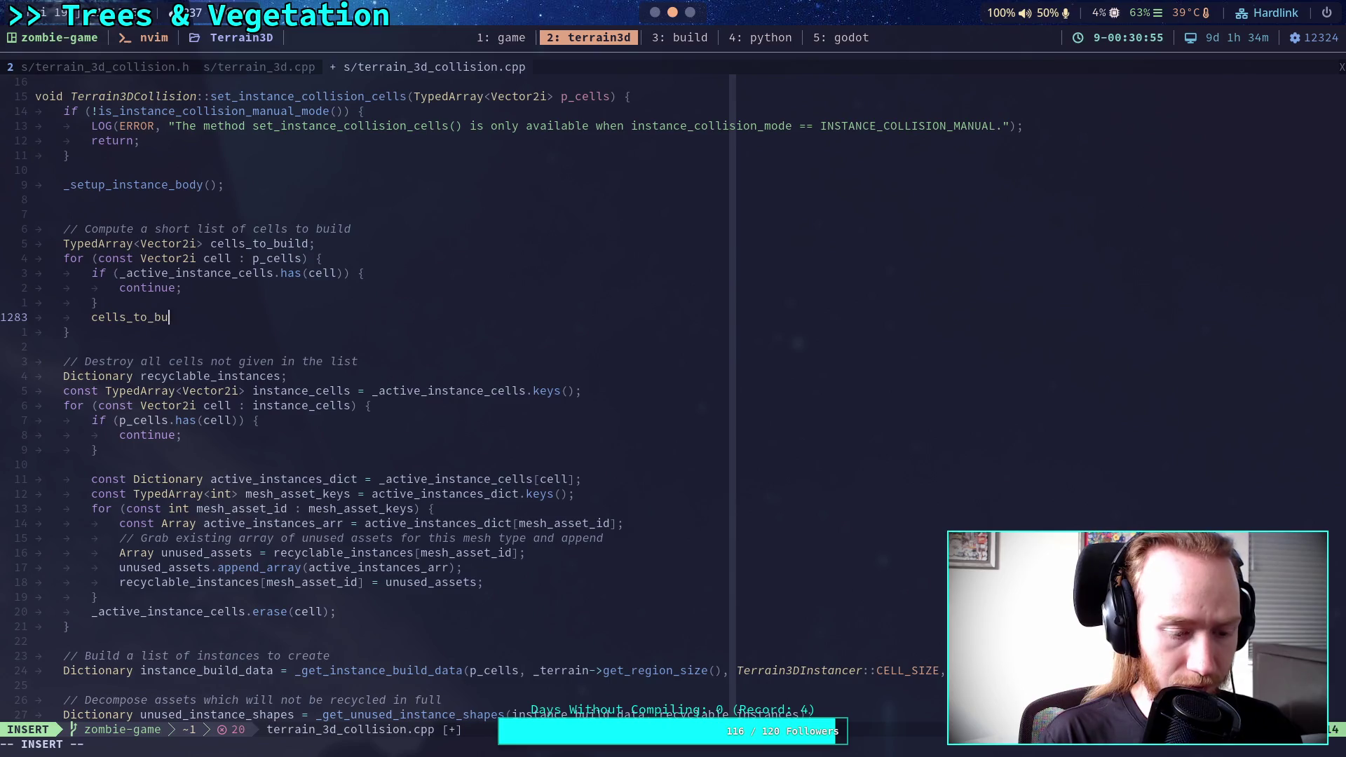
type("(")
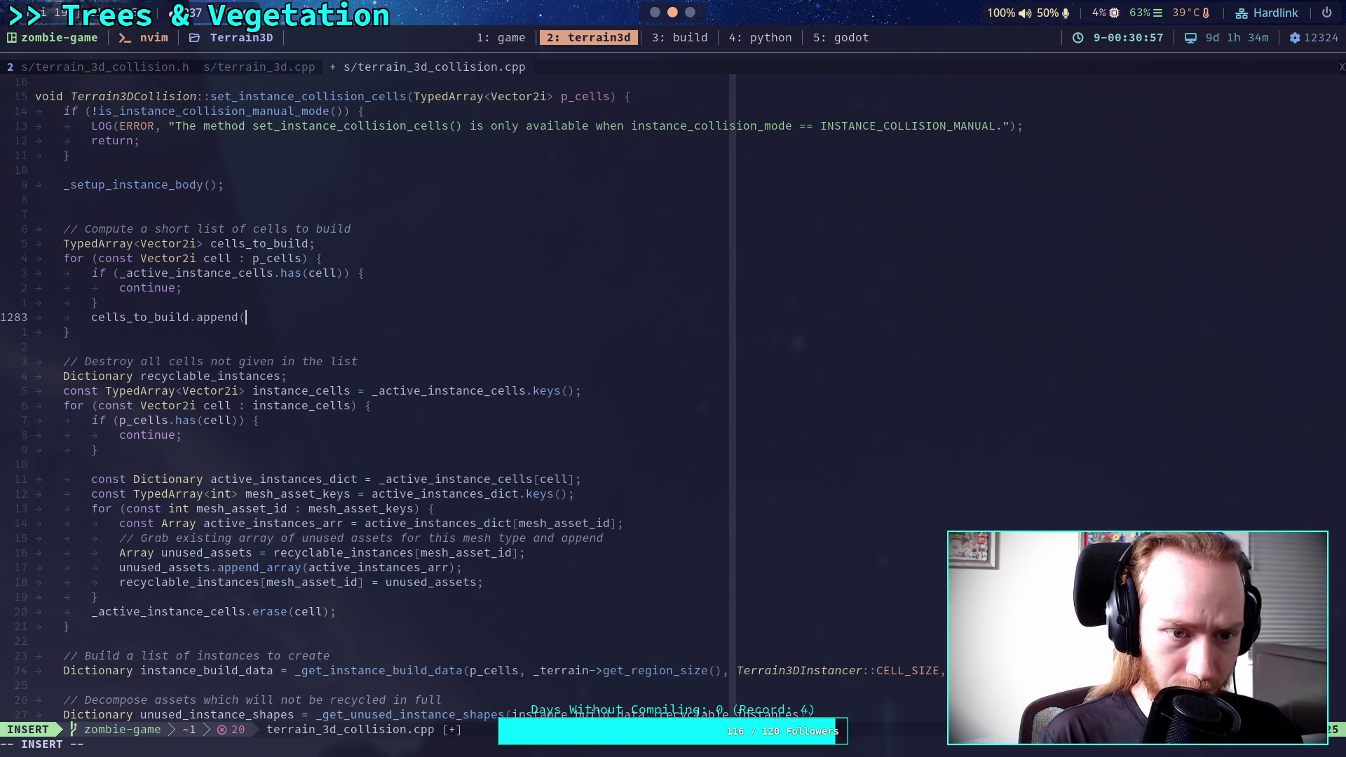
key("BackSpace")
key("BackSpace")
key("BackSpace")
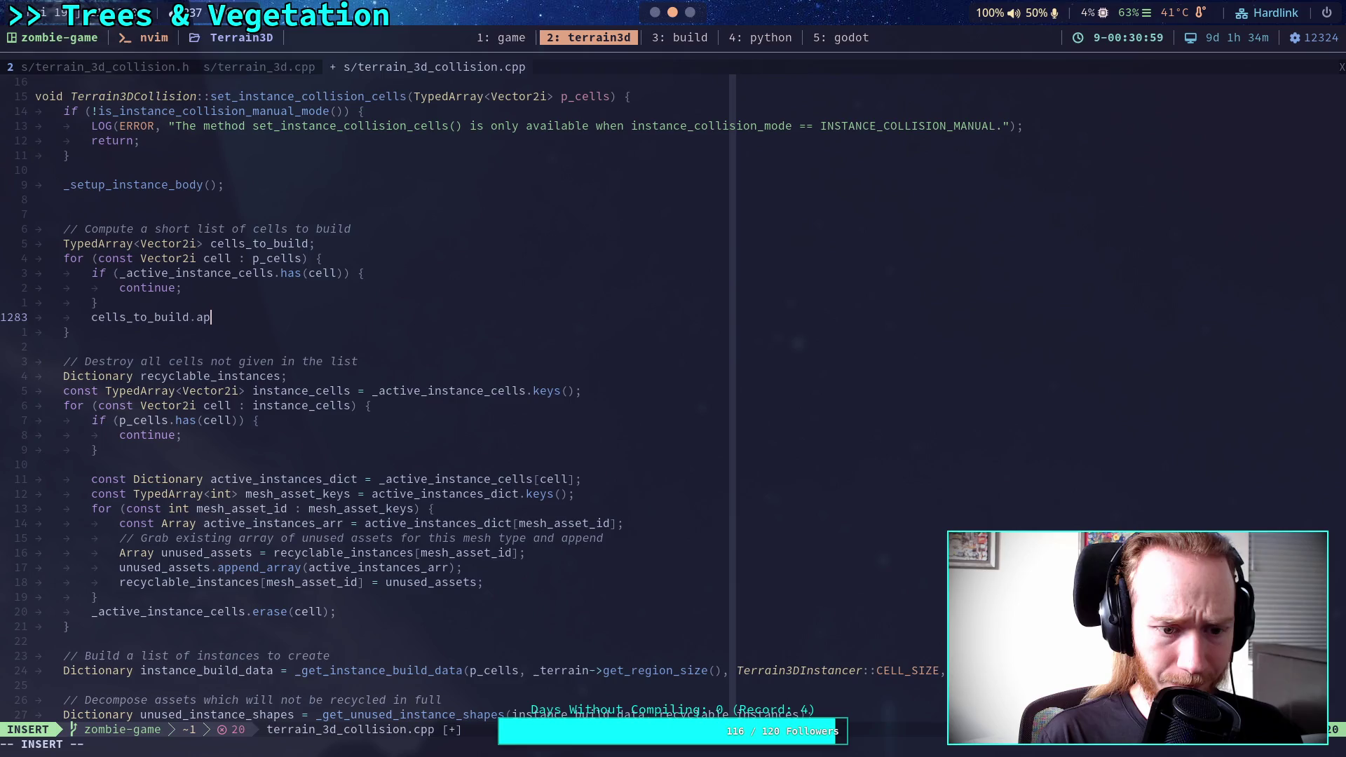
key("BackSpace")
key("BackSpace")
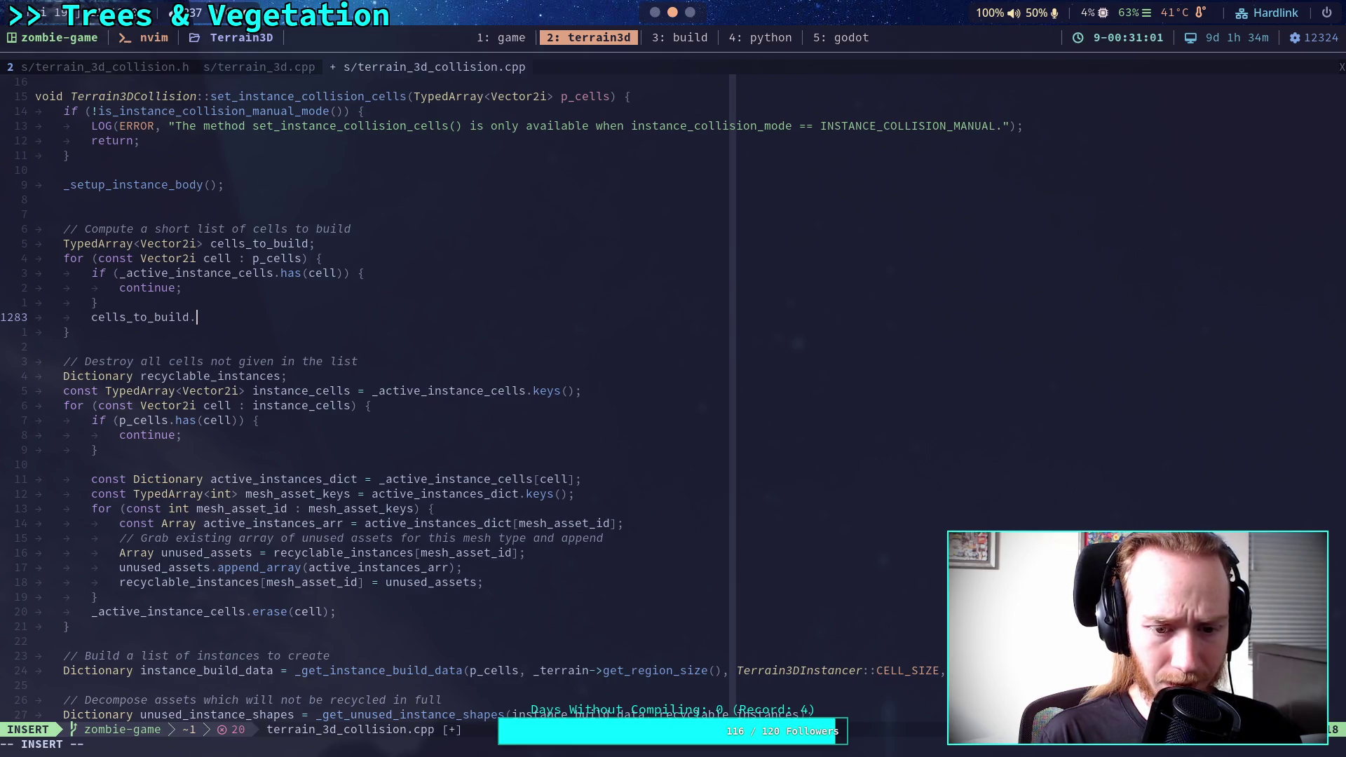
scroll(433, 439, "down", 20)
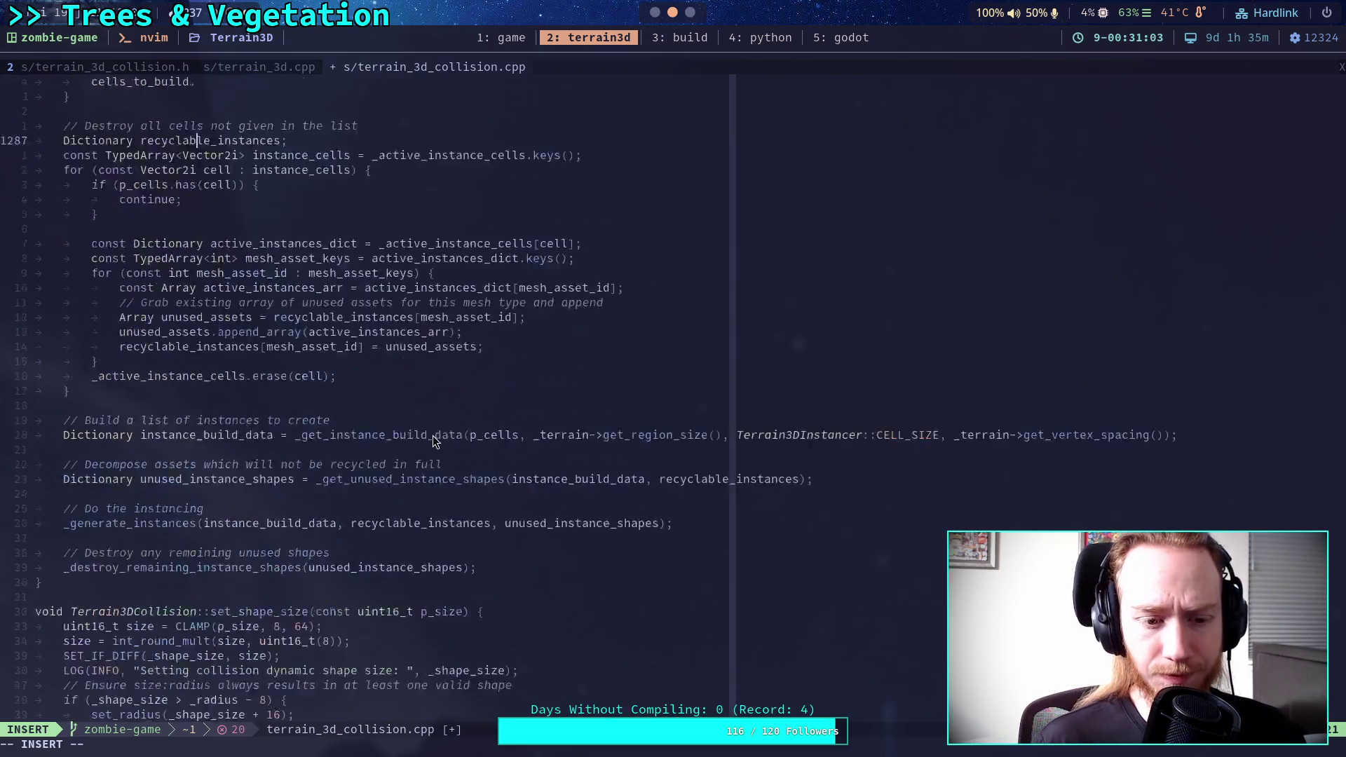
scroll(433, 439, "up", 20)
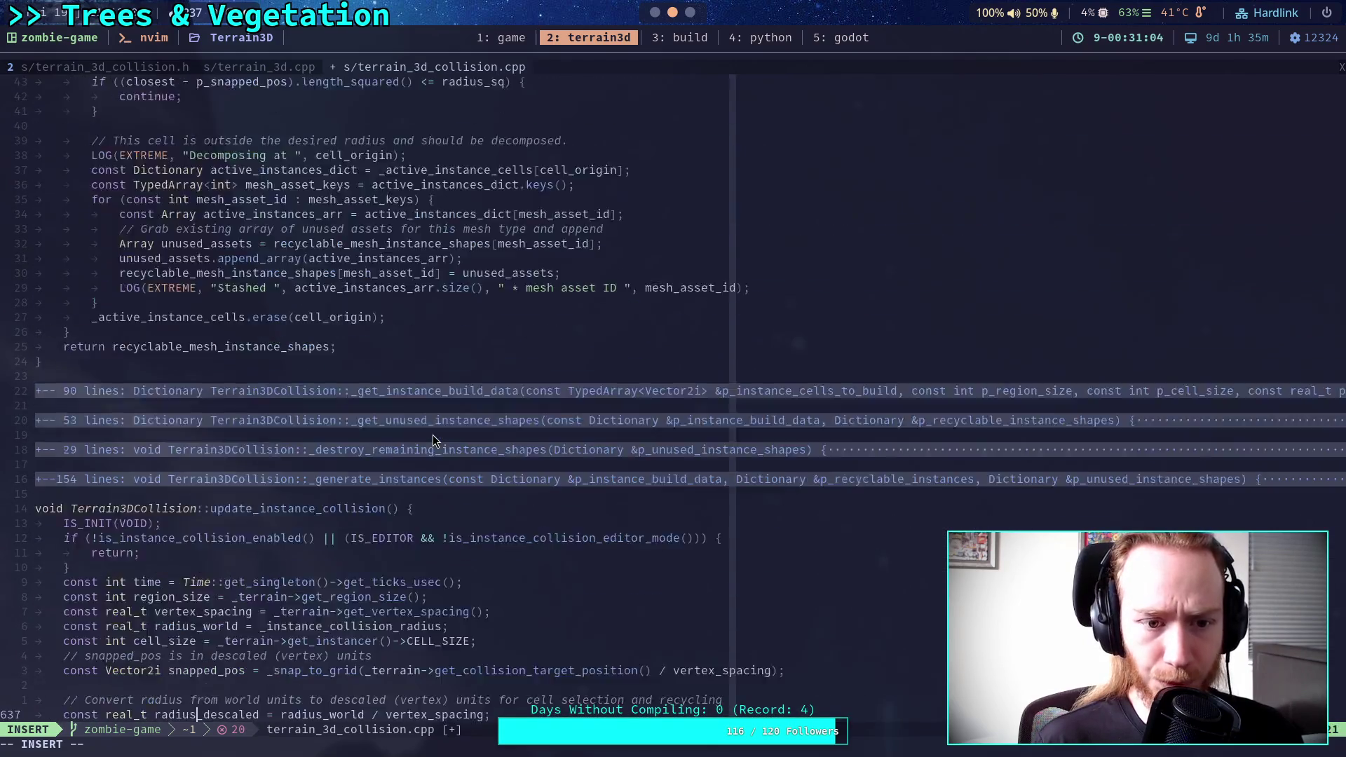
scroll(271, 326, "up", 15)
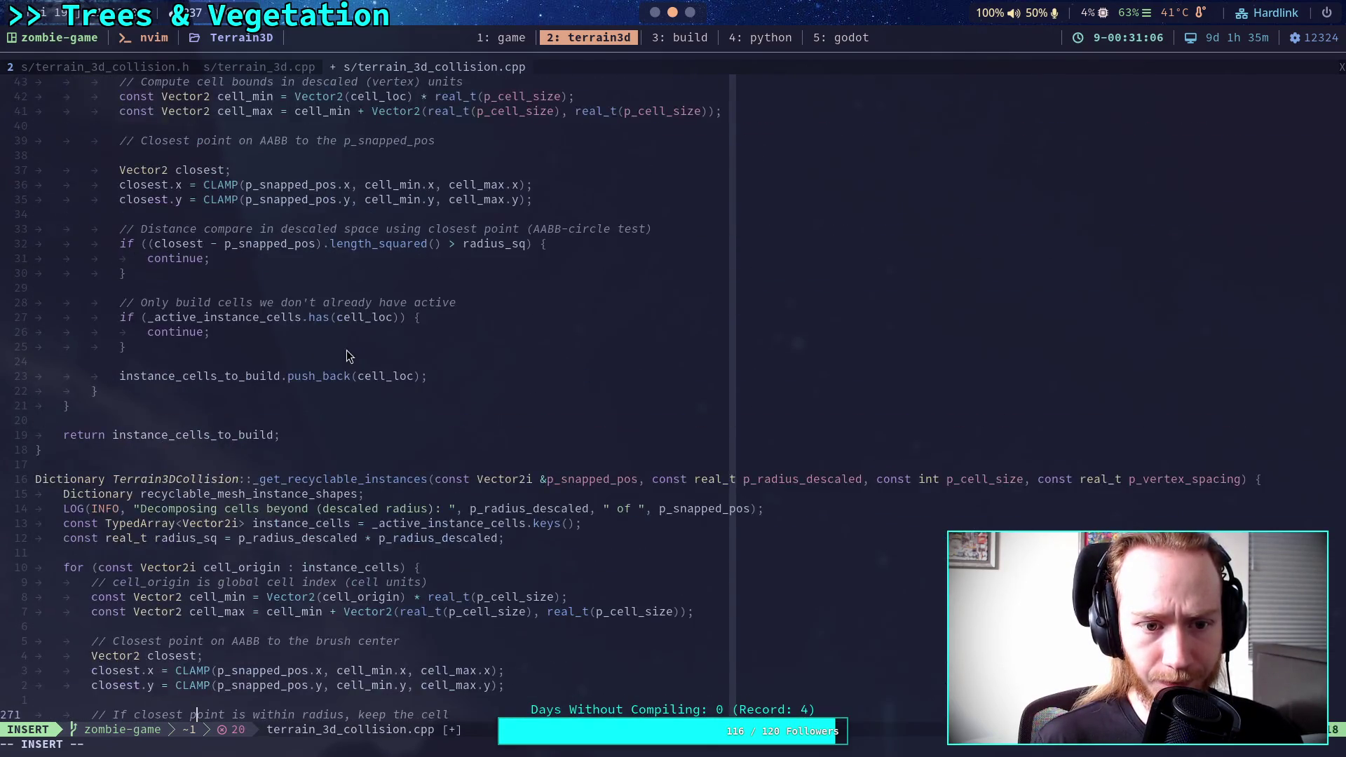
scroll(348, 437, "down", 15)
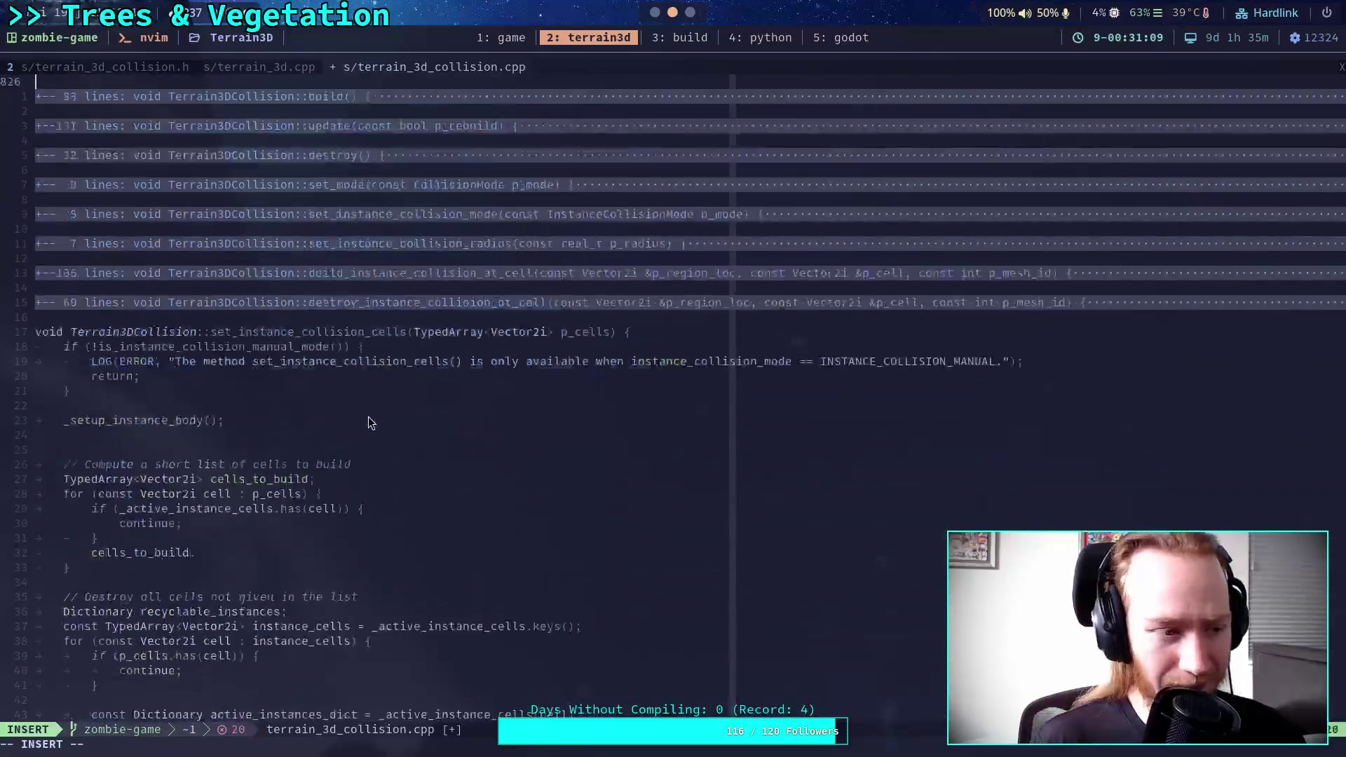
left_click(337, 259)
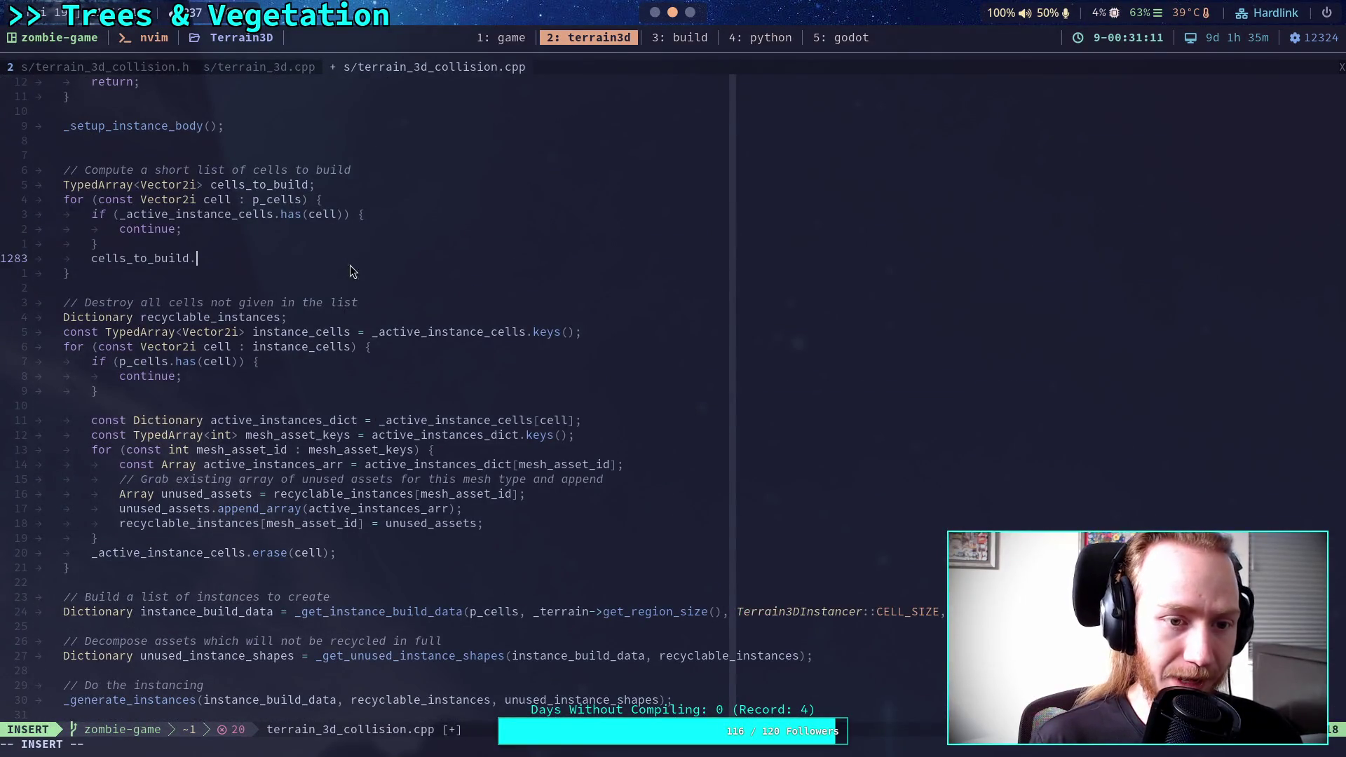
scroll(413, 380, "up", 3)
type("push_back")
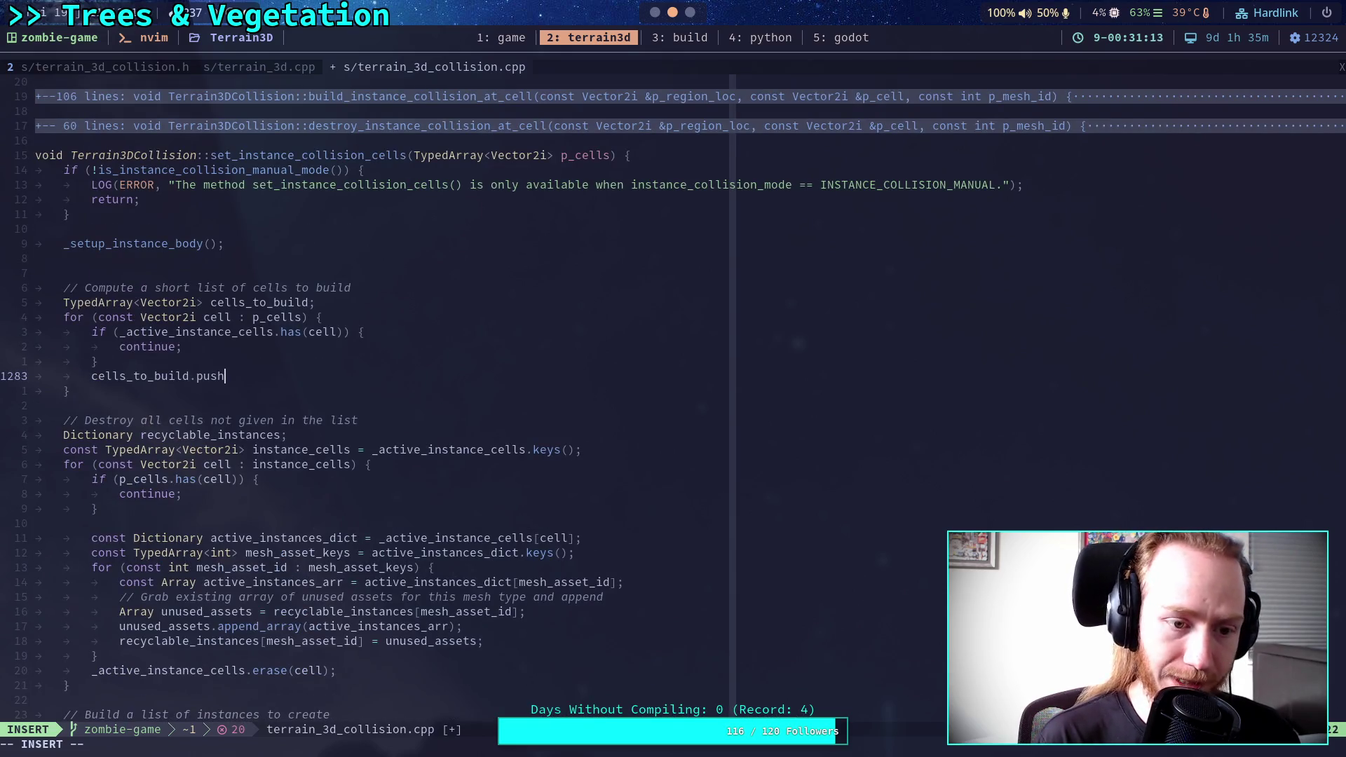
type("(")
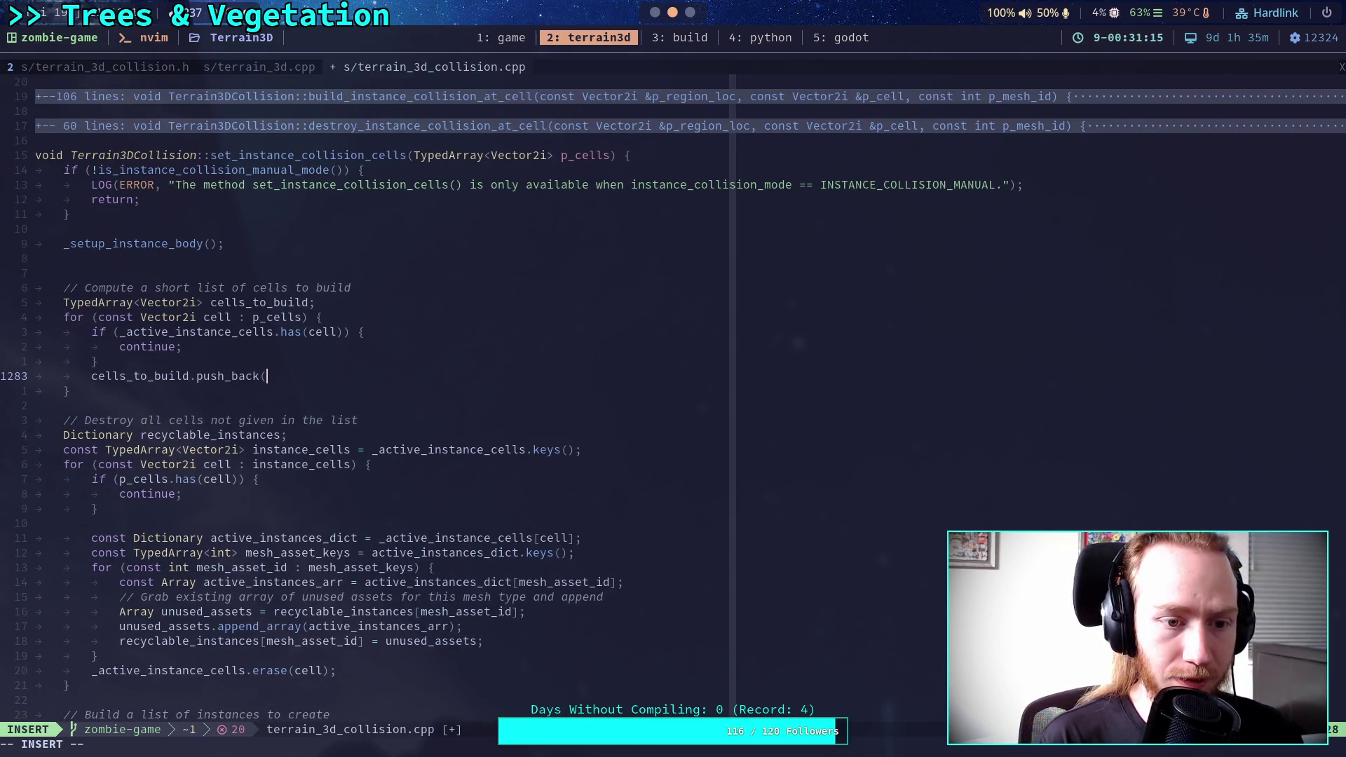
type("cell);")
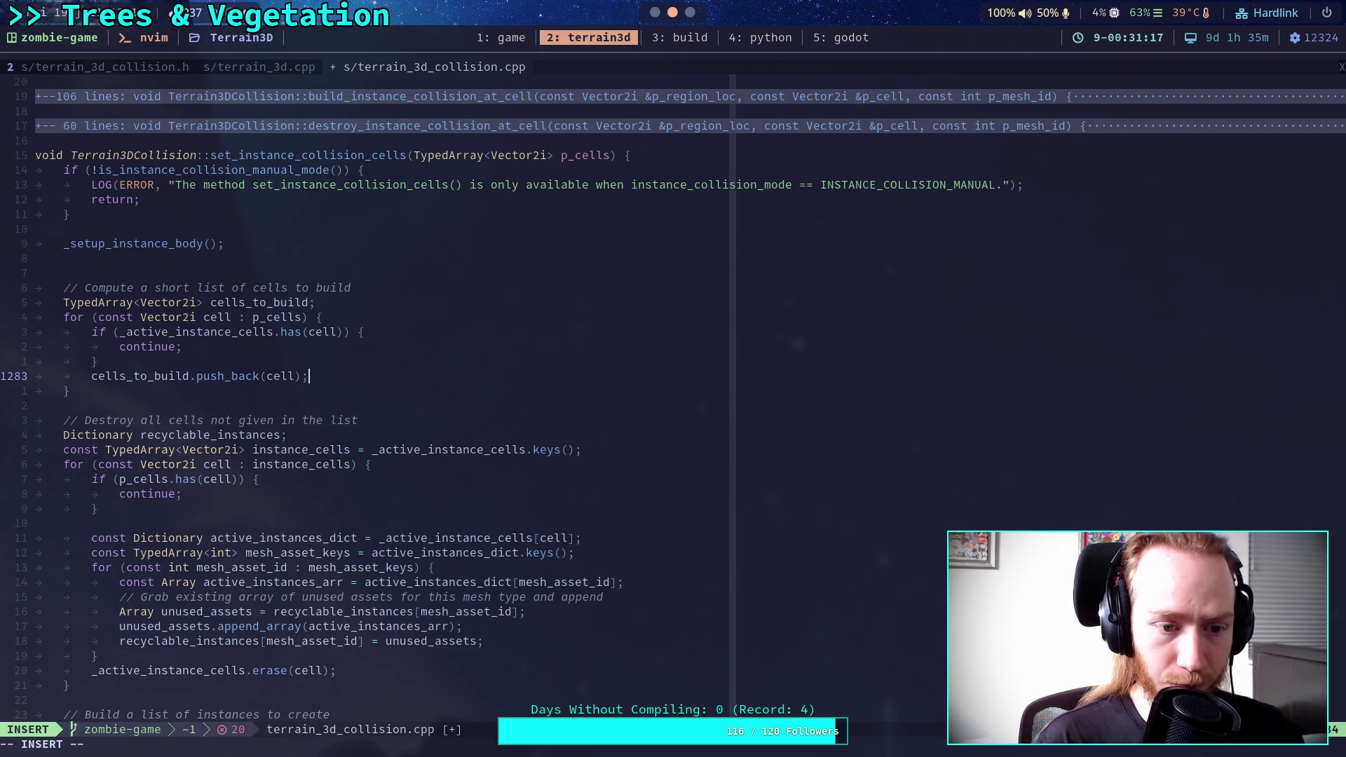
key("Escape")
Replace p_cells with cells_to_build in the _get_instance_build_data call.
double_click(265, 303)
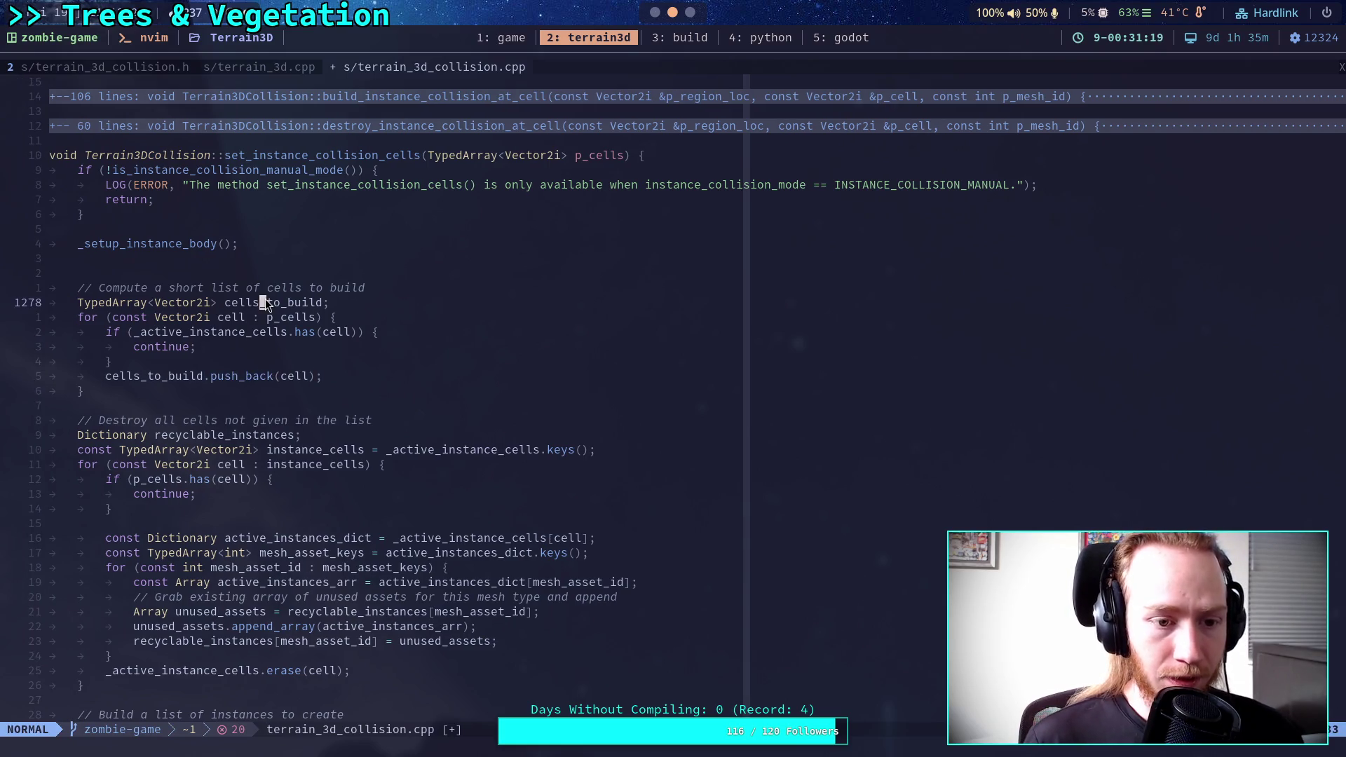
key("y")
scroll(358, 427, "down", 4)
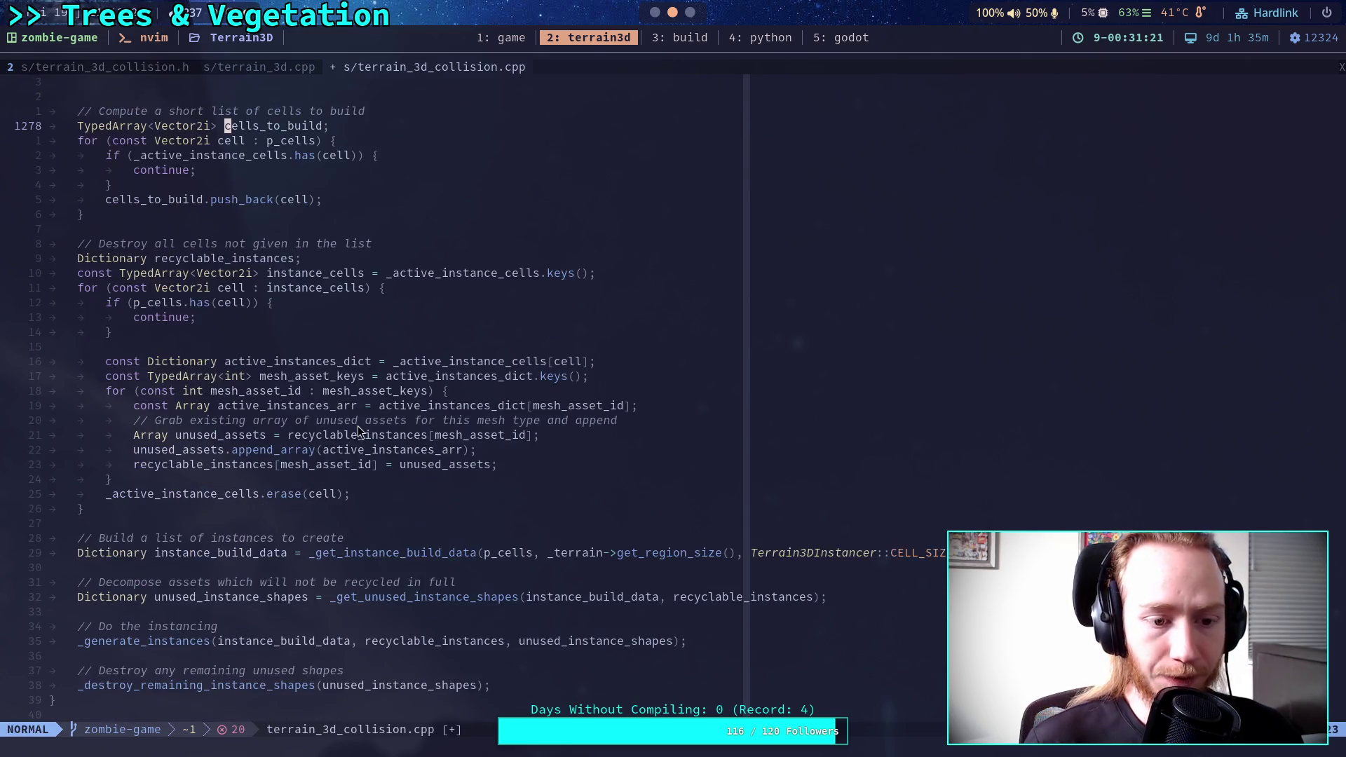
scroll(352, 431, "up", 5)
scroll(352, 430, "down", 4)
scroll(352, 430, "down", 4)
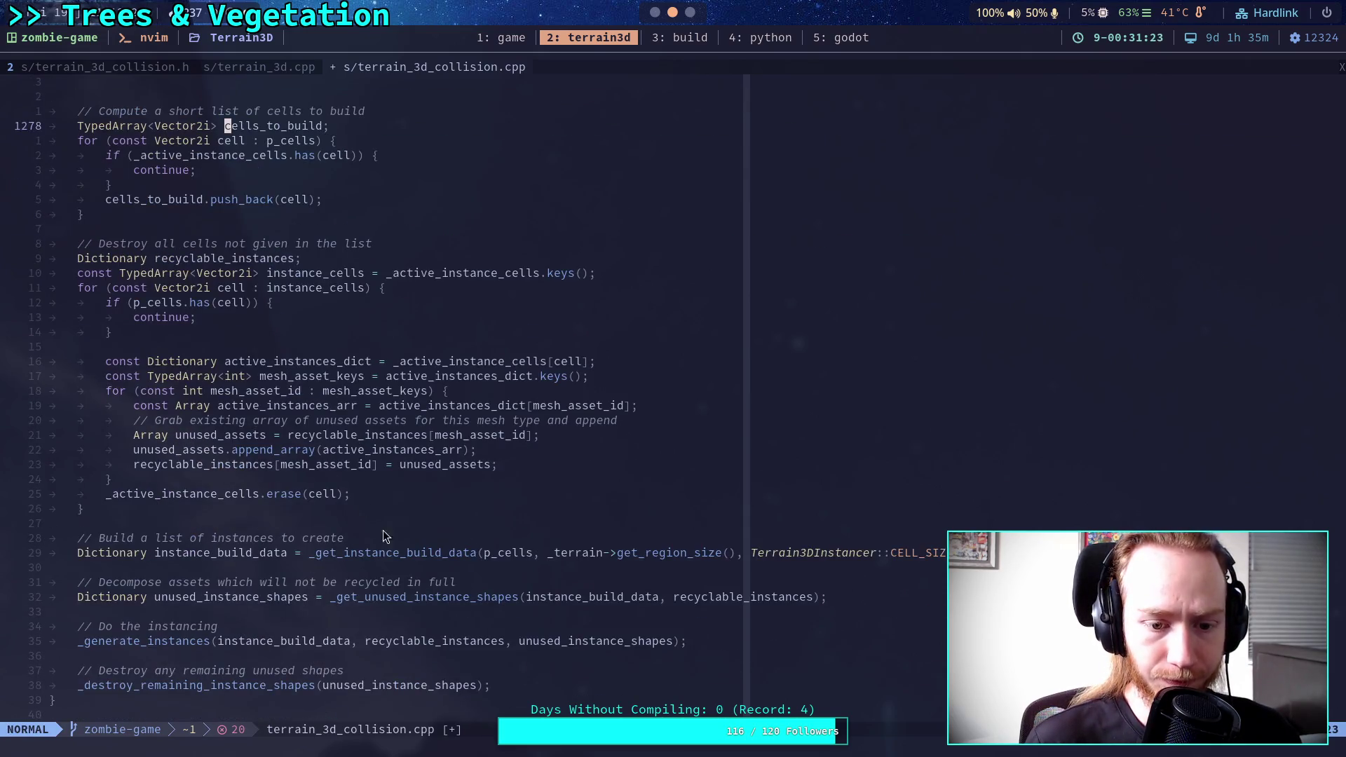
double_click(501, 554)
key("p")
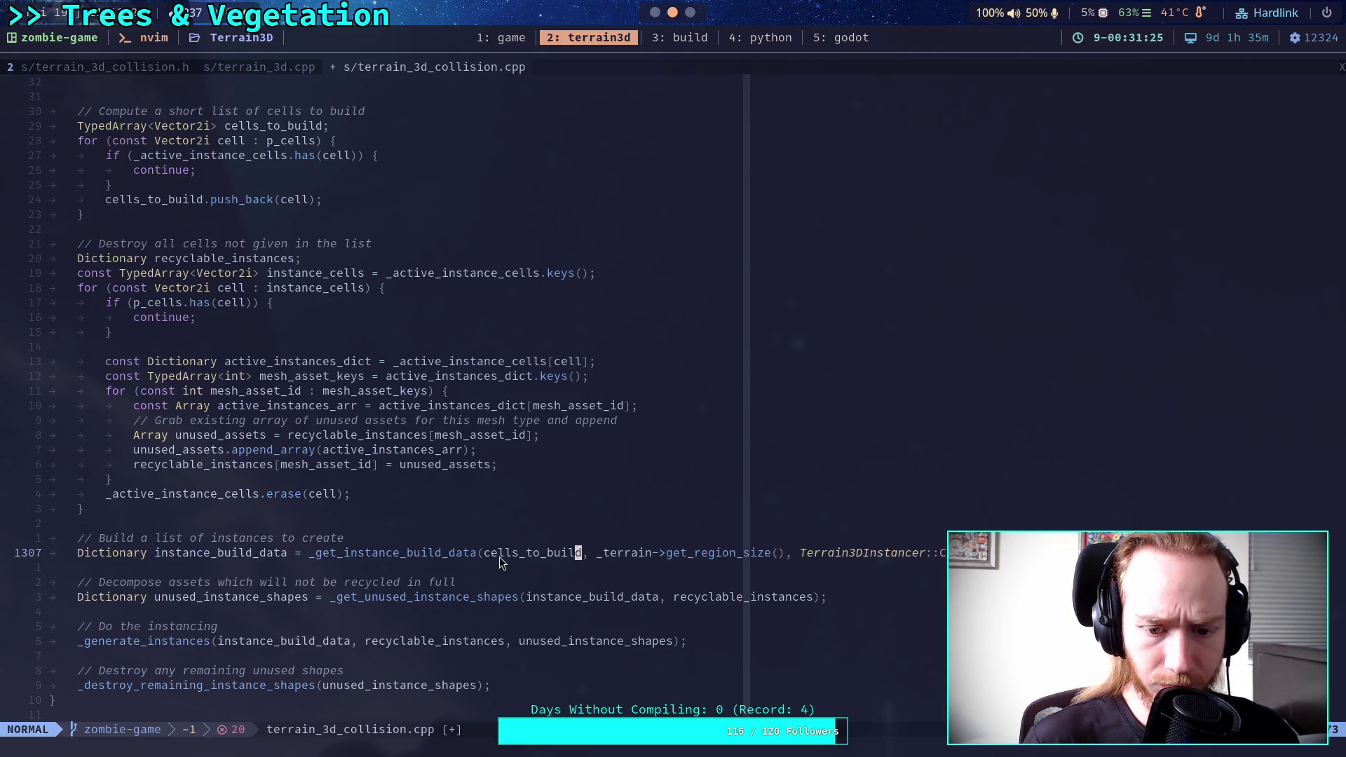
Search for the remaining p_cells occurrences with /p_cells.
scroll(495, 571, "down", 4)
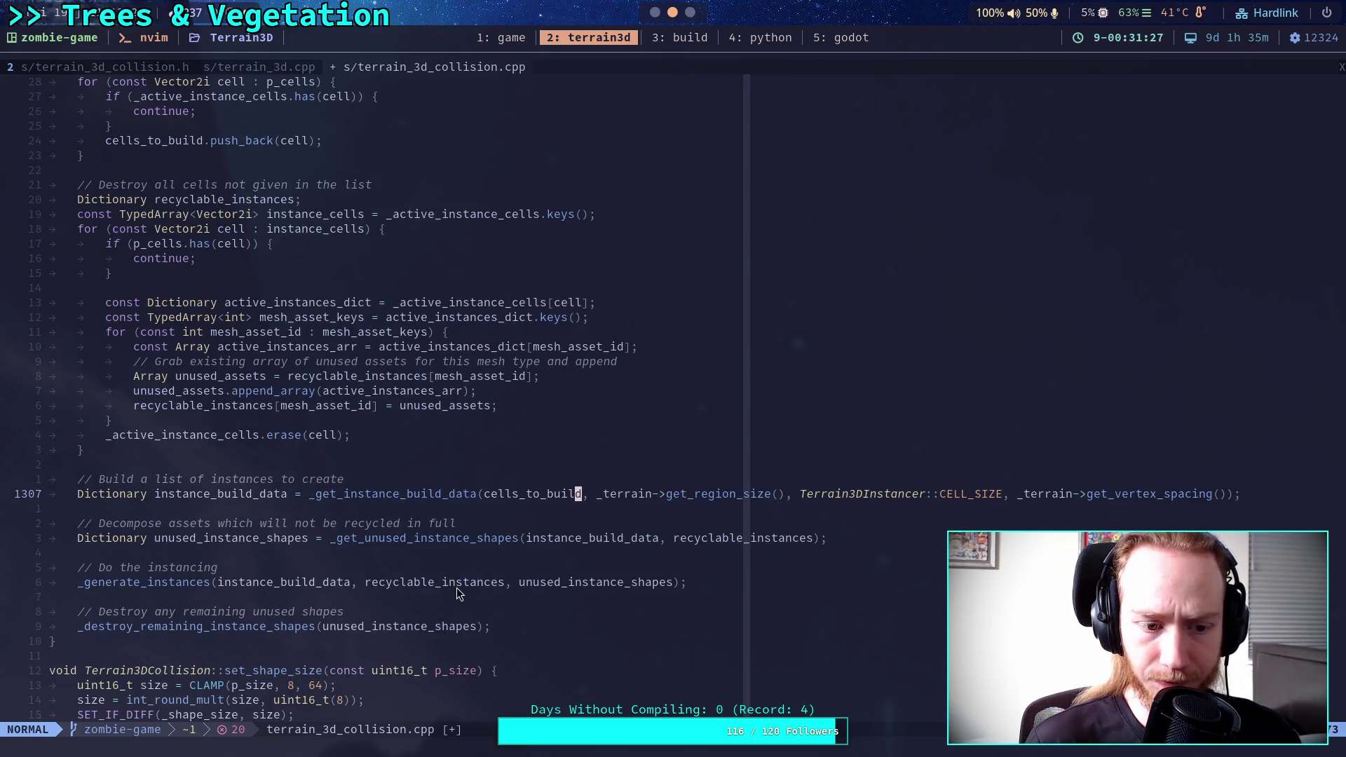
type("/p_cel")
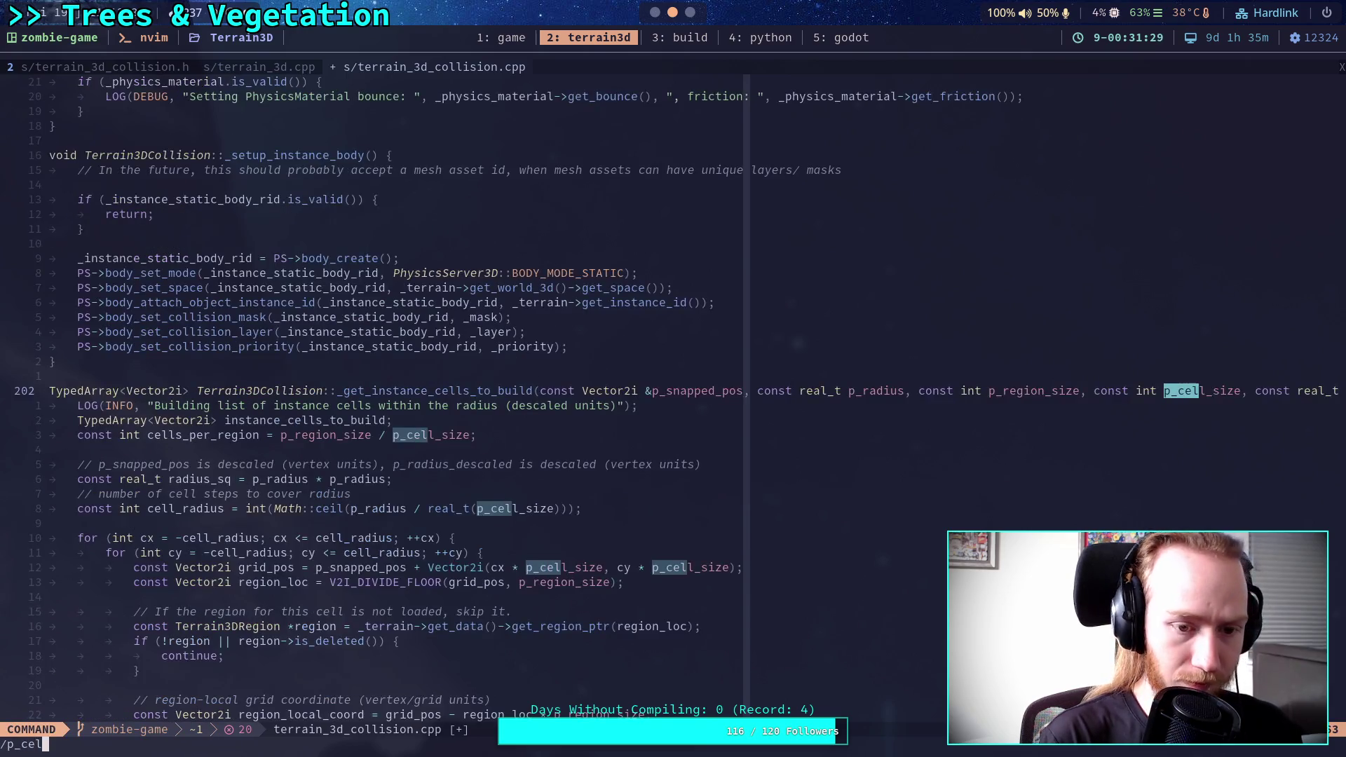
type("ls")
key("Return")
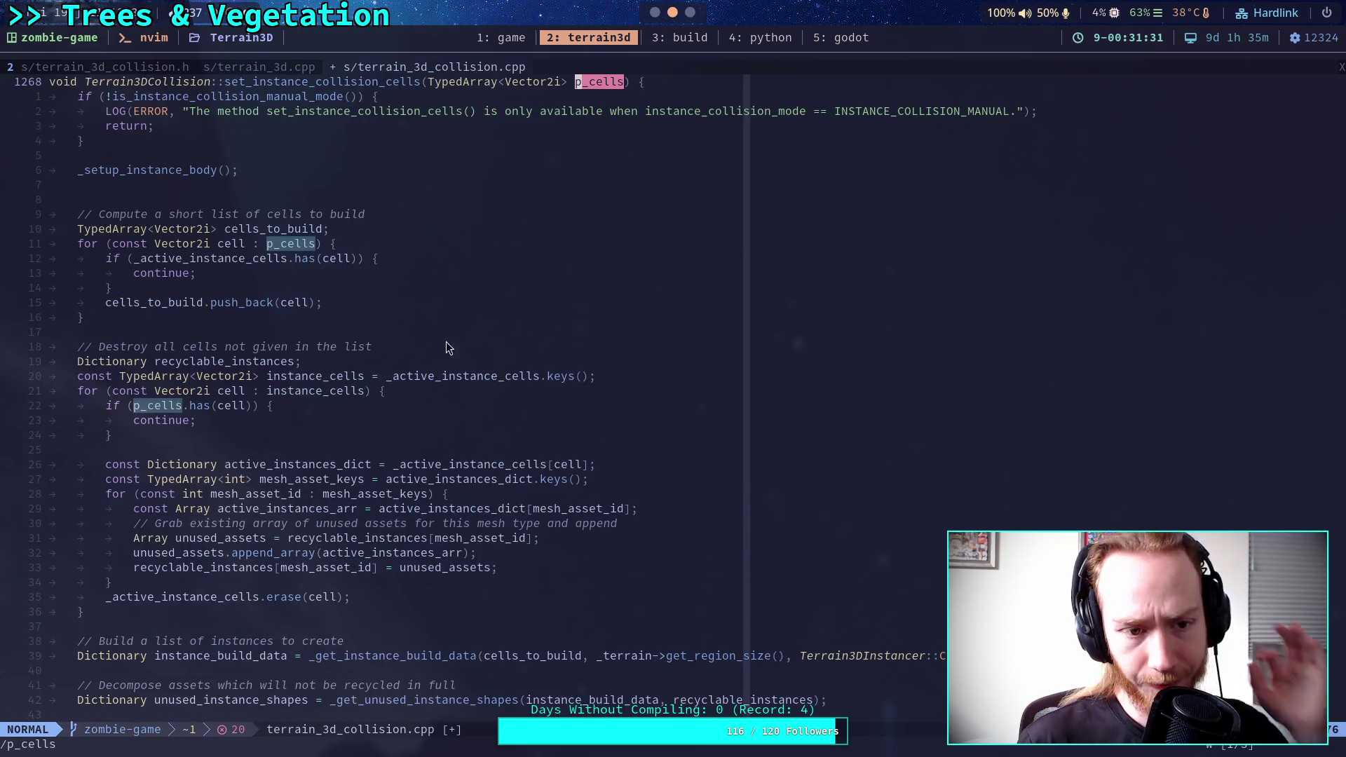
left_click(303, 189)
Delete the extra blank line after _setup_instance_body() and highlight instance_cells, p_cells and cells_to_build to compare.
key("d")
key("d")
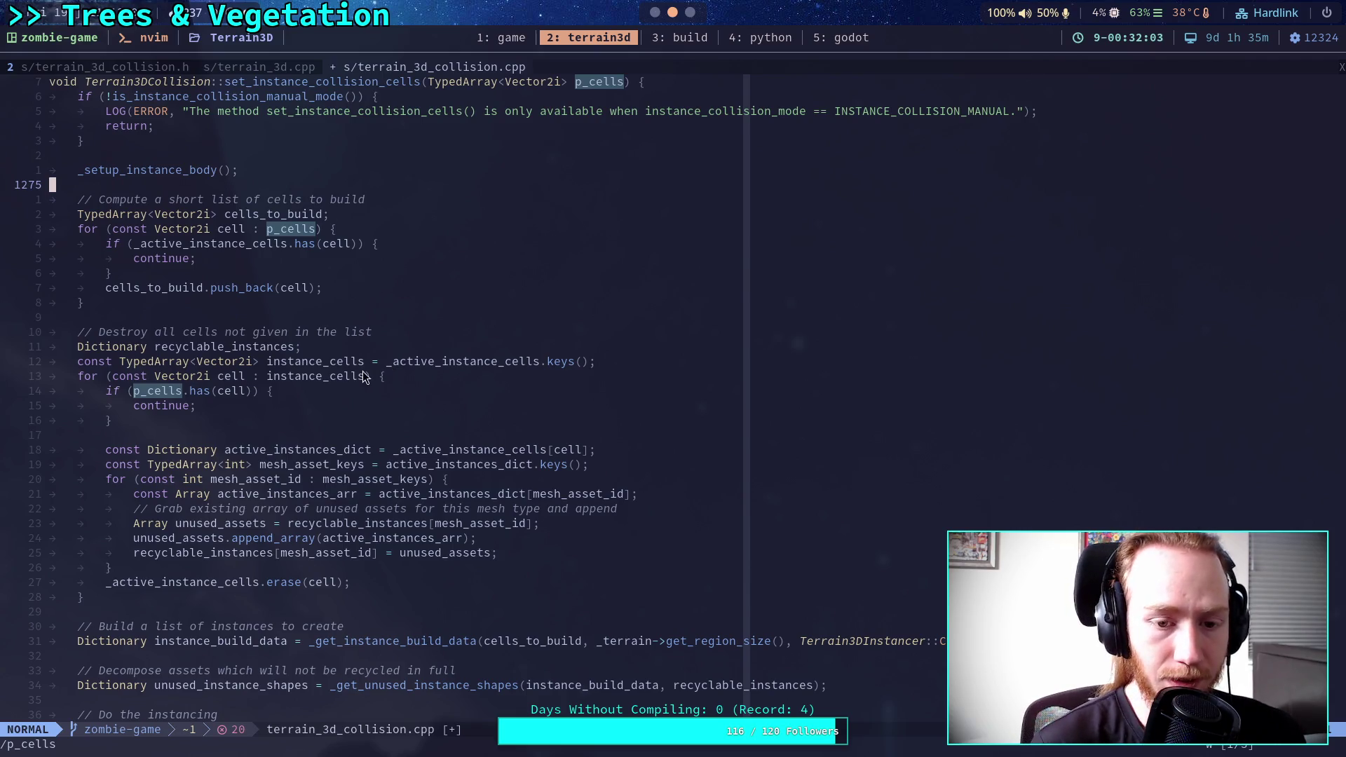
double_click(313, 377)
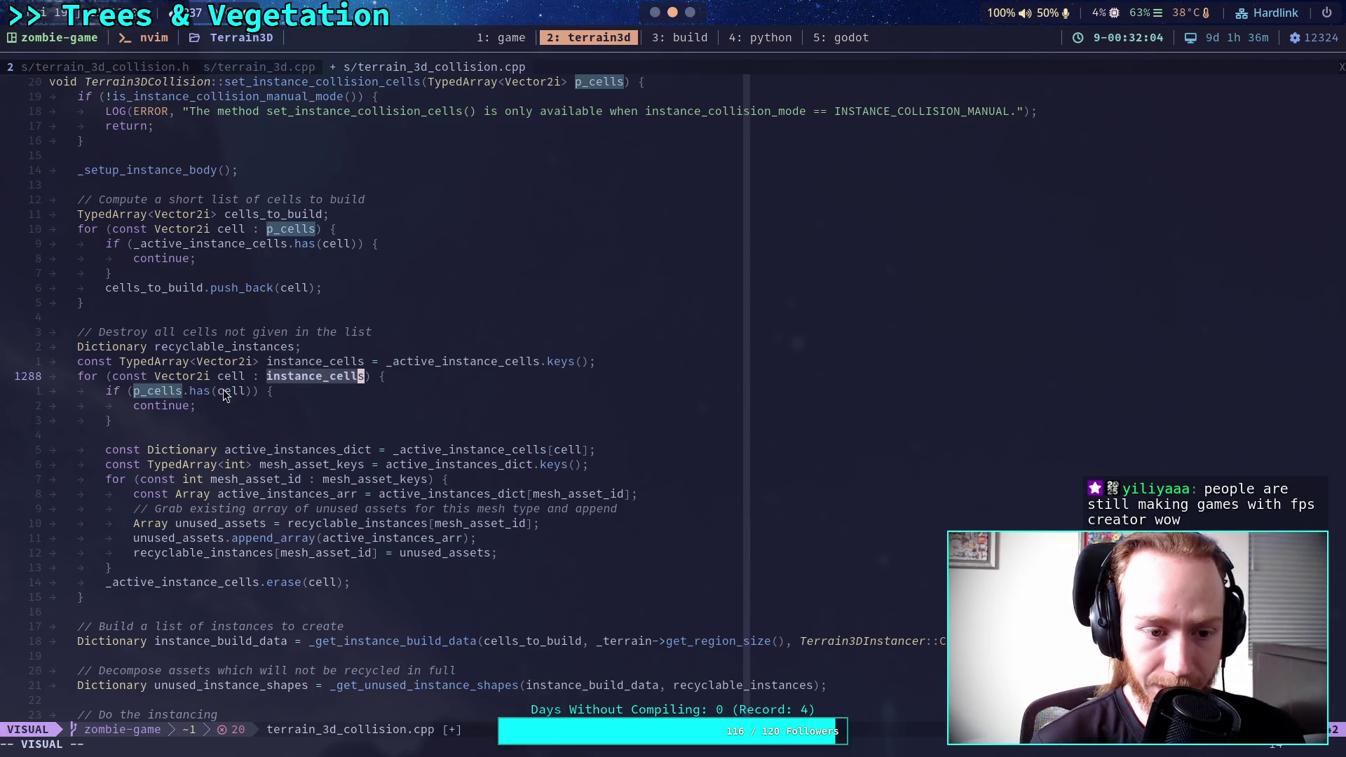
double_click(171, 393)
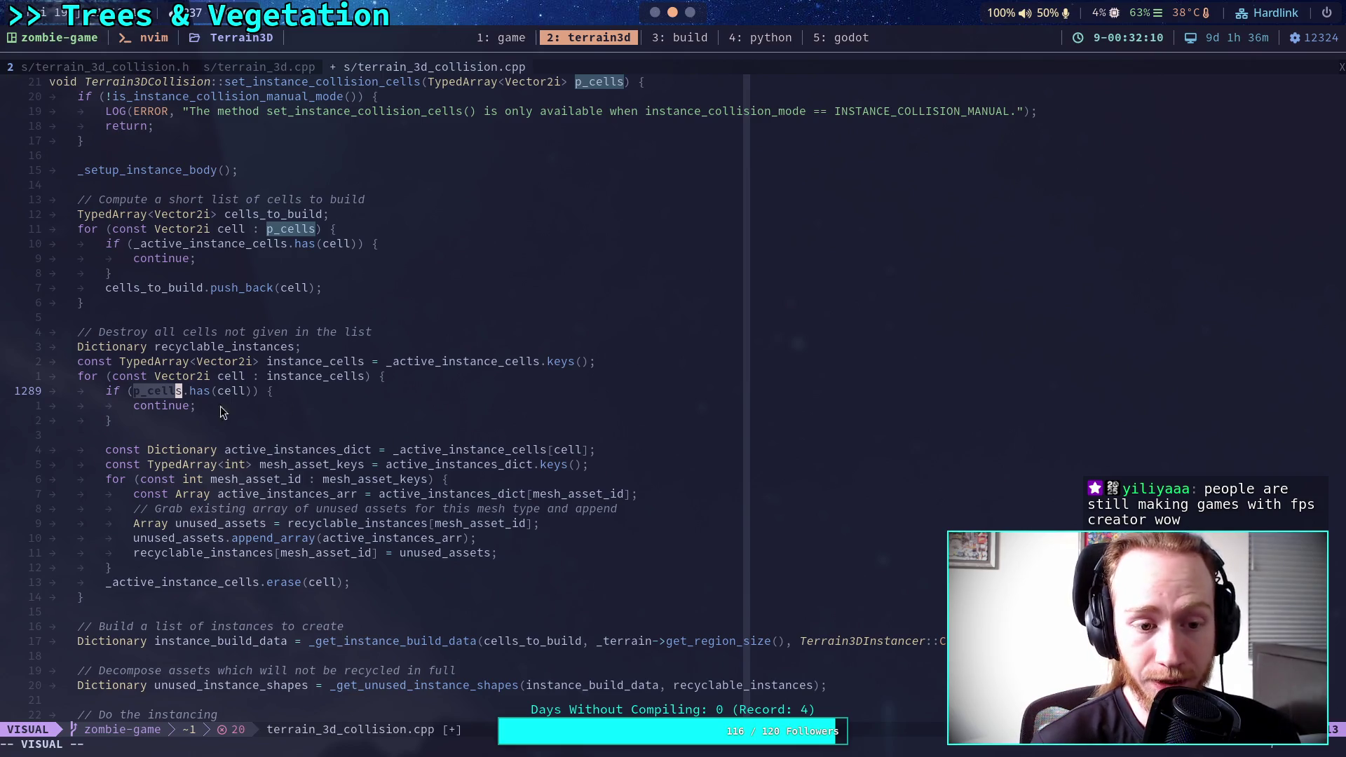
left_click(161, 408)
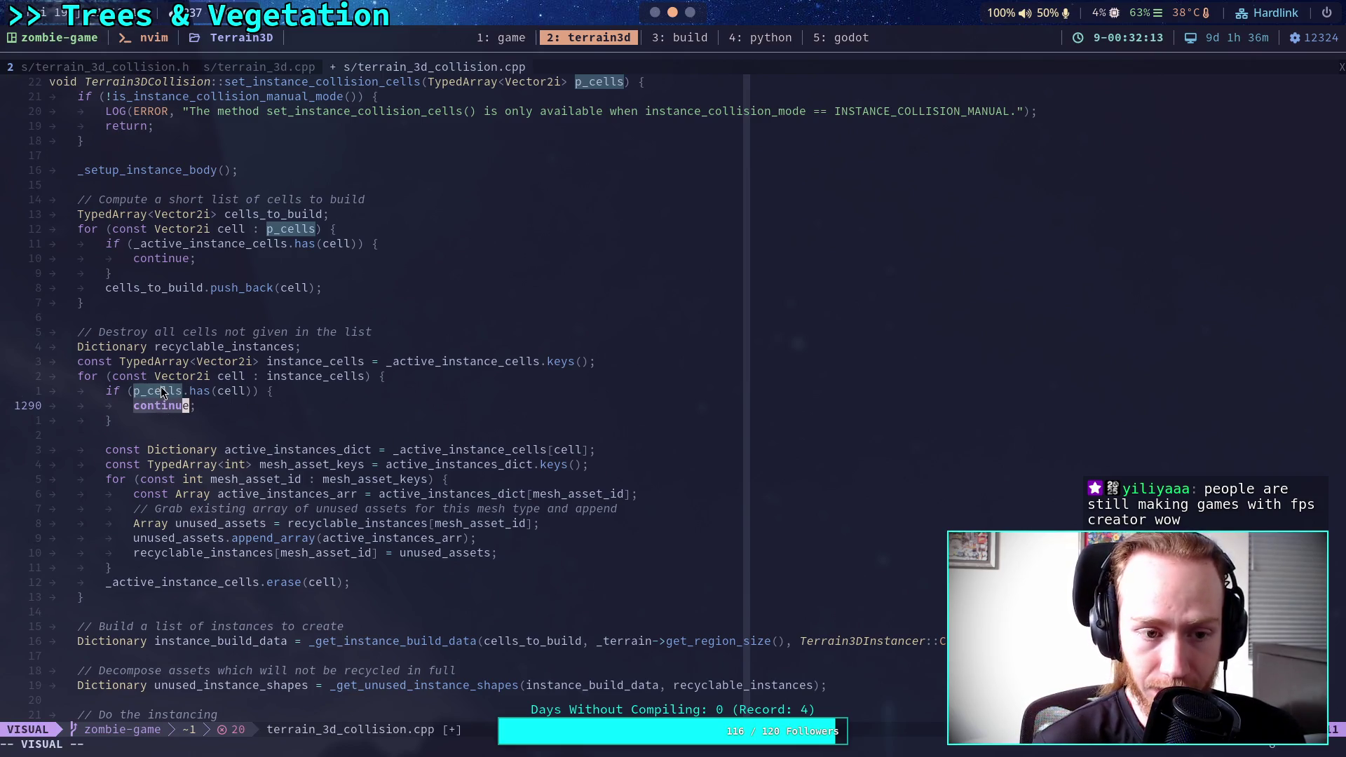
double_click(162, 391)
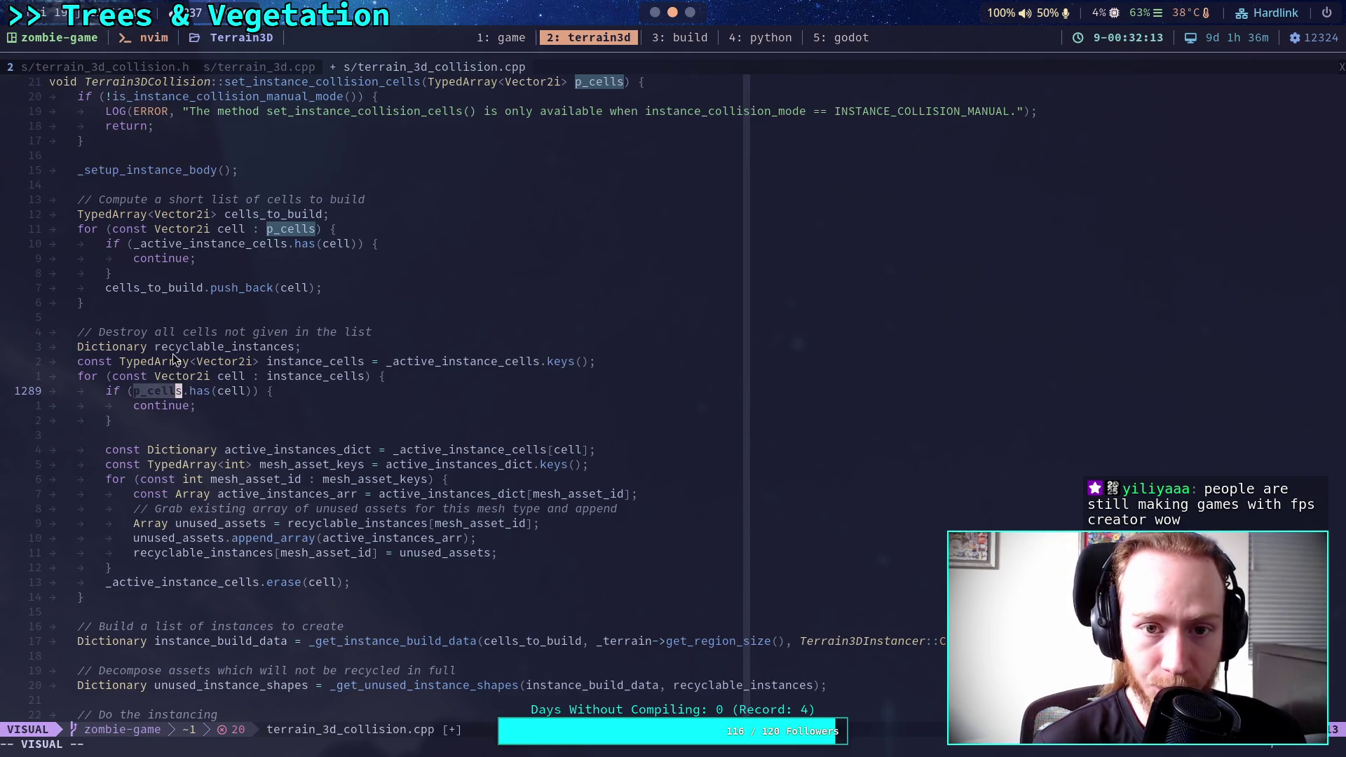
double_click(251, 216)
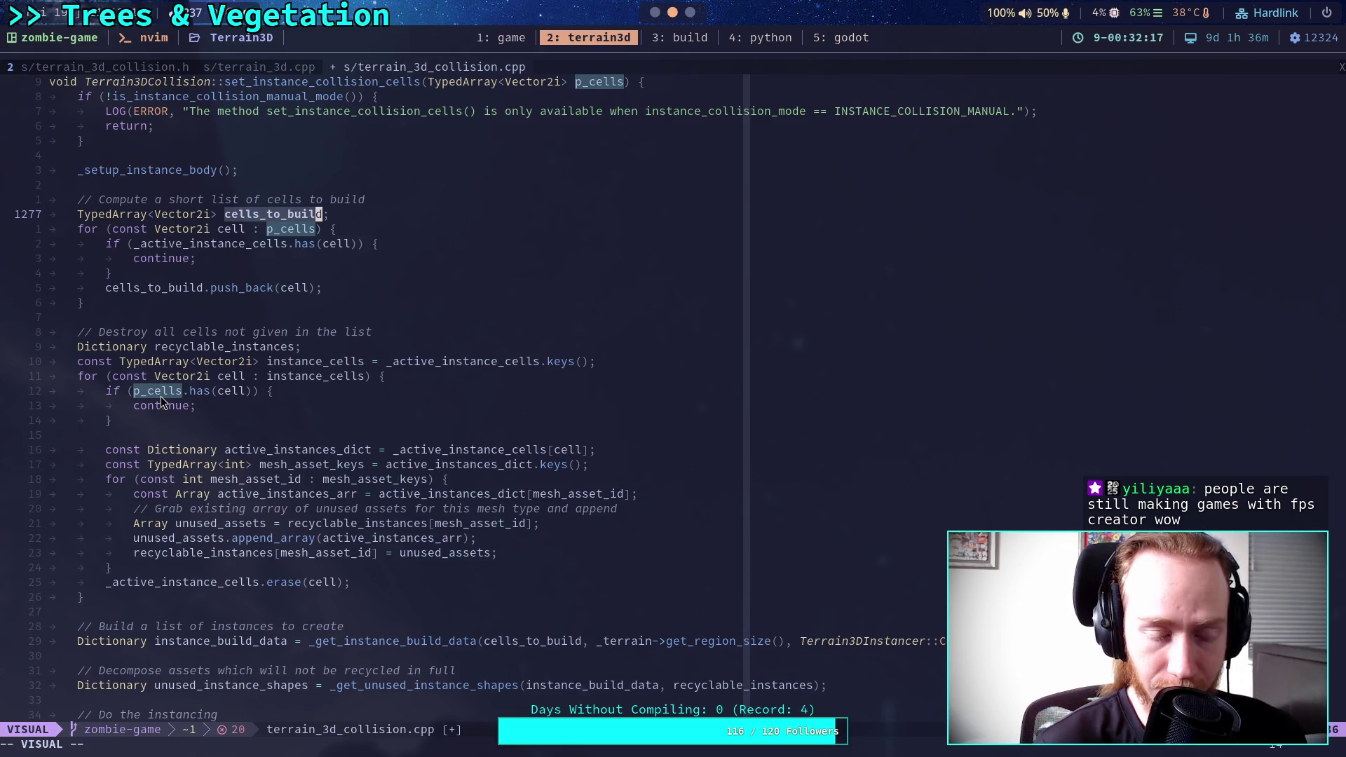
double_click(162, 397)
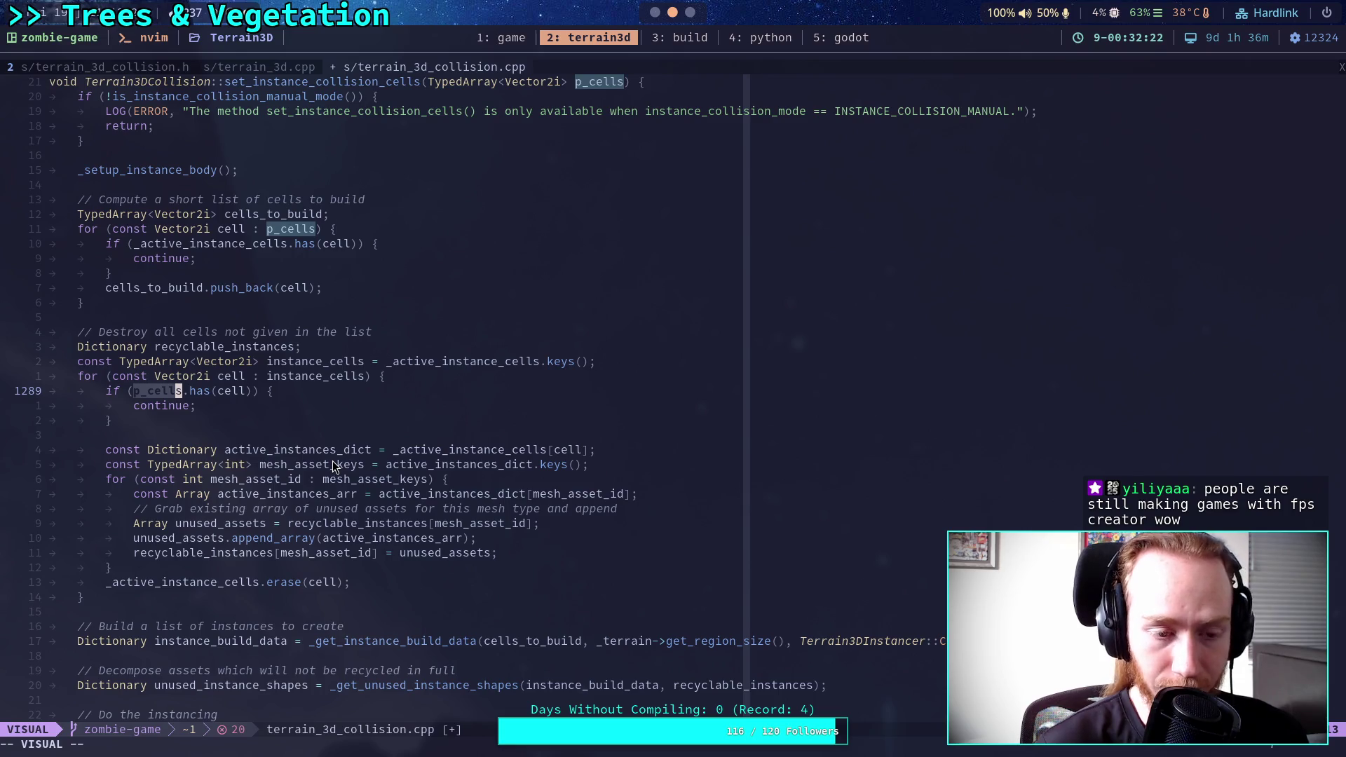
left_click(236, 441)
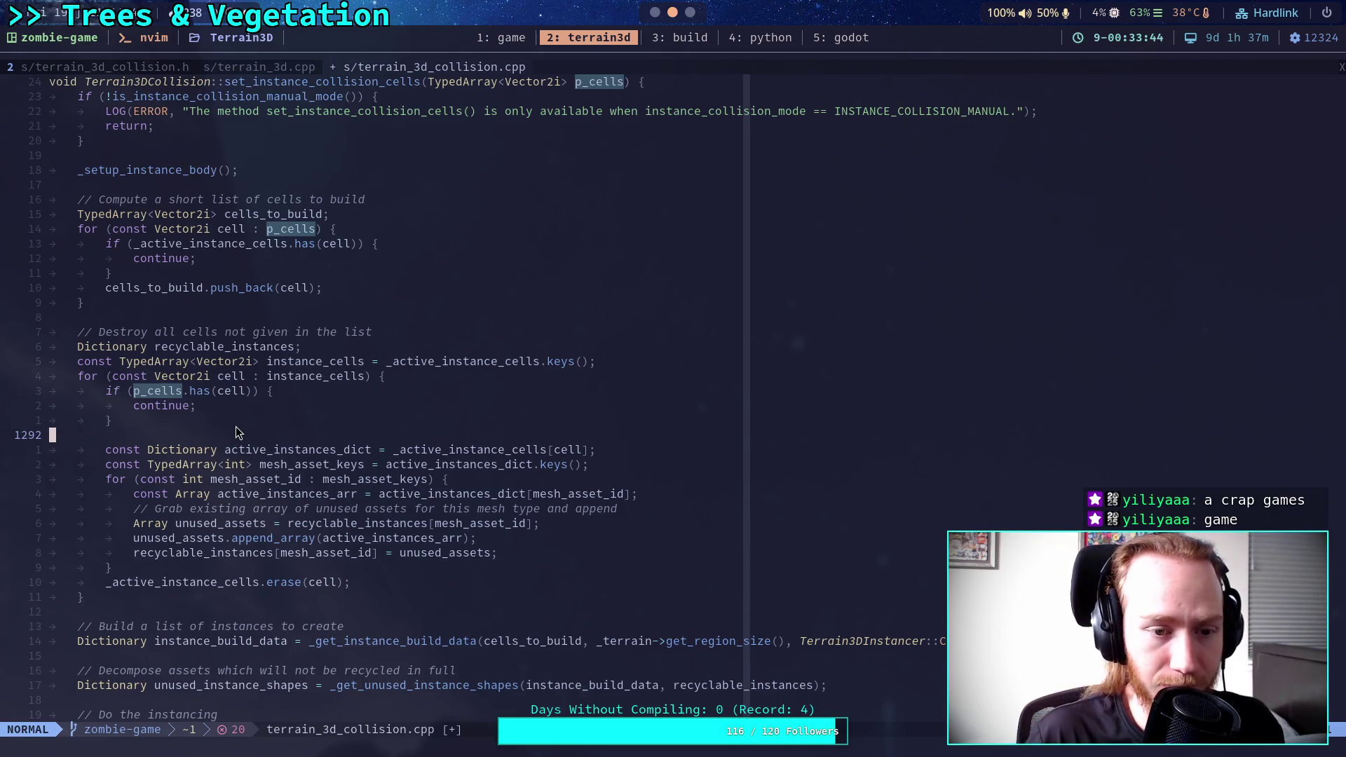
Check that cells_to_build is passed to the build call and save terrain_3d_collision.cpp with :w.
scroll(236, 426, "down", 3)
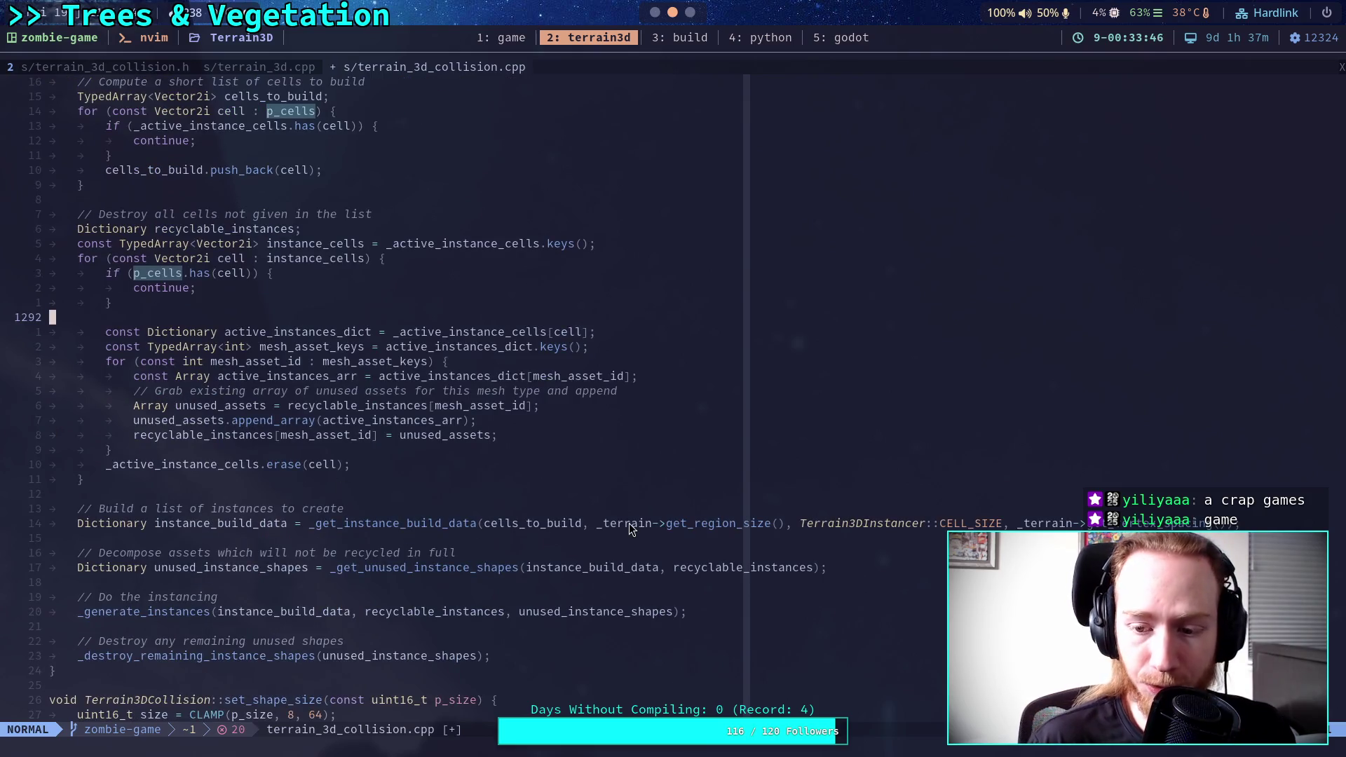
double_click(527, 524)
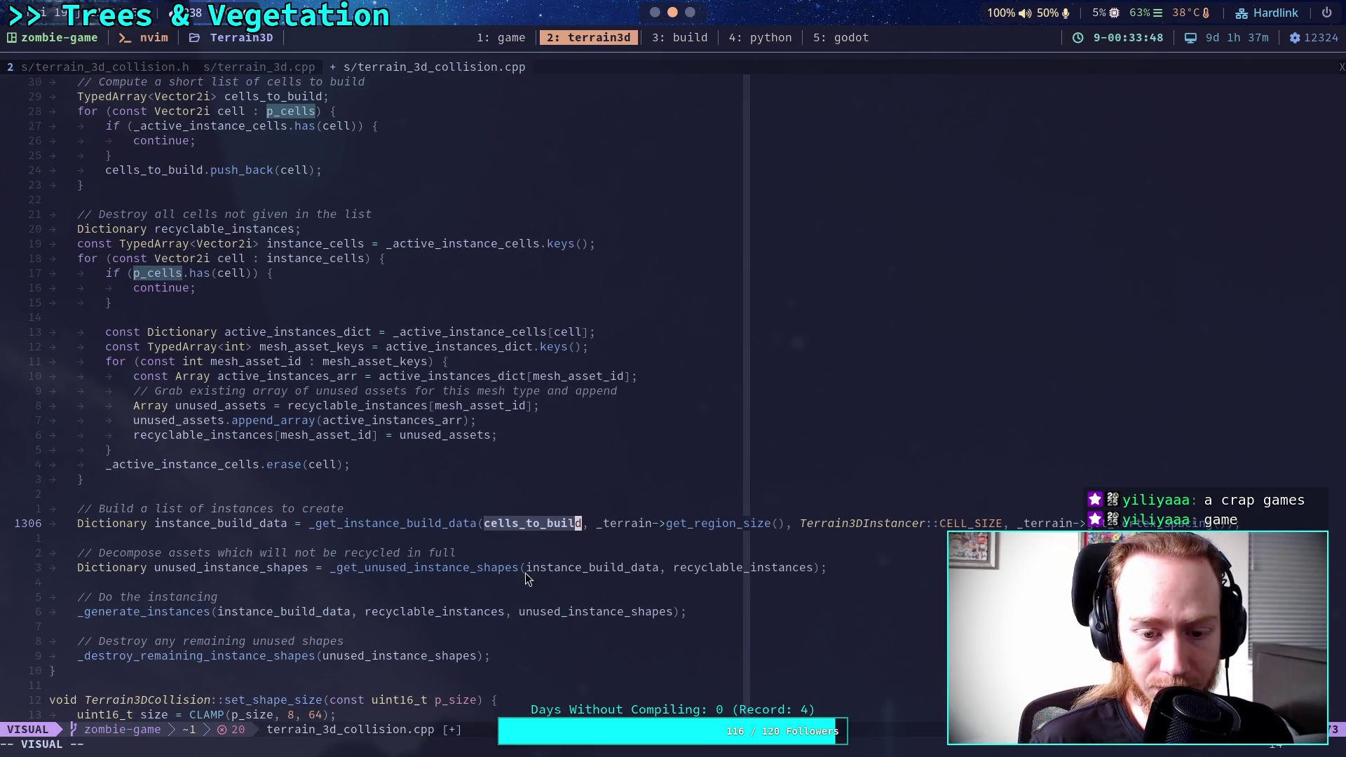
left_click(572, 540)
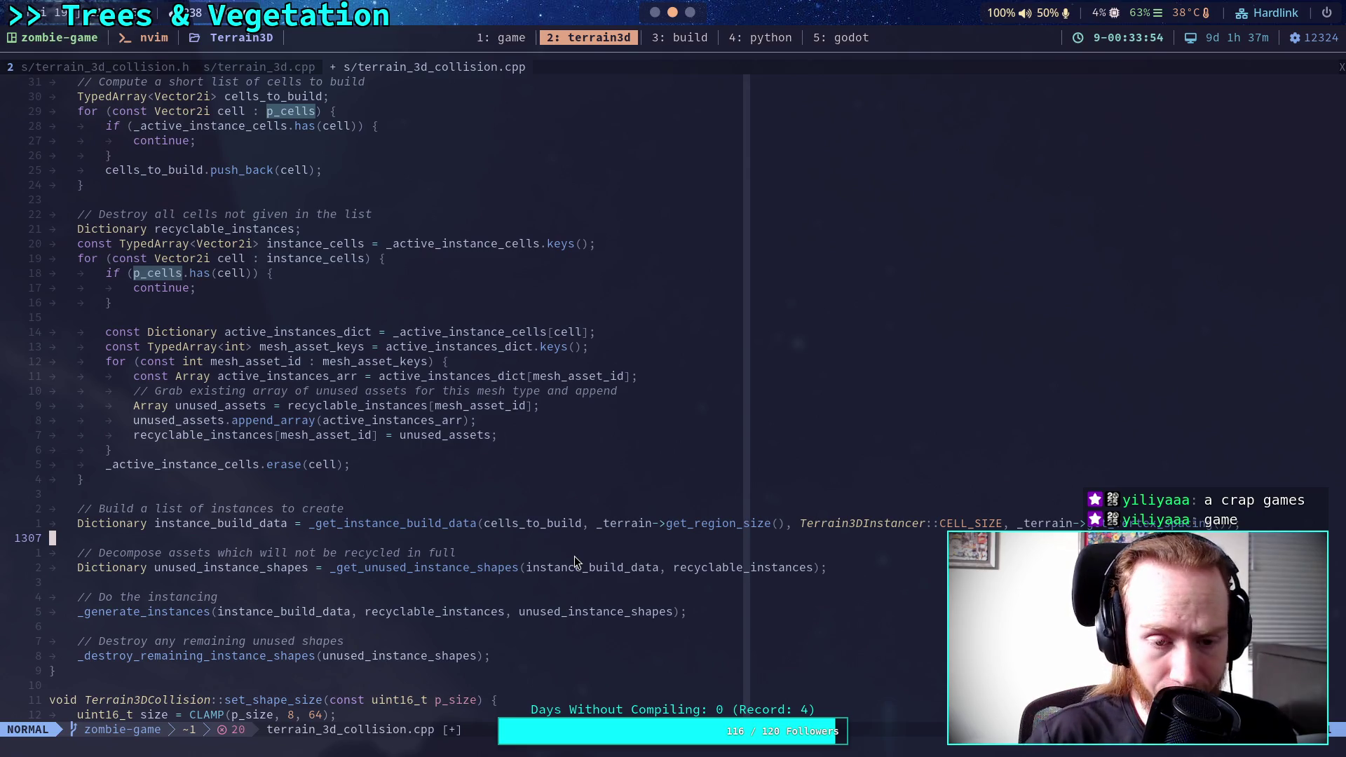
scroll(575, 561, "down", 2)
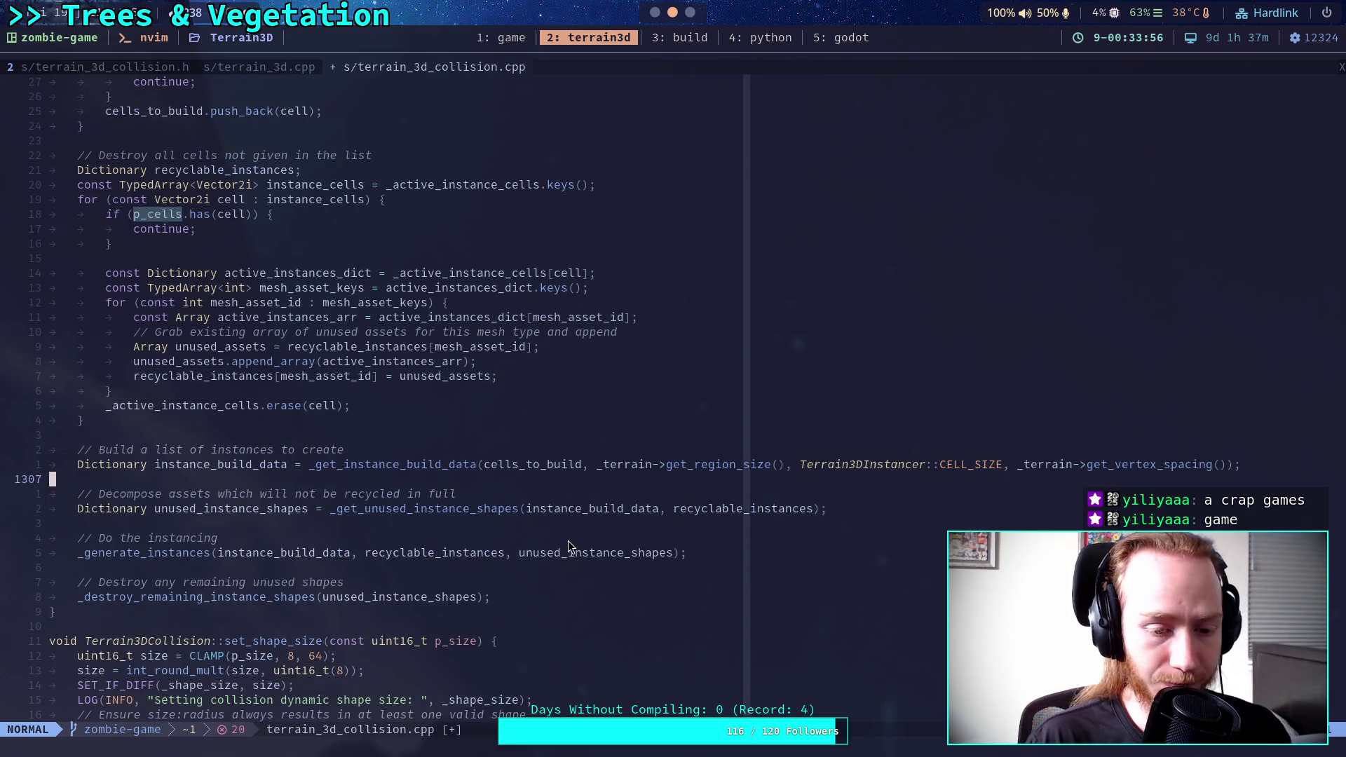
type(":w")
key("Return")
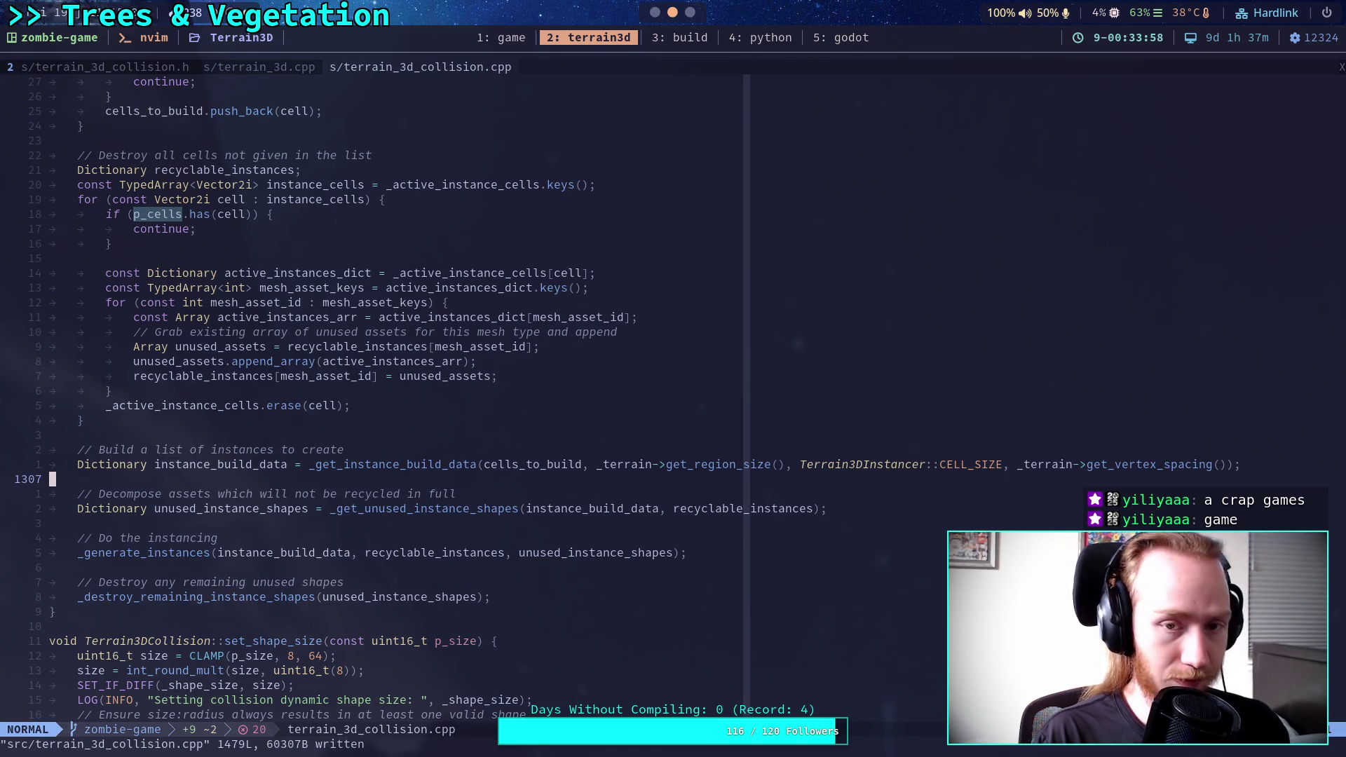
key("ctrl+b")
Review git status and page through the git diff of the modified files.
type("3D]$ git status")
key("Return")
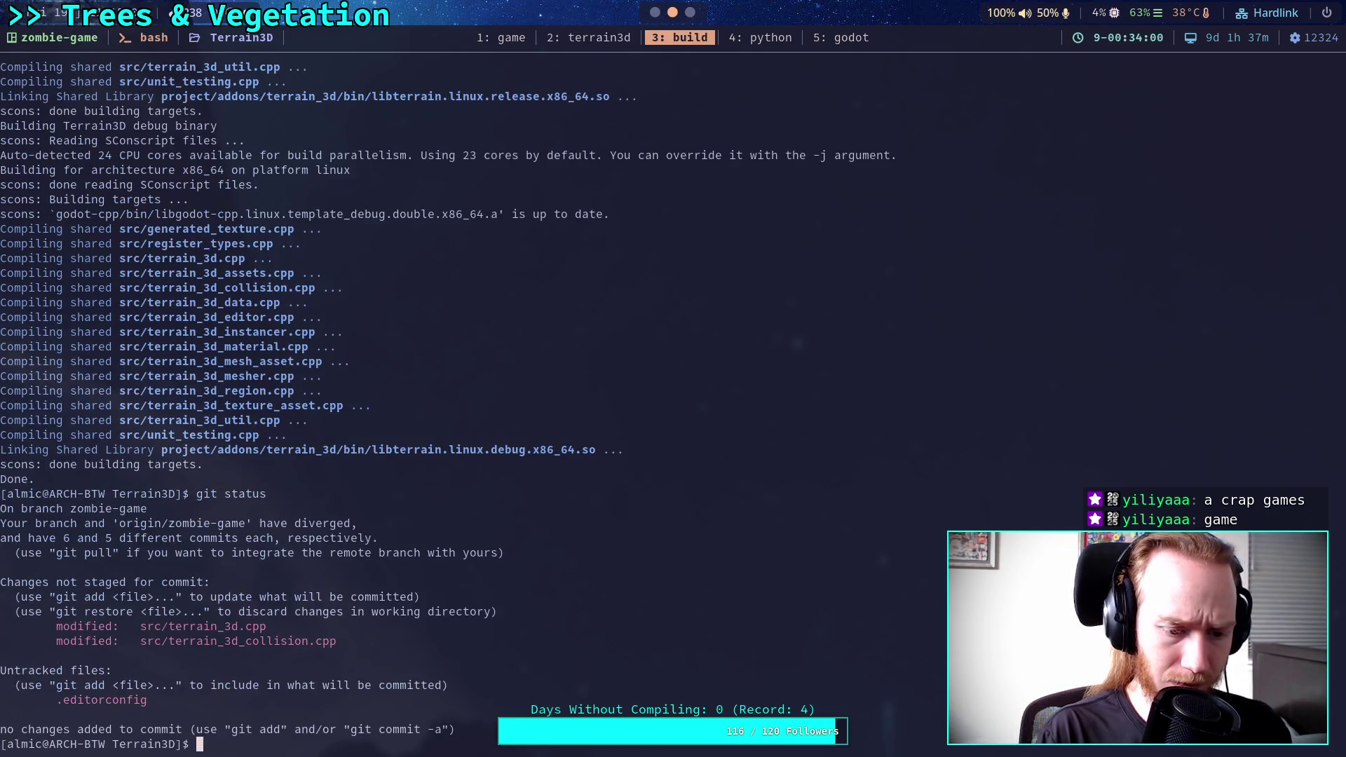
type("git diff")
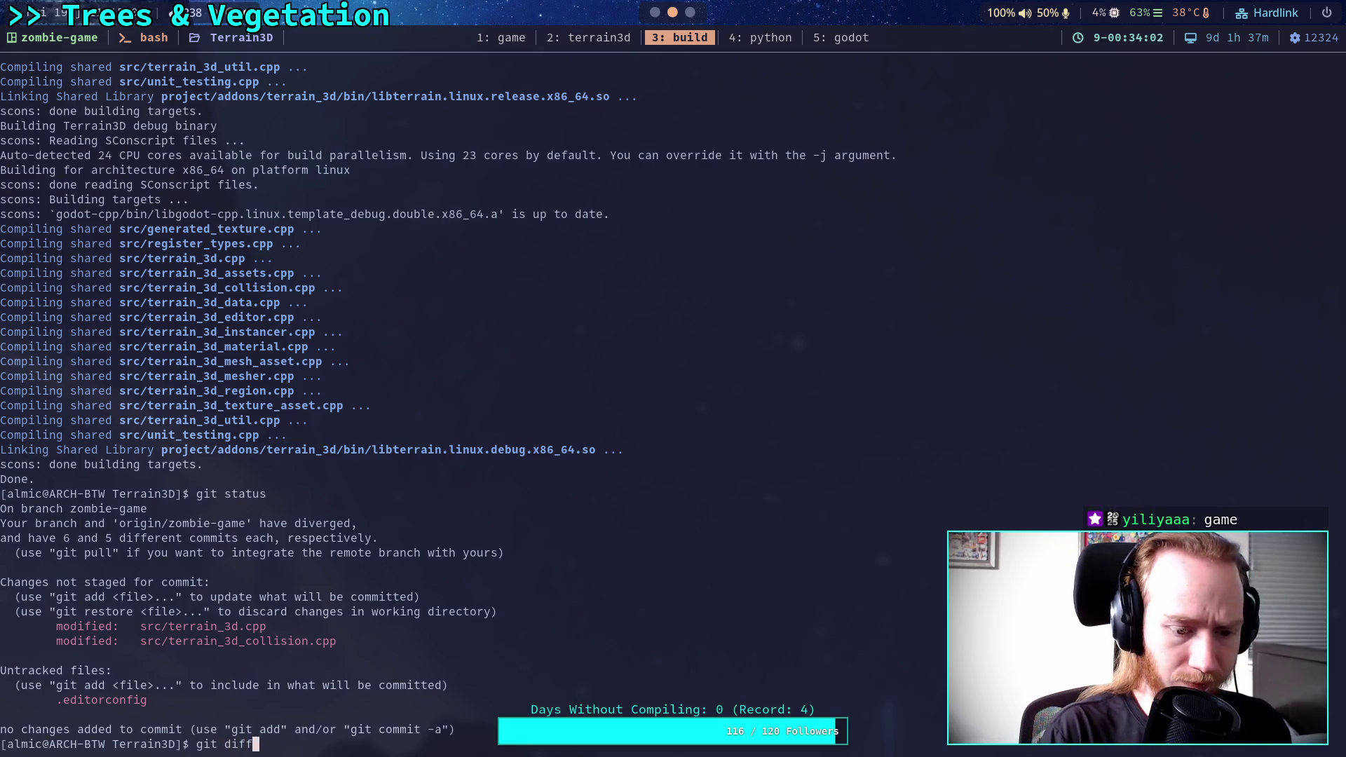
key("Return")
key("space")
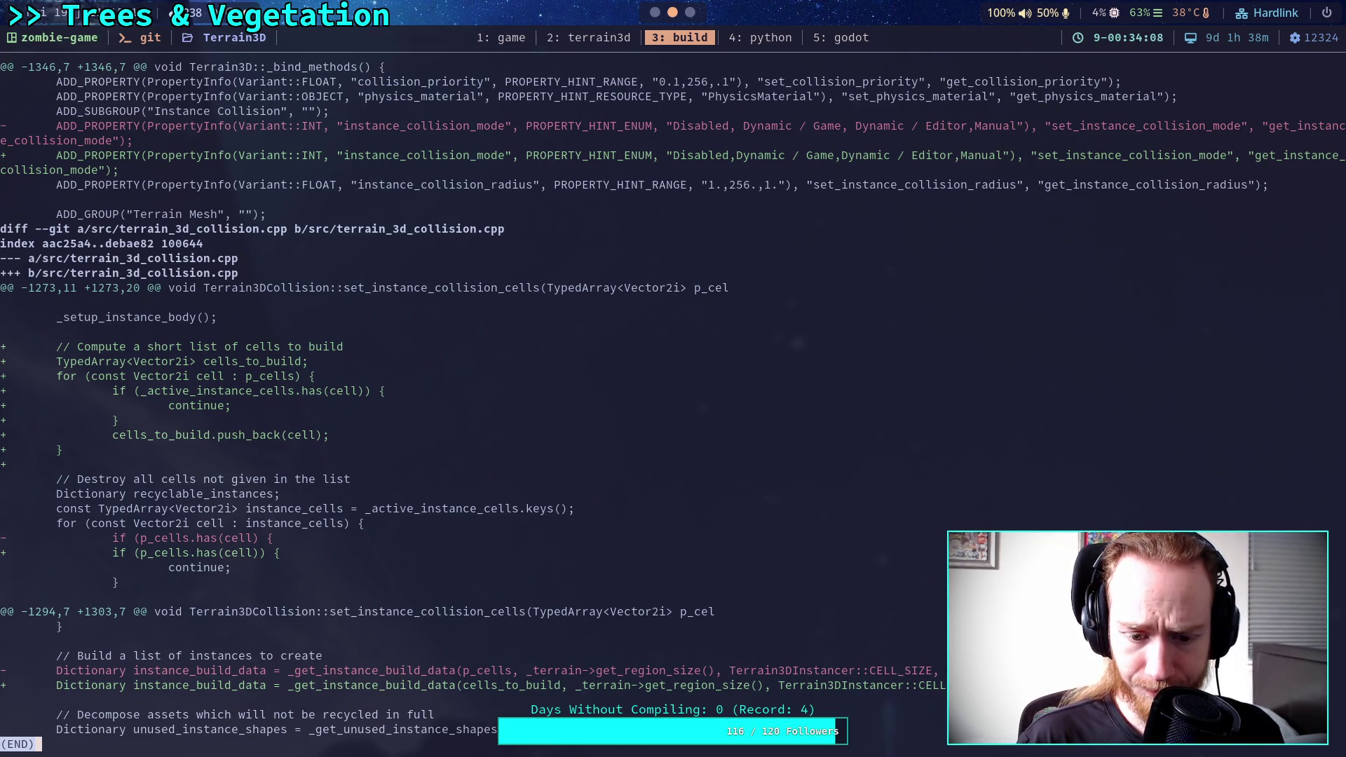
key("Up")
key("Up")
key("Up")
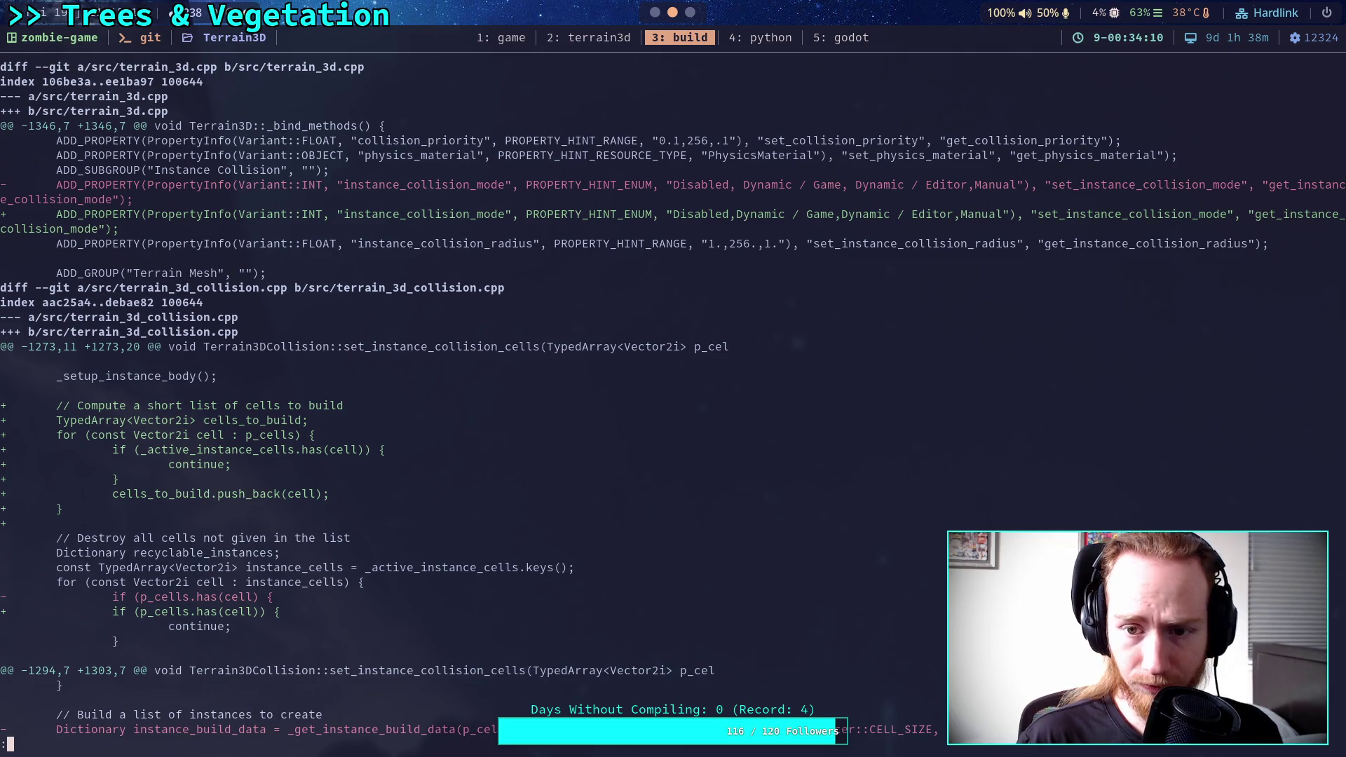
key("Down")
key("Down")
key("Down")
key("q")
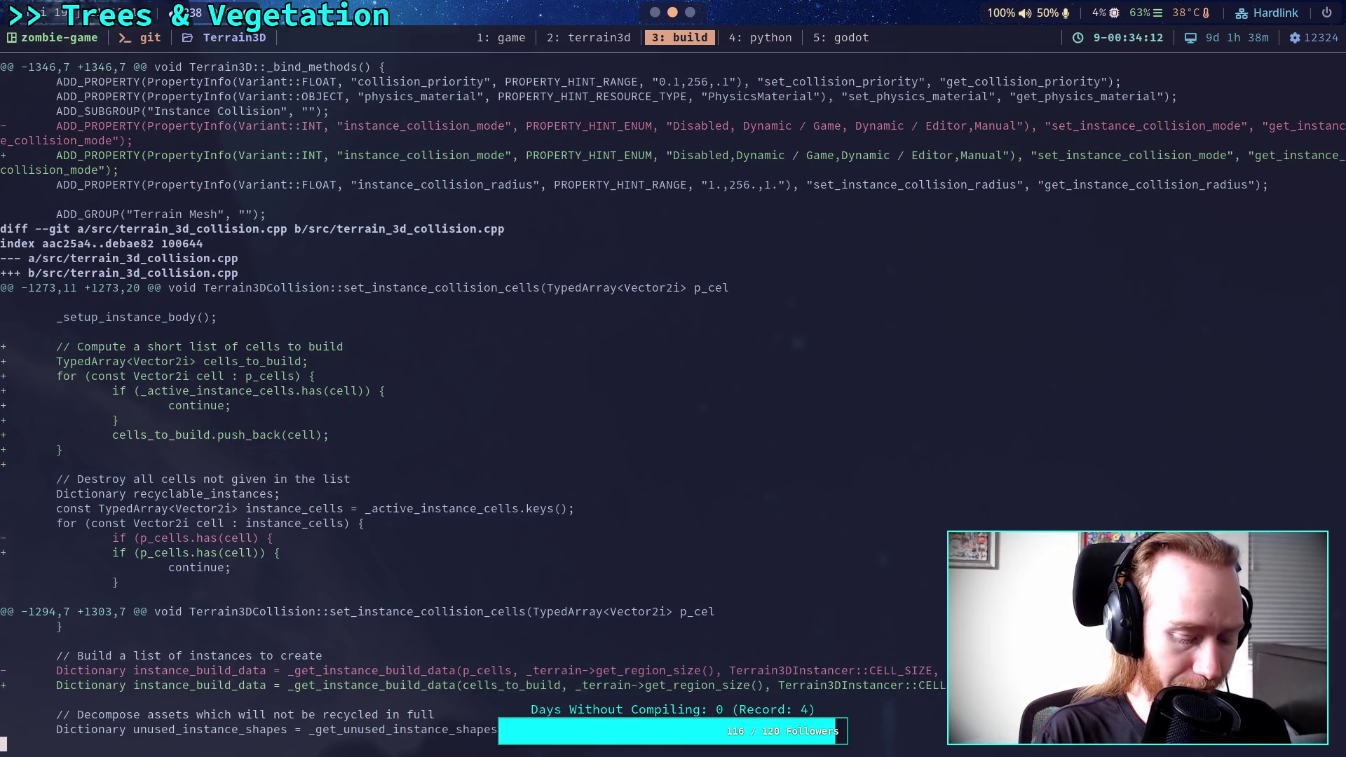
Recheck git status and start the Terrain3D build with ./build -a.
type("git status")
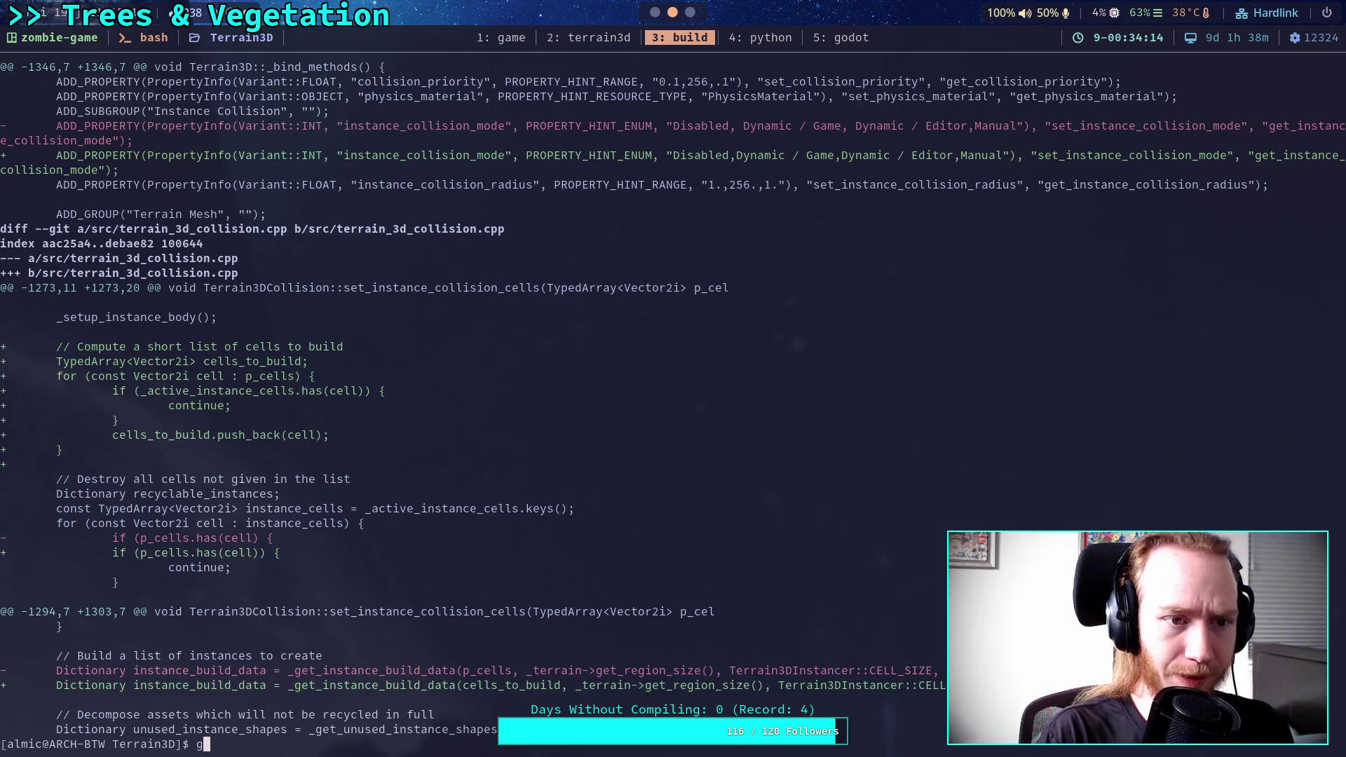
key("Return")
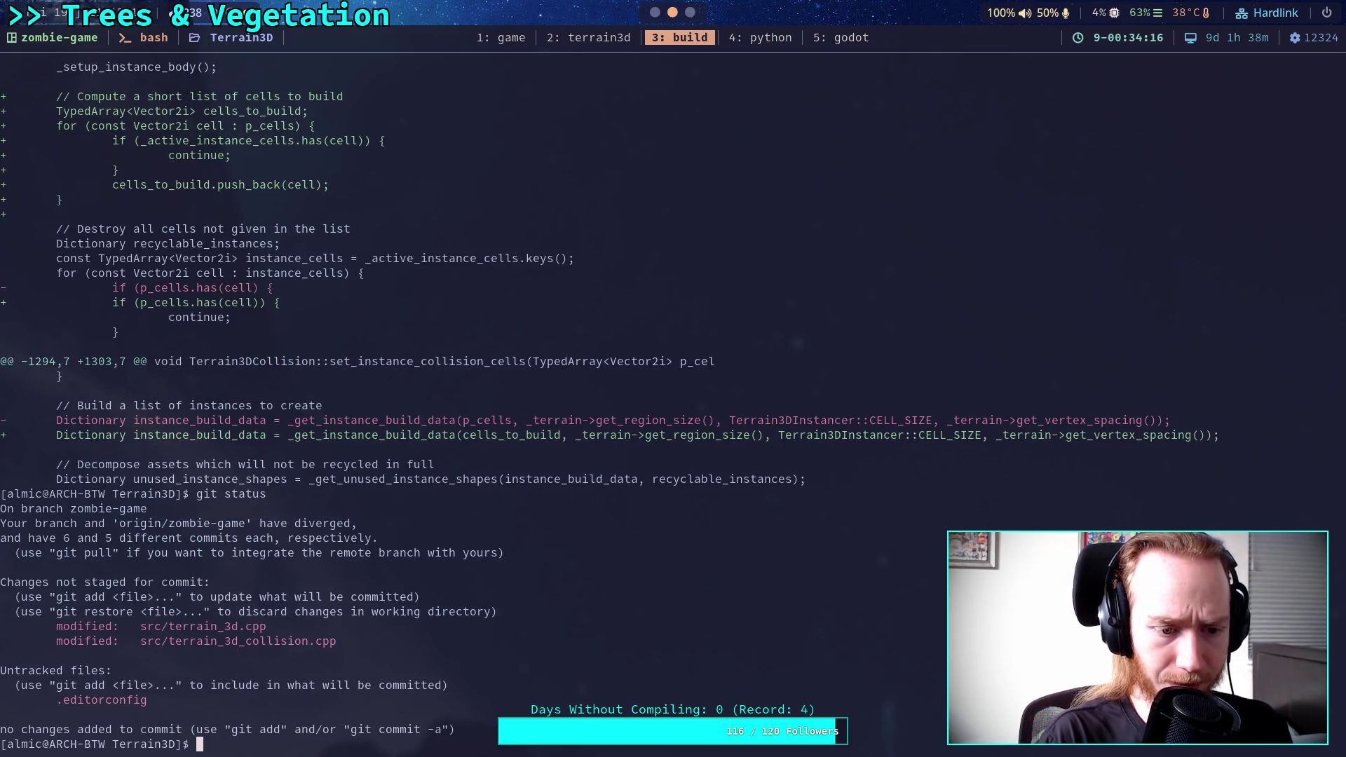
type("./")
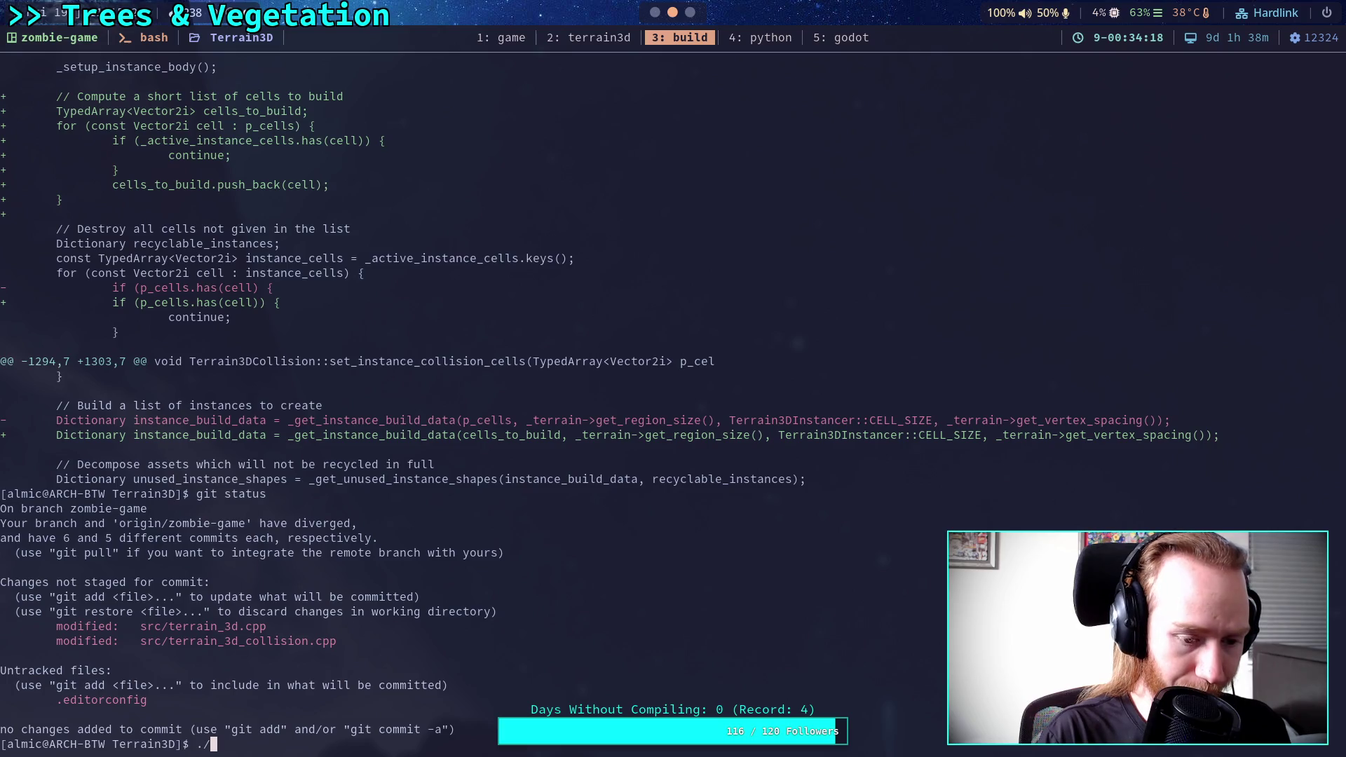
type("build -a")
key("Return")
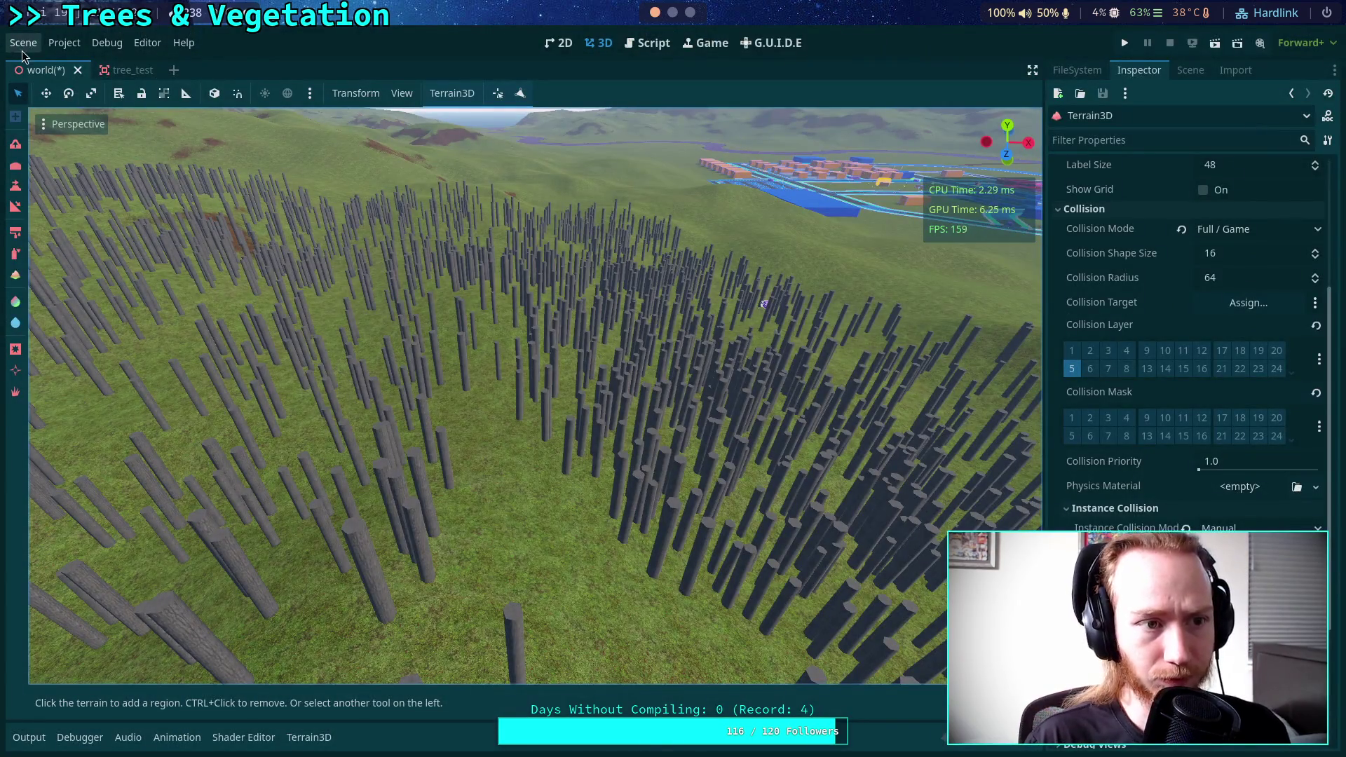
Save and close the world scene, then open the Zombie Game project for editing.
left_click(23, 43)
left_click(42, 397)
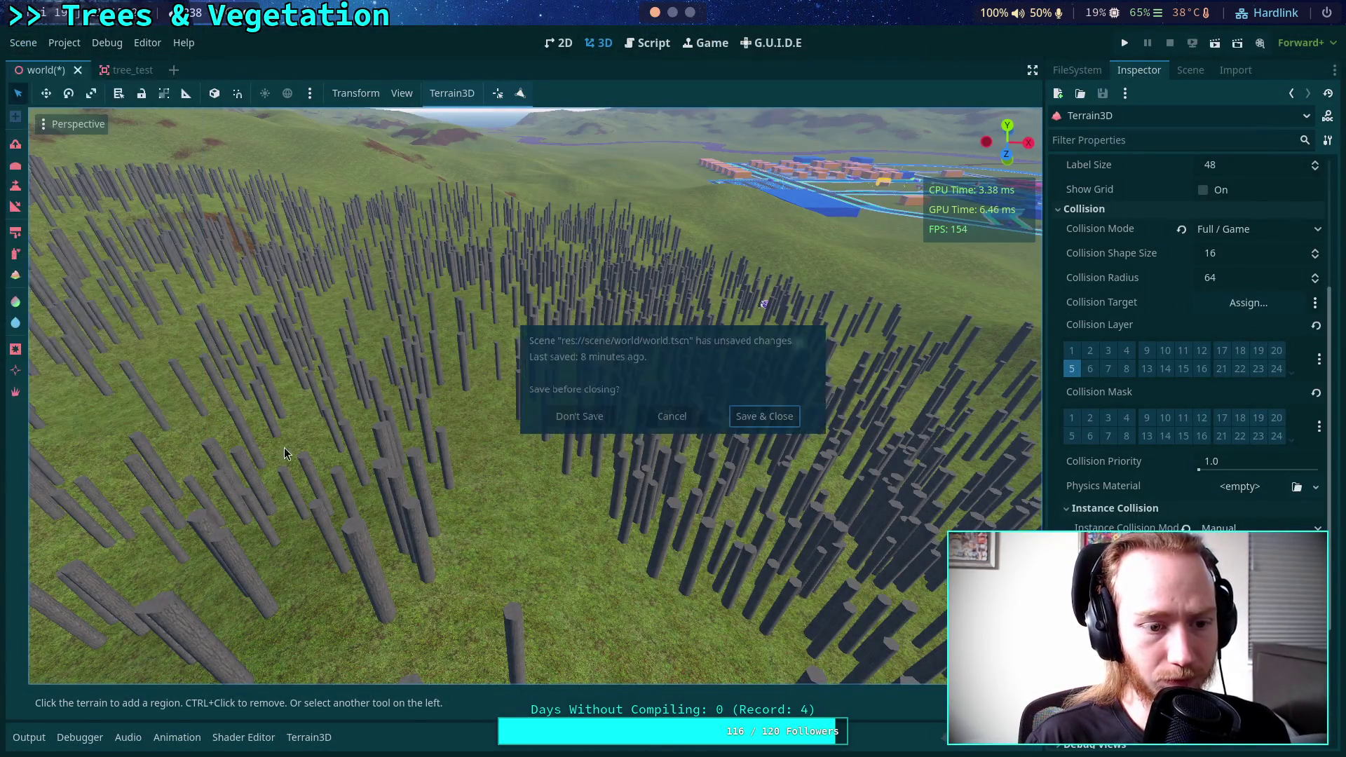
left_click(784, 421)
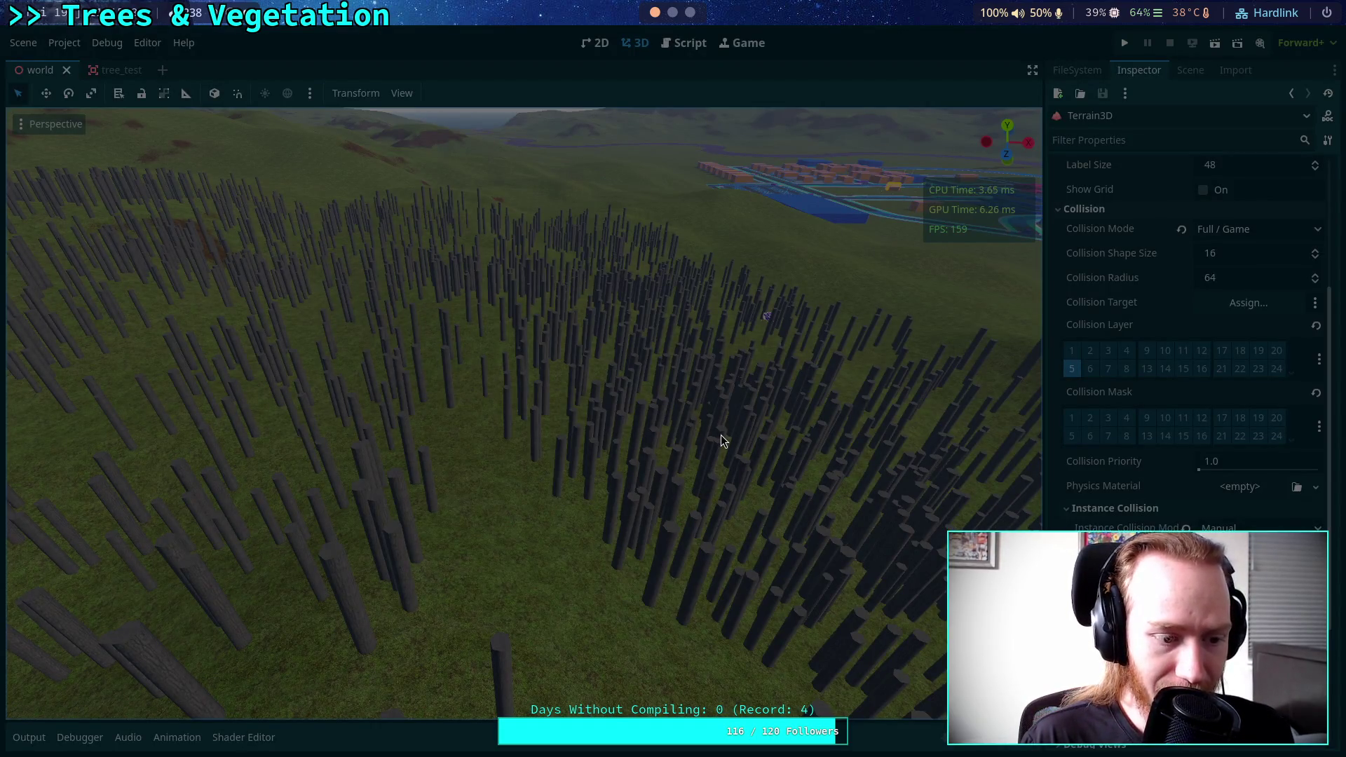
key("super+2")
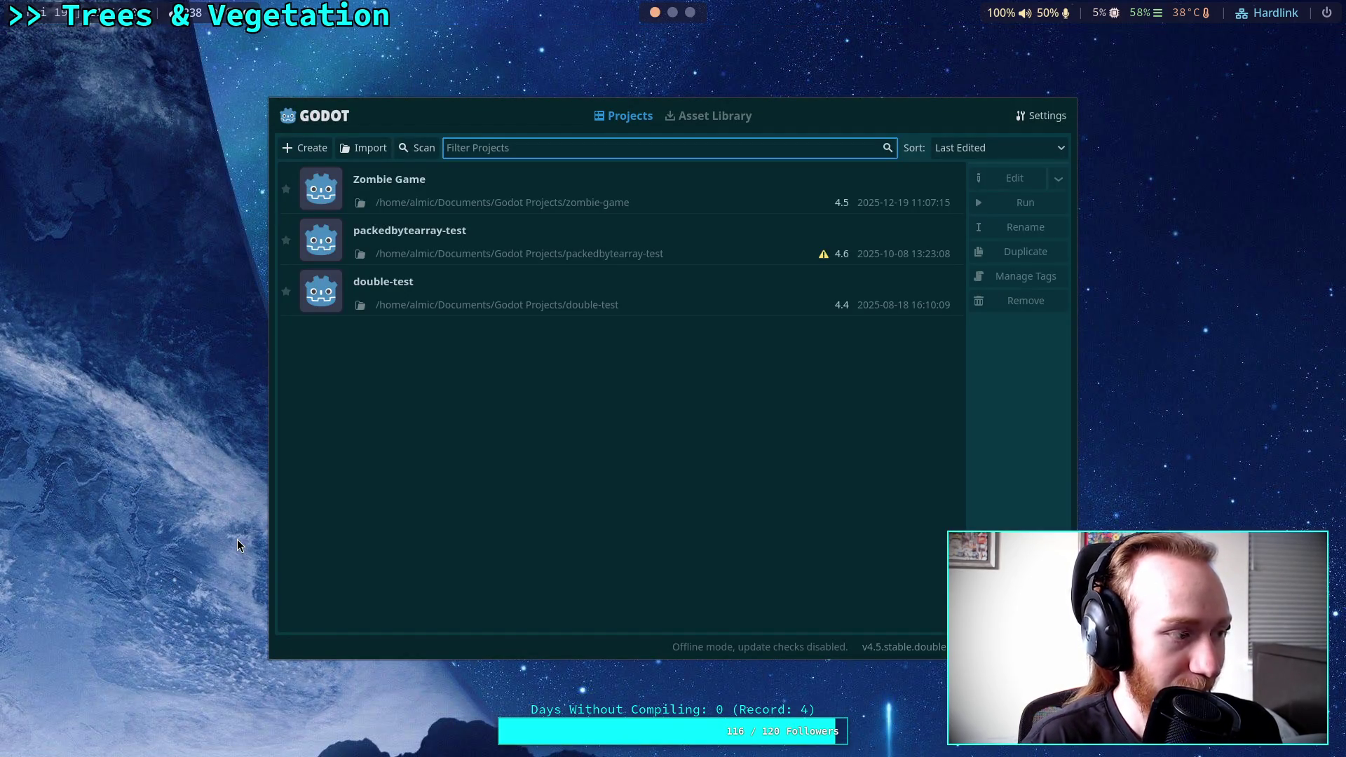
left_click(941, 179)
left_click(1013, 179)
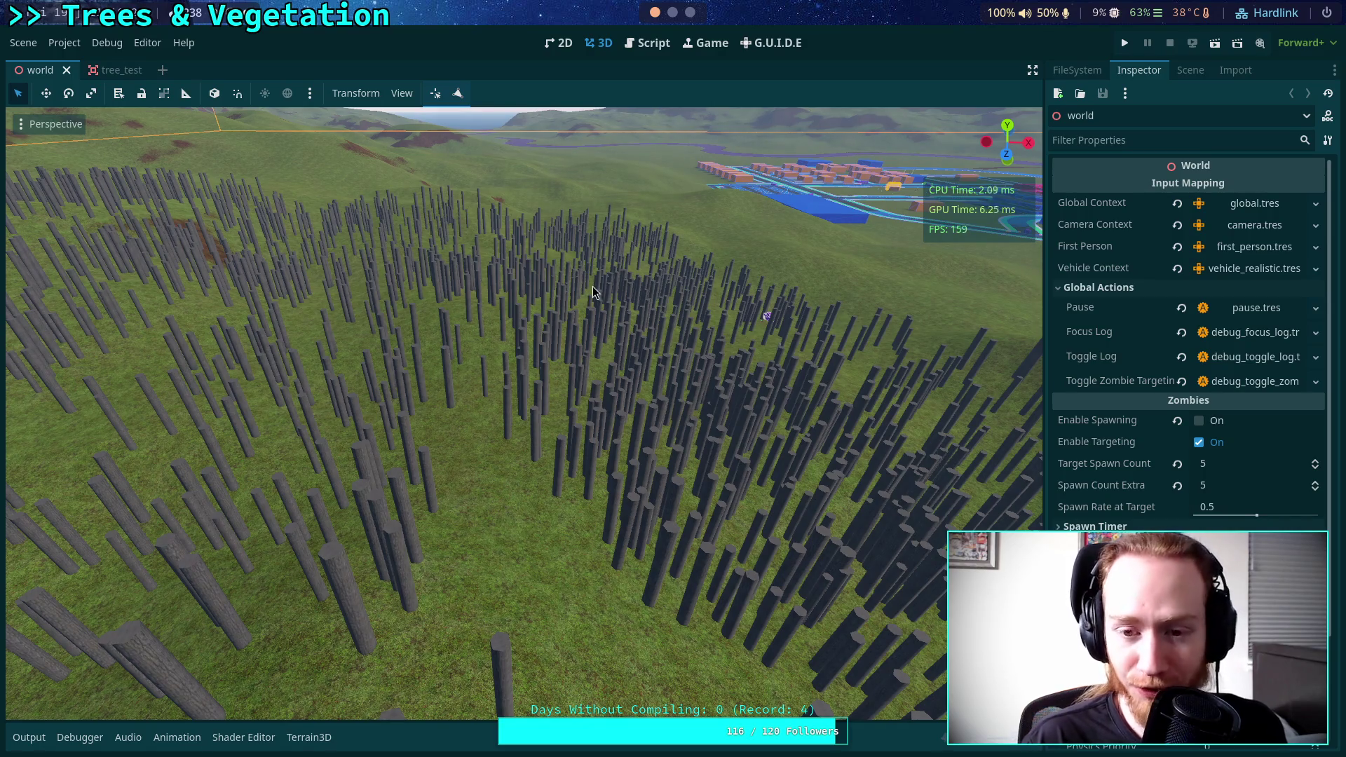
Orbit and fly the 3D view over the tree-covered terrain toward the hills.
left_click_drag(516, 387, 437, 365)
scroll(437, 317, "up", 3)
key("w")
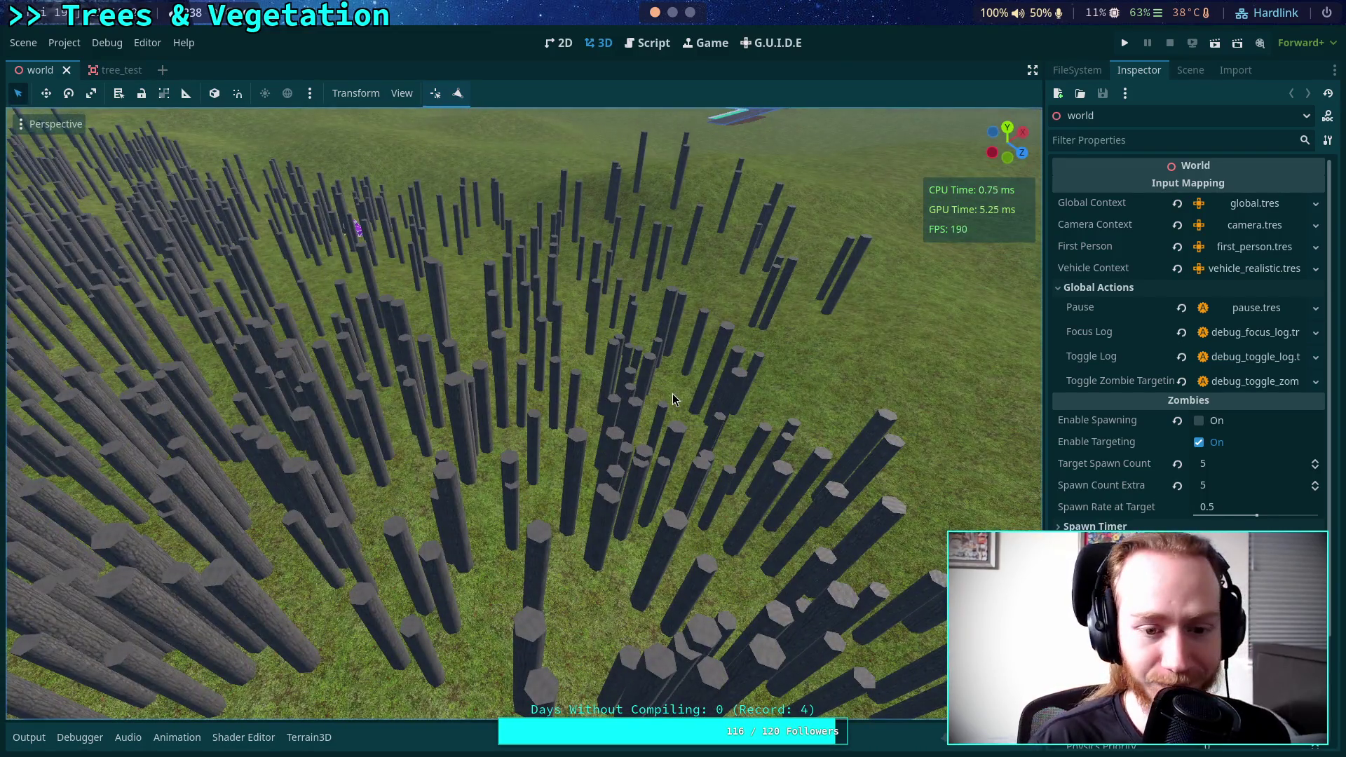
left_click_drag(673, 400, 673, 316)
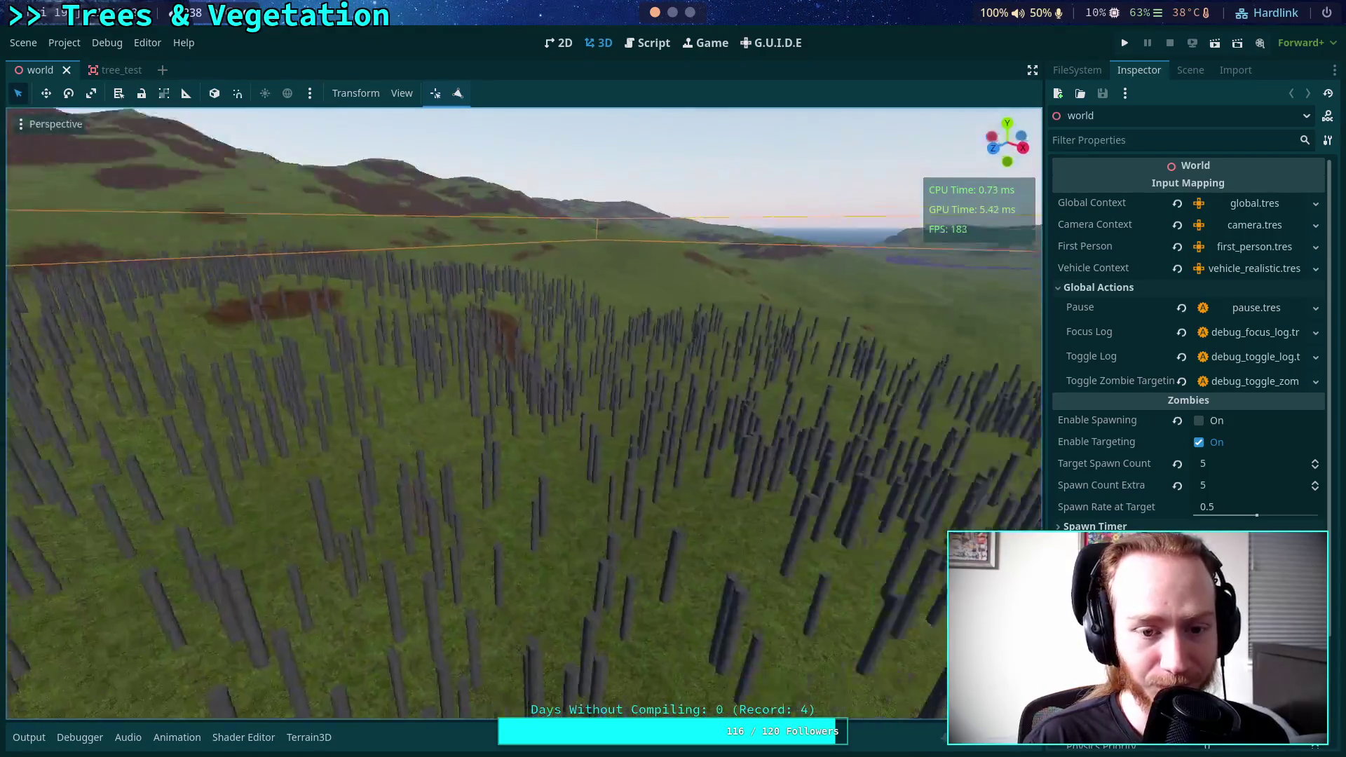
scroll(600, 278, "down", 5)
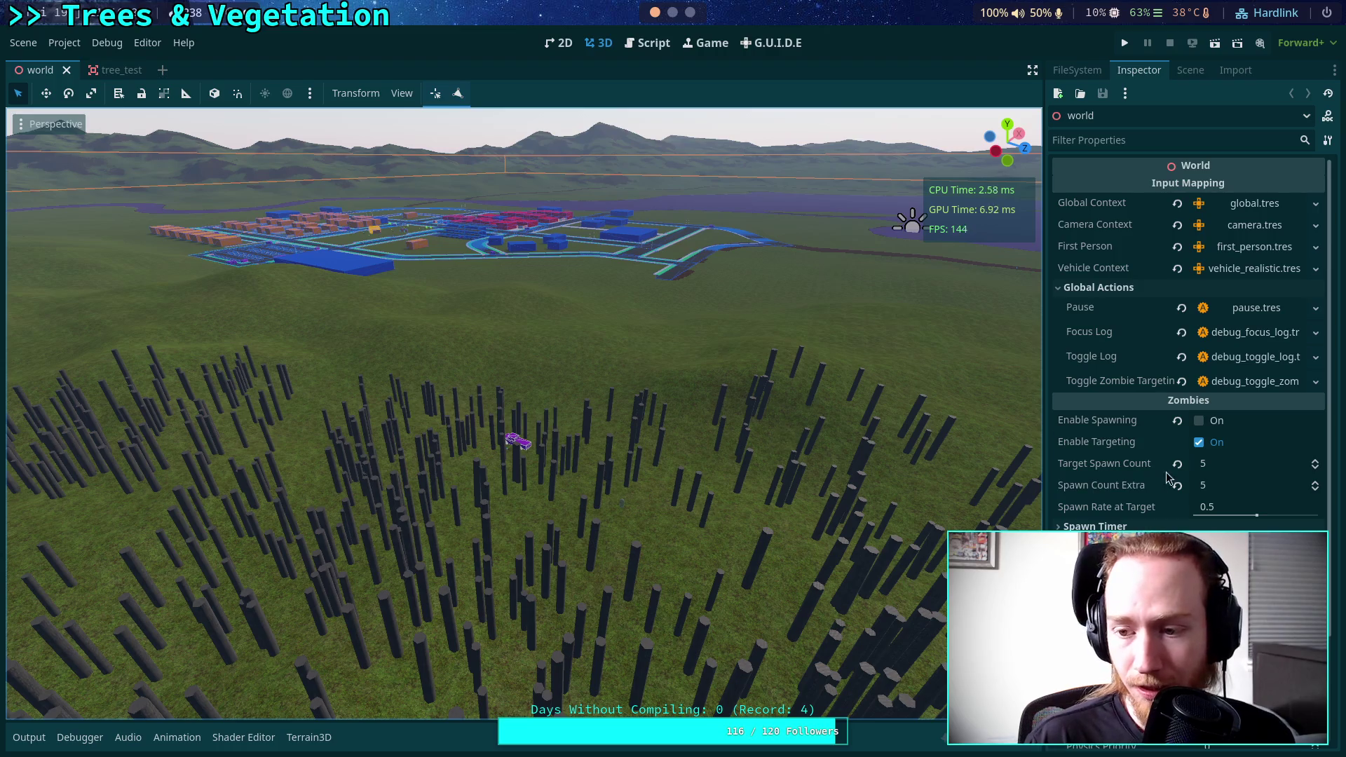
Browse the Scene tree nodes, then select Terrain3D and show its properties in the Inspector.
left_click(1191, 70)
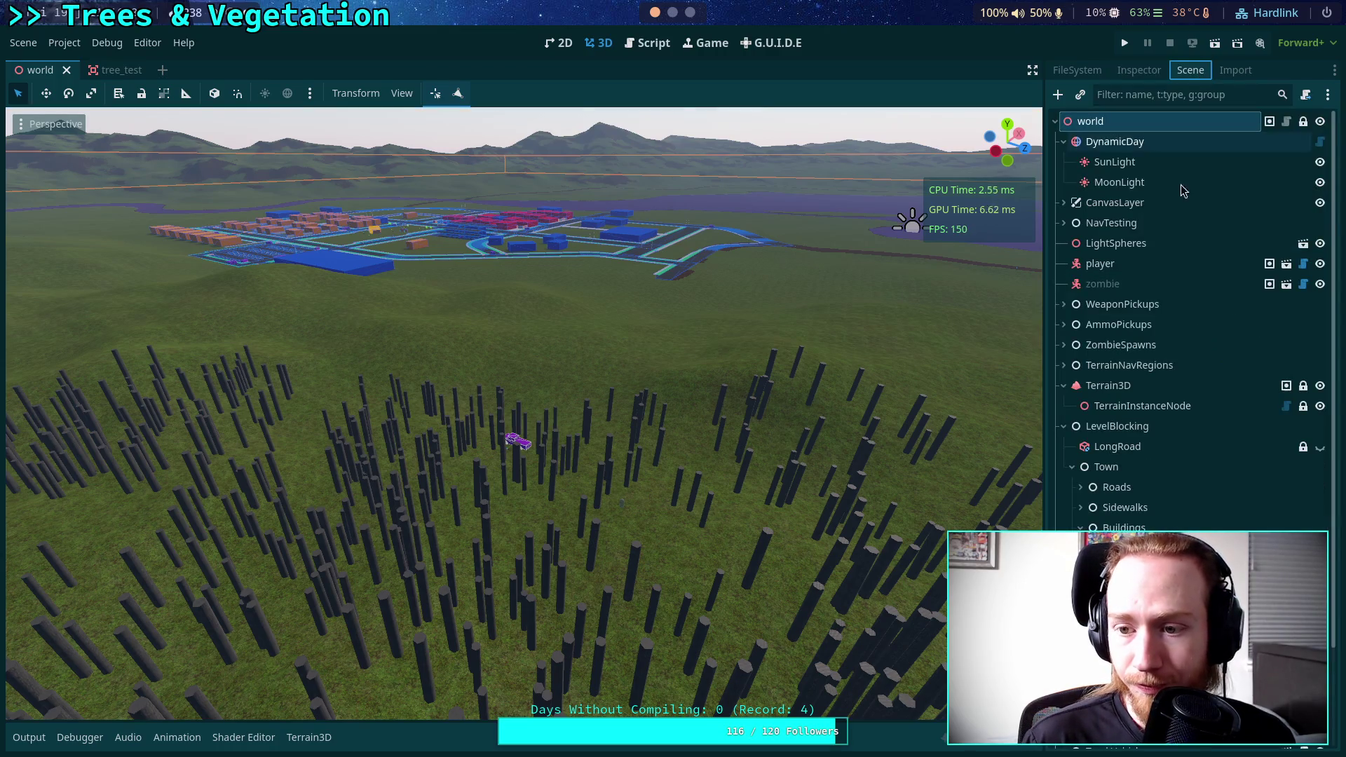
left_click(1143, 387)
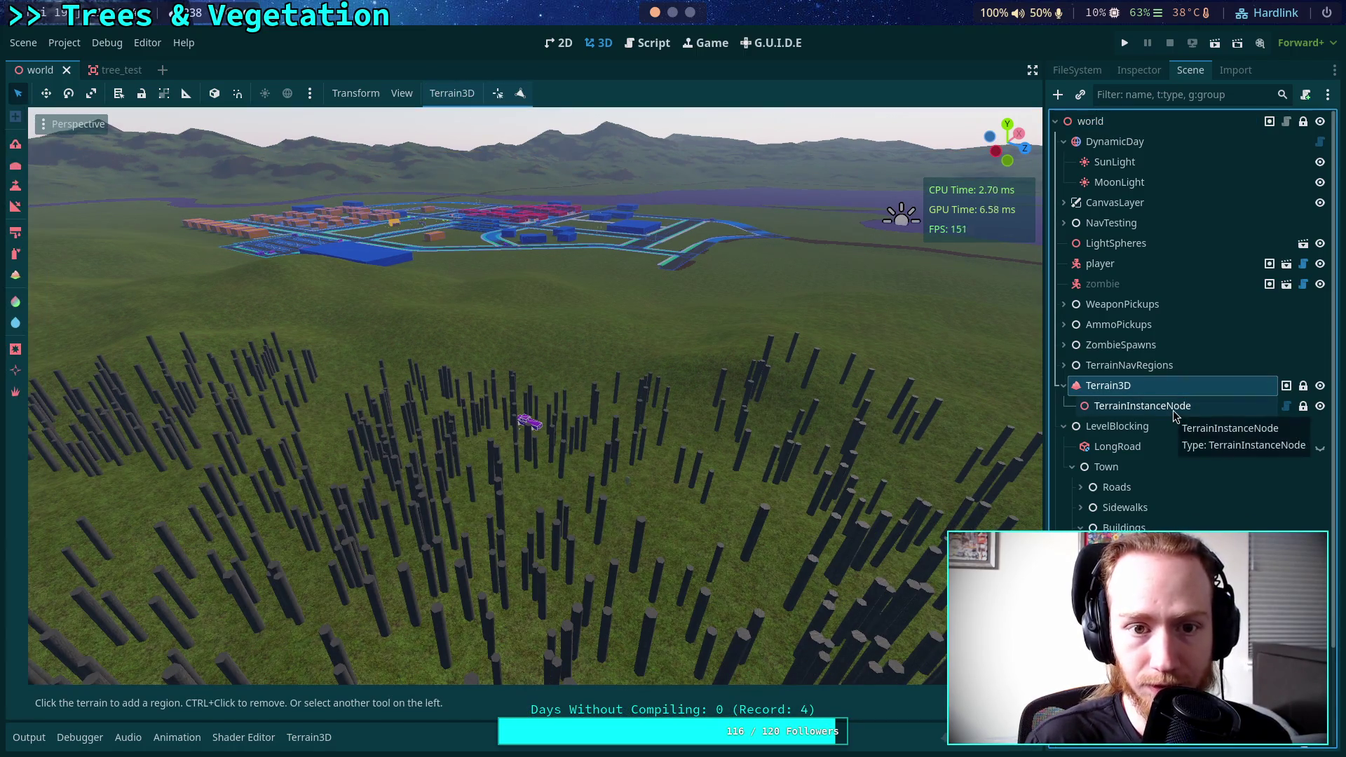
left_click(1177, 410)
left_click(1162, 429)
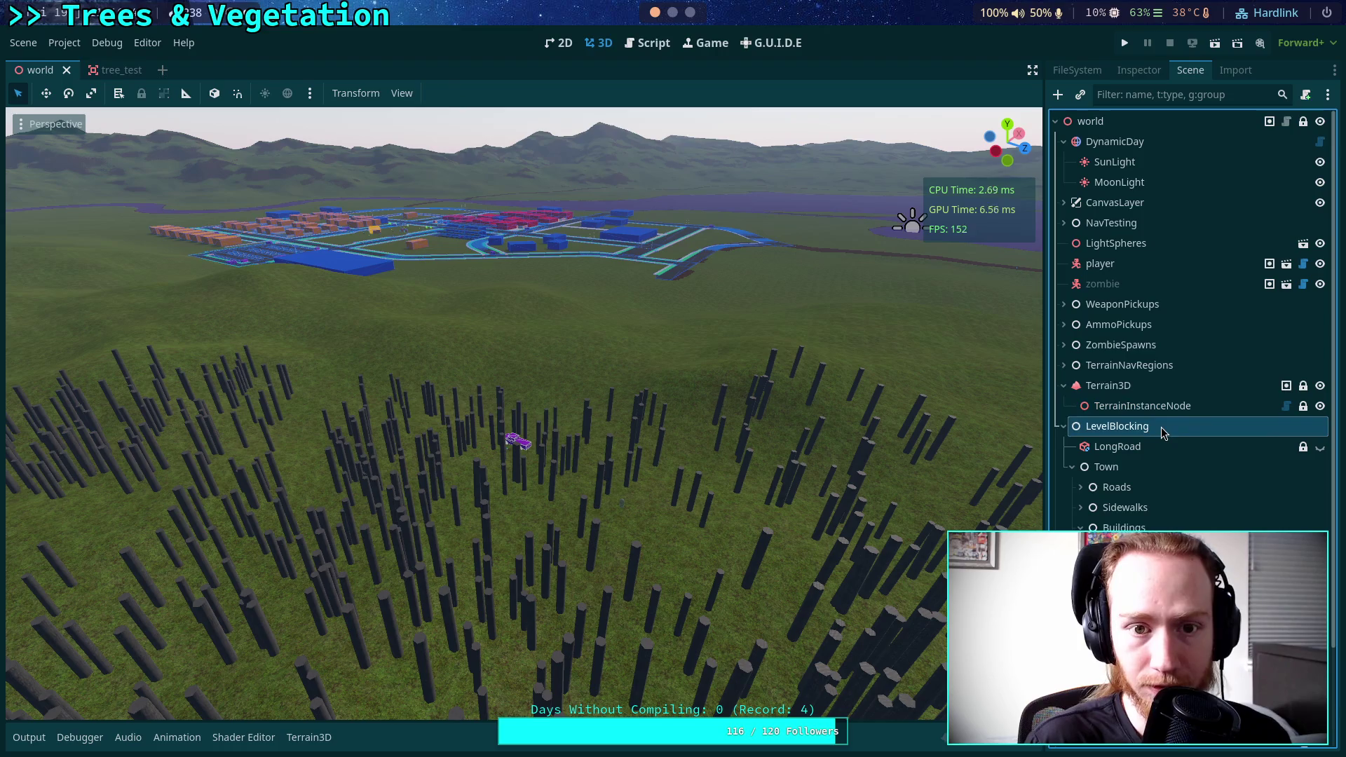
left_click(1166, 387)
left_click(1151, 366)
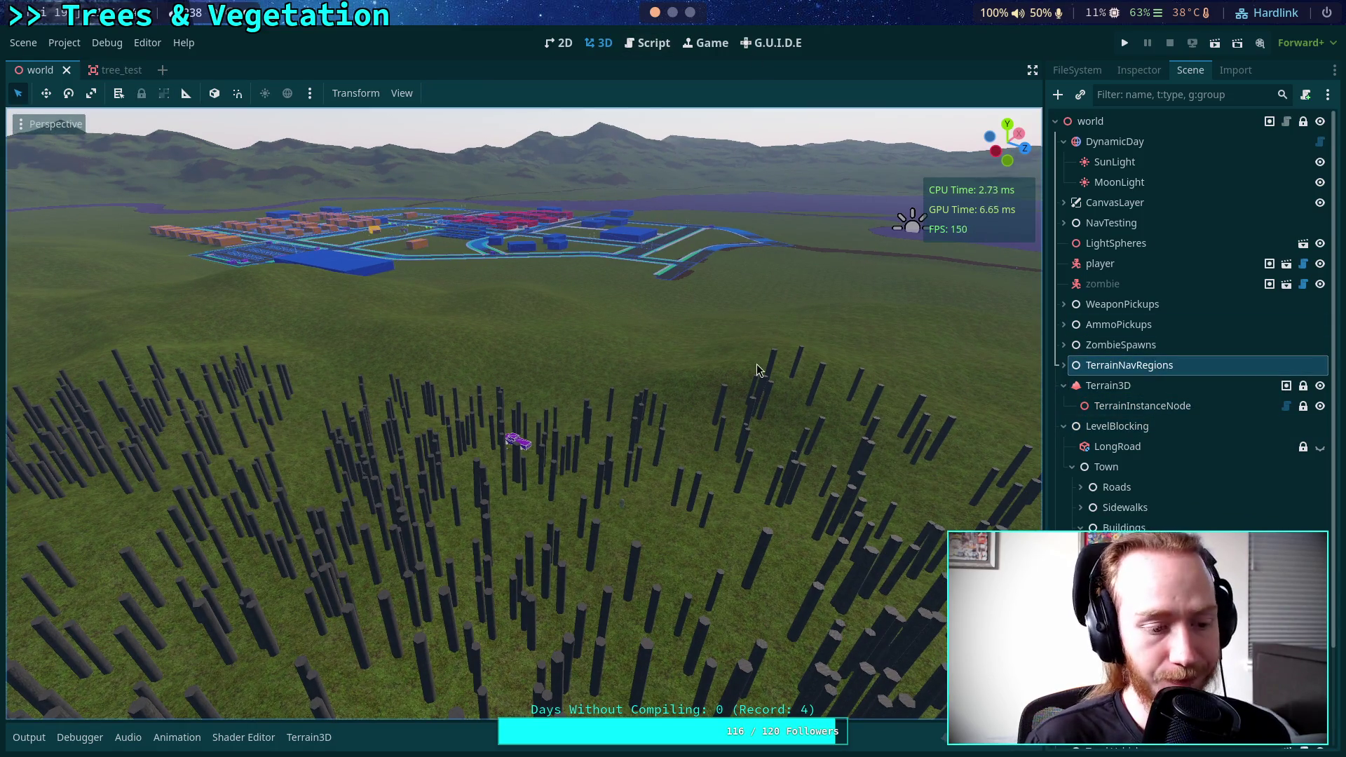
key("w")
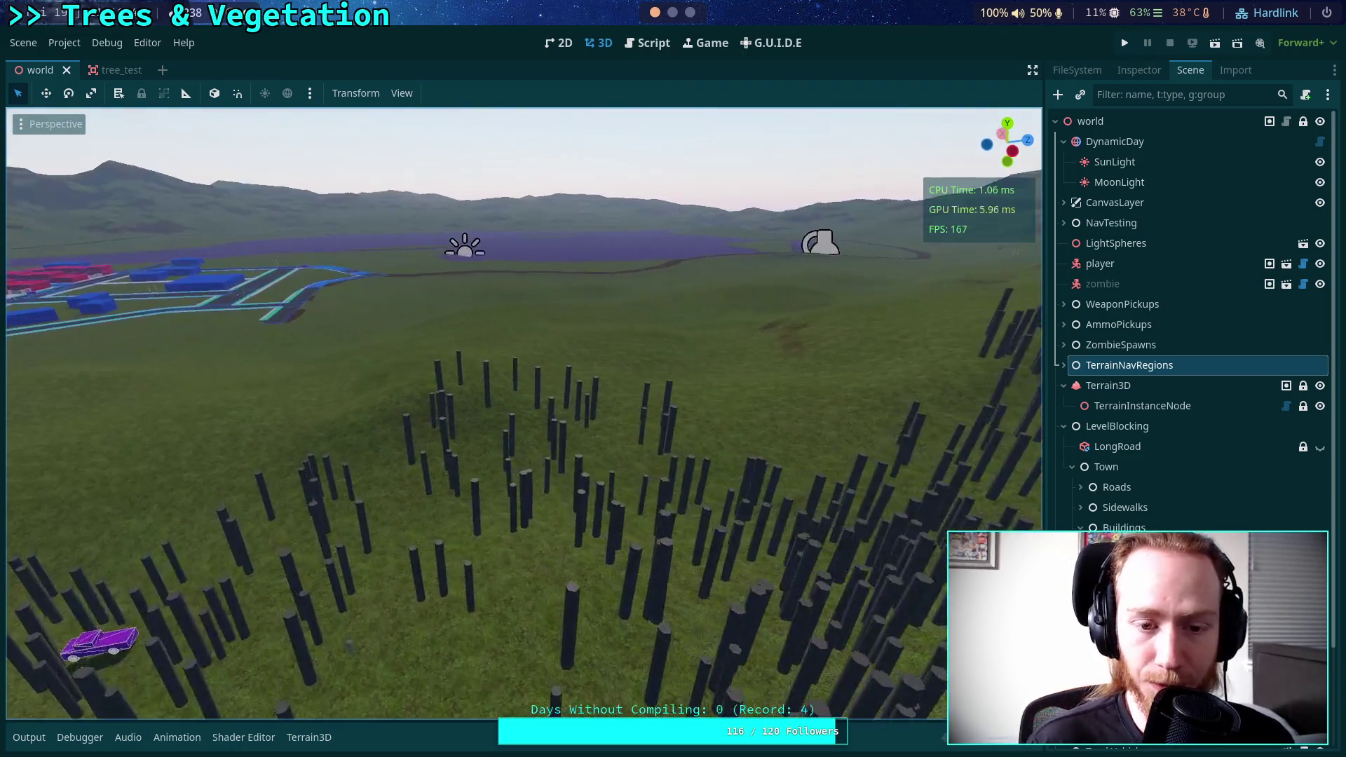
key("w")
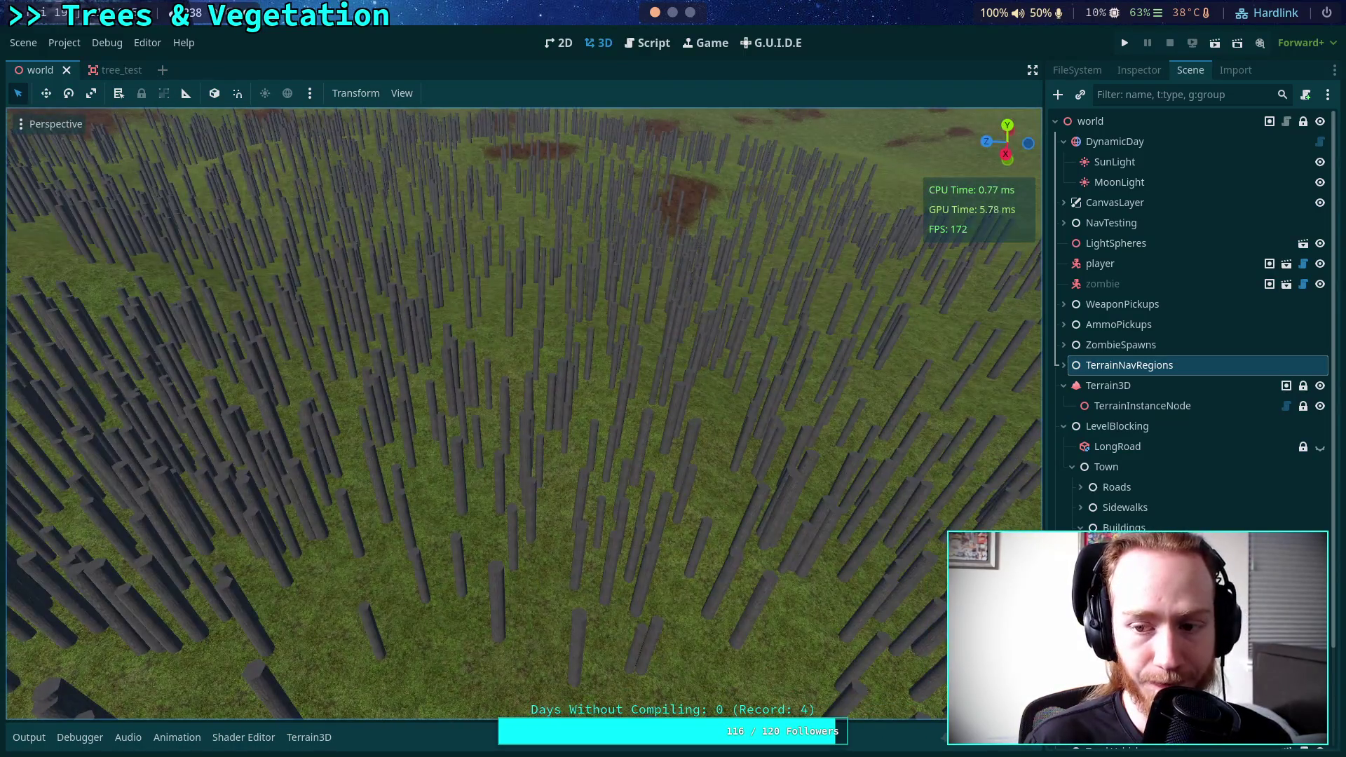
left_click(1109, 385)
left_click(1139, 70)
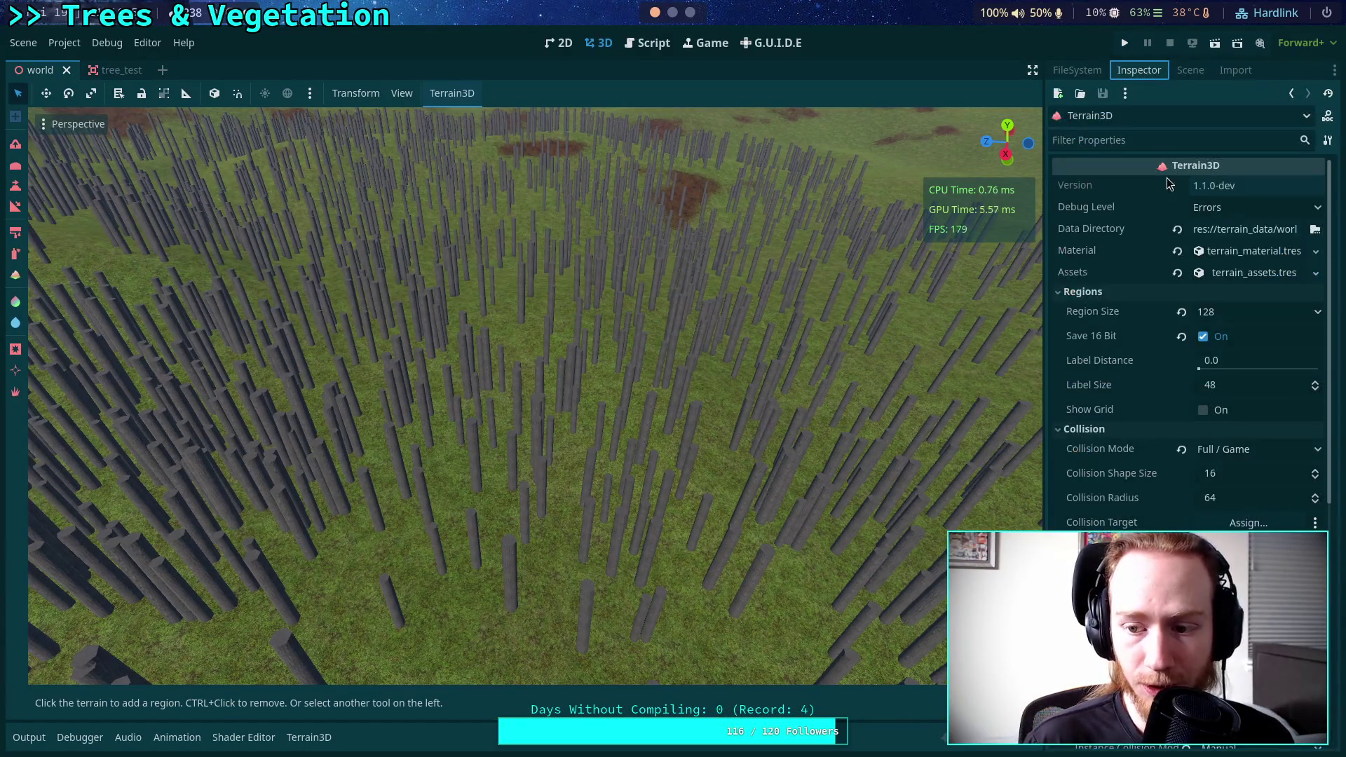
Open TerrainInstanceNode.gd in the Script workspace and scroll to its first line.
scroll(1155, 477, "down", 5)
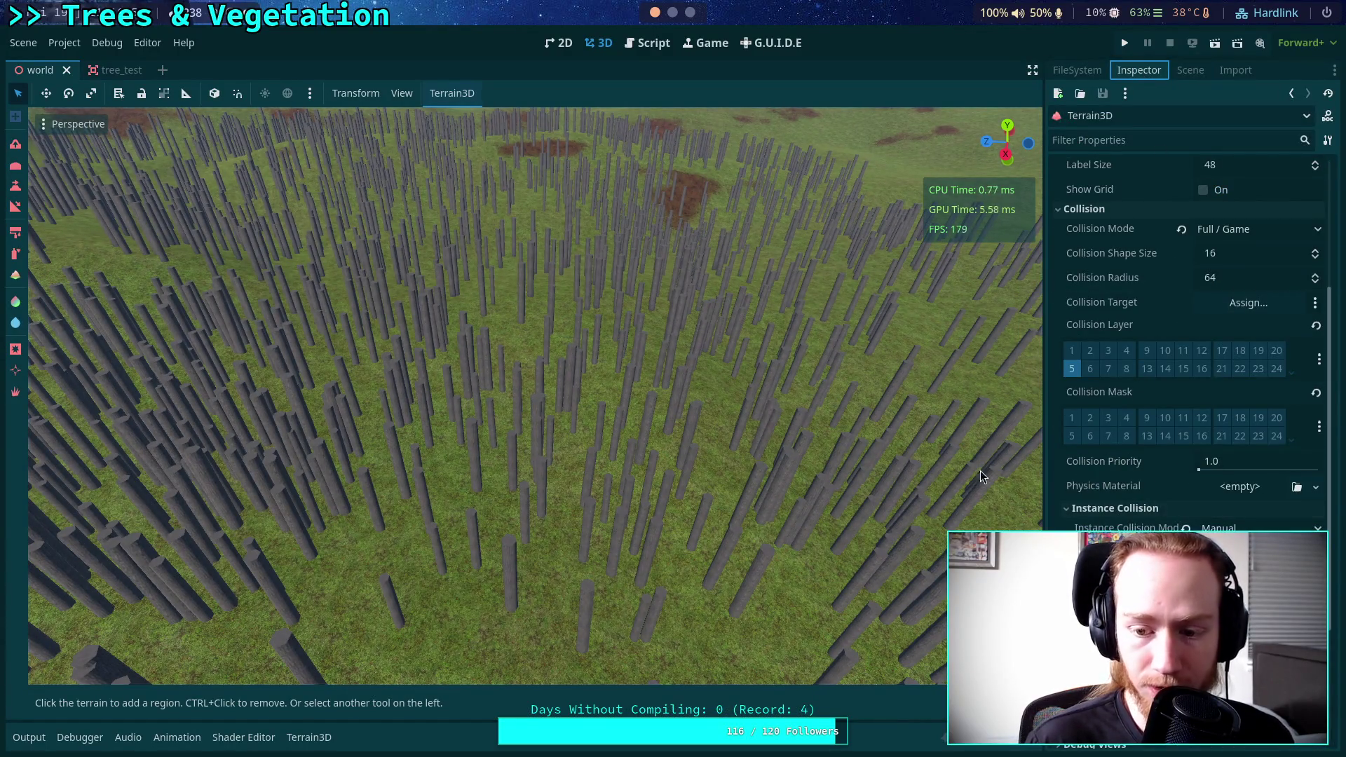
left_click(646, 44)
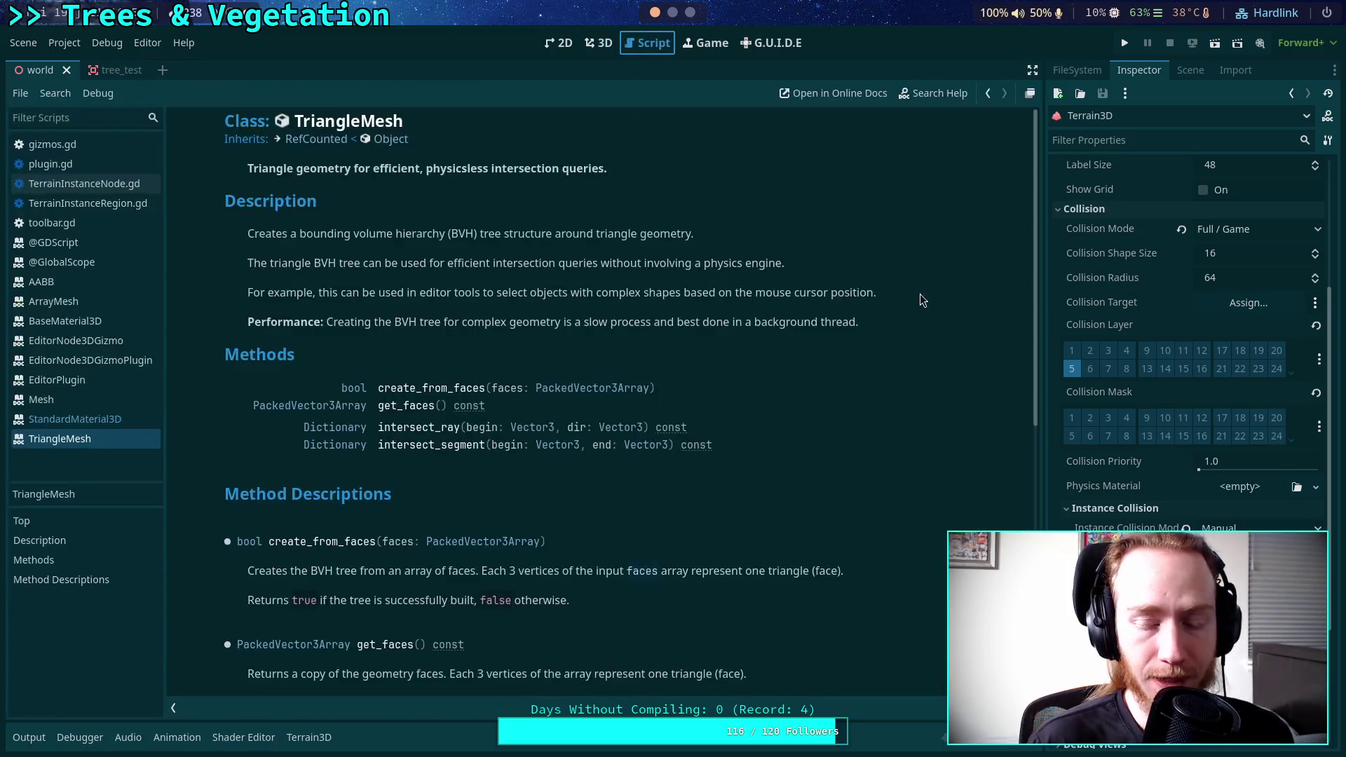
scroll(1122, 280, "up", 5)
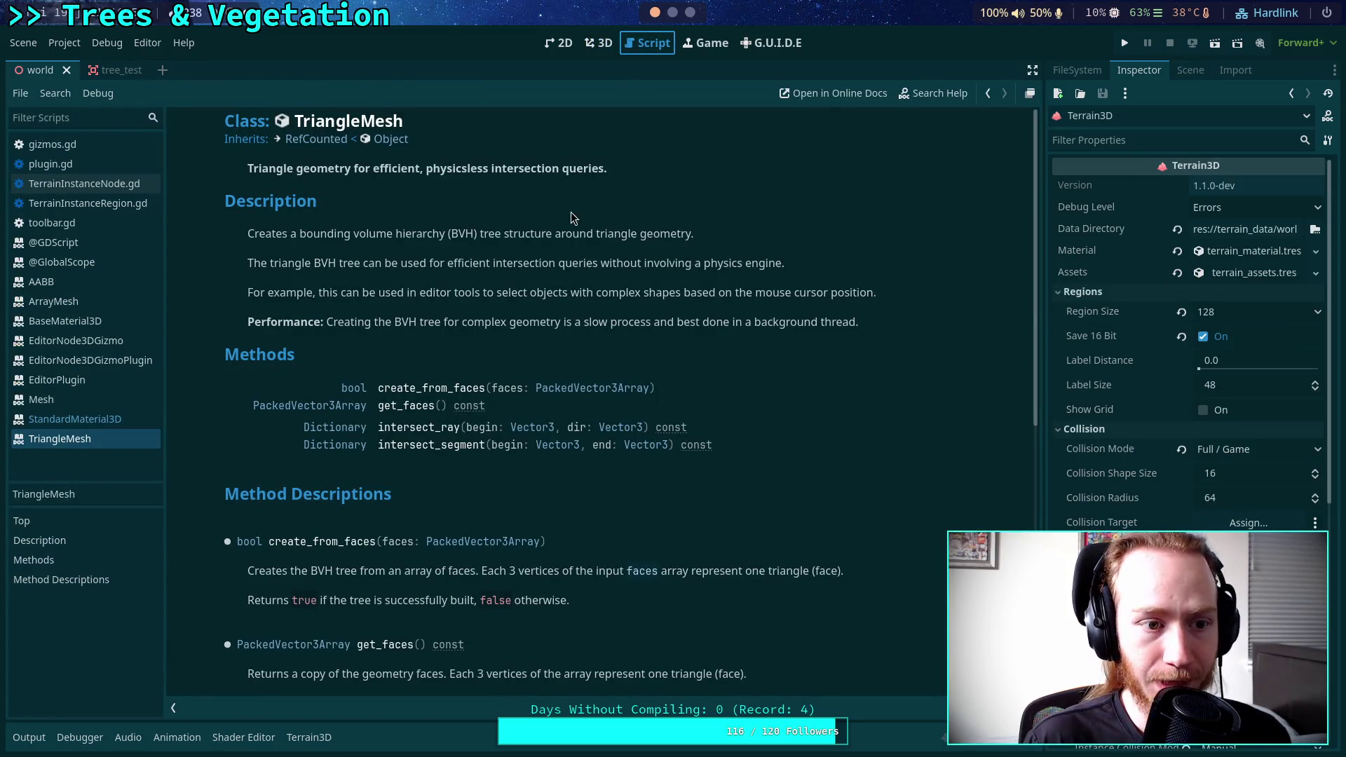
left_click(118, 192)
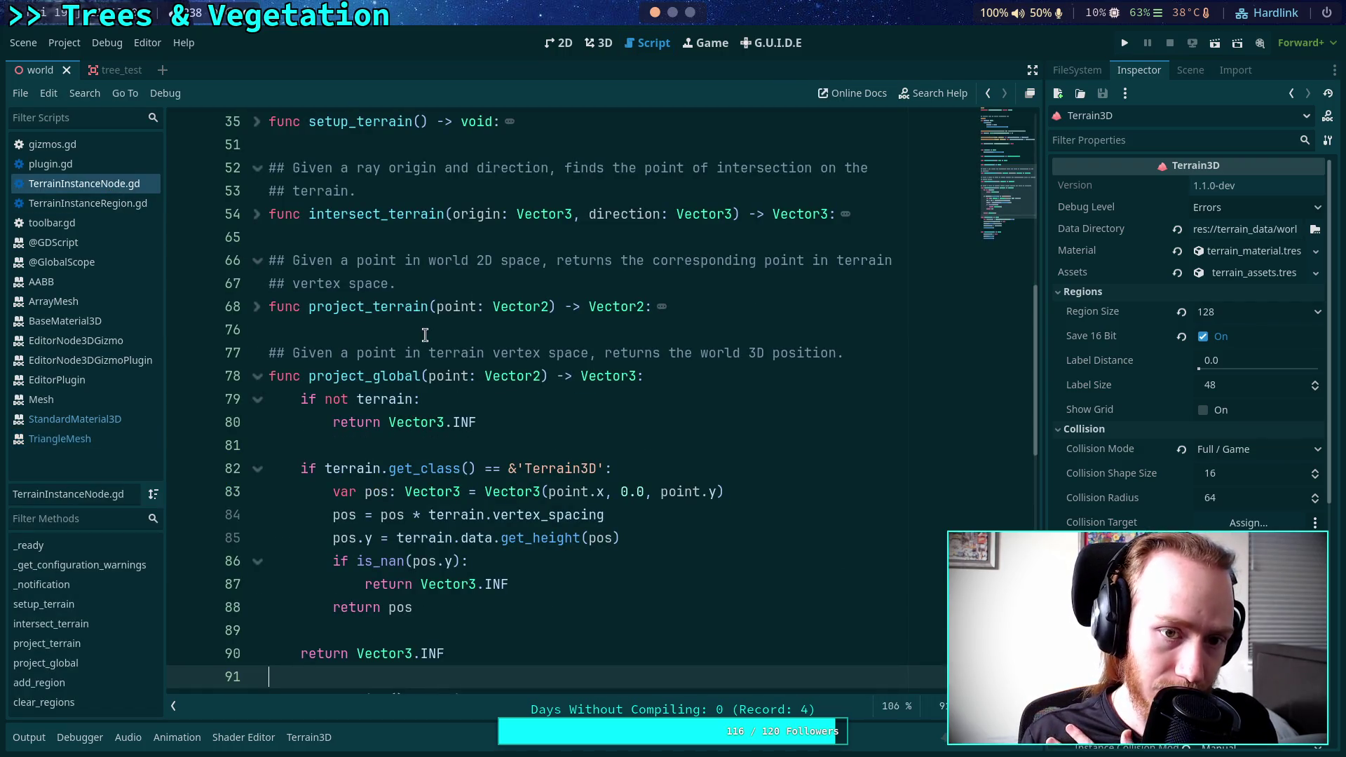
scroll(456, 362, "up", 4)
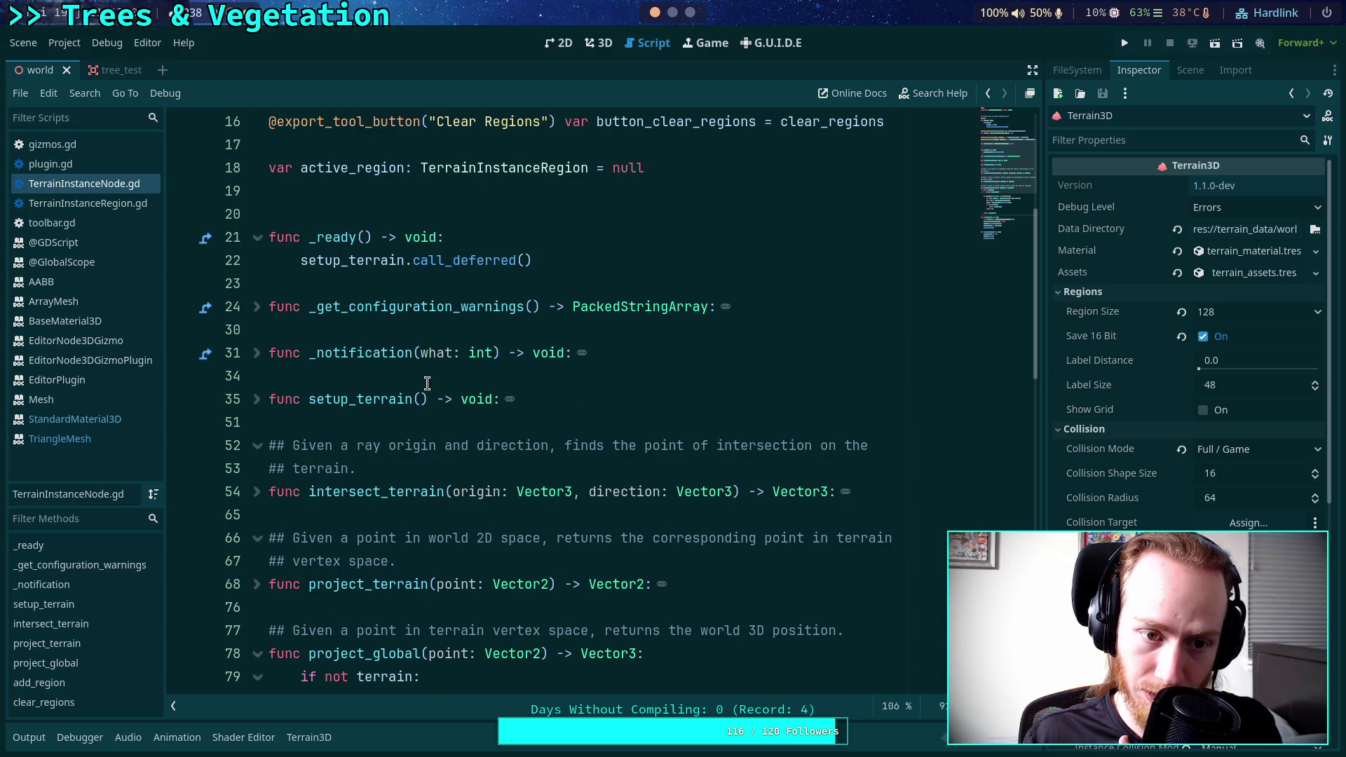
scroll(427, 384, "up", 5)
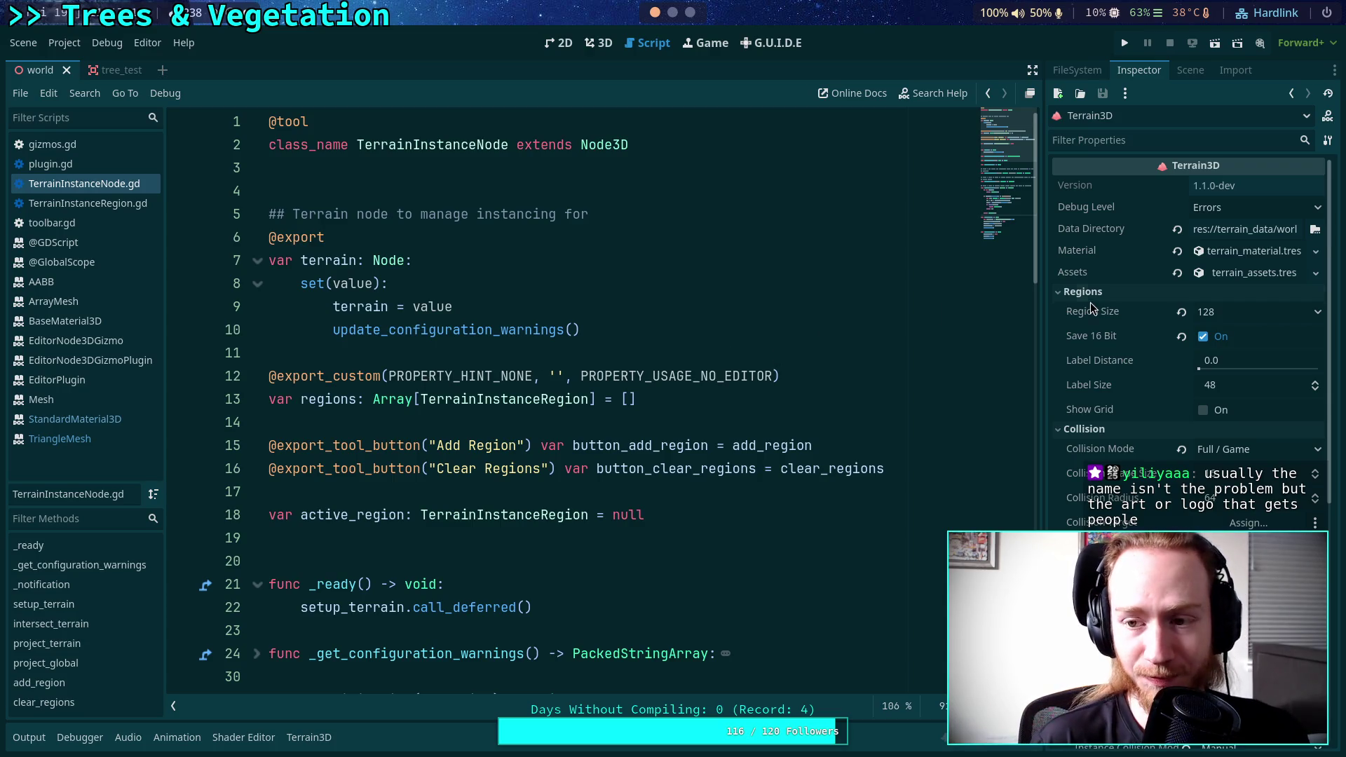
left_click(1192, 70)
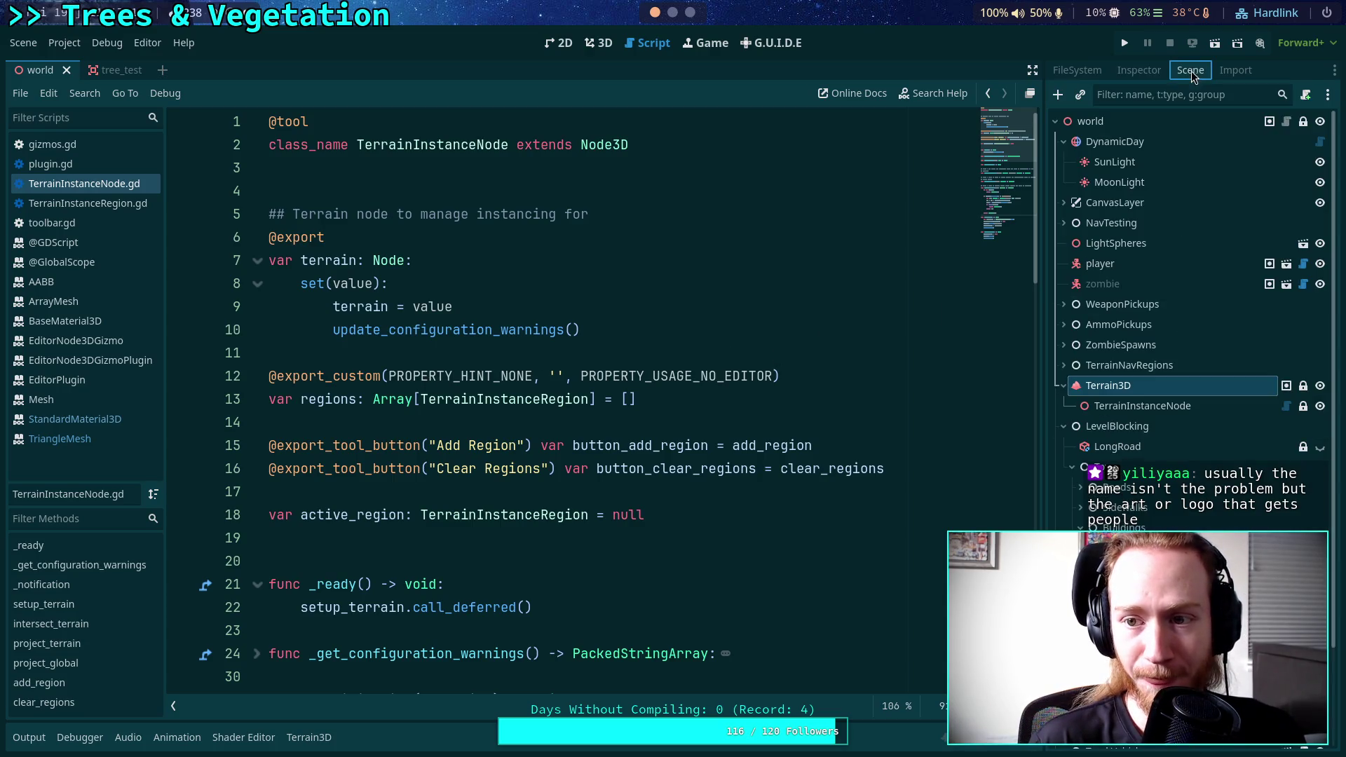
left_click(1139, 71)
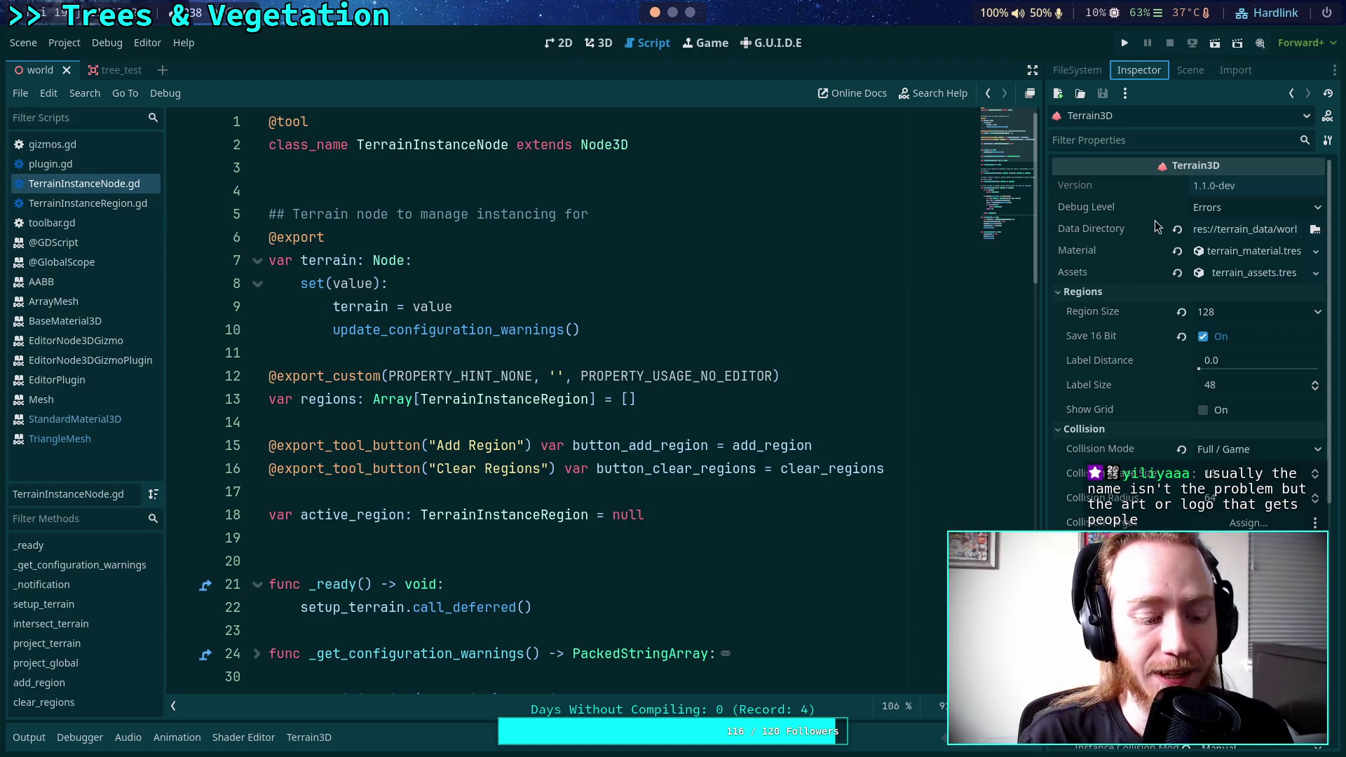
mouse_move(1155, 221)
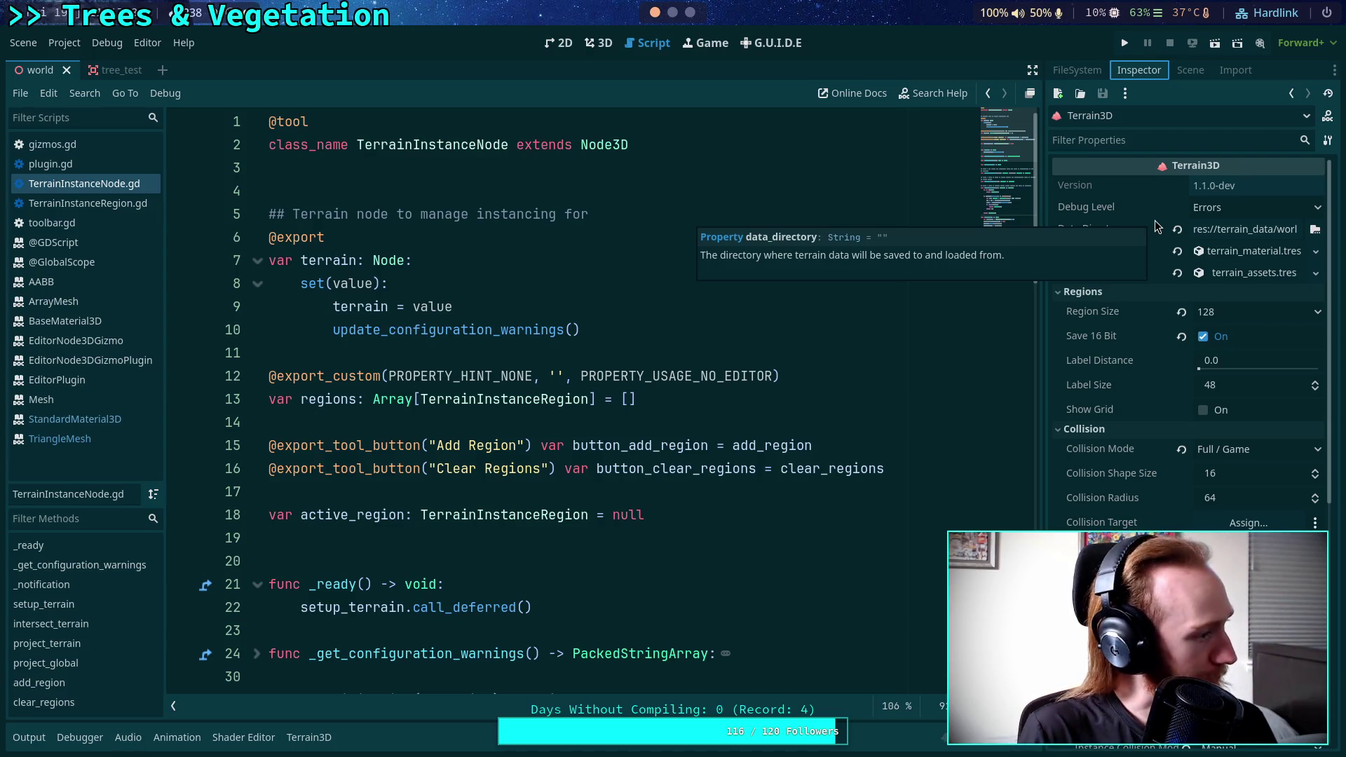
left_click(713, 424)
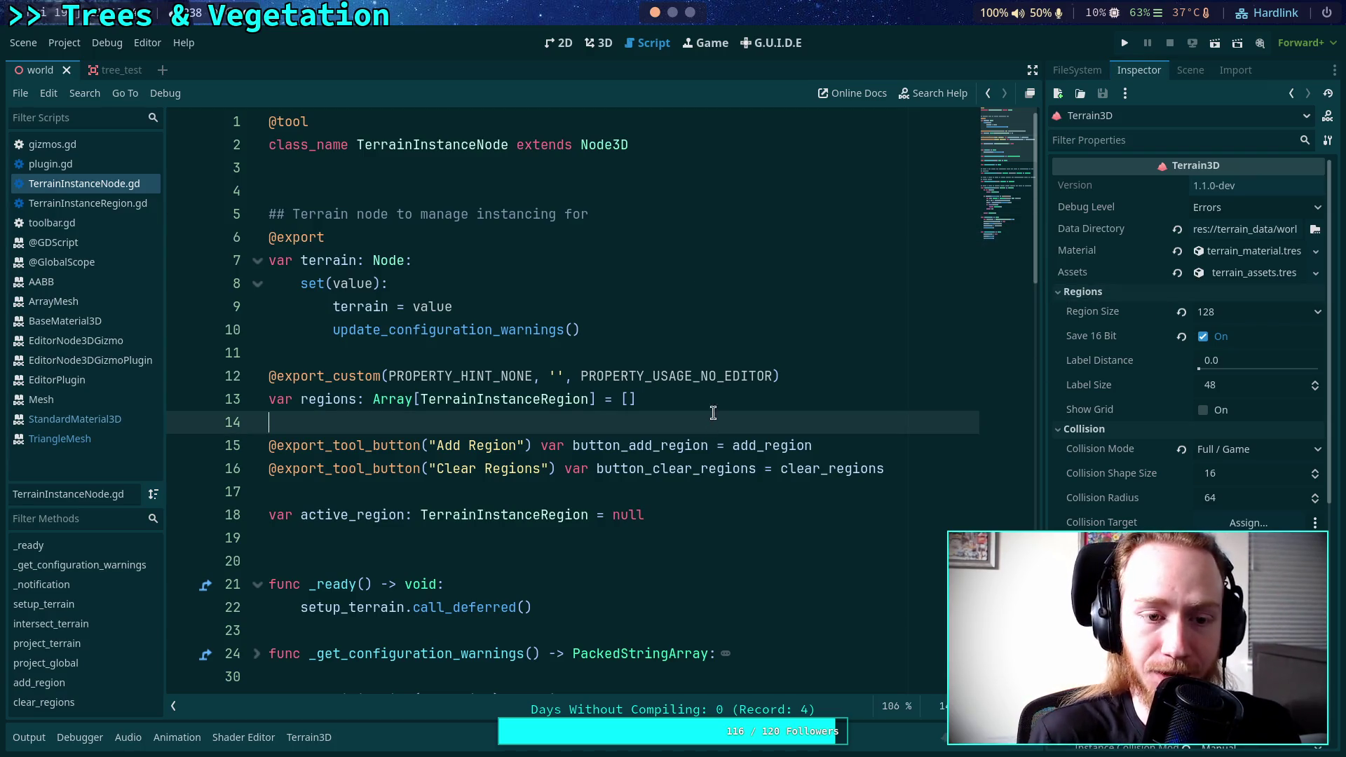
scroll(631, 424, "down", 1)
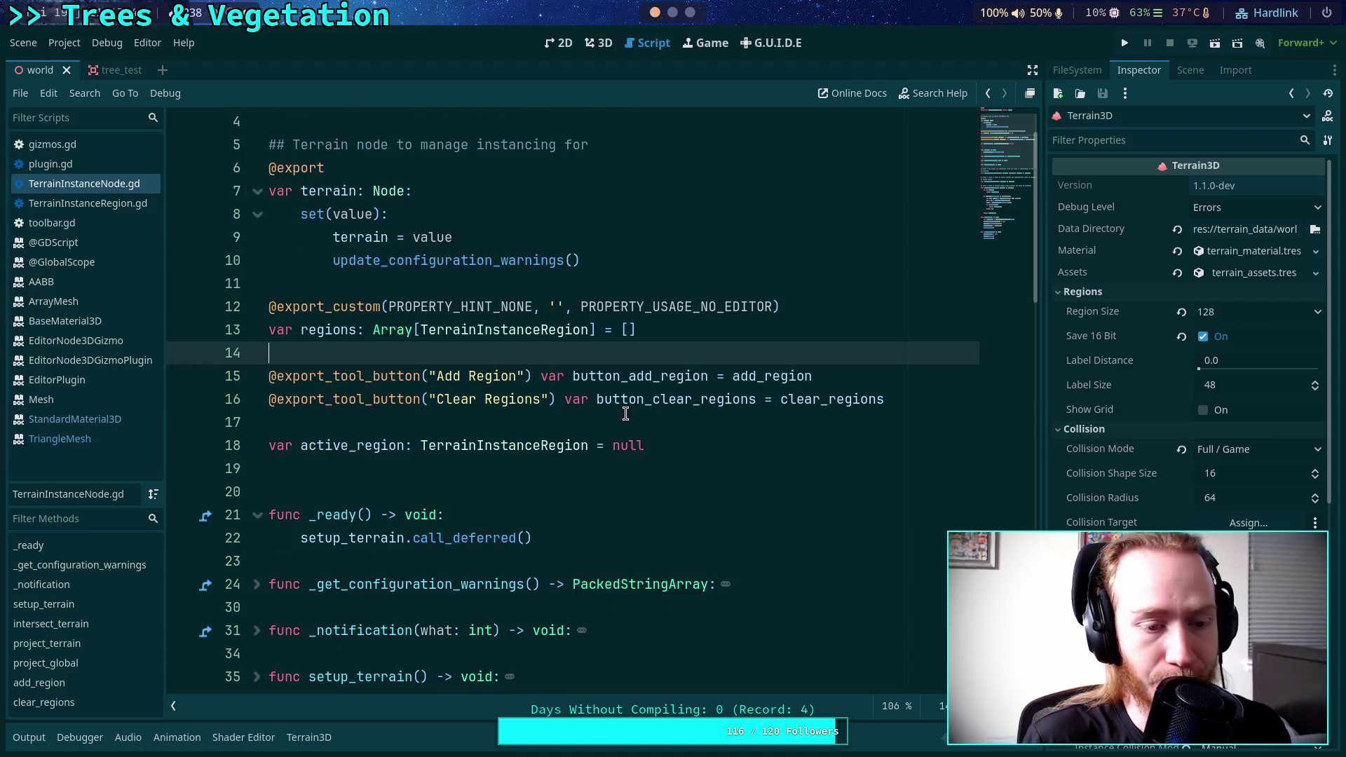
left_click(565, 423)
left_click(538, 471)
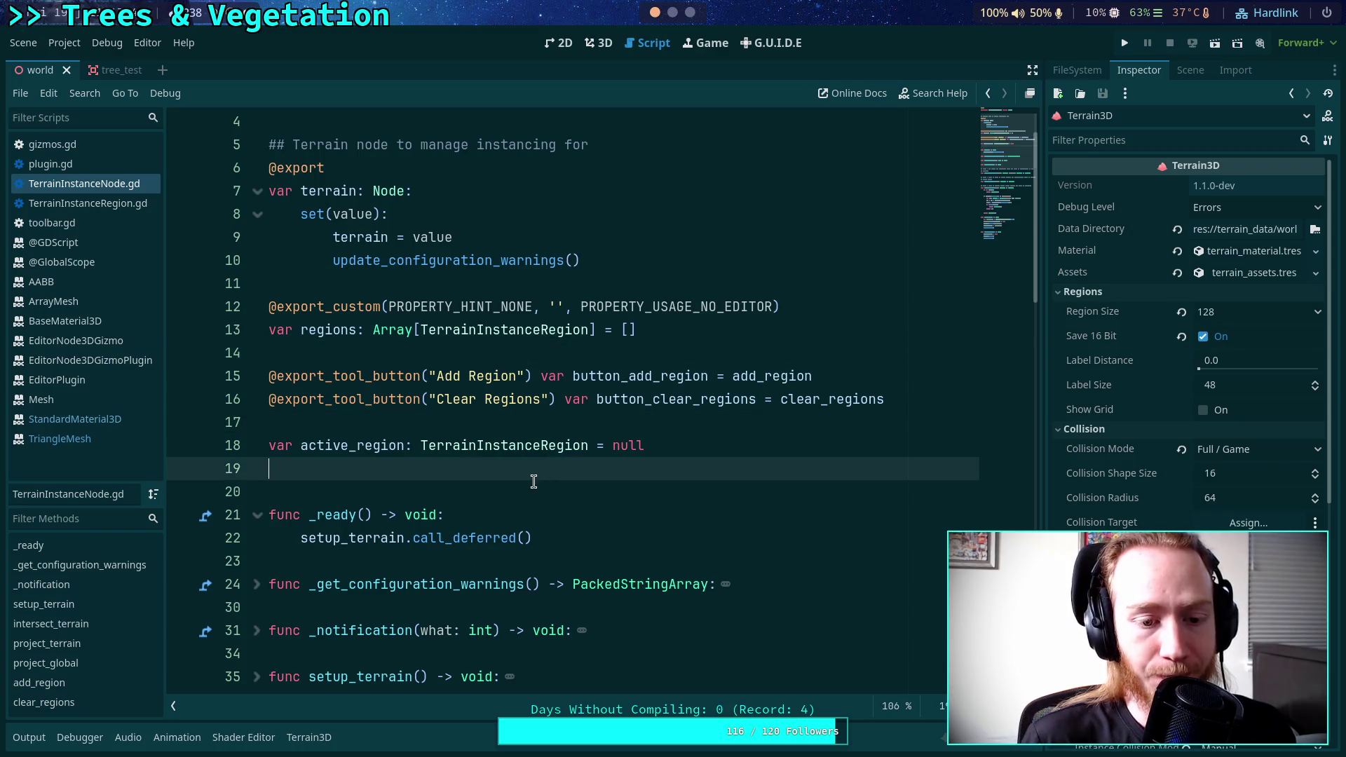
left_click(531, 487)
left_click(554, 468)
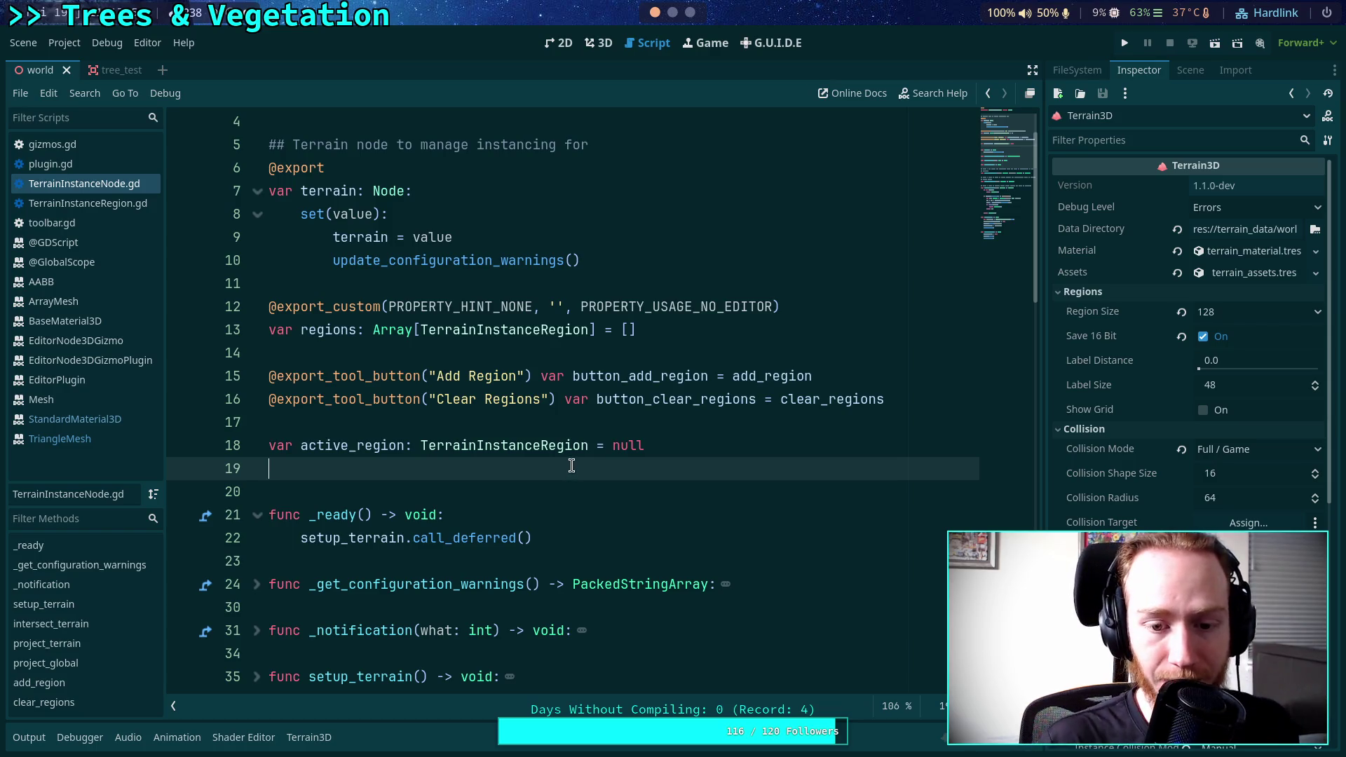
left_click(550, 487)
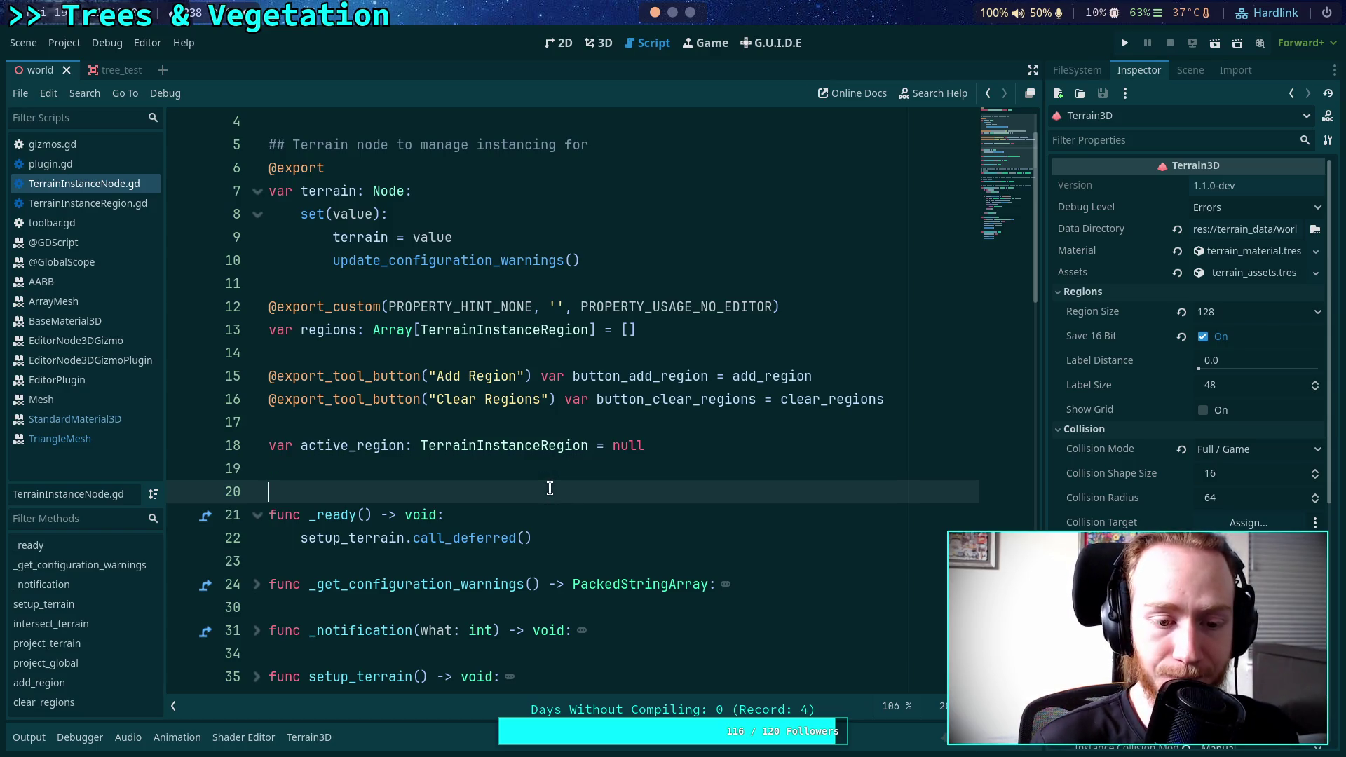
scroll(582, 487, "down", 2)
left_click(489, 285)
scroll(491, 294, "up", 3)
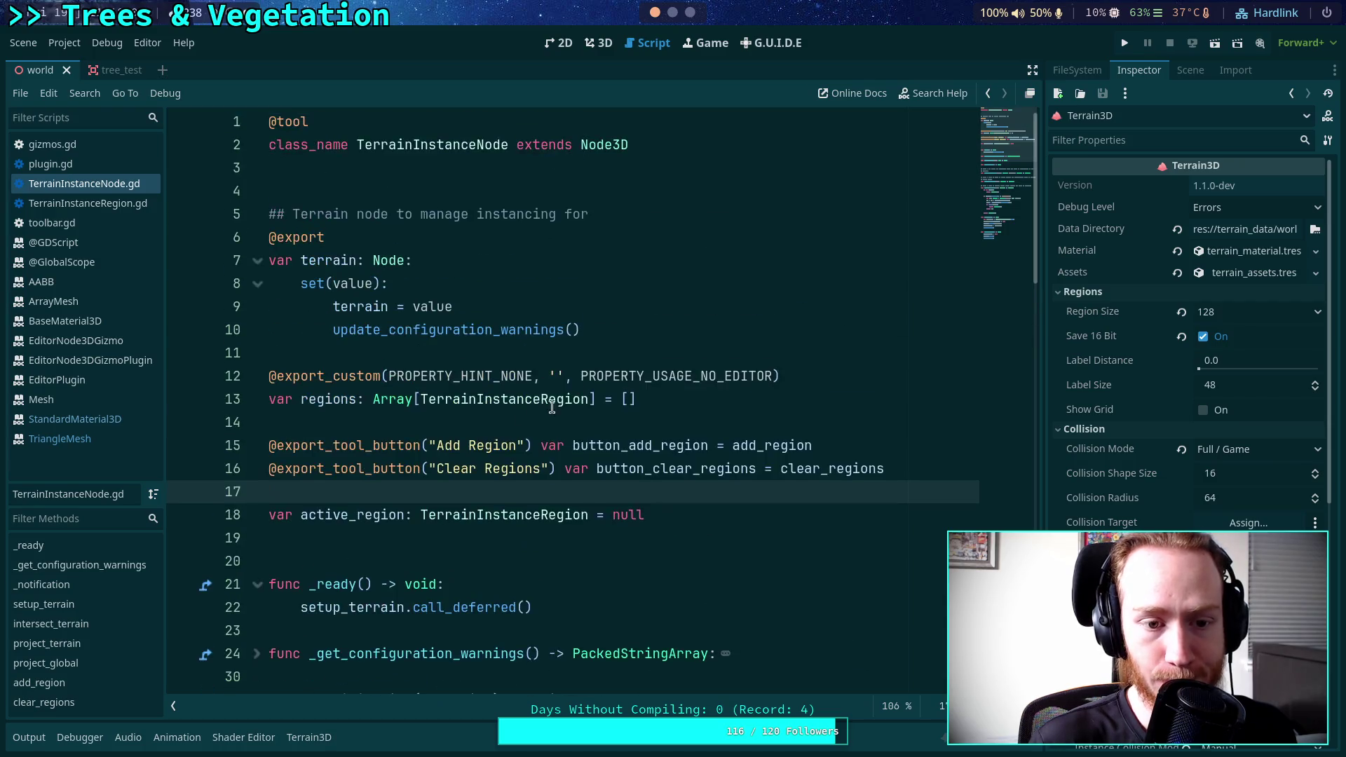
left_click(416, 353)
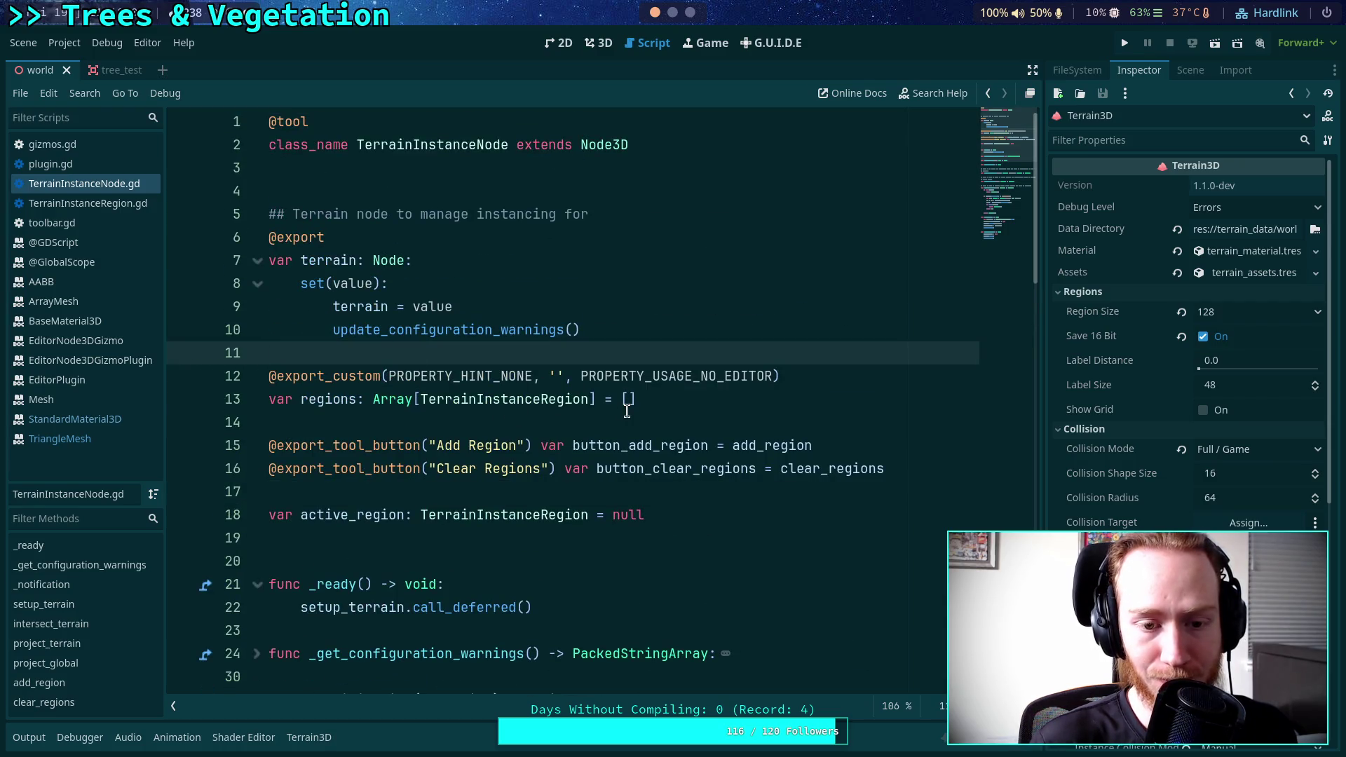
left_click(610, 424)
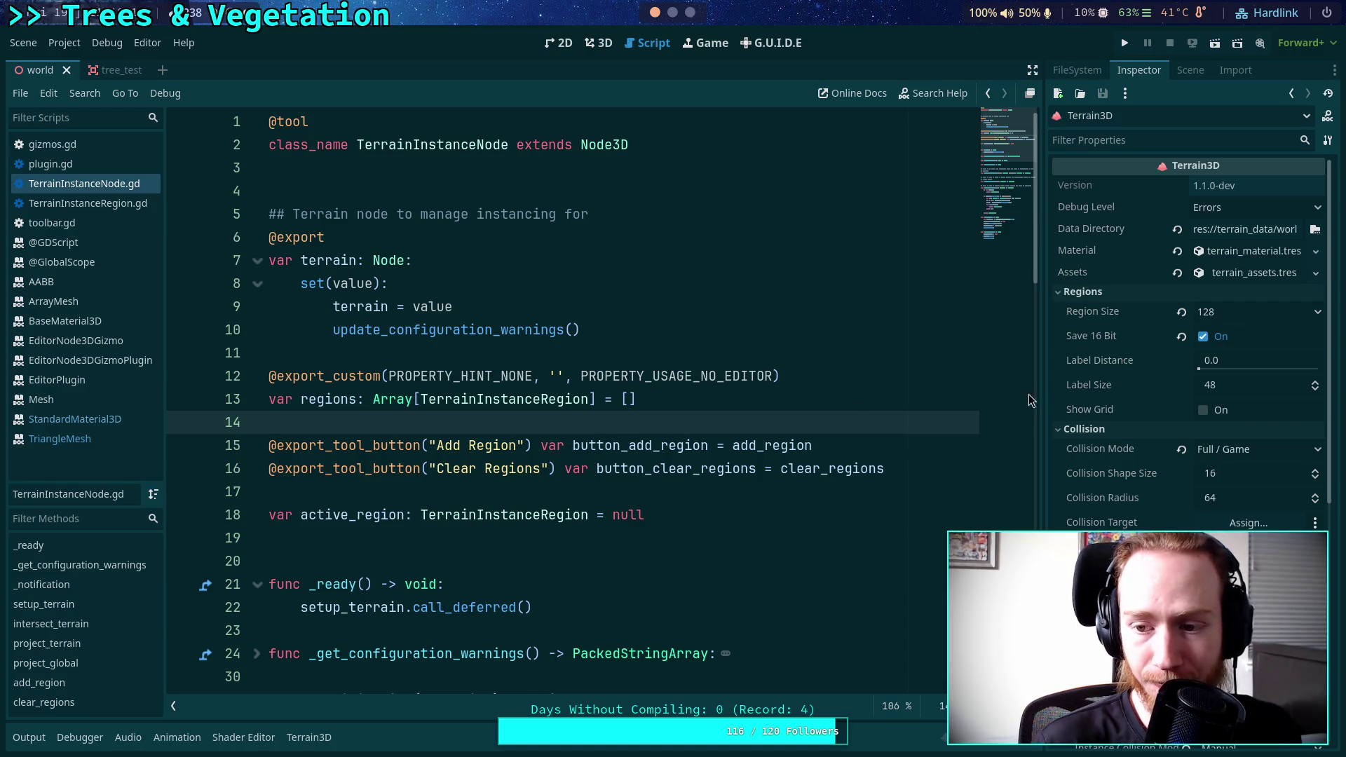
left_click_drag(1043, 389, 1034, 389)
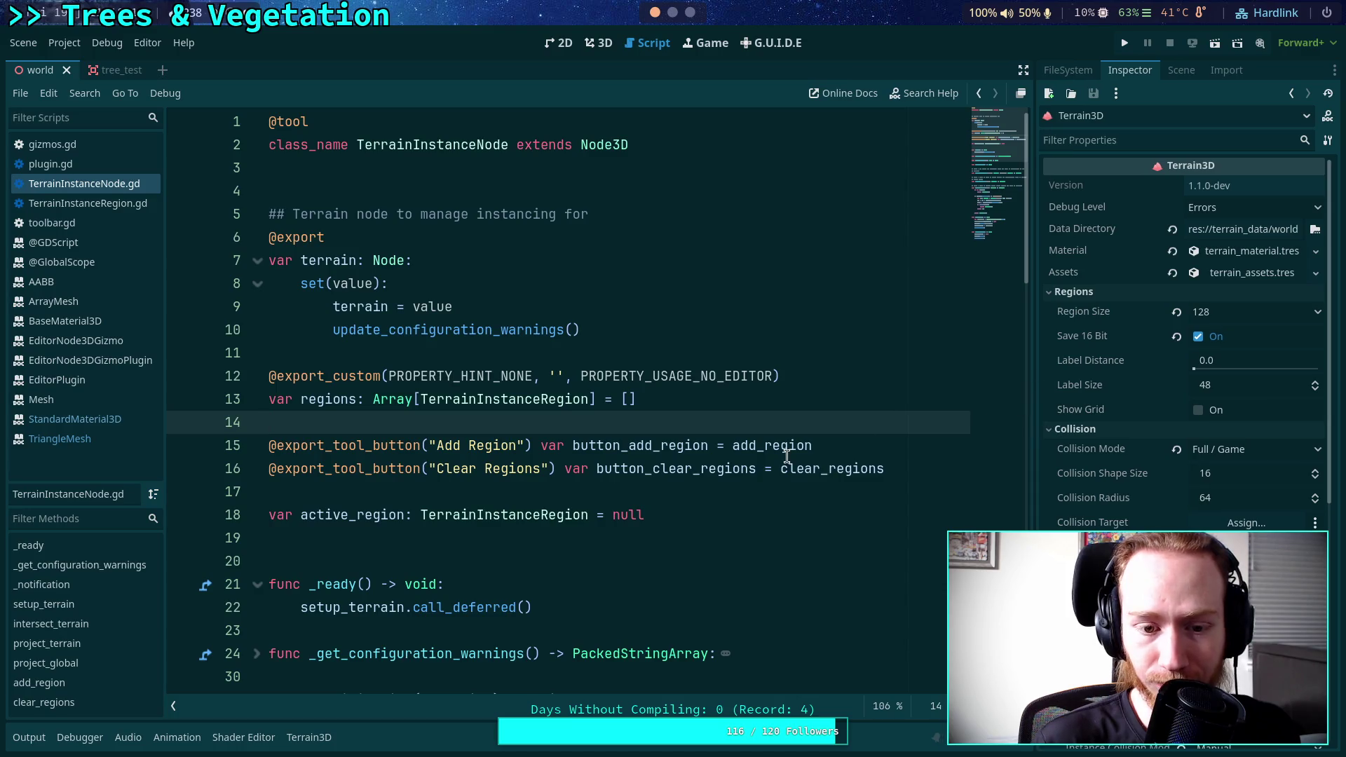
scroll(771, 449, "down", 1)
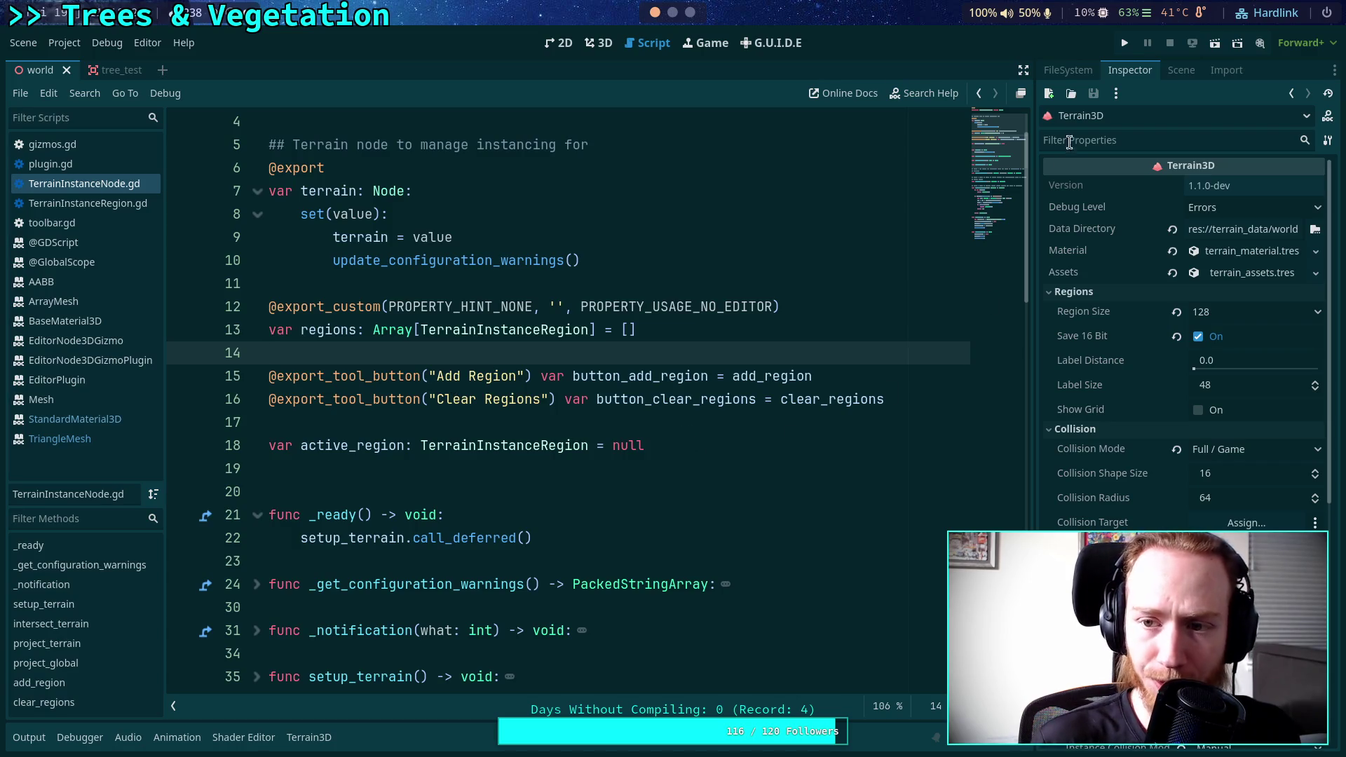
Select TerrainInstanceNode in the scene tree and show its properties in the Inspector.
left_click(1183, 75)
left_click(1134, 406)
left_click(1129, 71)
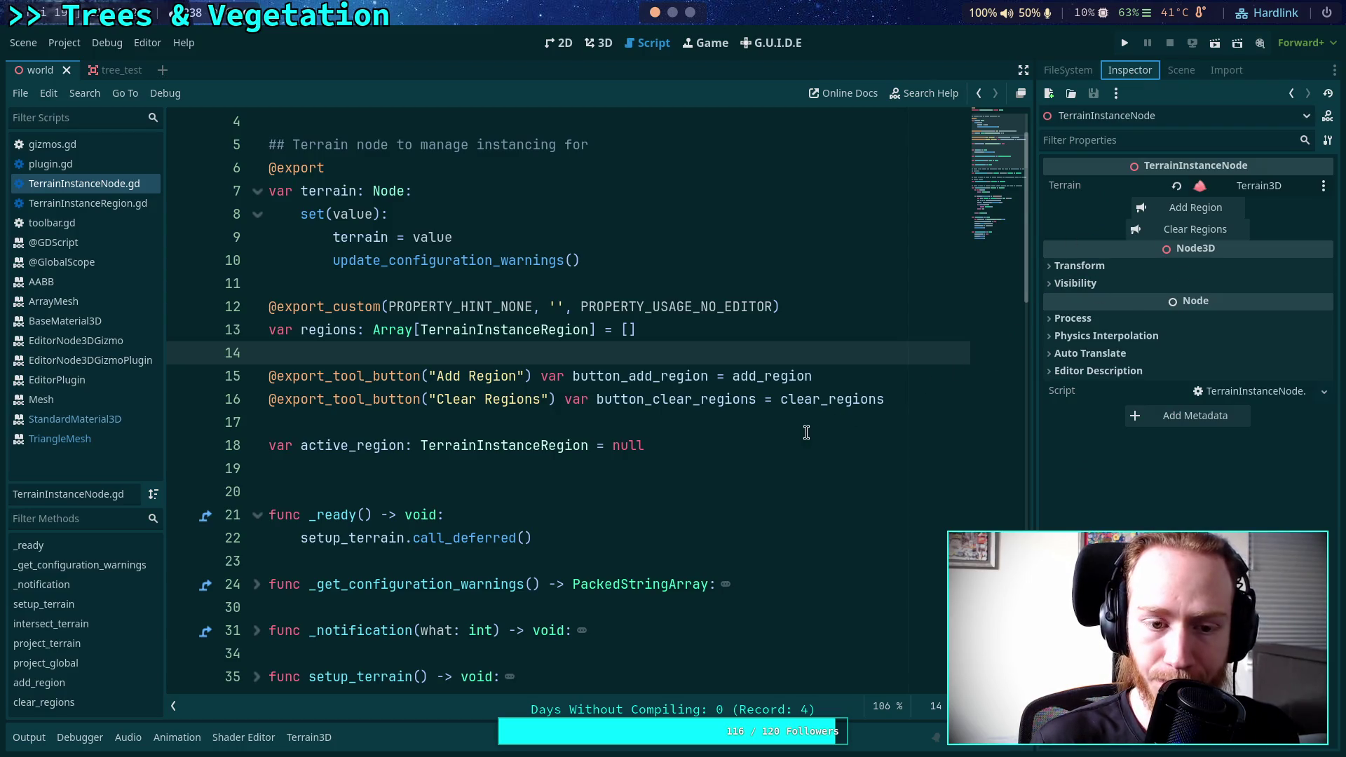
left_click(752, 425)
left_click(563, 353)
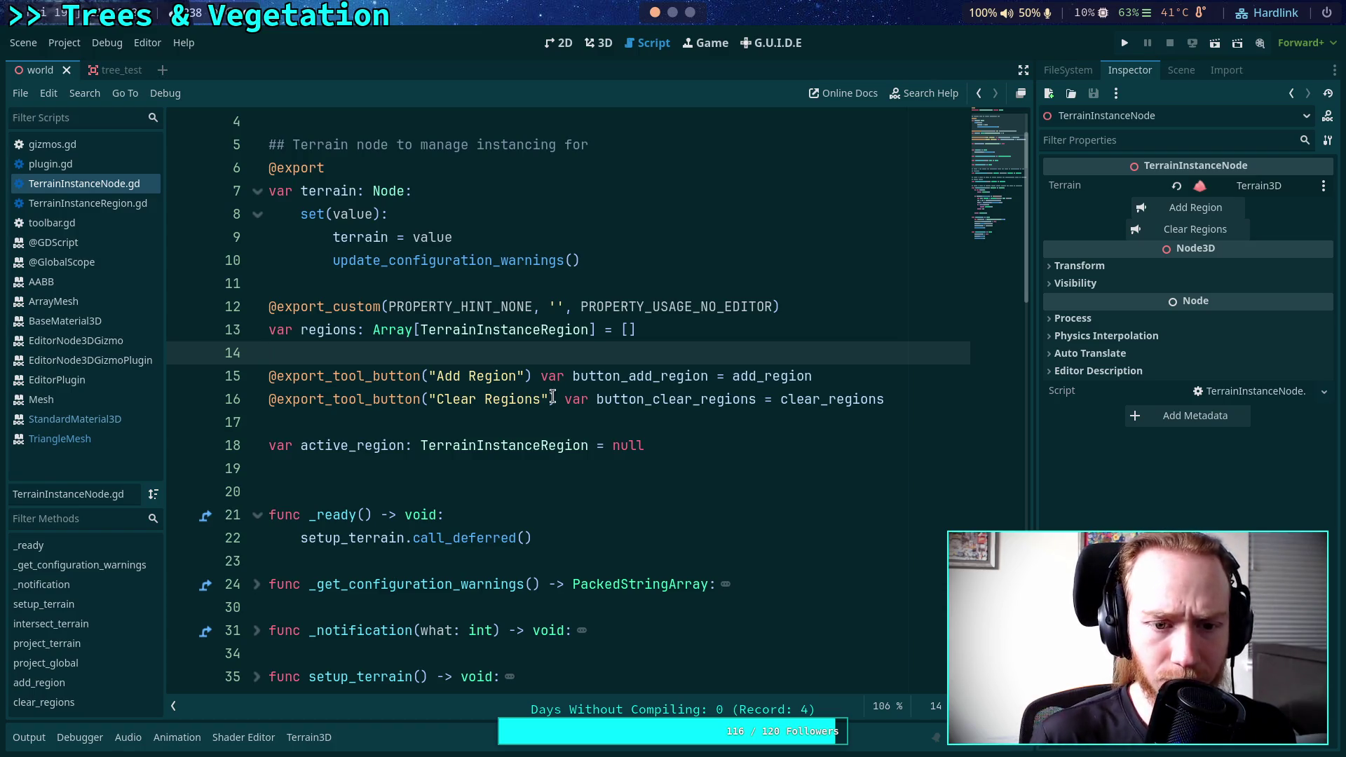
left_click(649, 286)
scroll(848, 367, "up", 1)
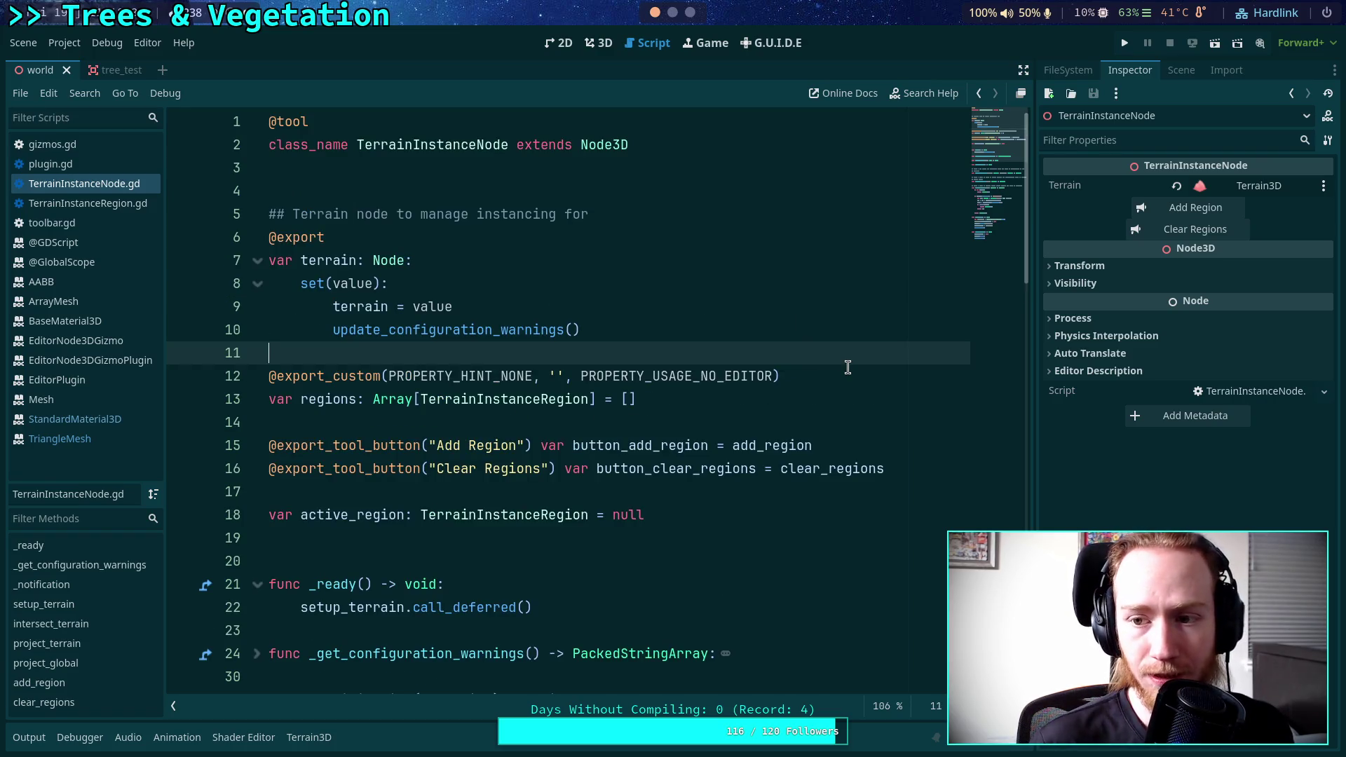
key("Return")
key("Return")
key("Up")
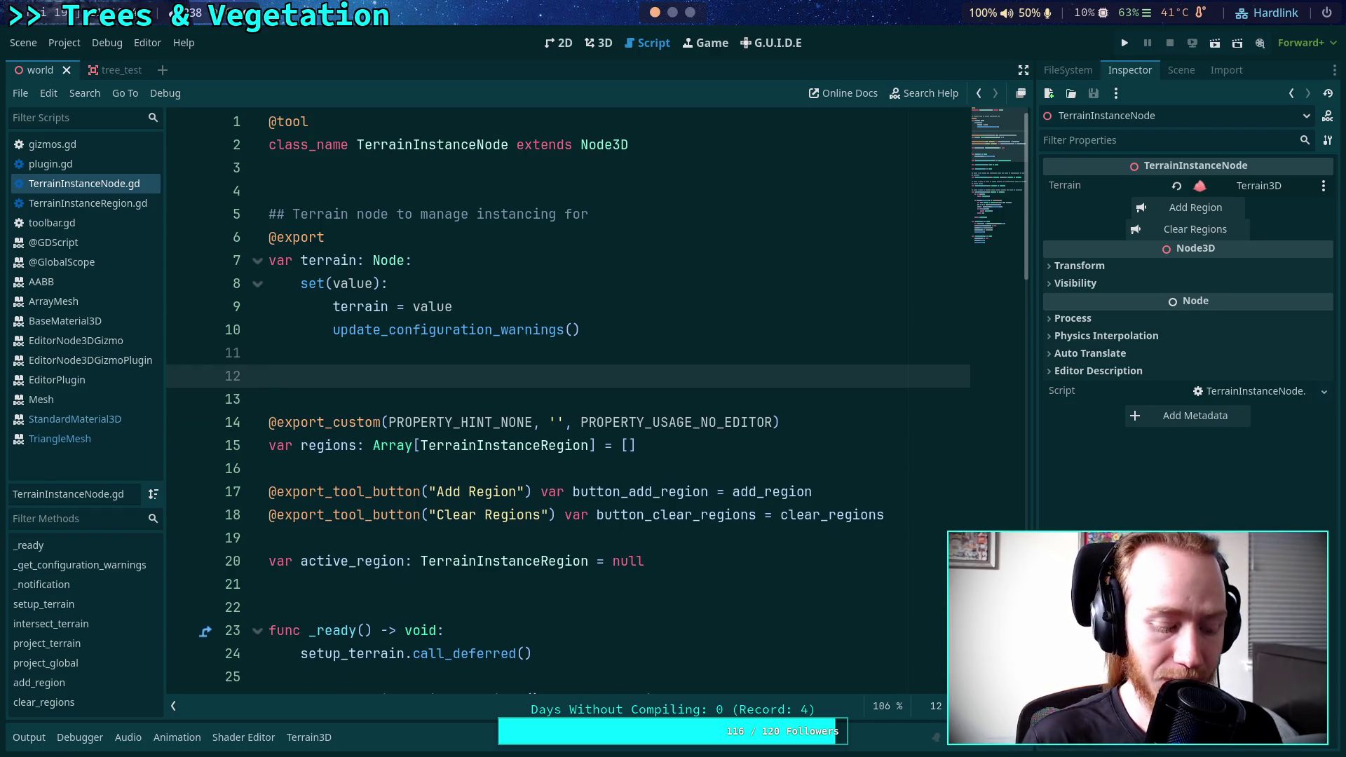
type("@export")
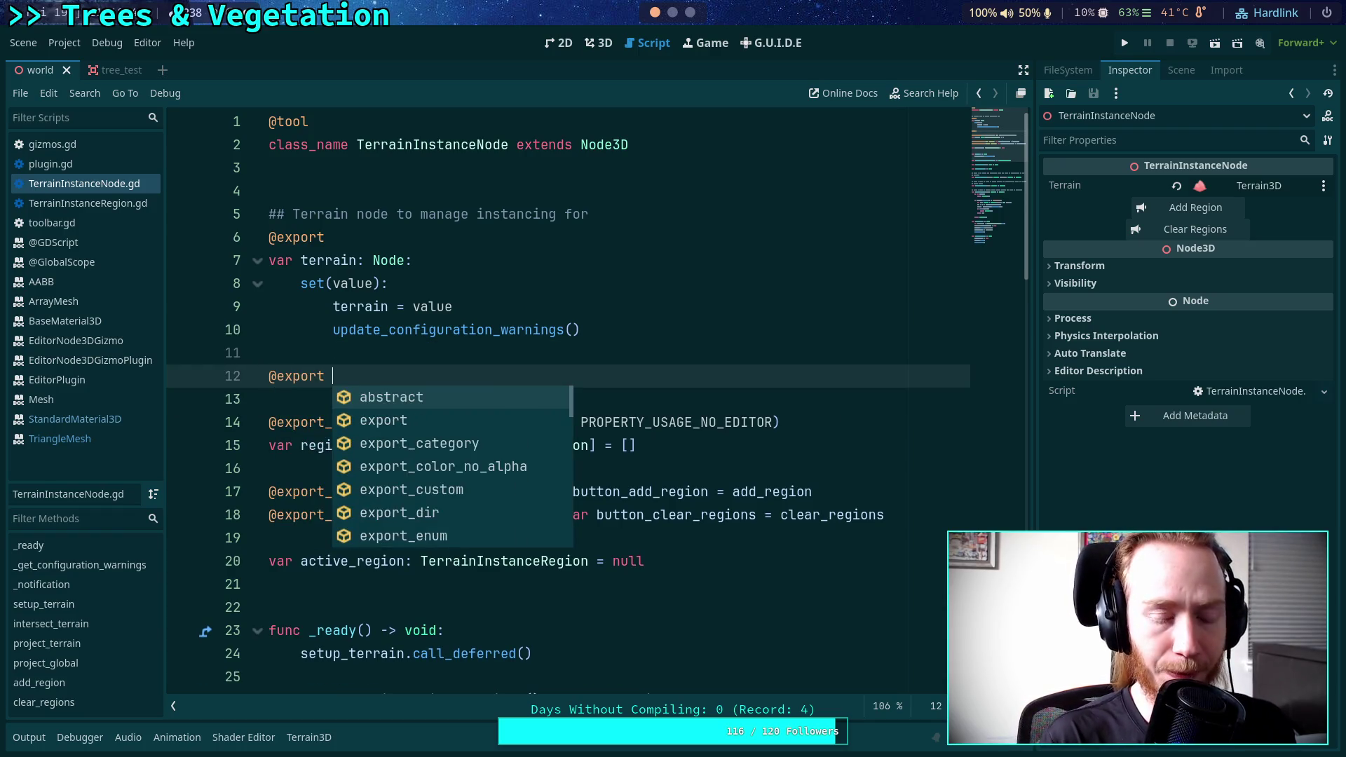
key("BackSpace")
key("Return")
key("Return")
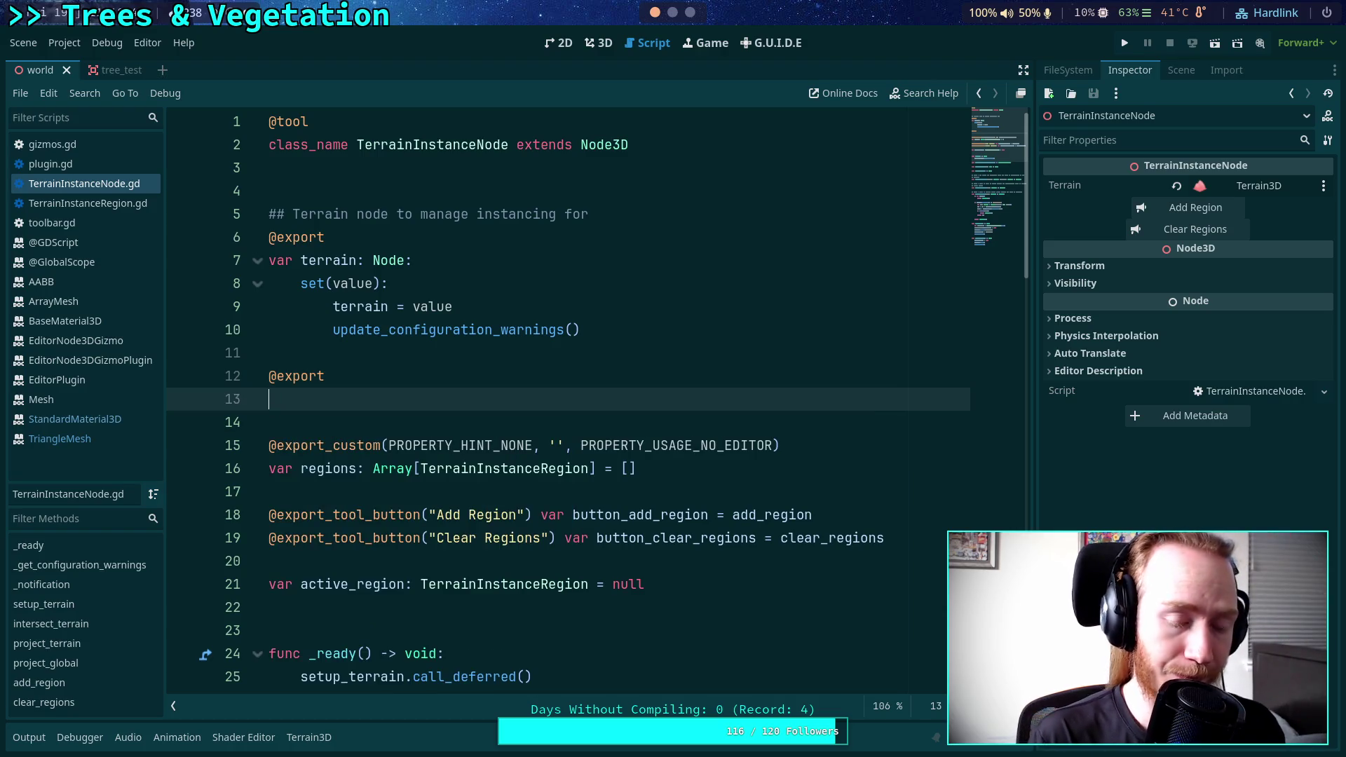
type("ar ")
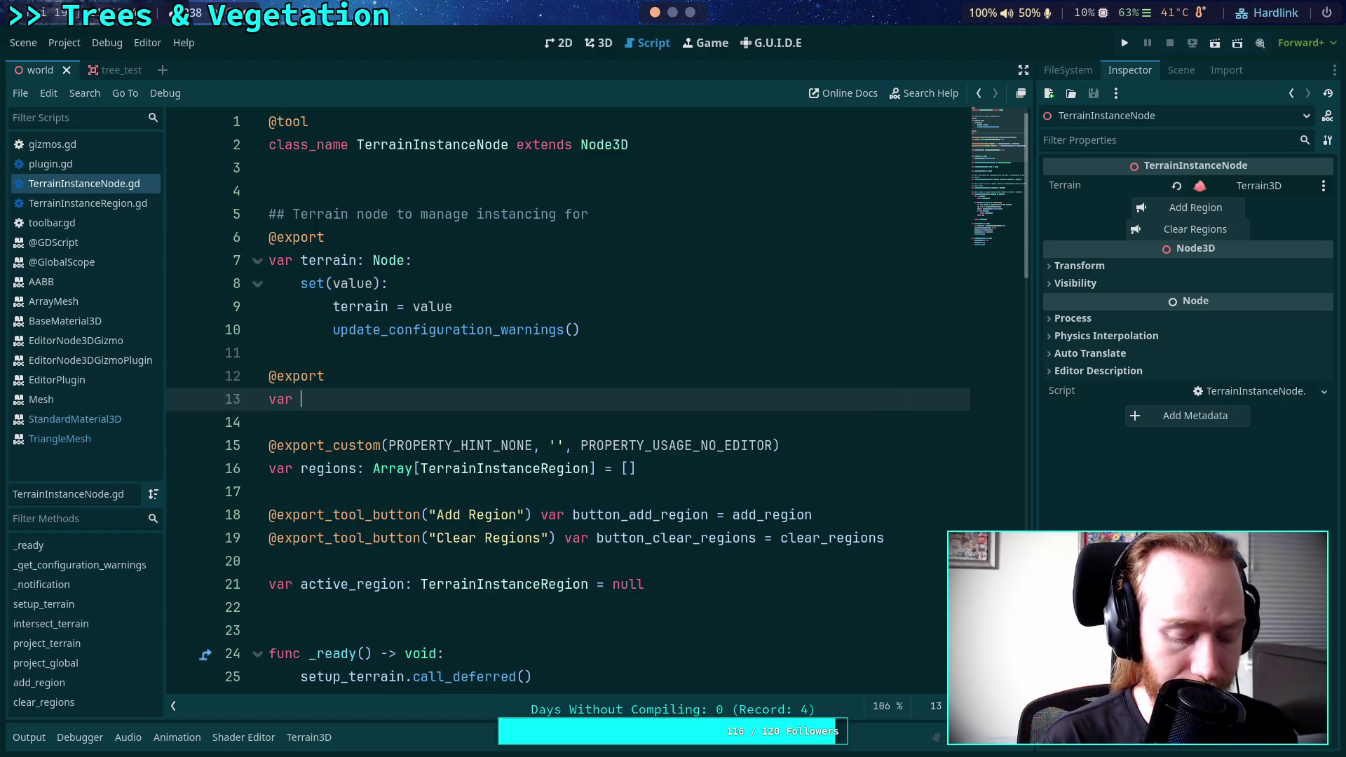
type("target_")
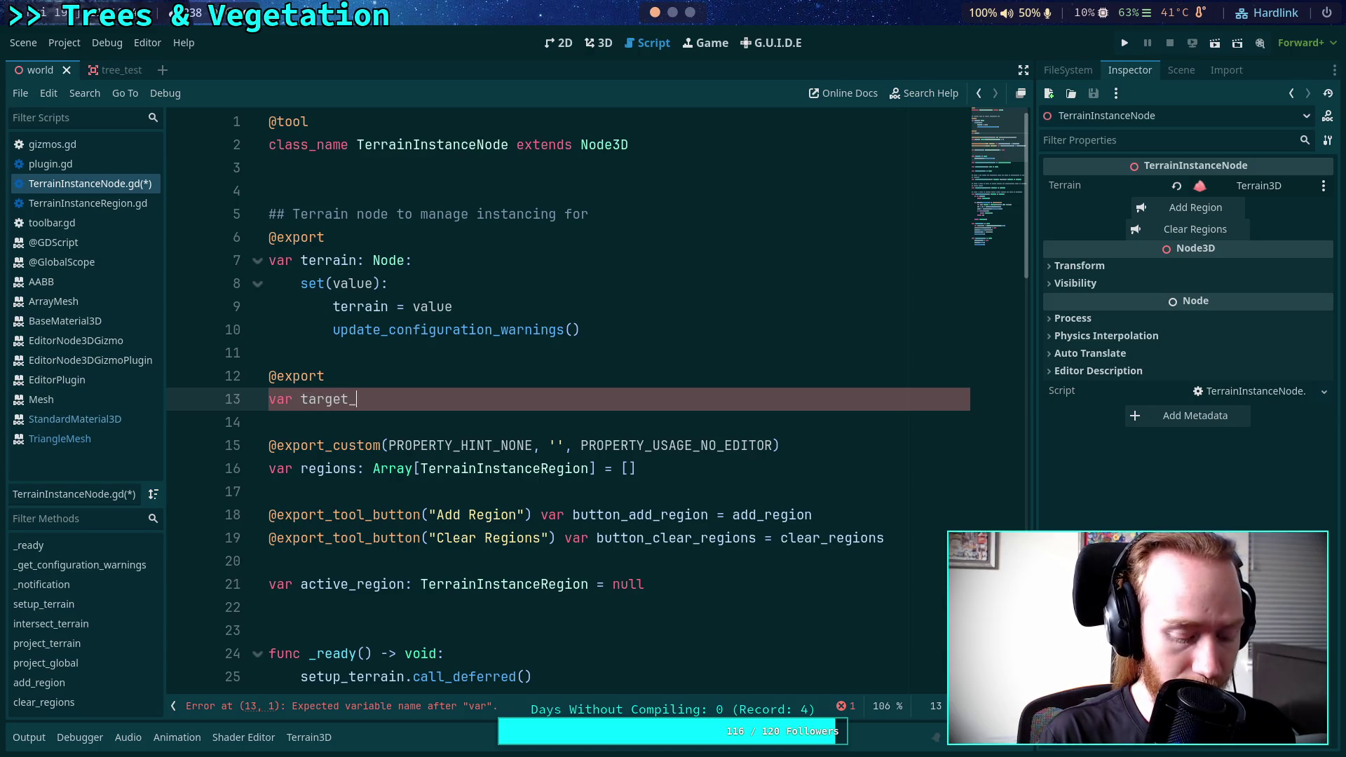
type("groups: Dictionary")
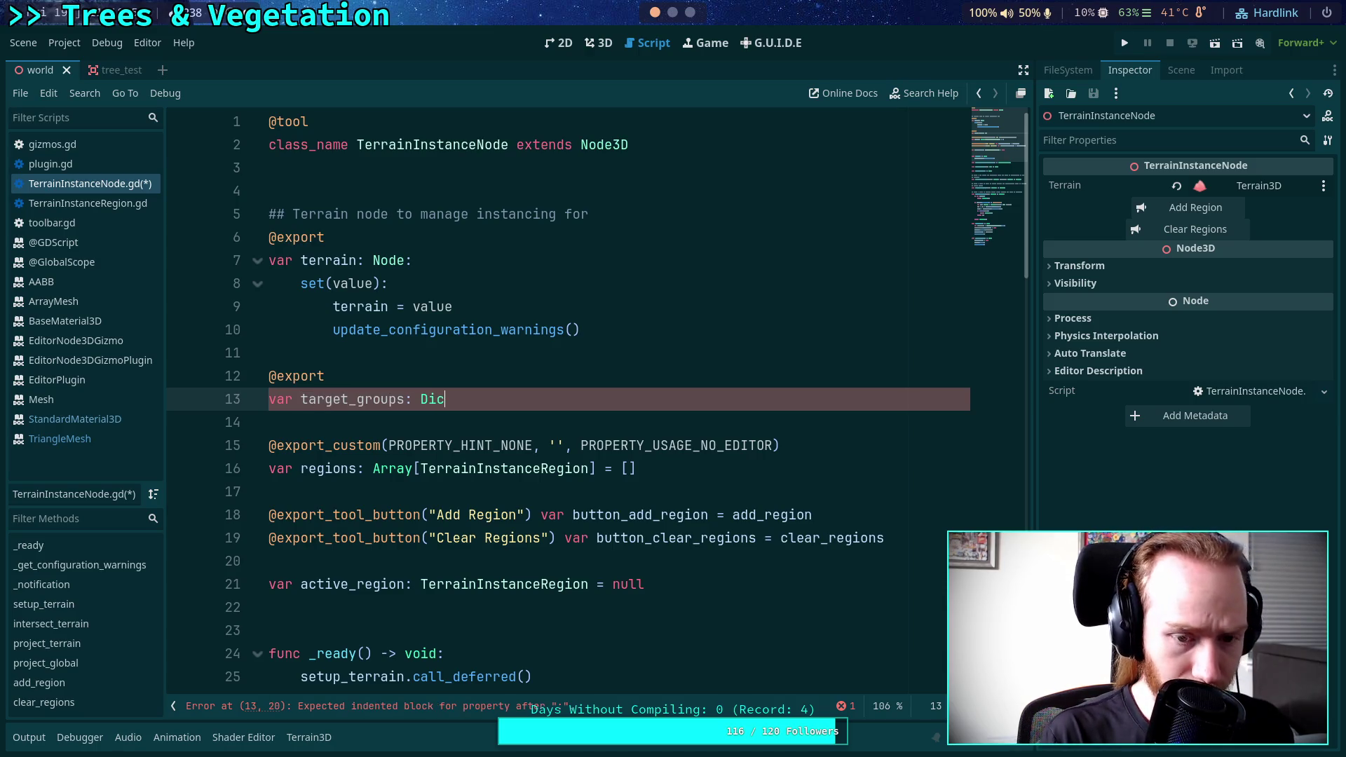
type("[")
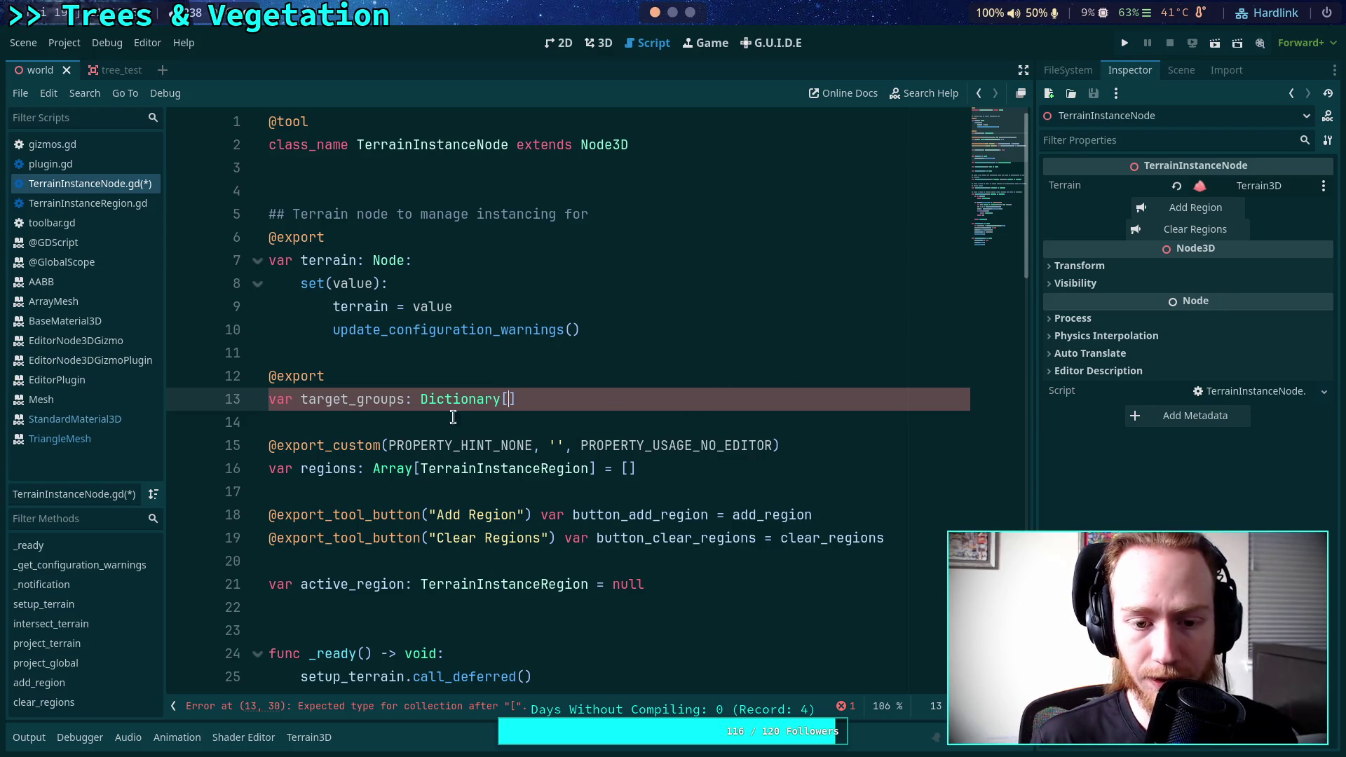
Look up the Dictionary symbol's class reference in the online documentation.
right_click(467, 401)
left_click(519, 638)
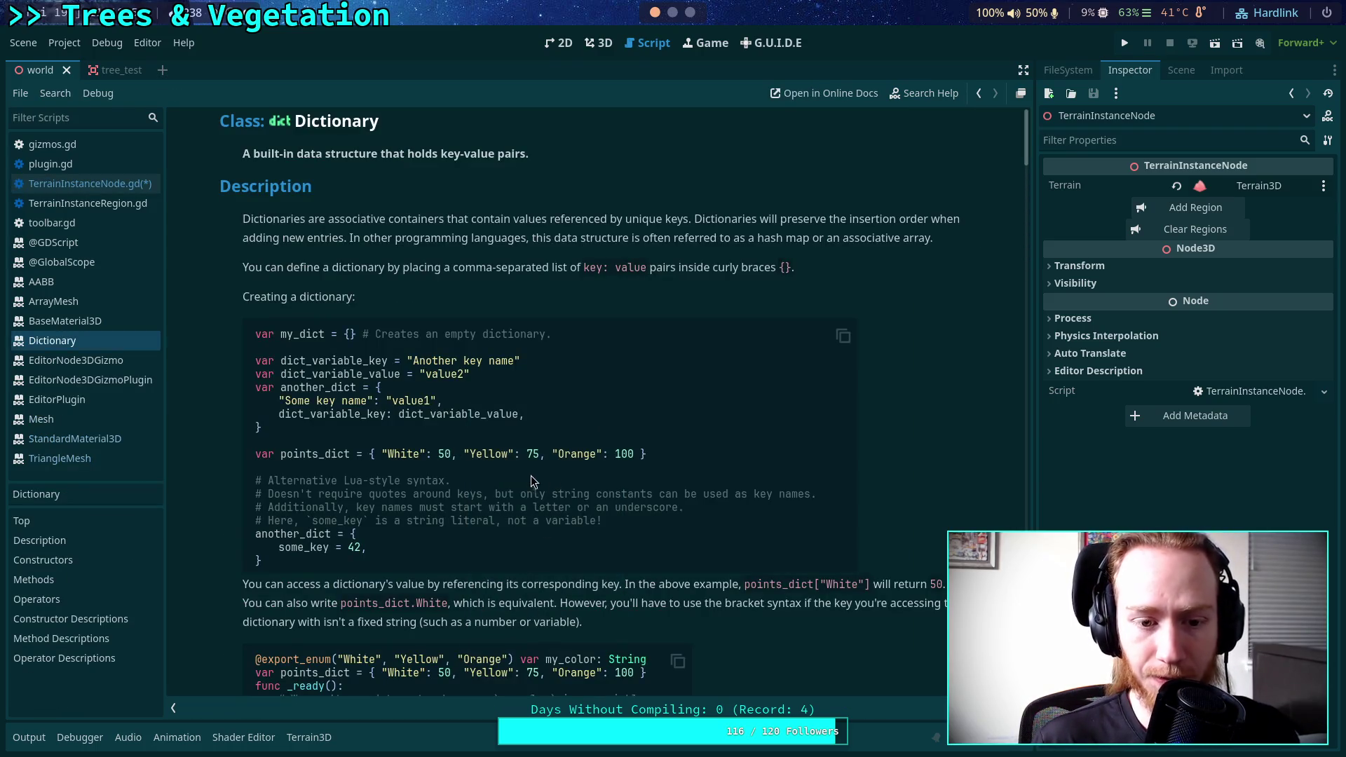
scroll(526, 469, "down", 5)
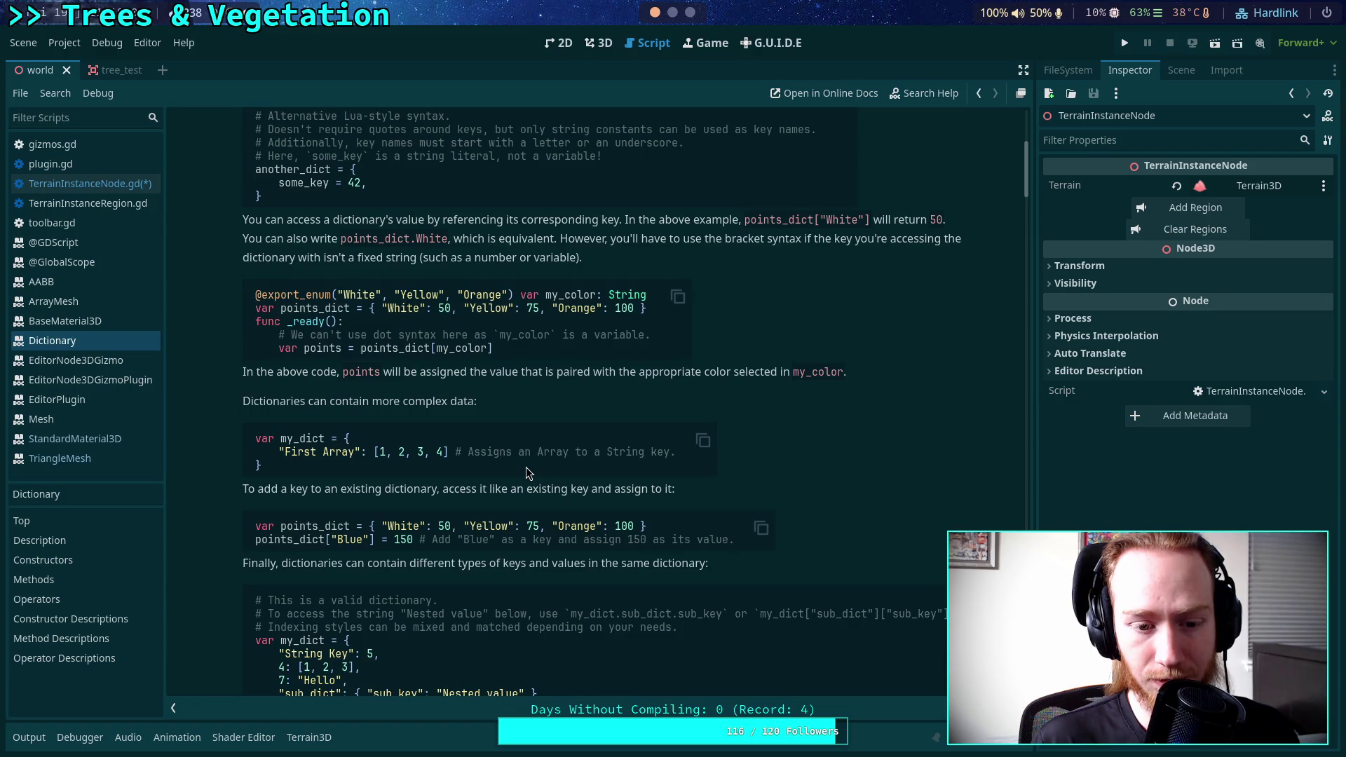
scroll(526, 467, "down", 5)
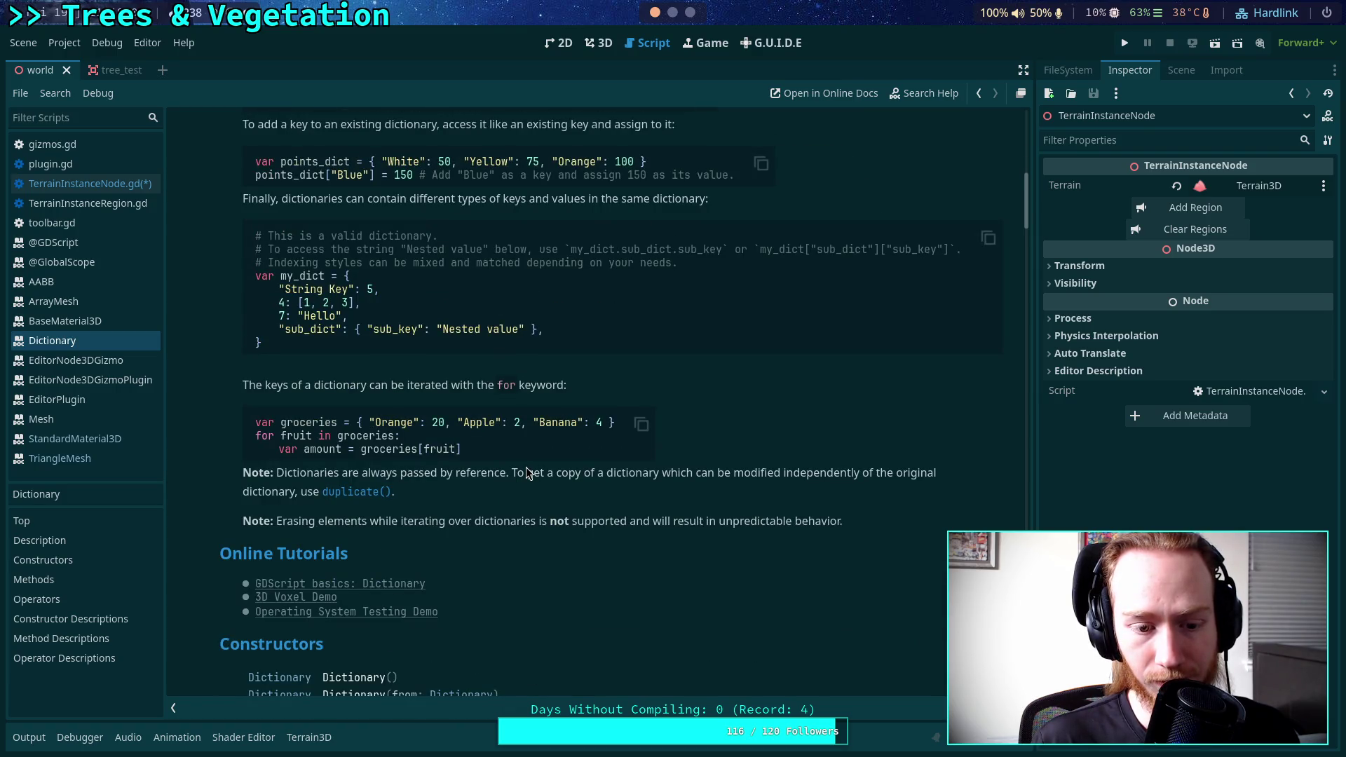
scroll(527, 474, "down", 10)
Replace the TypedArray docs search with Dictionary and scroll the results.
key("alt+Tab")
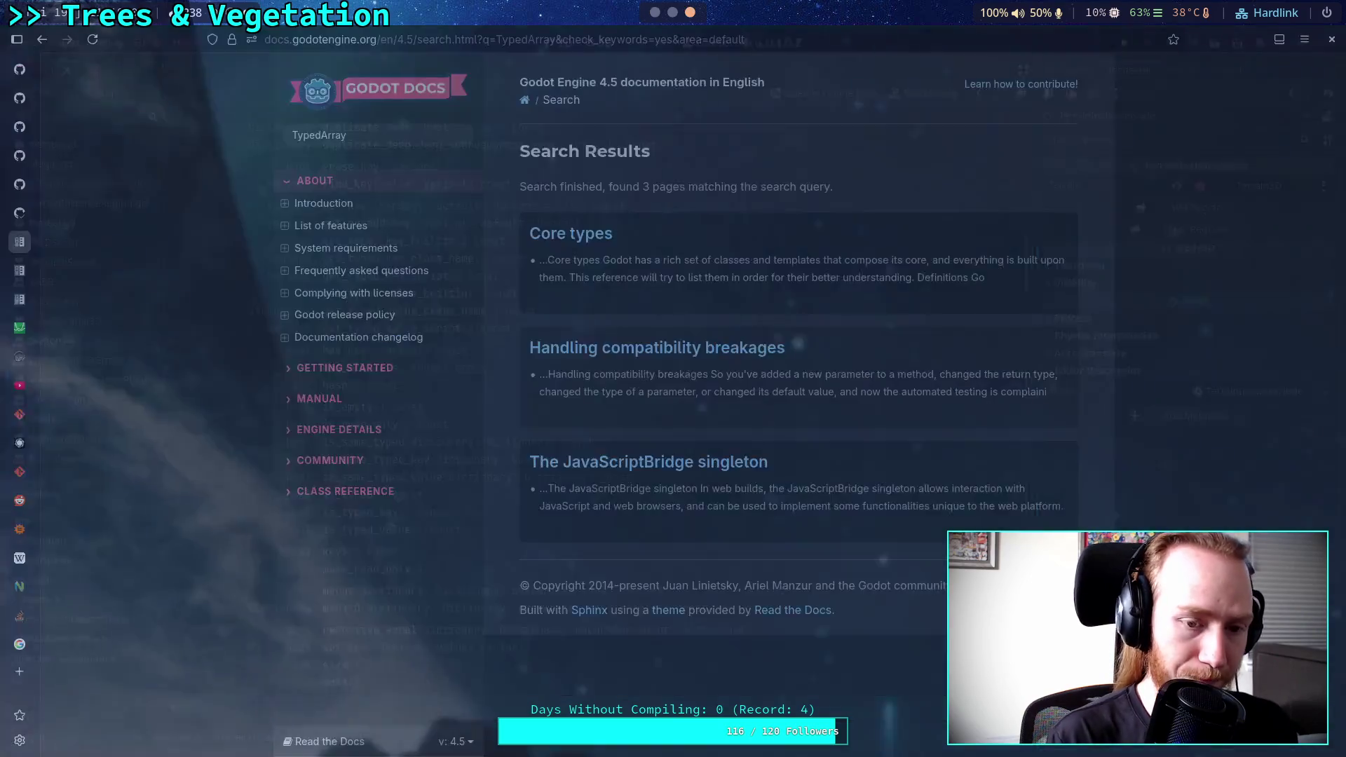
left_click_drag(351, 136, 256, 140)
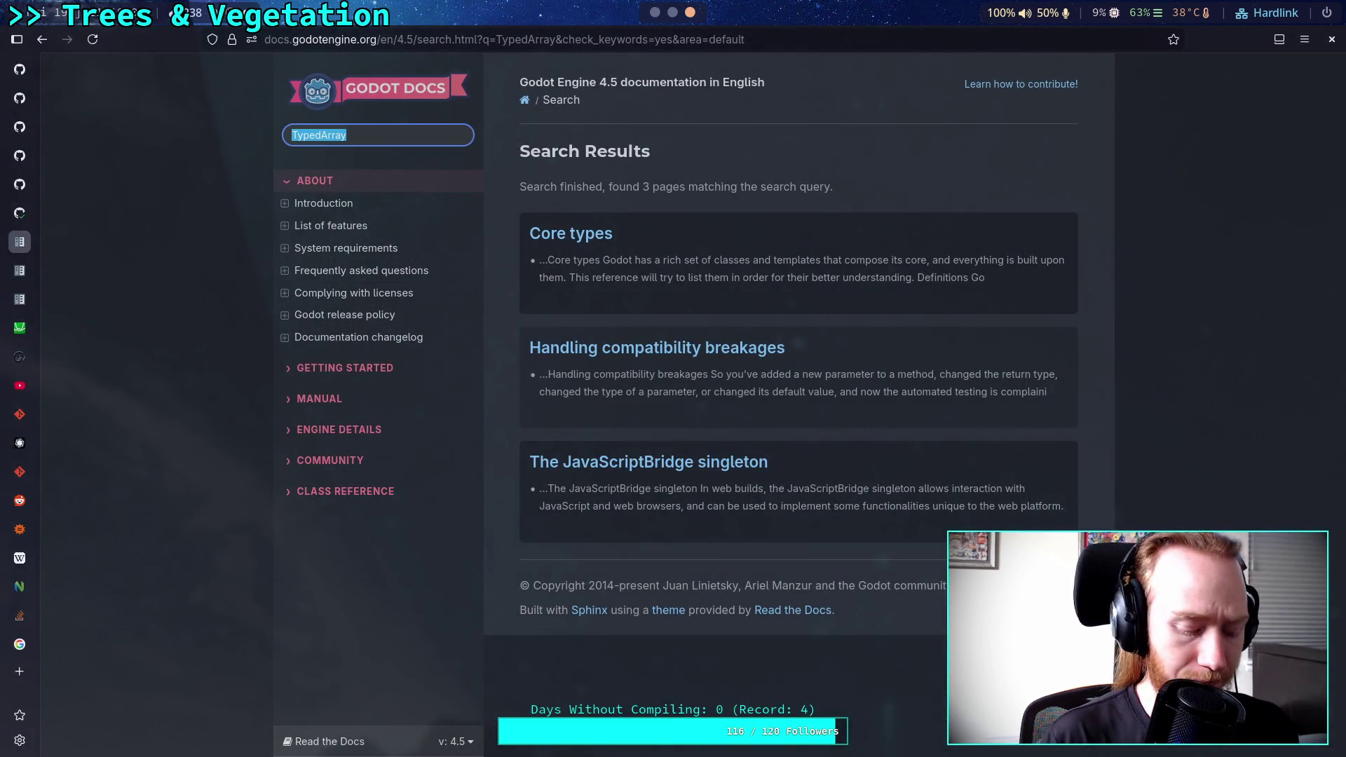
type("Dictionary")
key("Return")
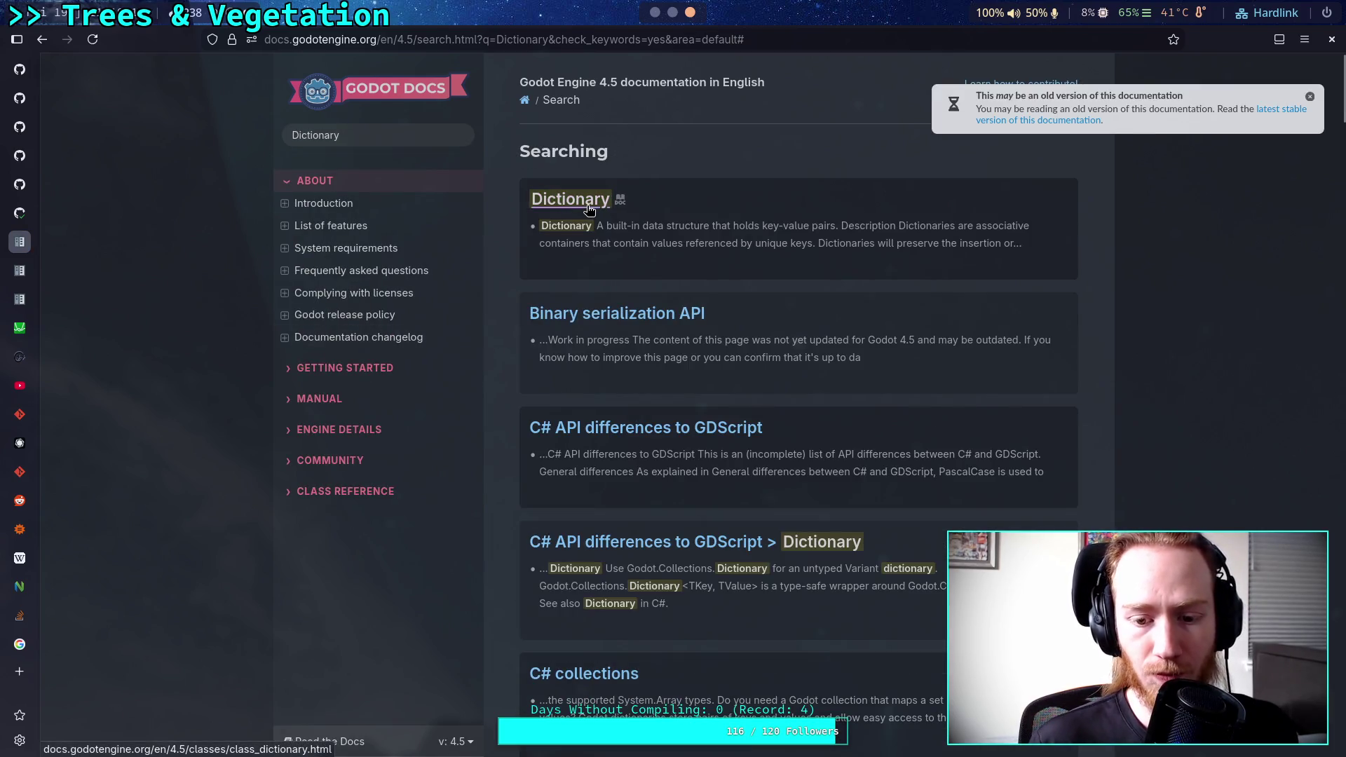
scroll(627, 358, "down", 5)
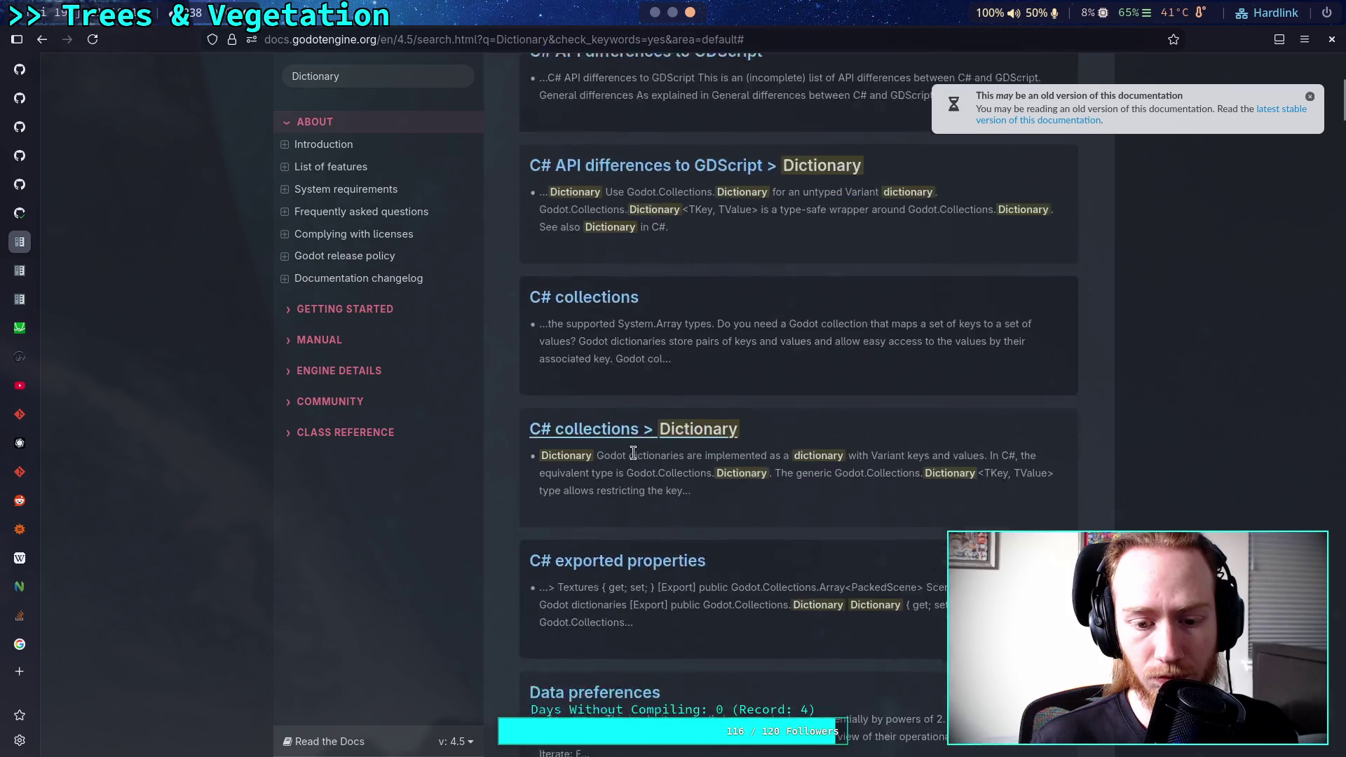
scroll(627, 357, "down", 5)
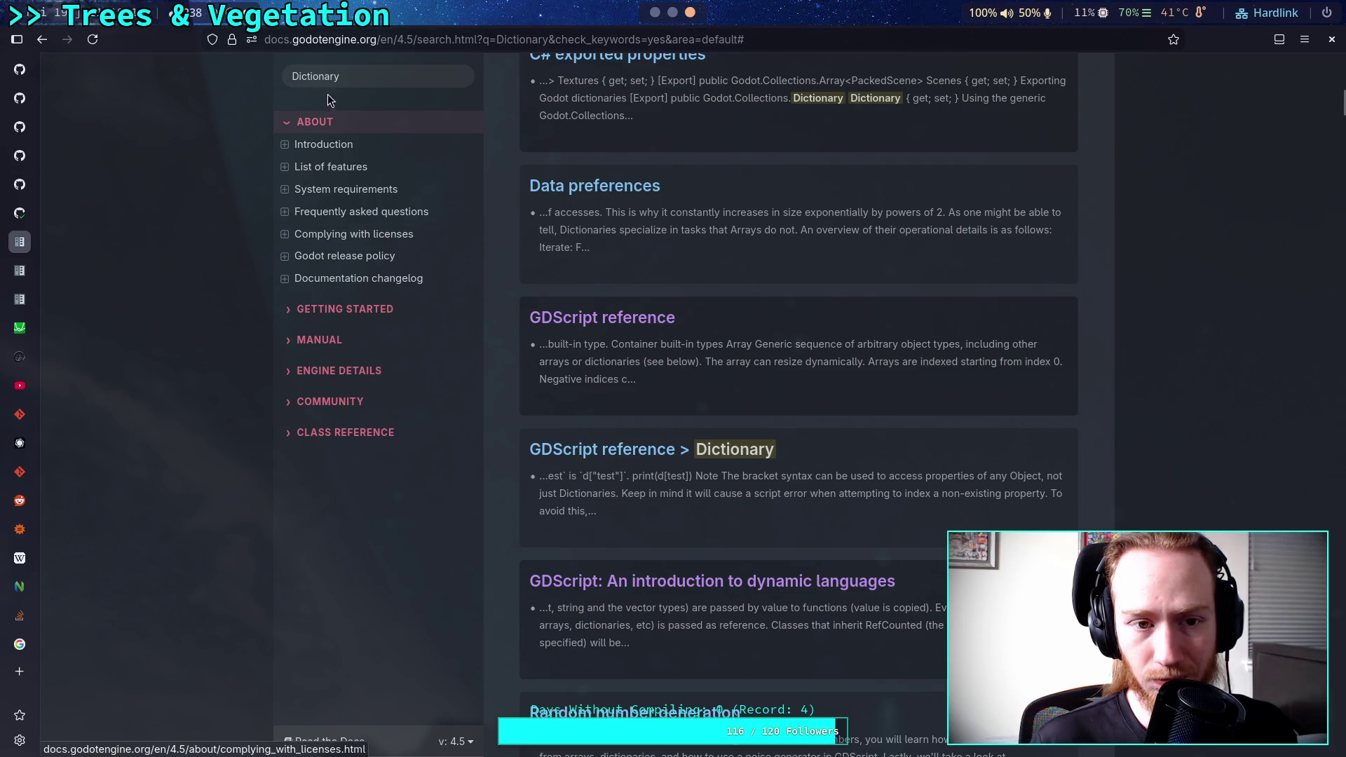
key("slash")
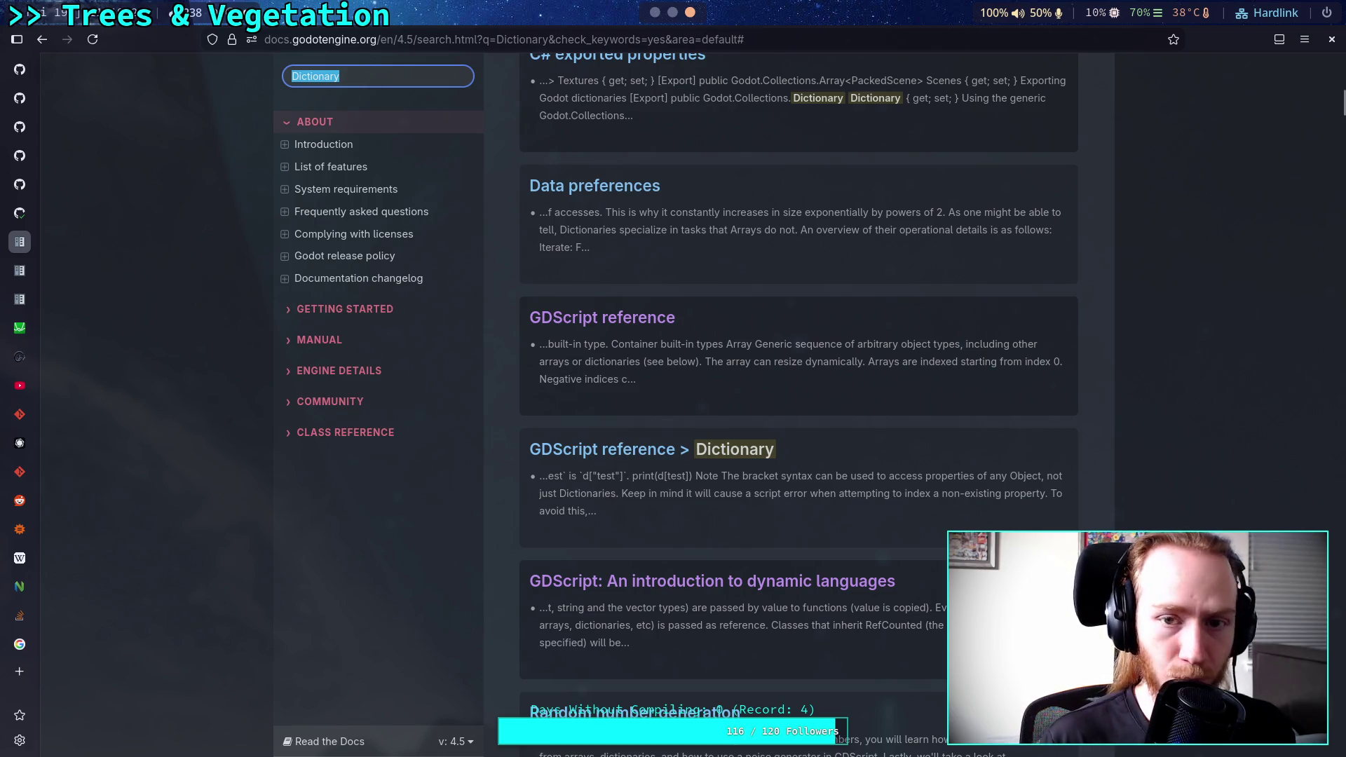
type("@export@")
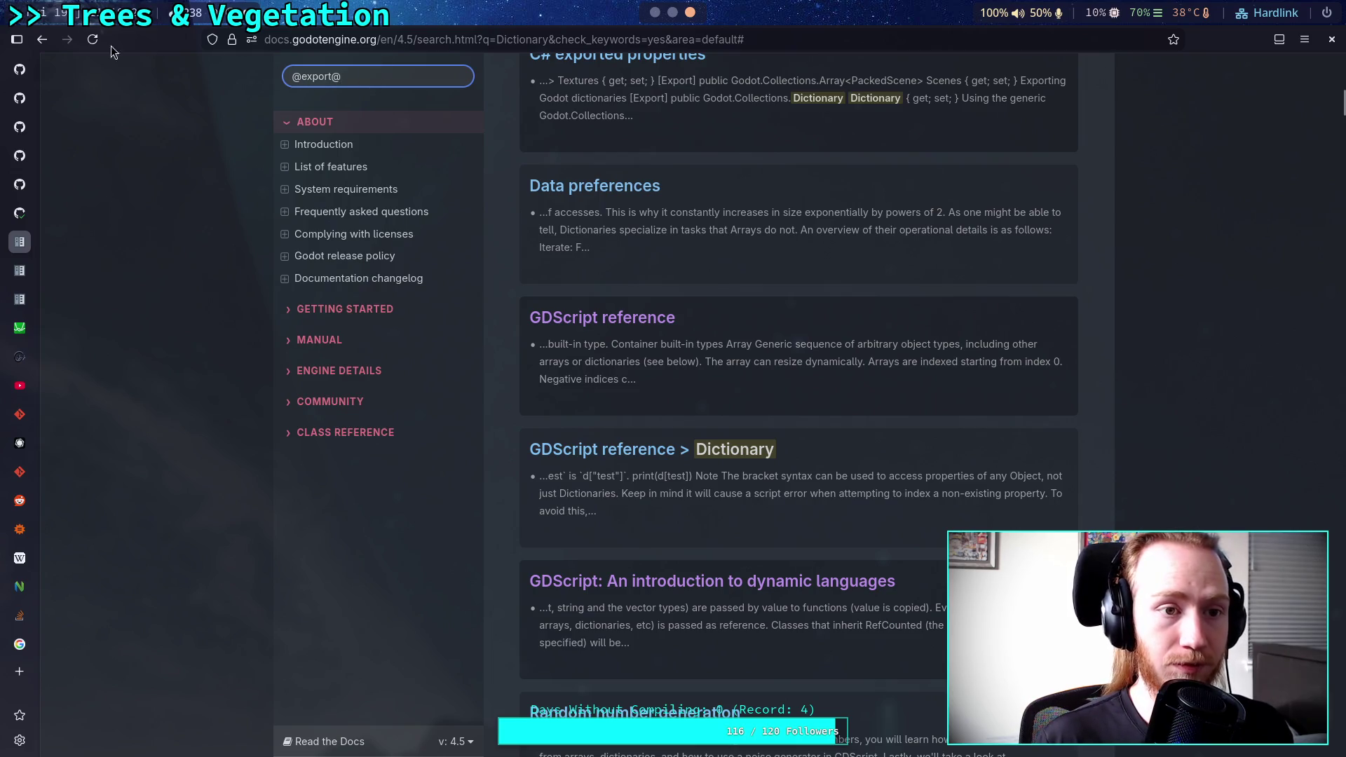
left_click(93, 39)
left_click(378, 136)
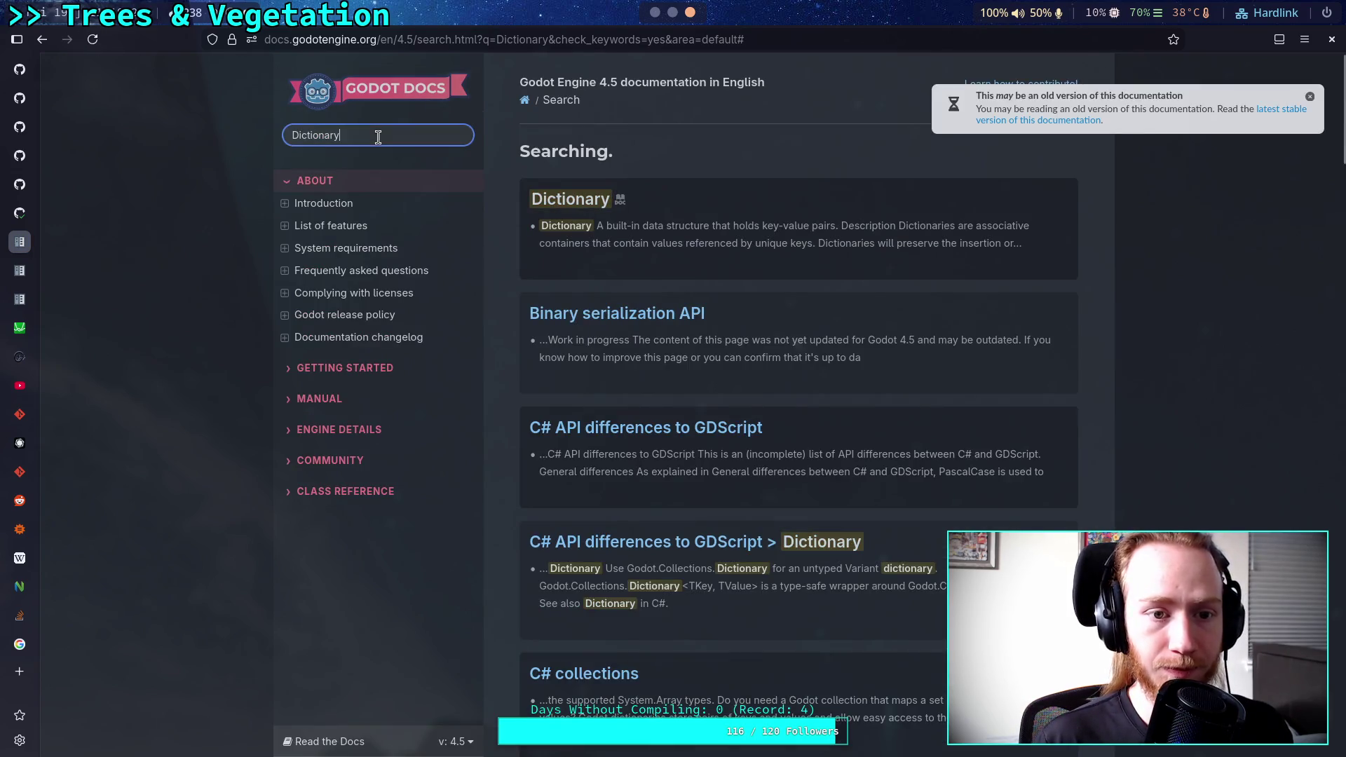
key("ctrl+a")
type("@")
key("BackSpace")
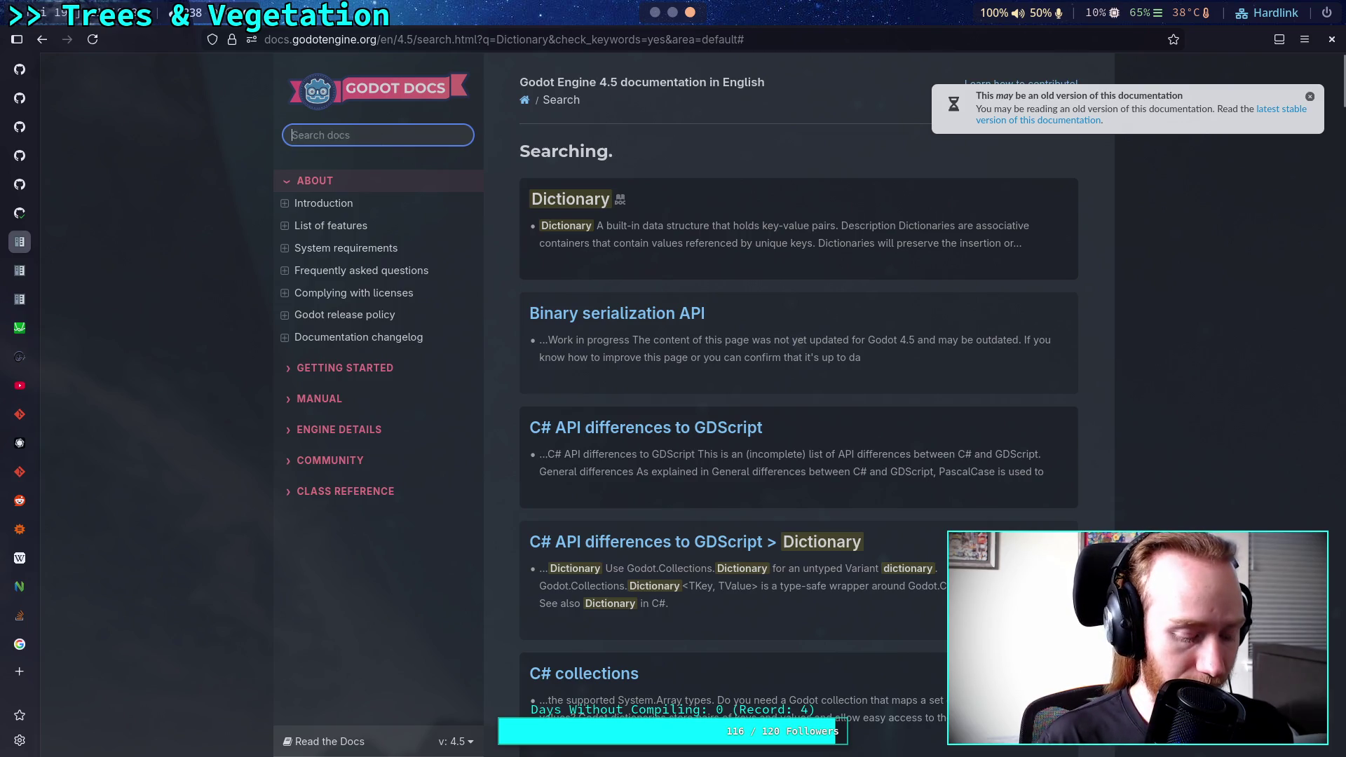
type("@export")
key("Return")
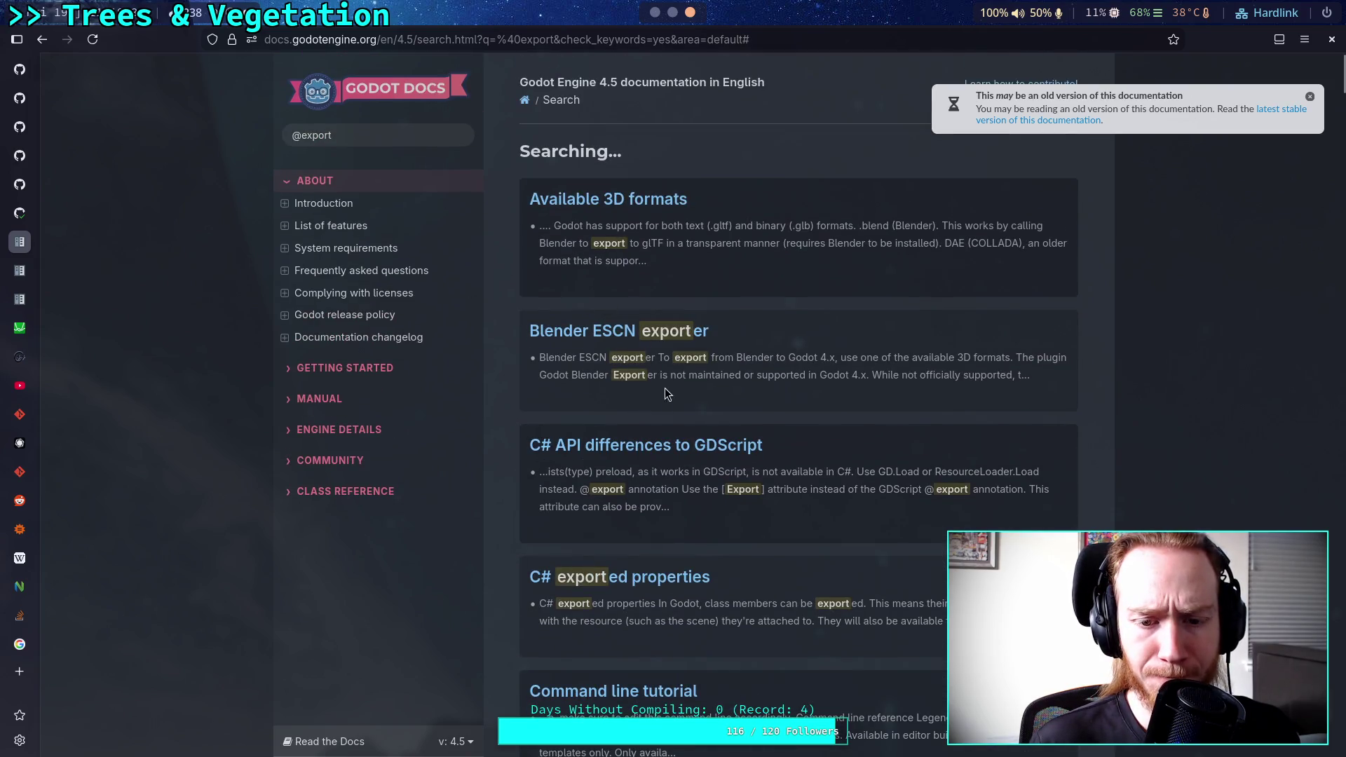
scroll(648, 389, "down", 5)
scroll(680, 449, "down", 4)
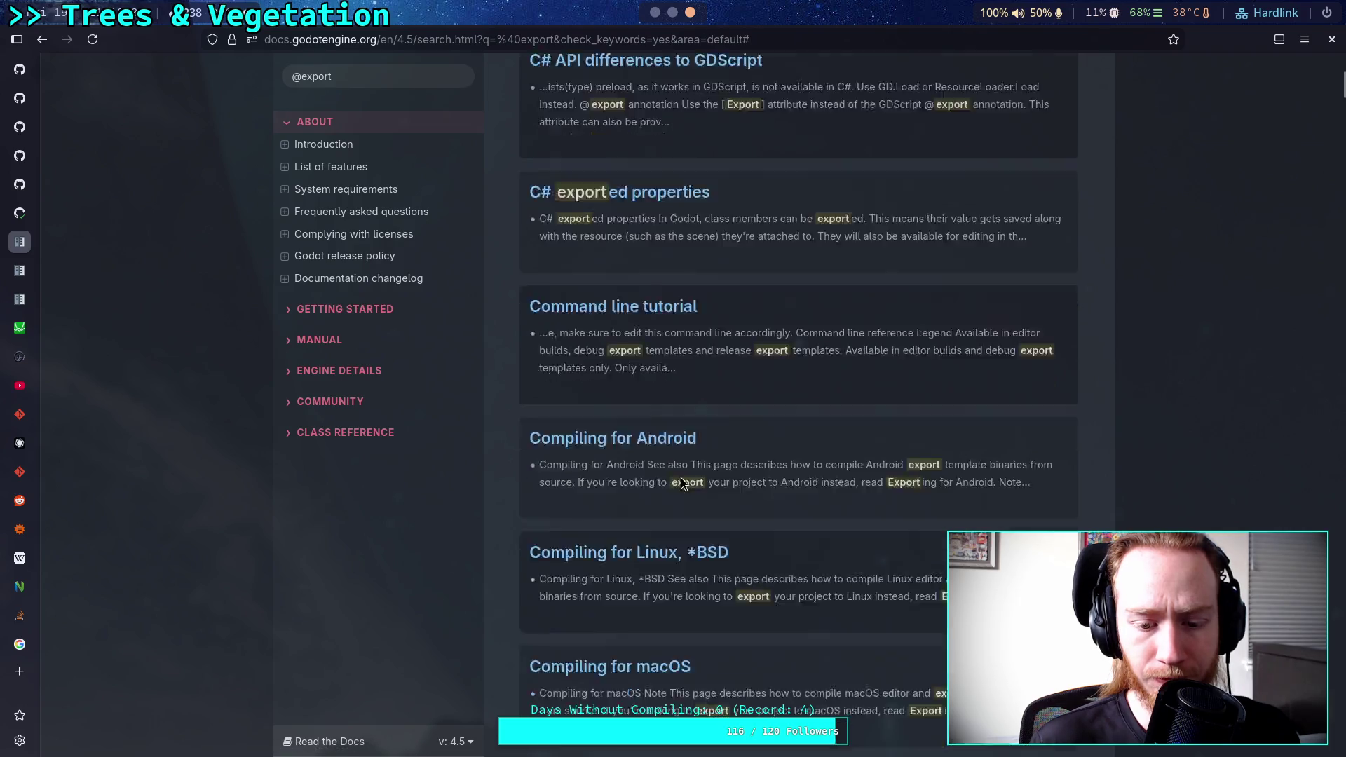
scroll(704, 446, "down", 8)
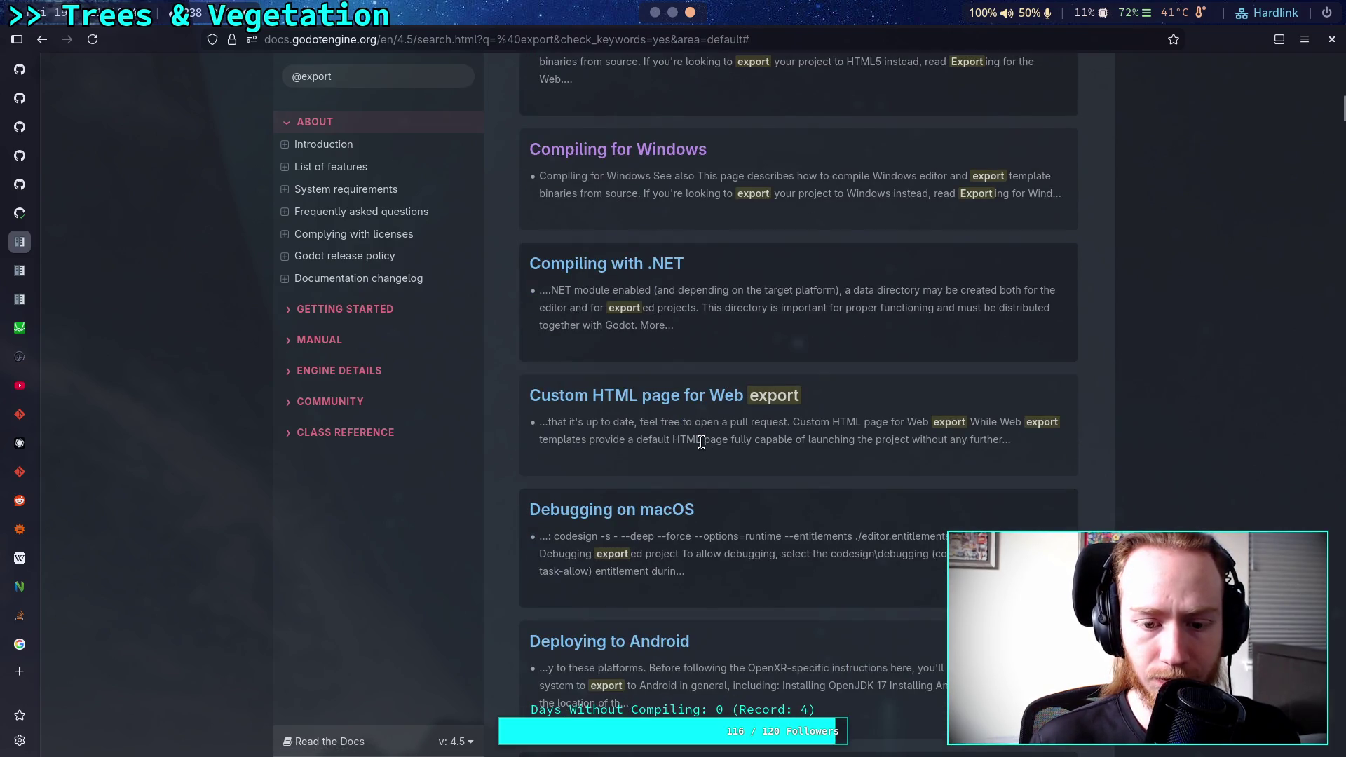
left_click(399, 82)
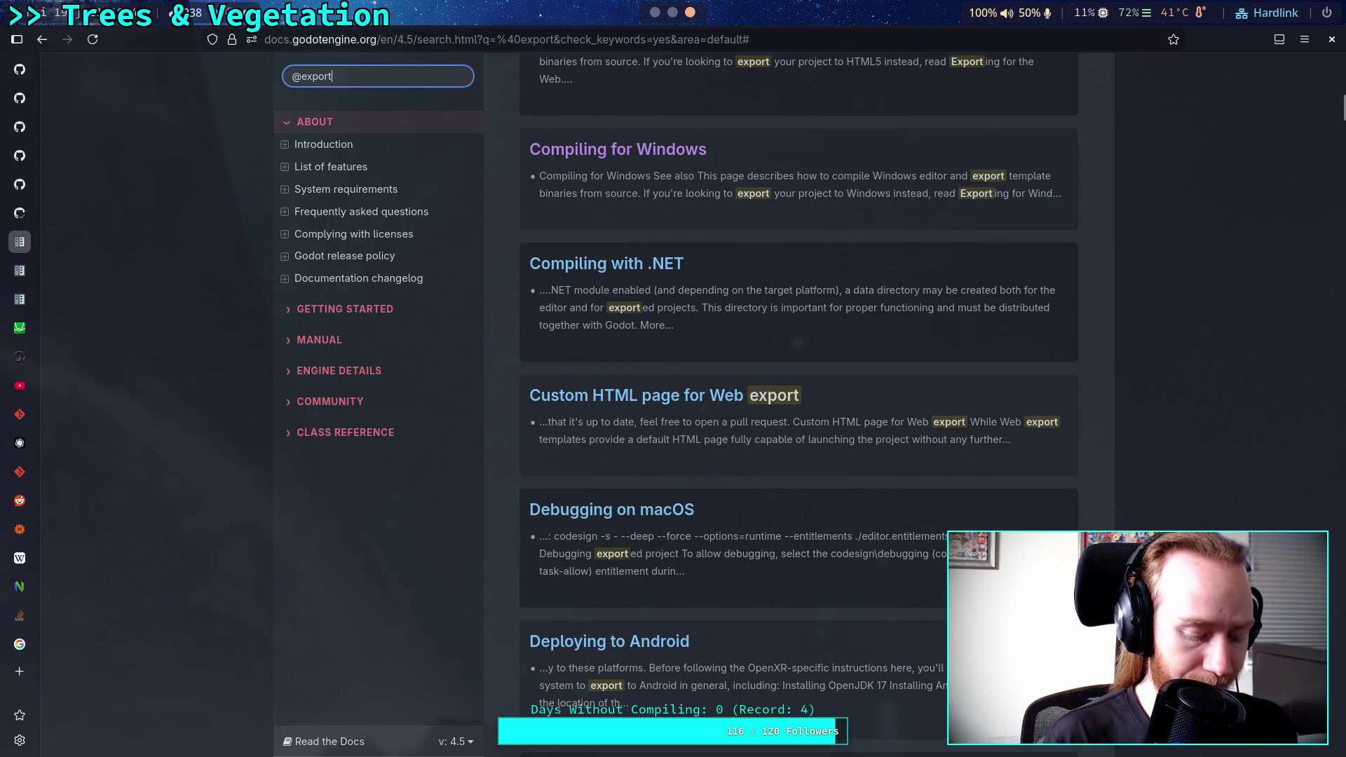
type("_custom")
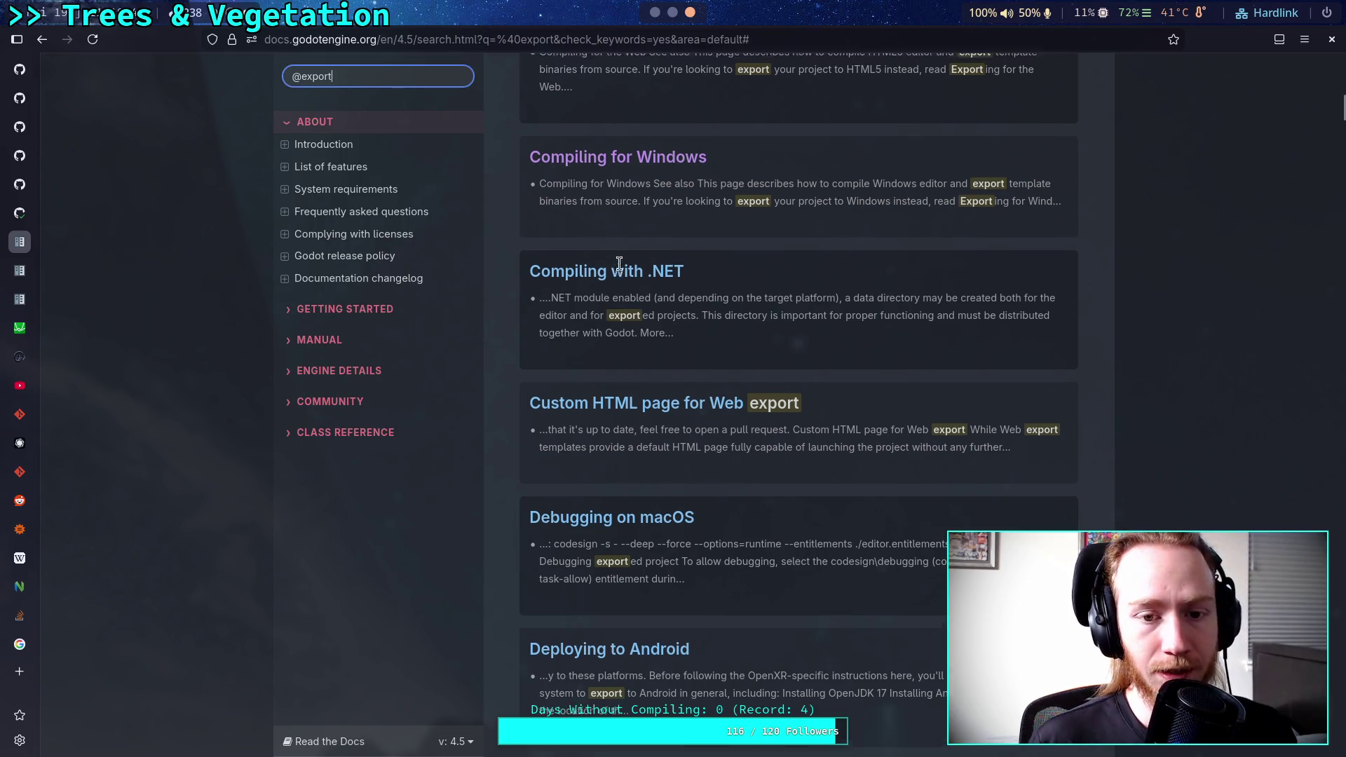
key("Return")
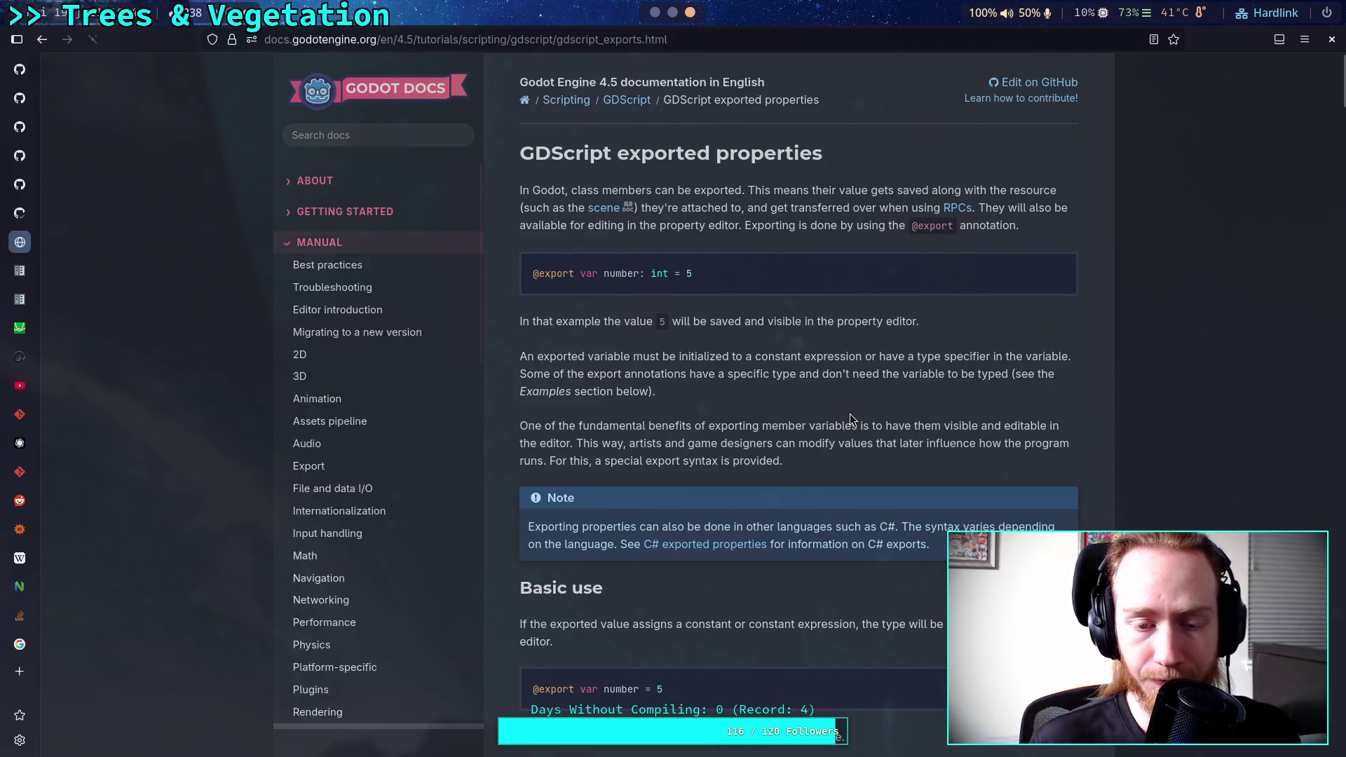
scroll(846, 417, "down", 10)
scroll(844, 410, "down", 8)
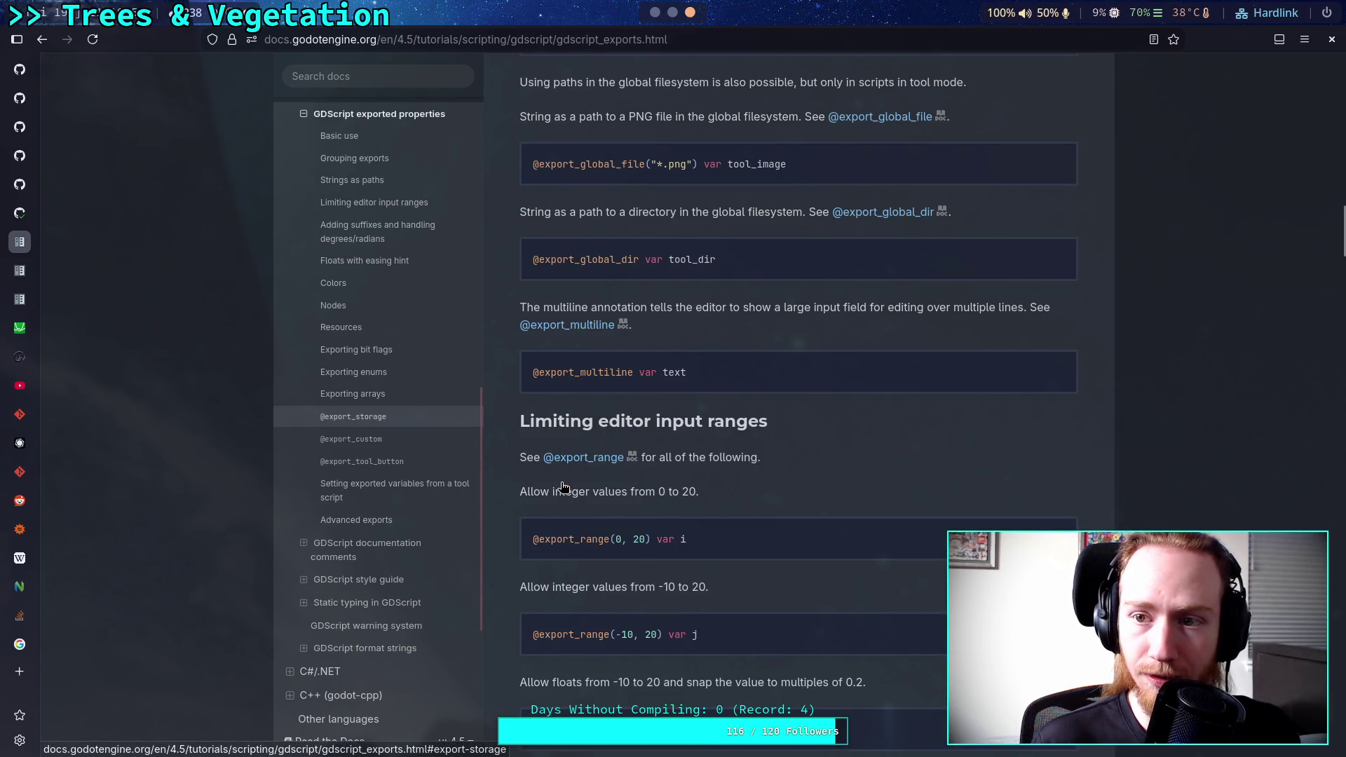
mouse_move(1156, 19)
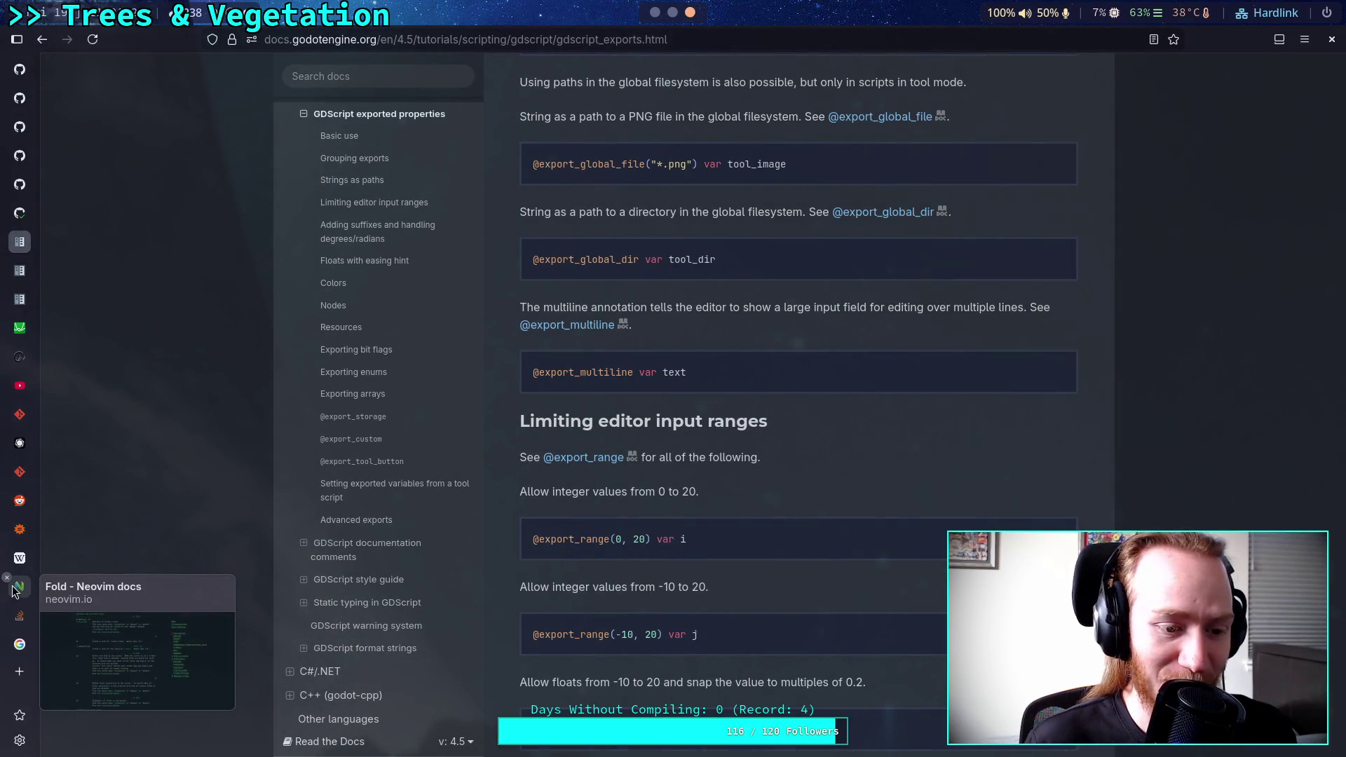
Close the Wolfram Alpha, Reddit, git branch-pulling and two Terrain3D docs tabs.
mouse_move(19, 558)
mouse_move(6, 527)
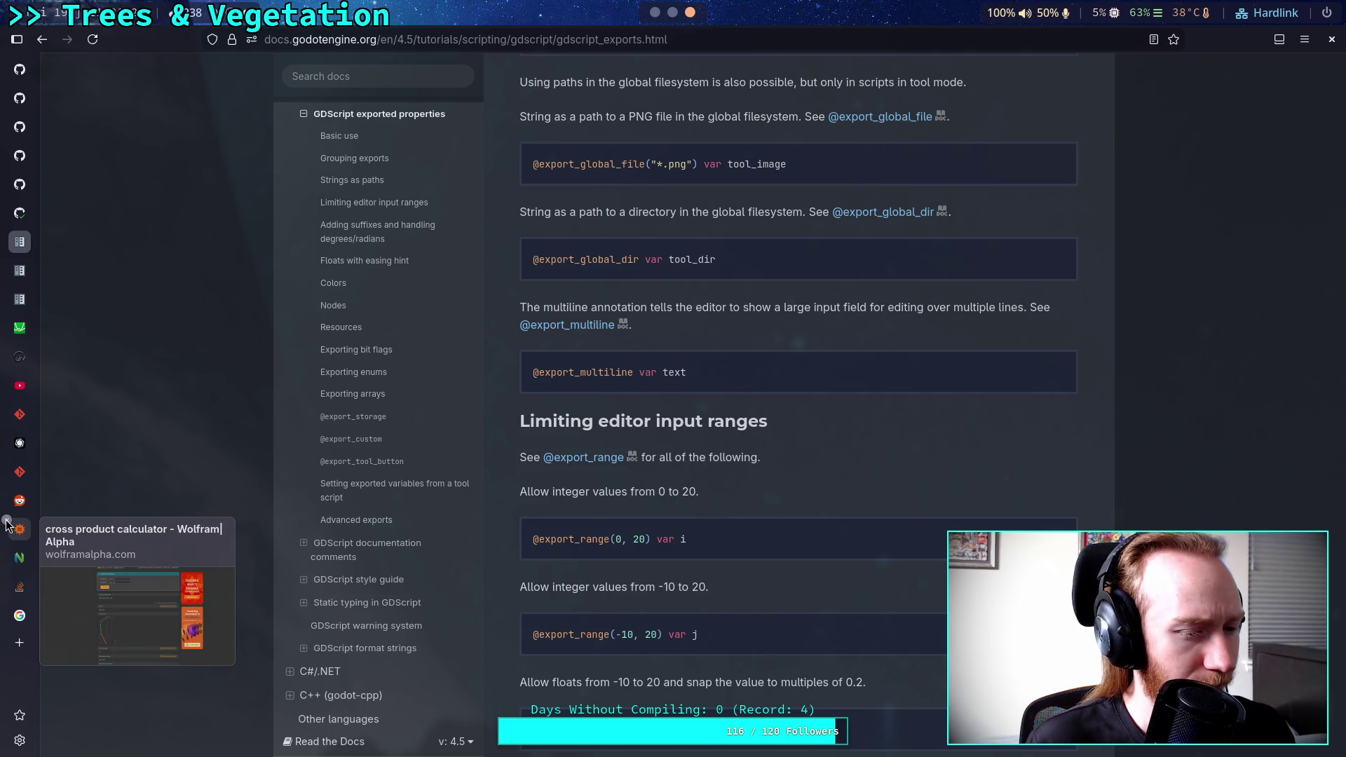
middle_click(6, 526)
middle_click(7, 495)
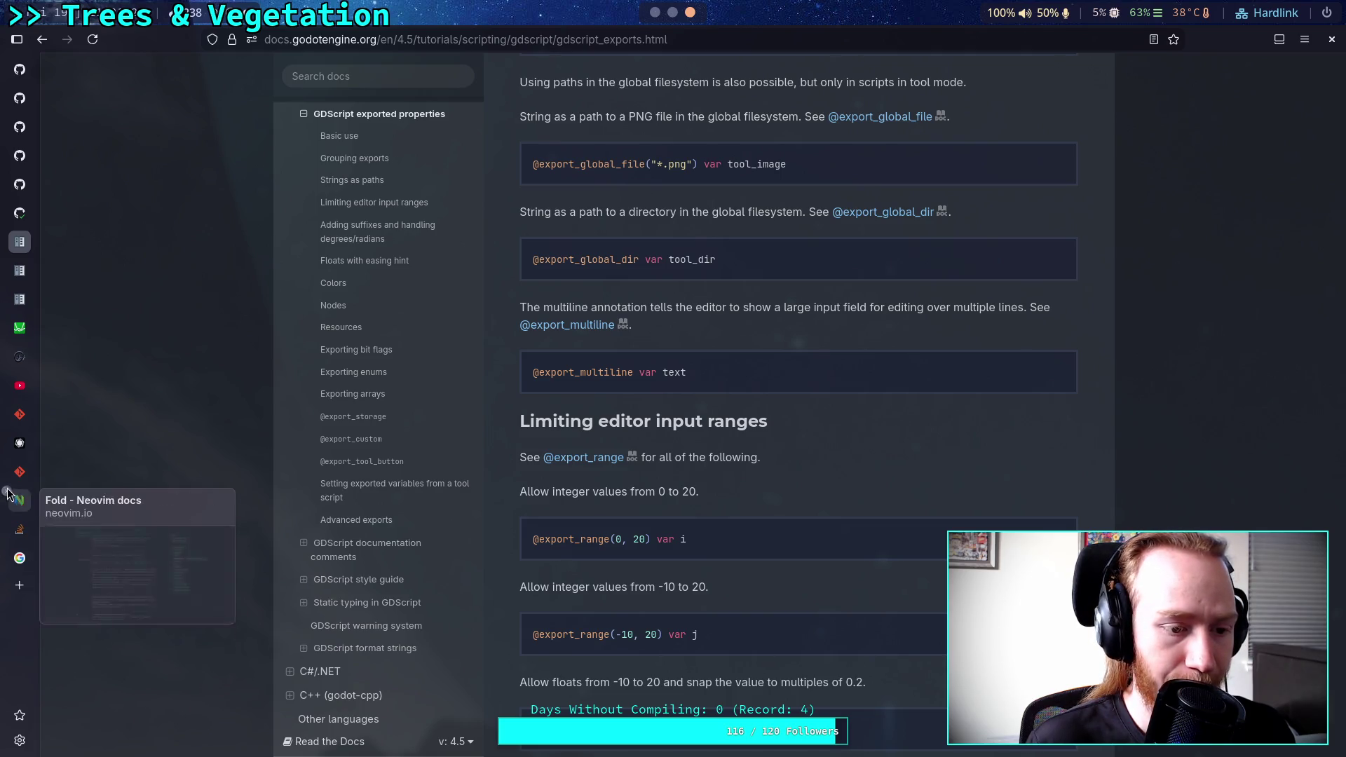
left_click(7, 435)
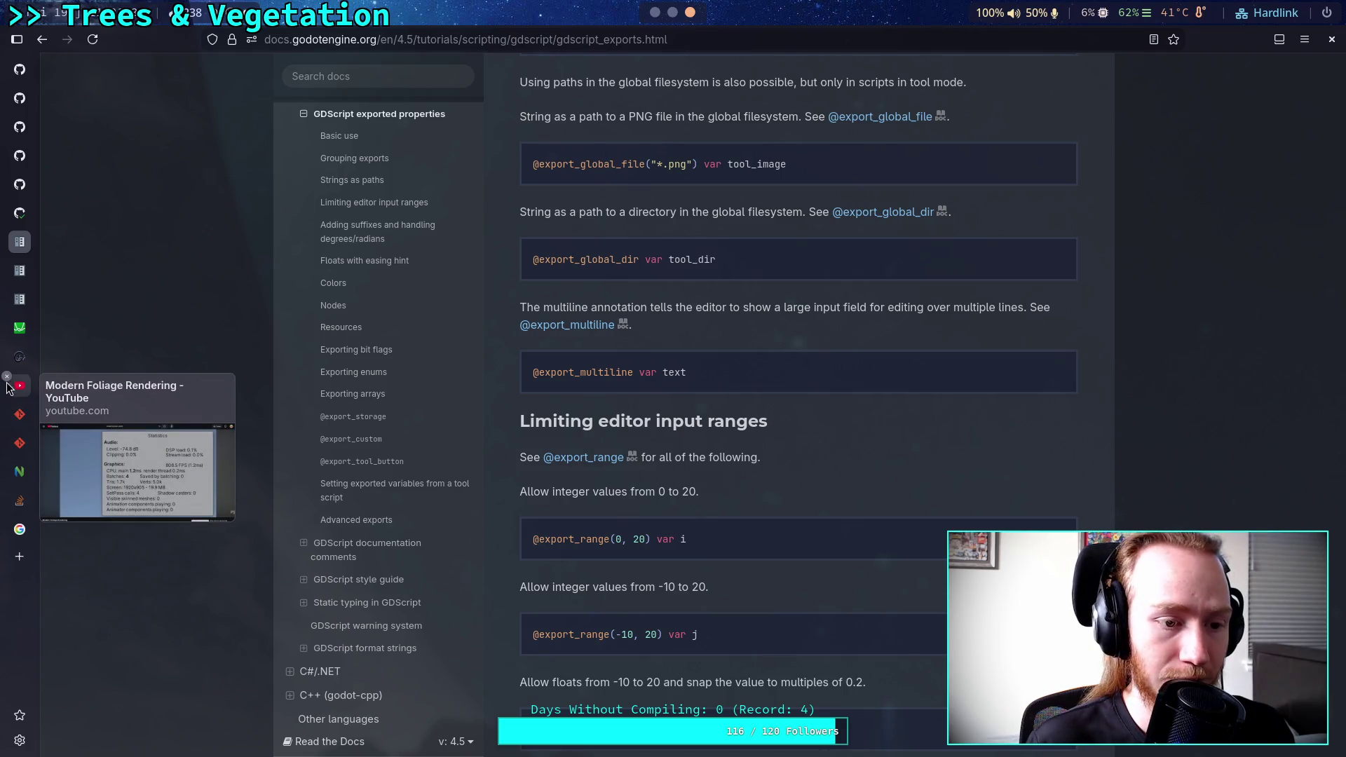
mouse_move(13, 330)
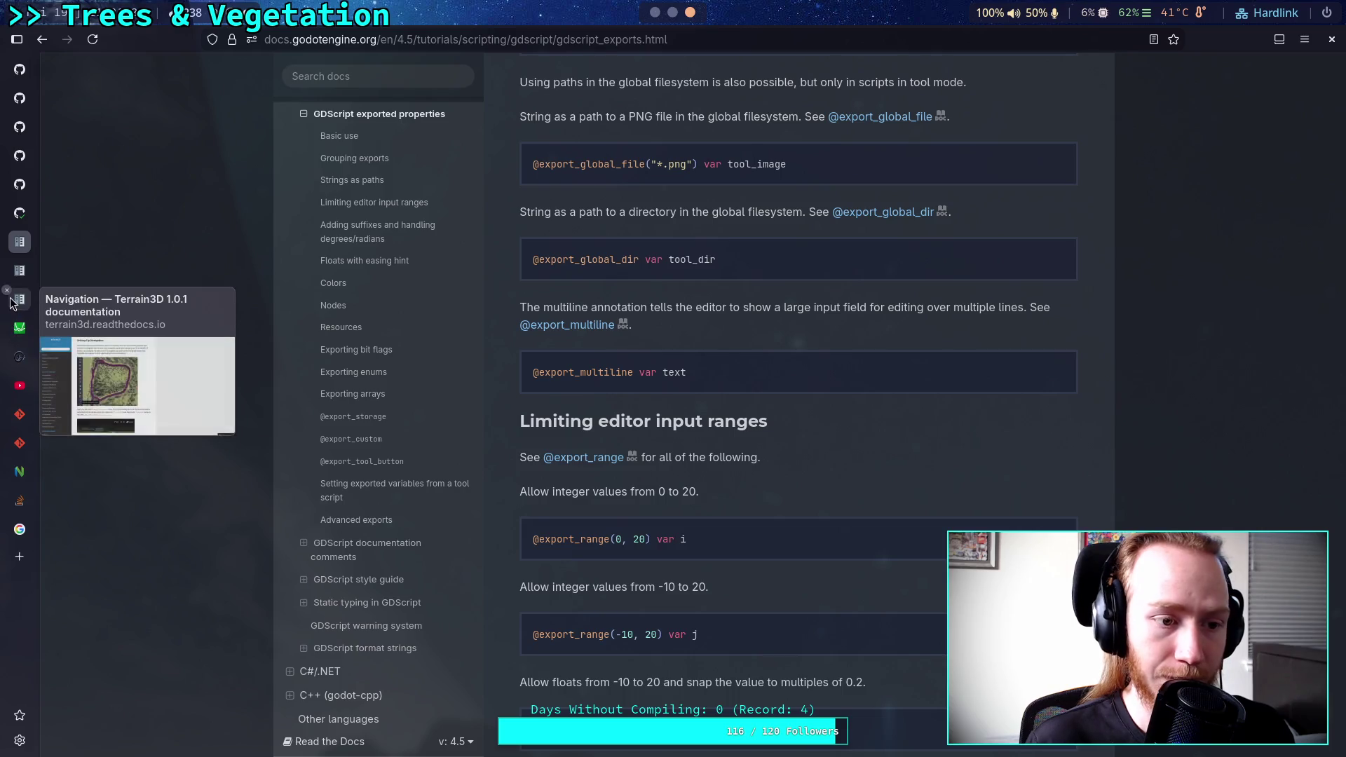
left_click(6, 290)
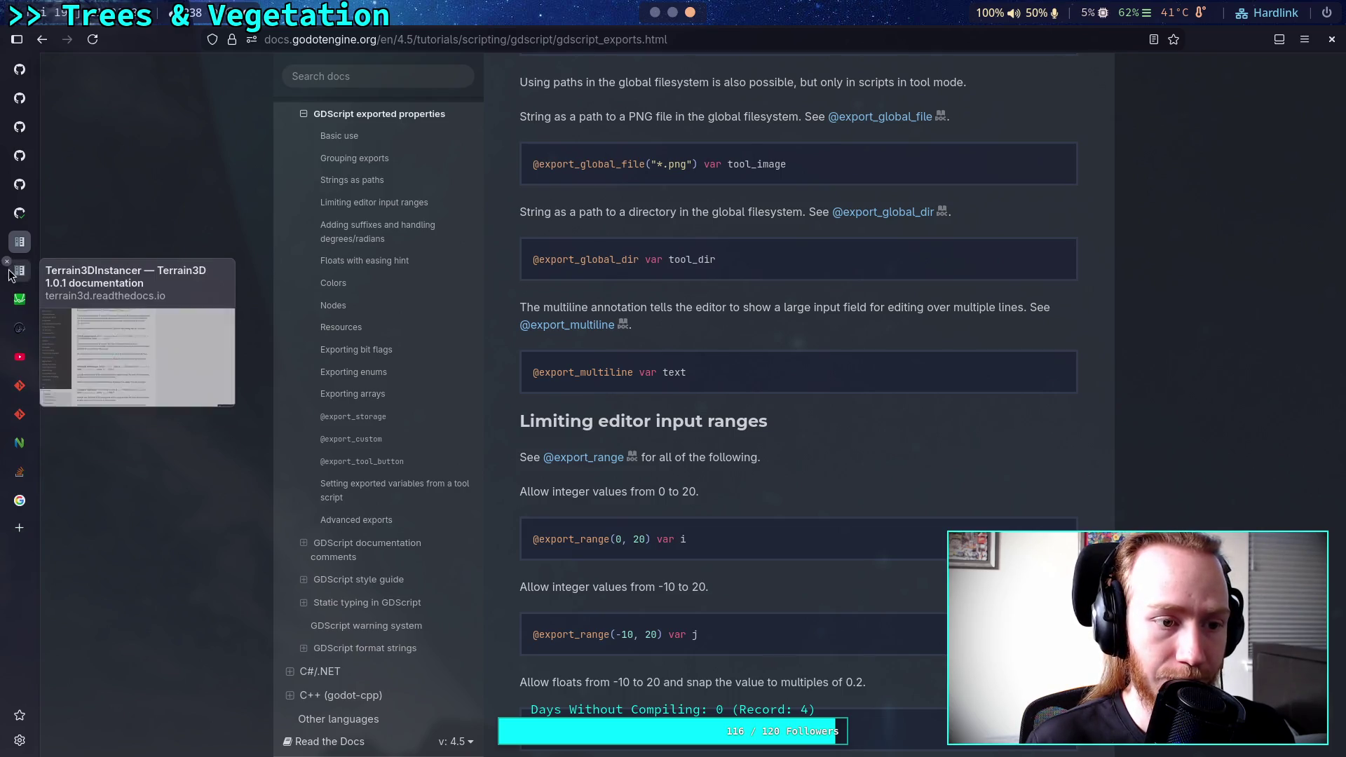
left_click(7, 261)
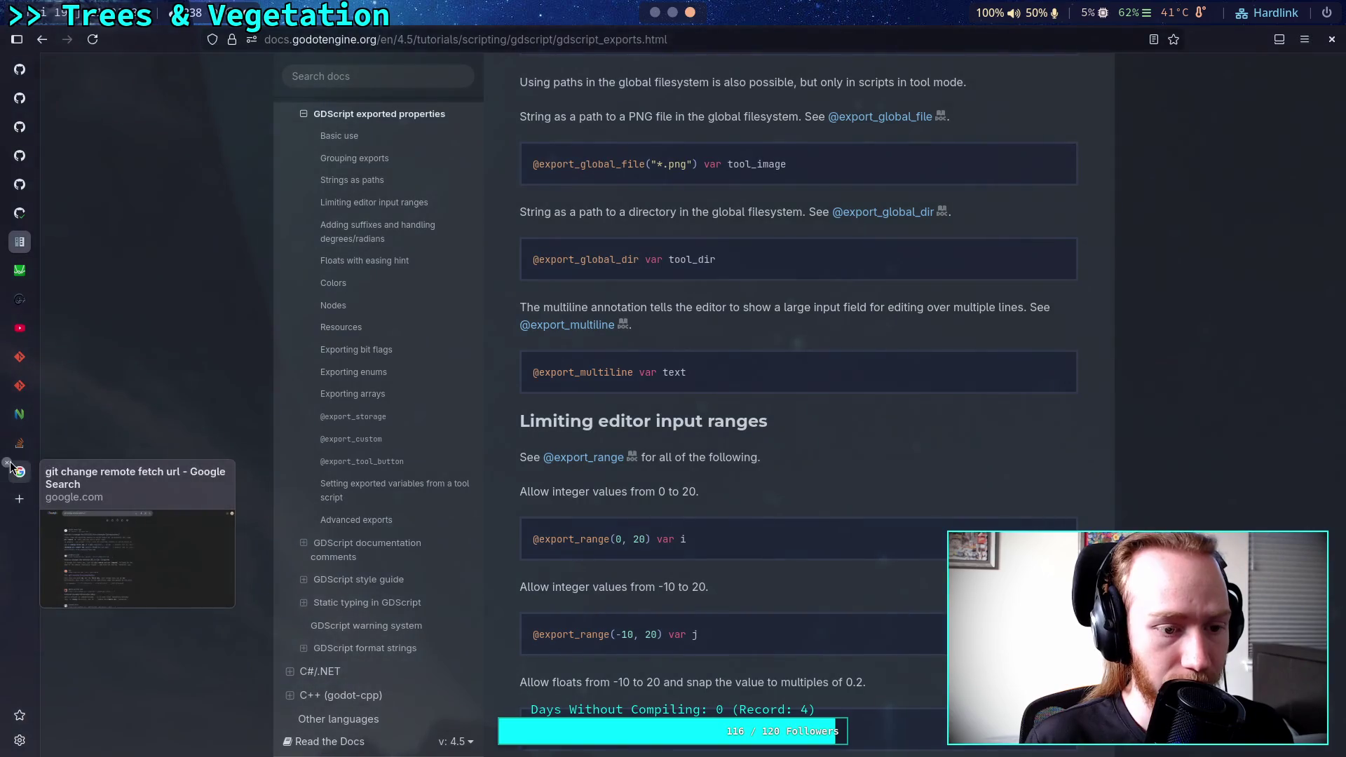
Close the git search, Stack Overflow, zombie-game commits and Instance collision pull request tabs.
left_click(6, 465)
left_click(7, 466)
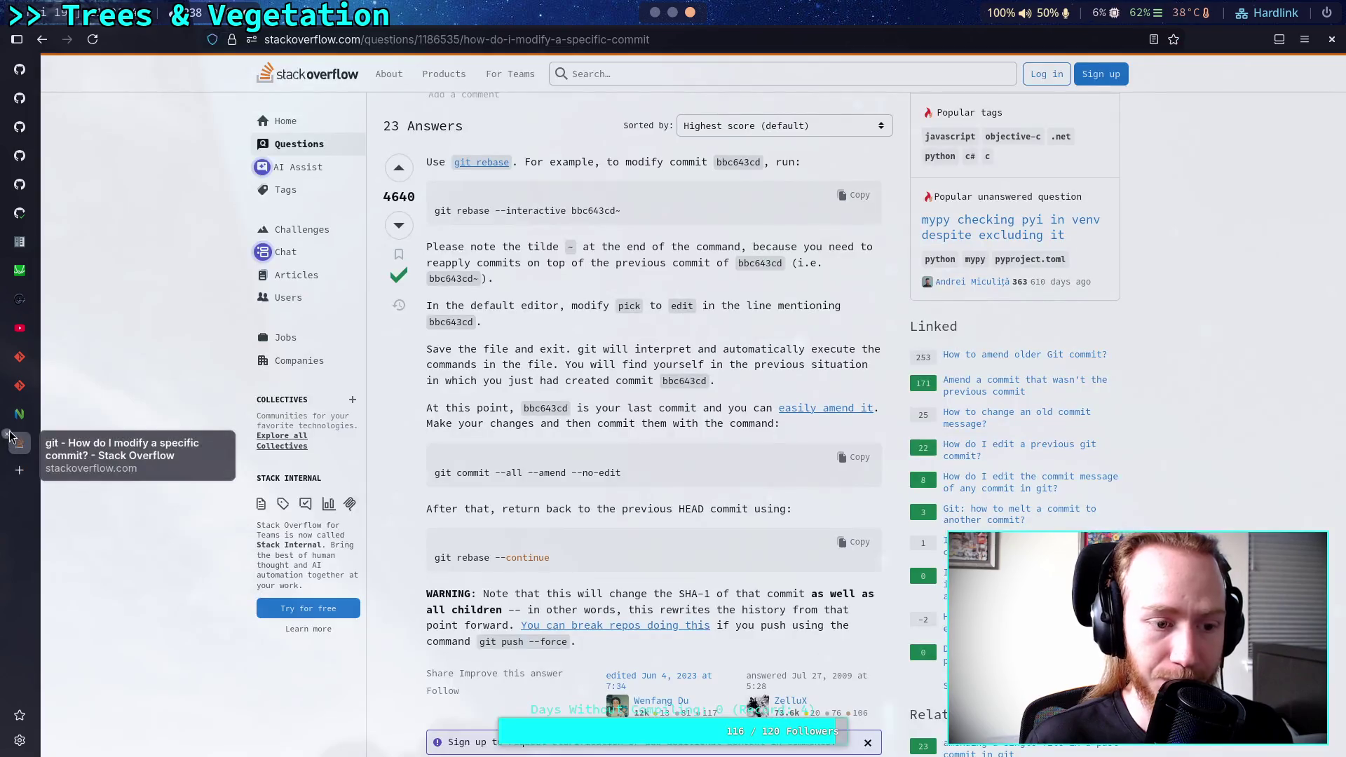
left_click(7, 436)
mouse_move(14, 395)
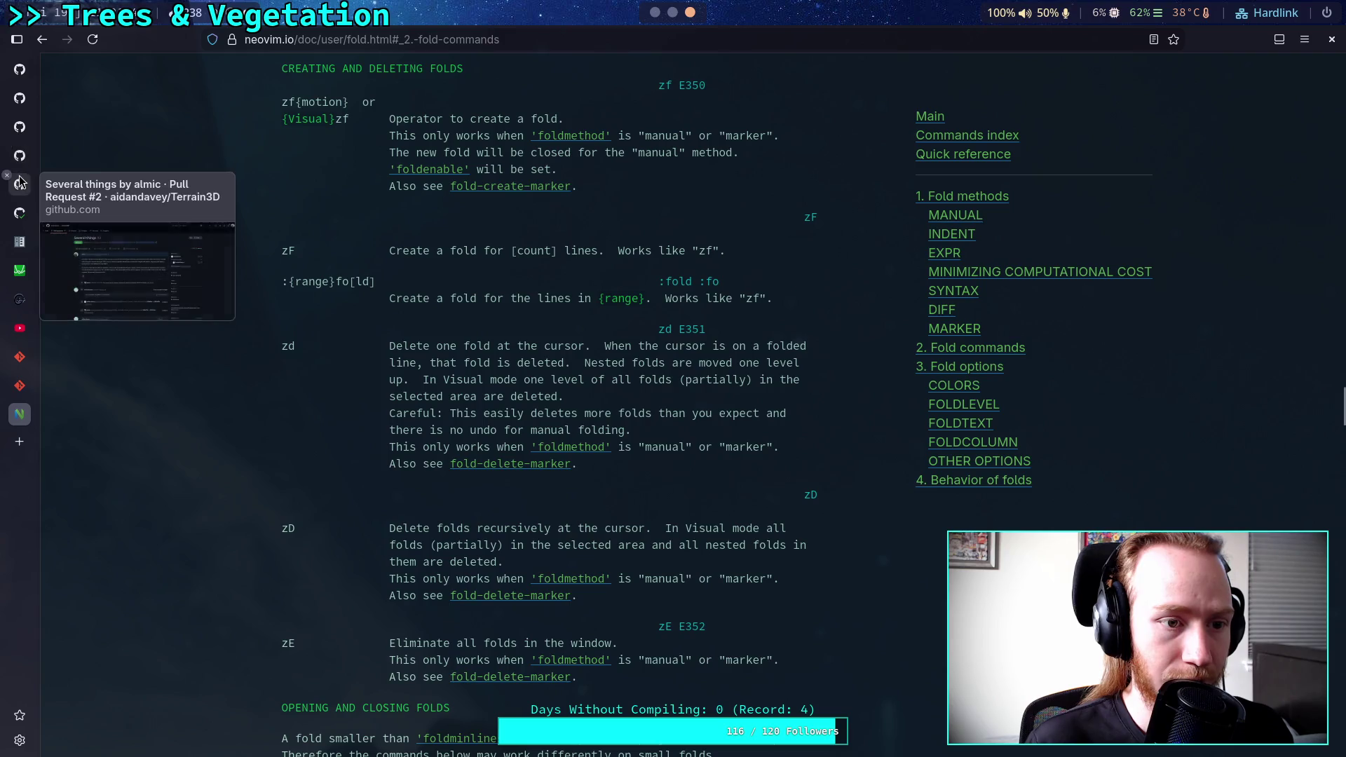
mouse_move(14, 114)
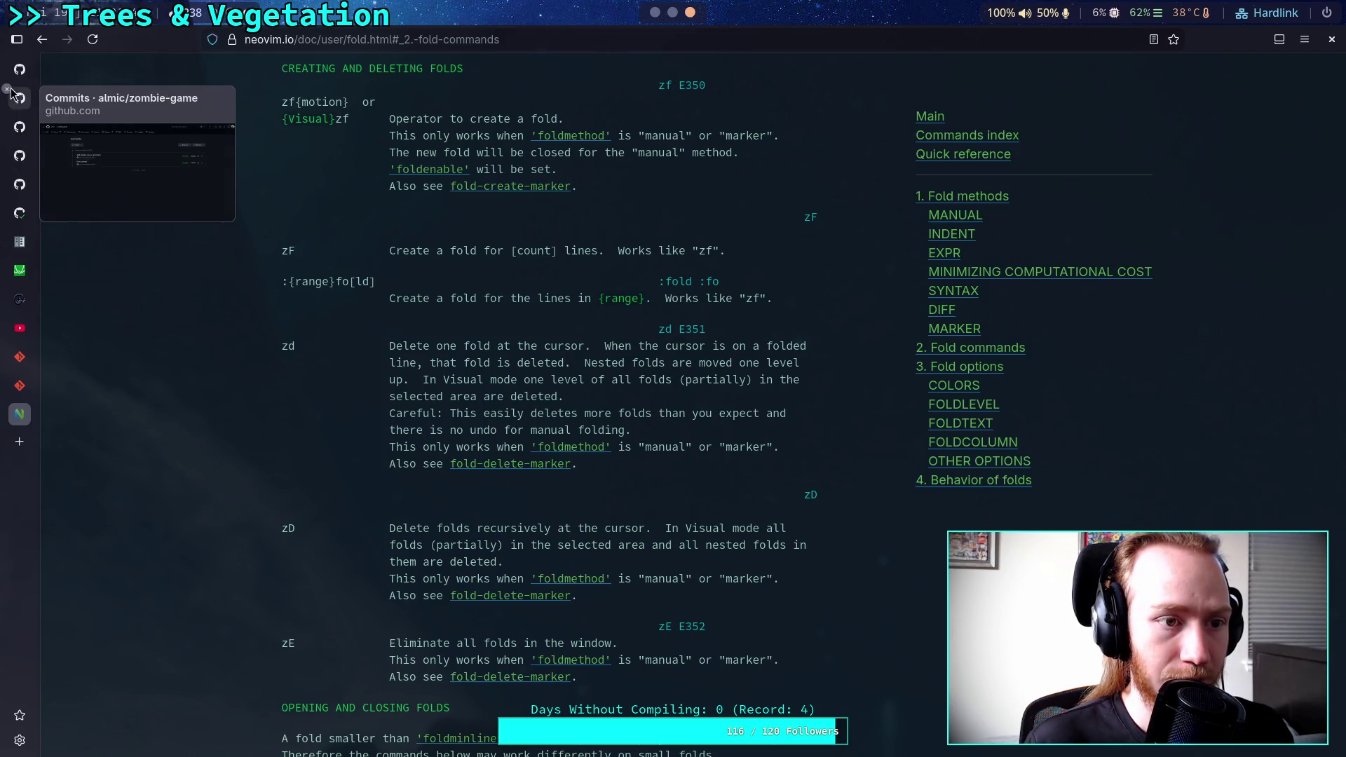
left_click(7, 89)
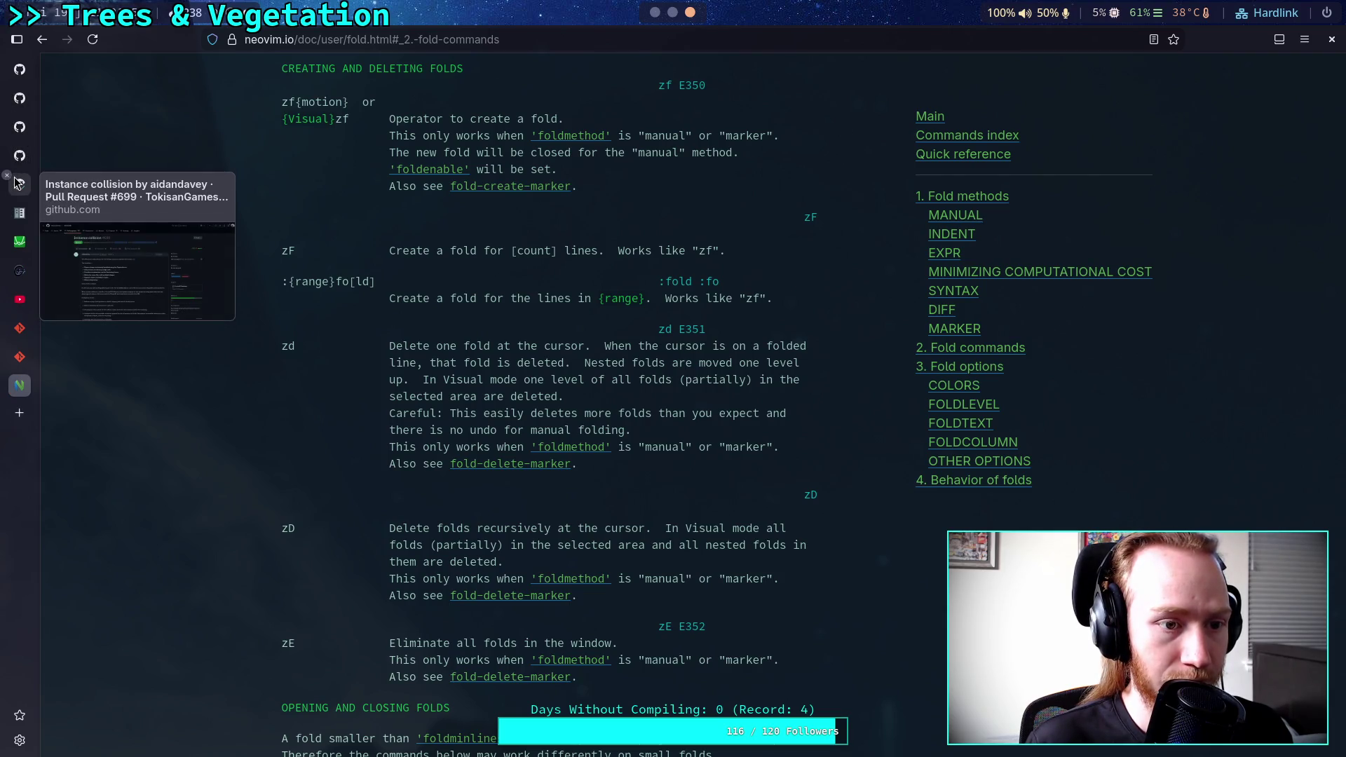
left_click(7, 176)
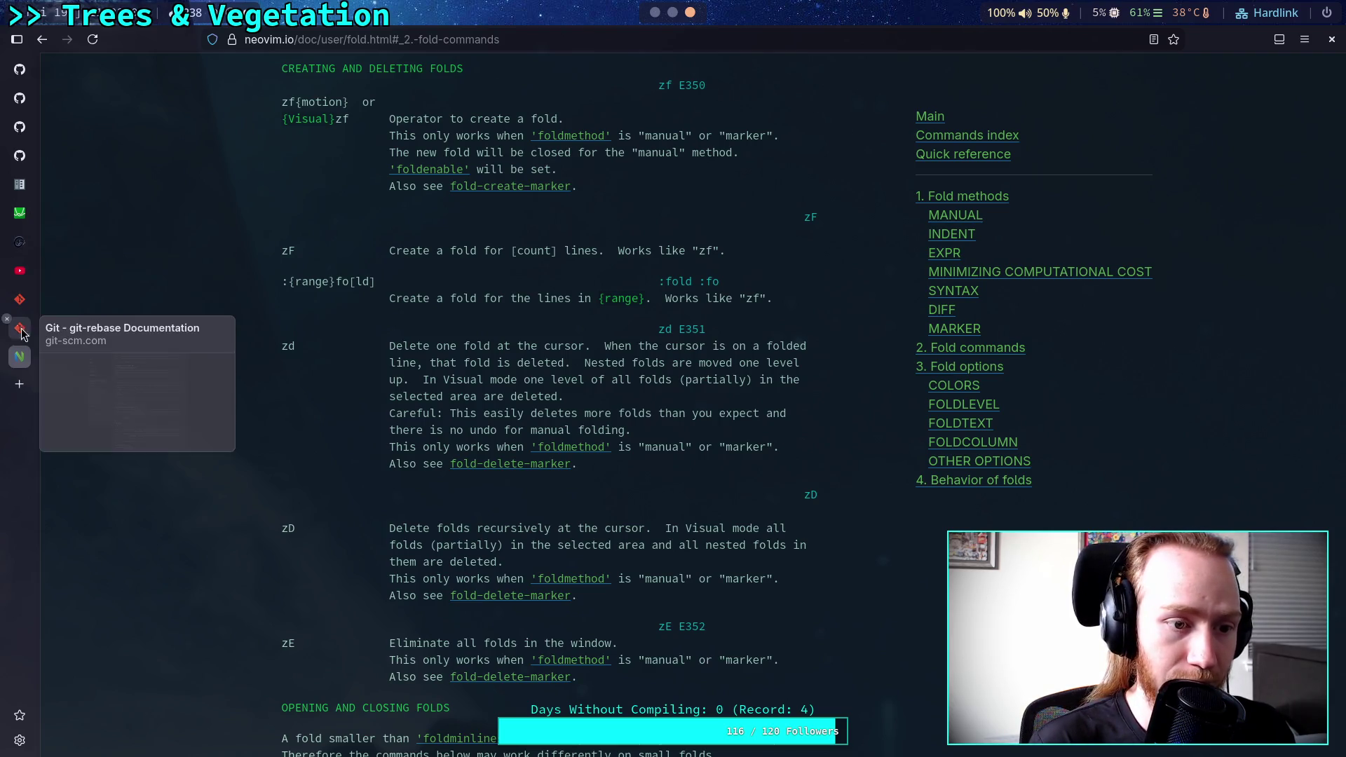
Return to the GDScript exported properties tab and scroll through the page.
mouse_move(29, 285)
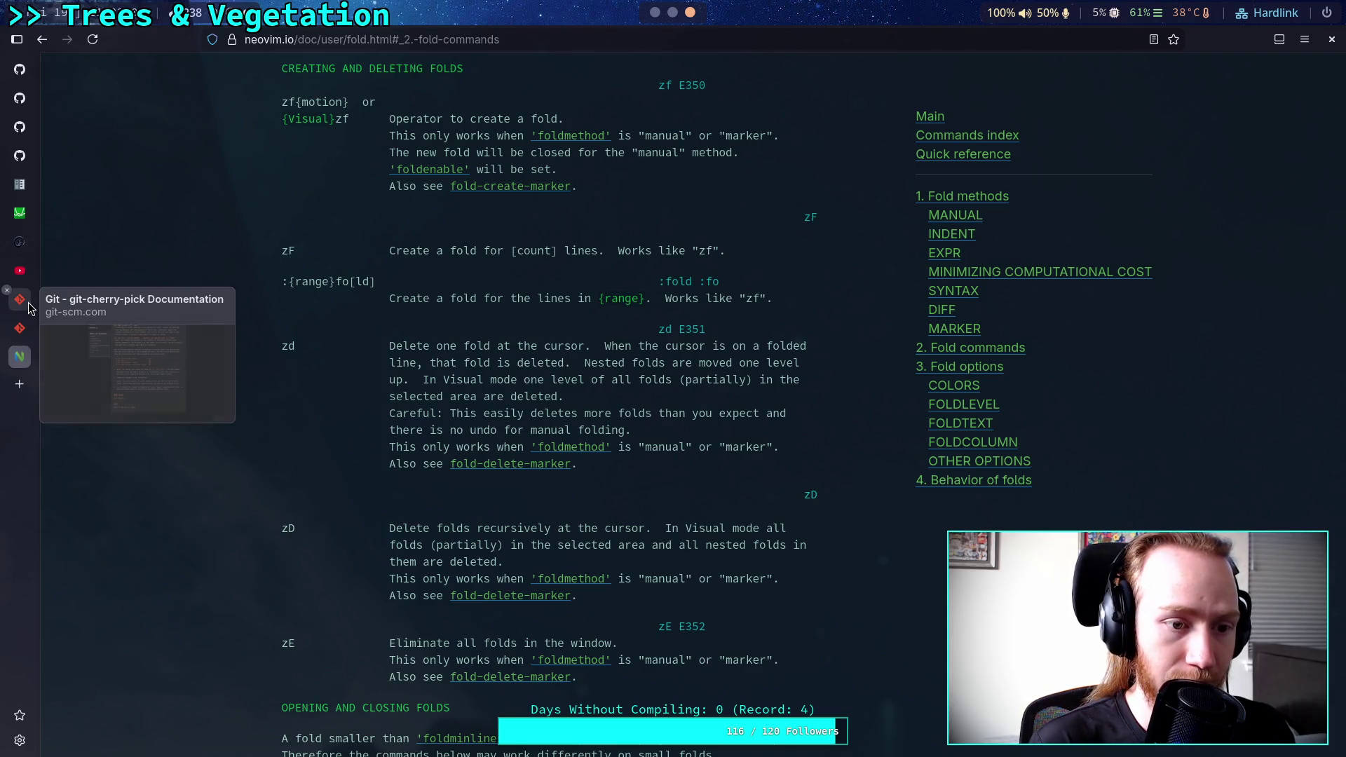
left_click(33, 197)
scroll(785, 384, "down", 15)
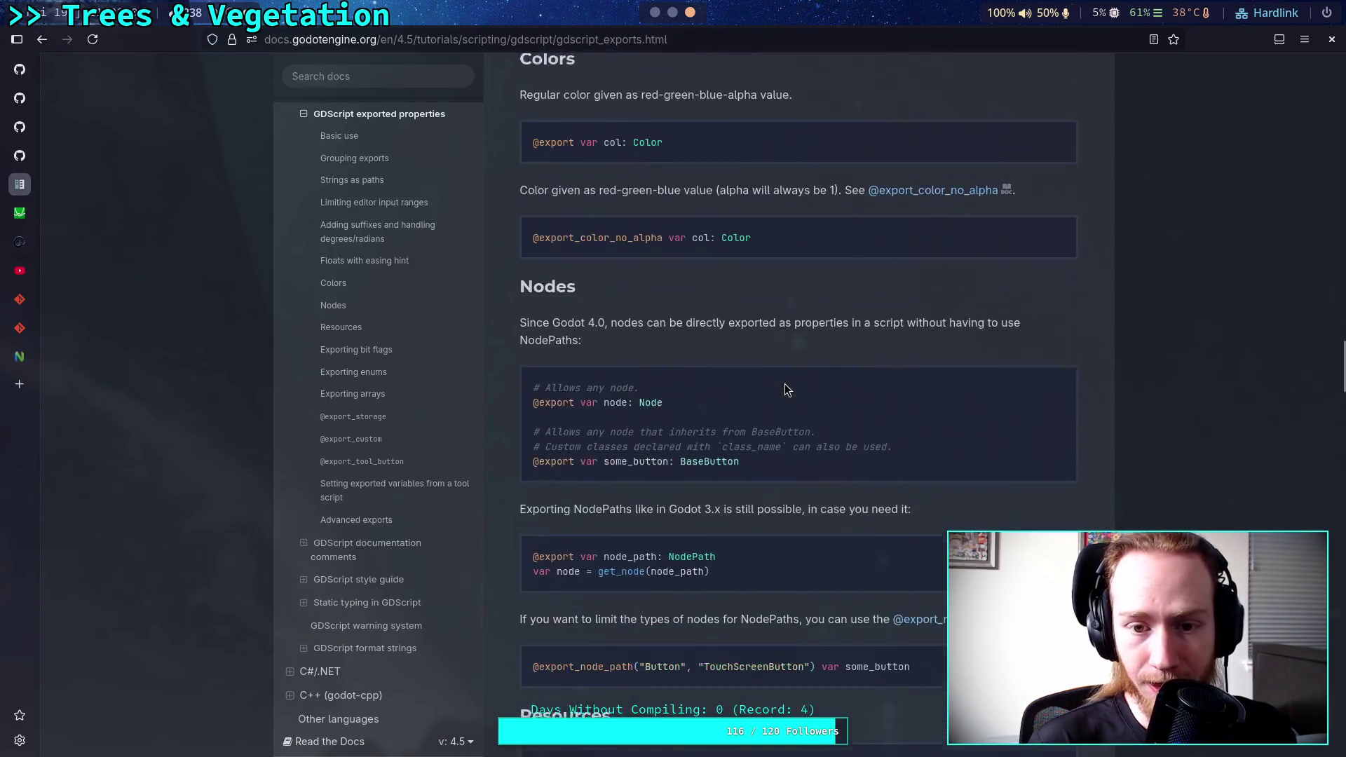
scroll(785, 384, "down", 20)
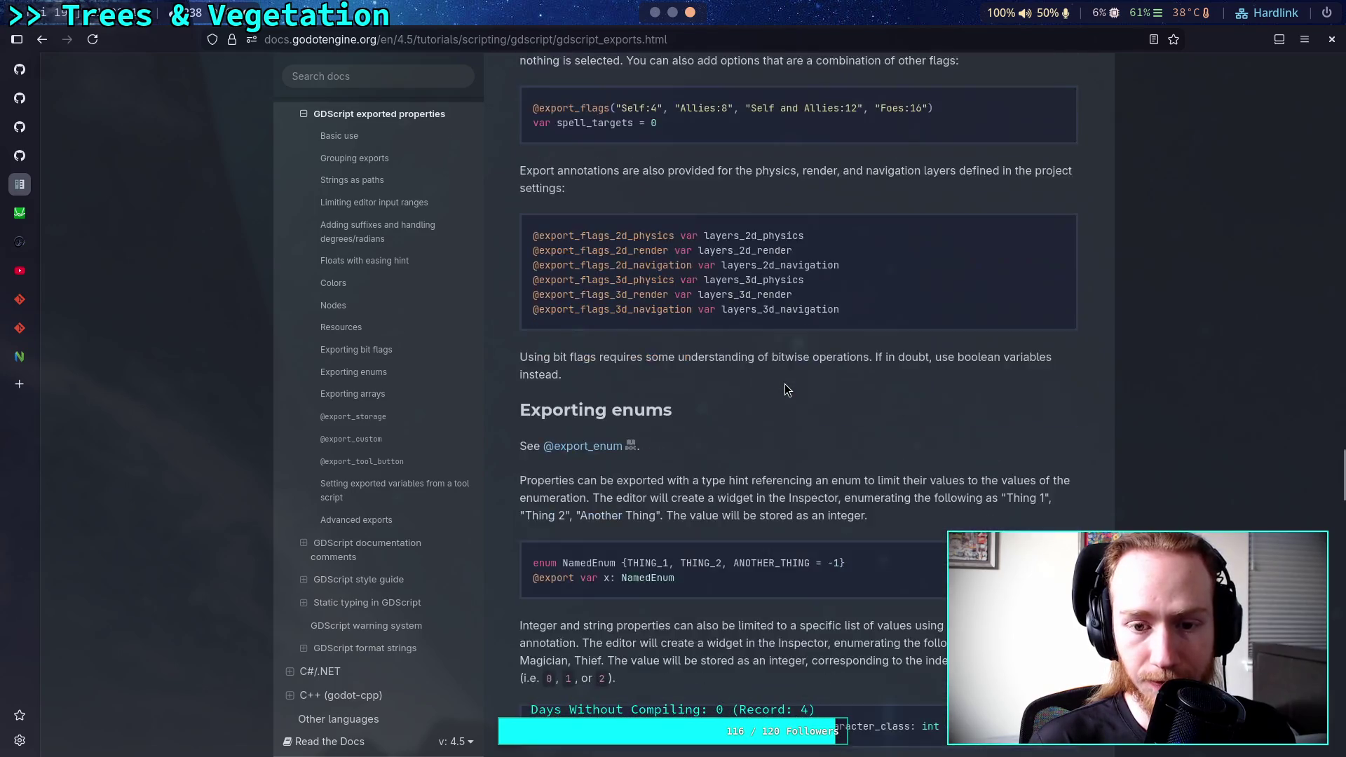
scroll(785, 391, "down", 20)
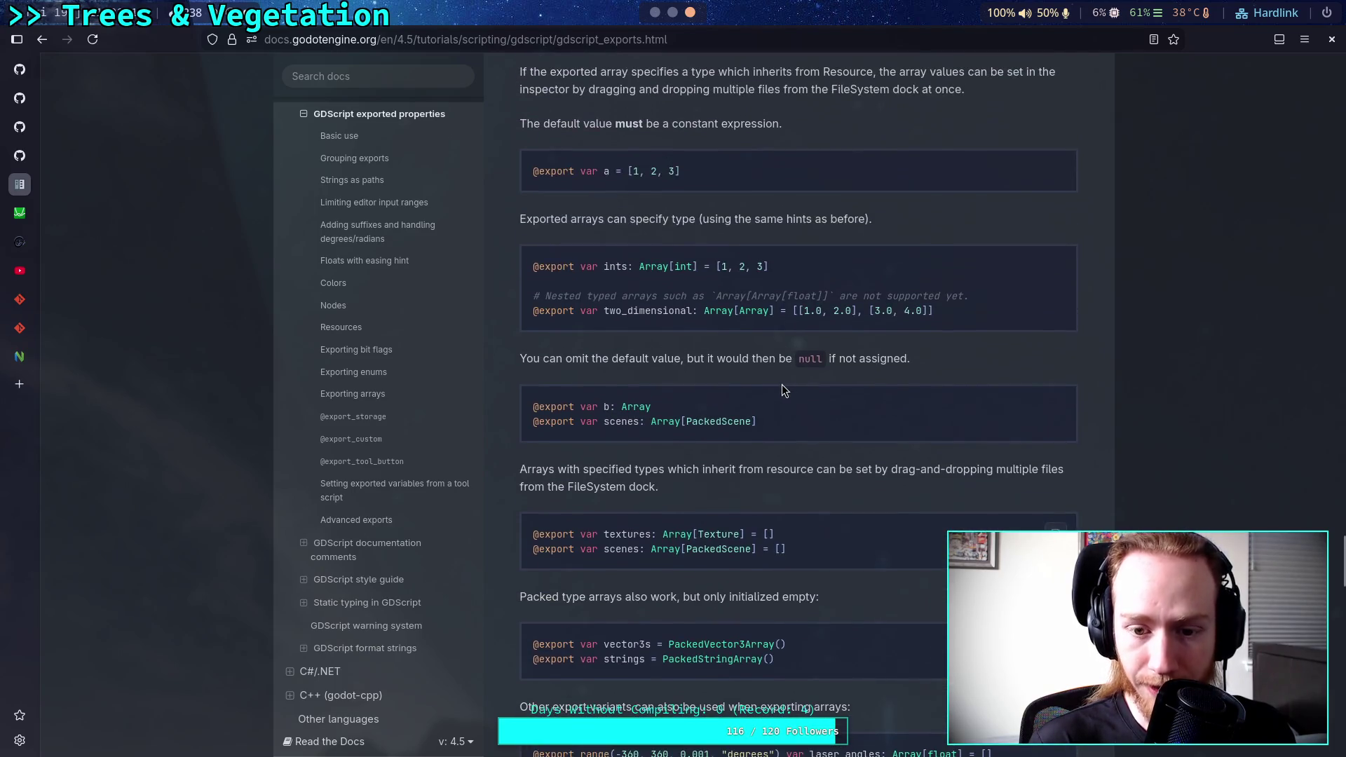
scroll(715, 528, "down", 5)
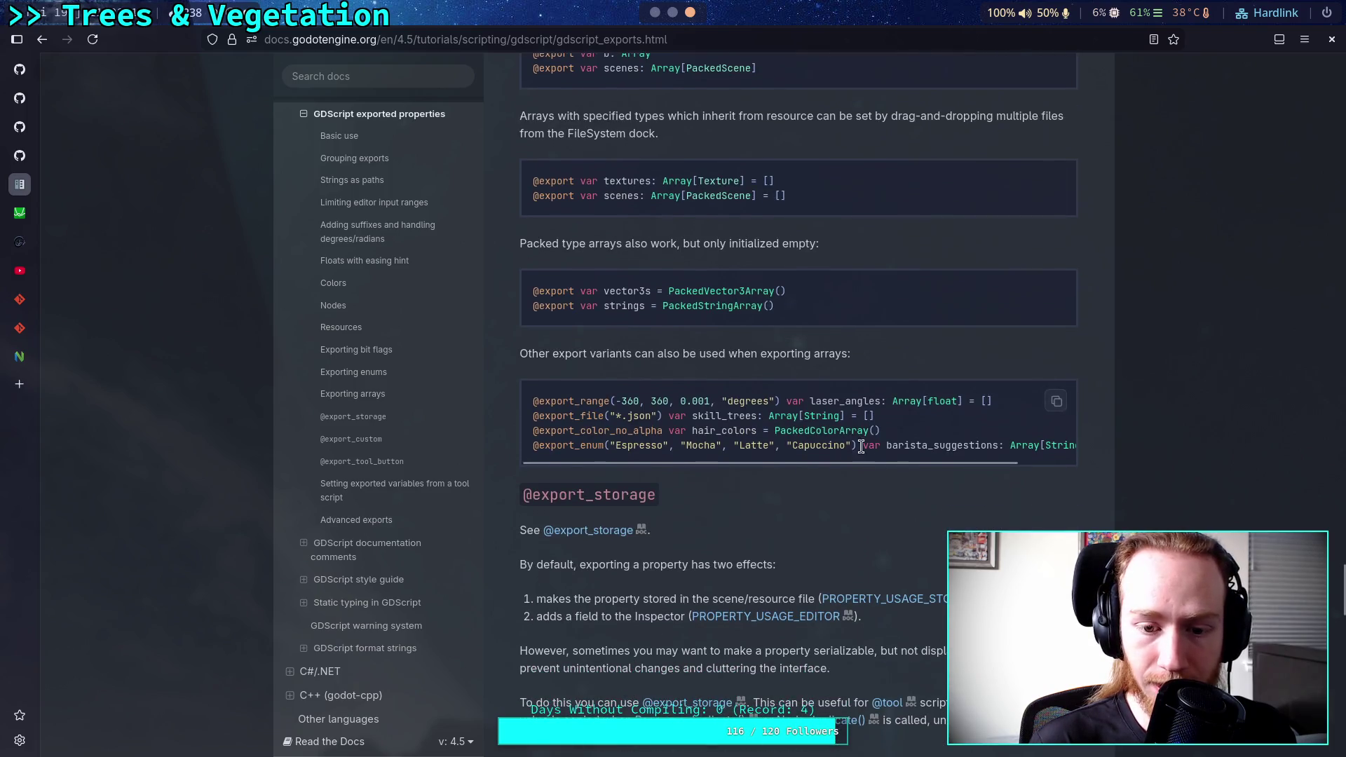
scroll(862, 447, "up", 6)
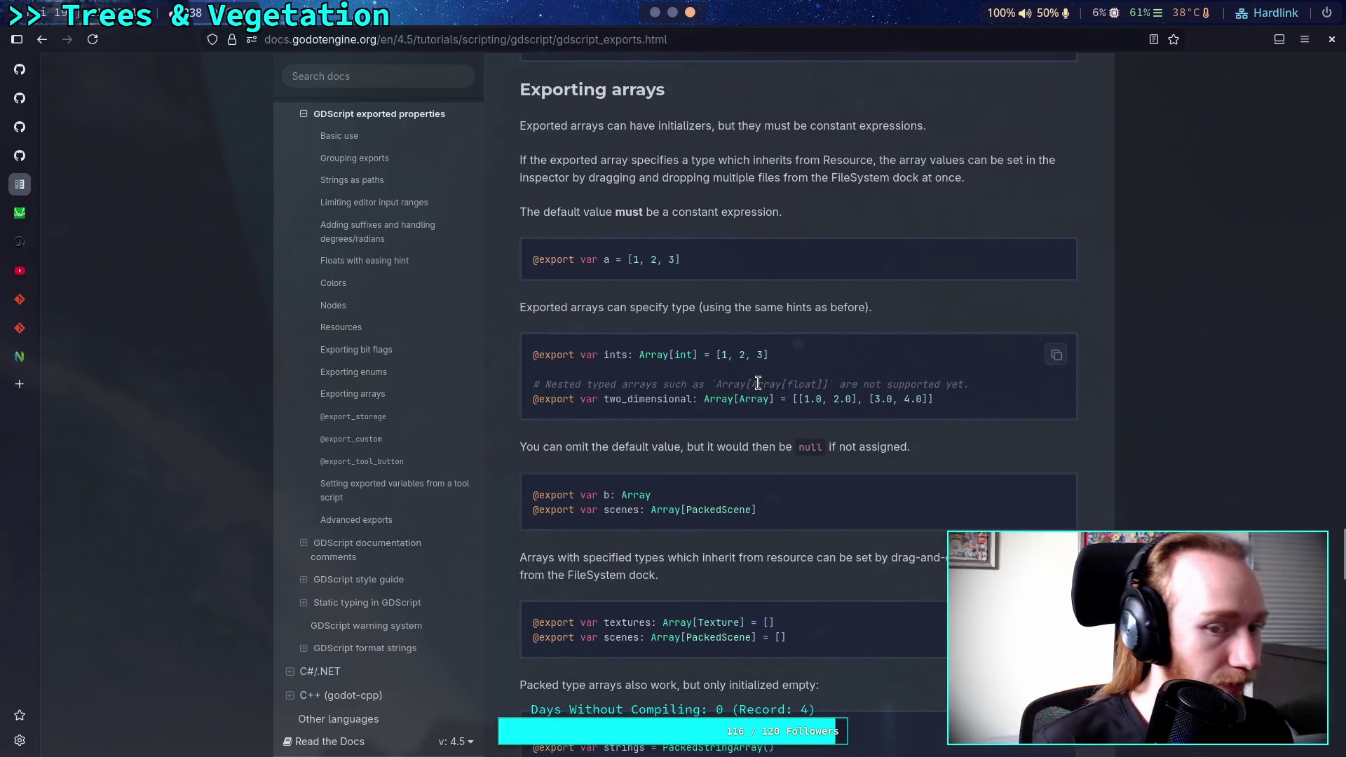
scroll(757, 379, "down", 18)
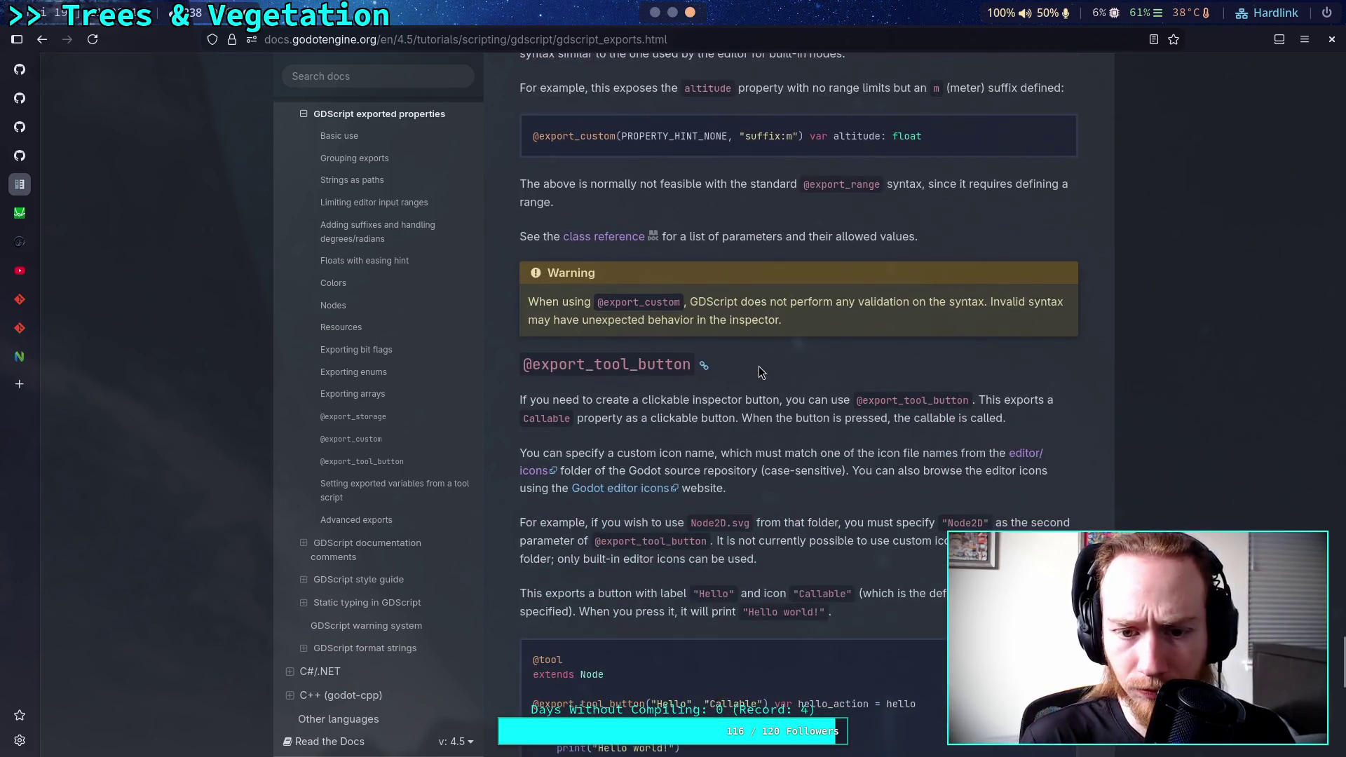
scroll(759, 366, "down", 9)
scroll(759, 366, "down", 3)
scroll(841, 392, "up", 11)
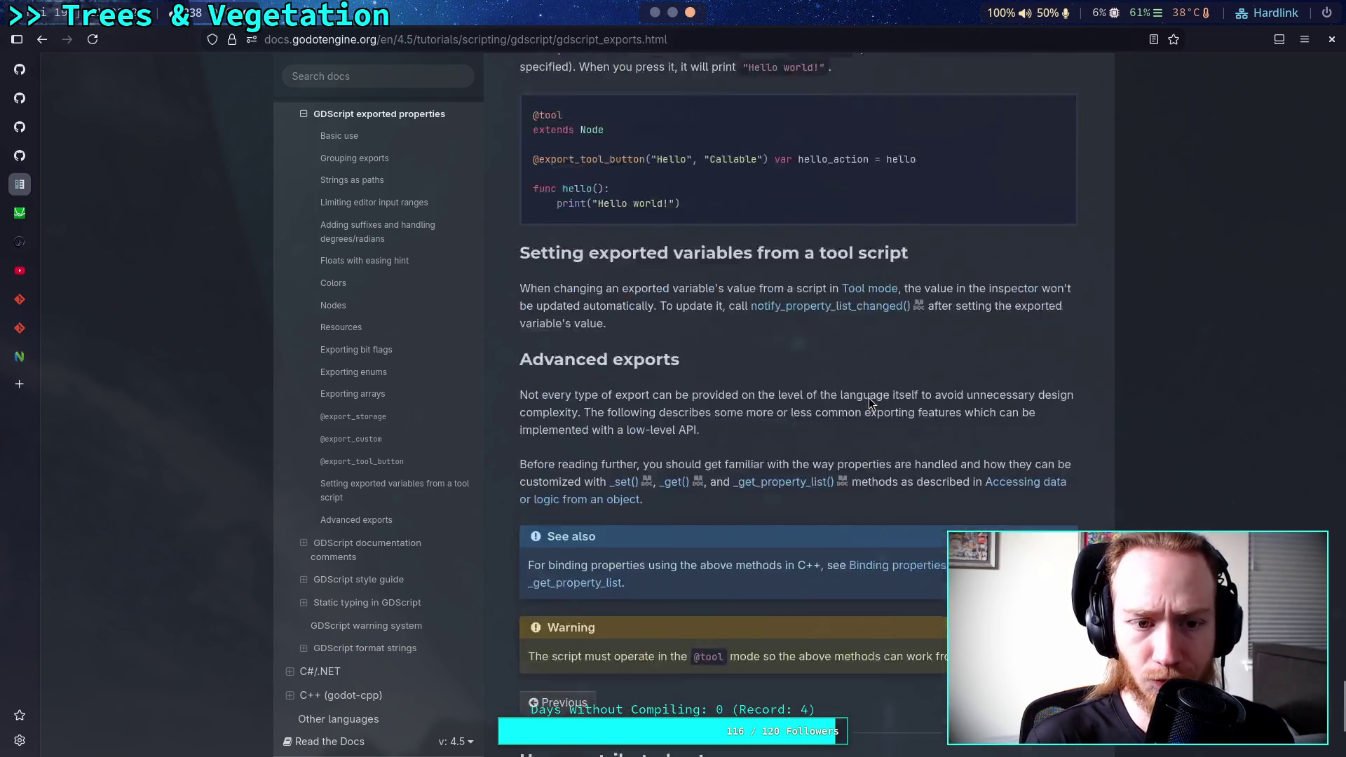
Jump to the Exporting arrays section to review Array[int] and Array[PackedScene] examples.
left_click(393, 393)
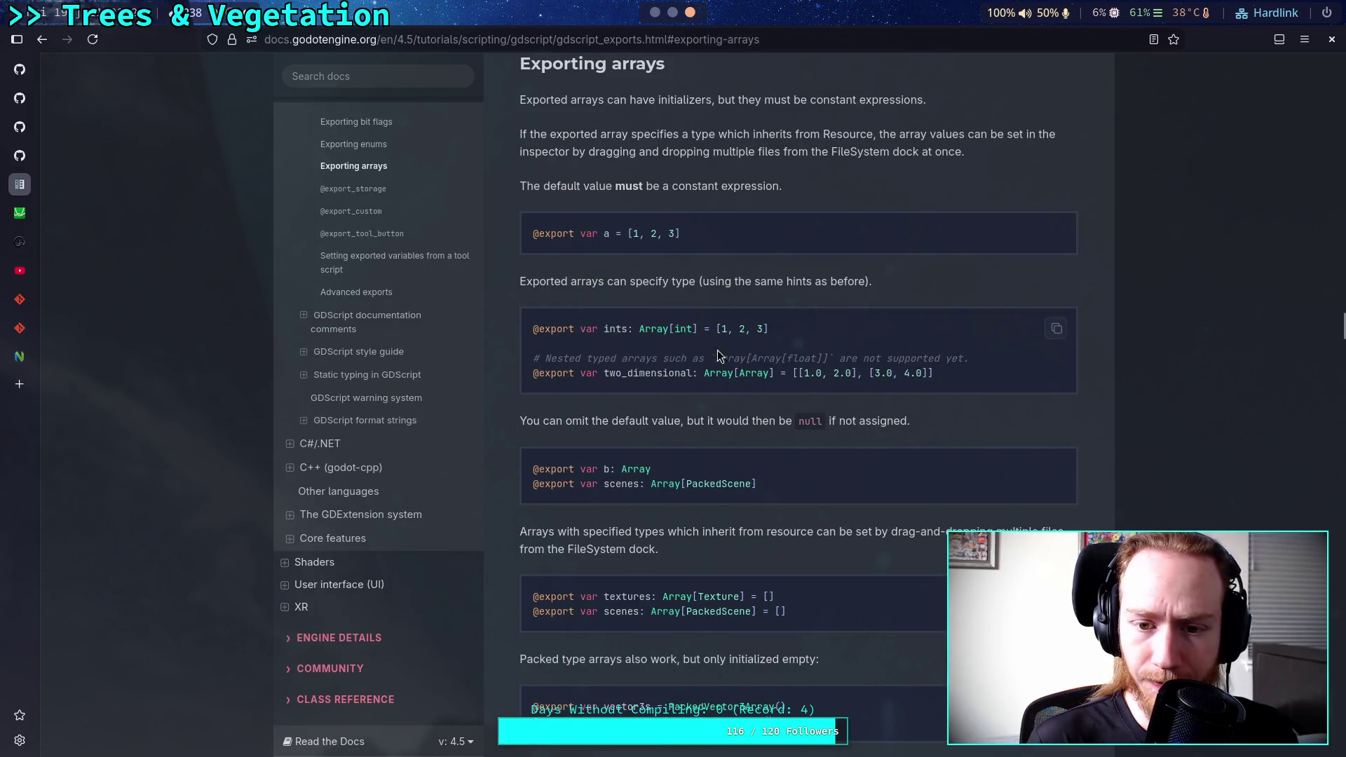
scroll(743, 456, "down", 2)
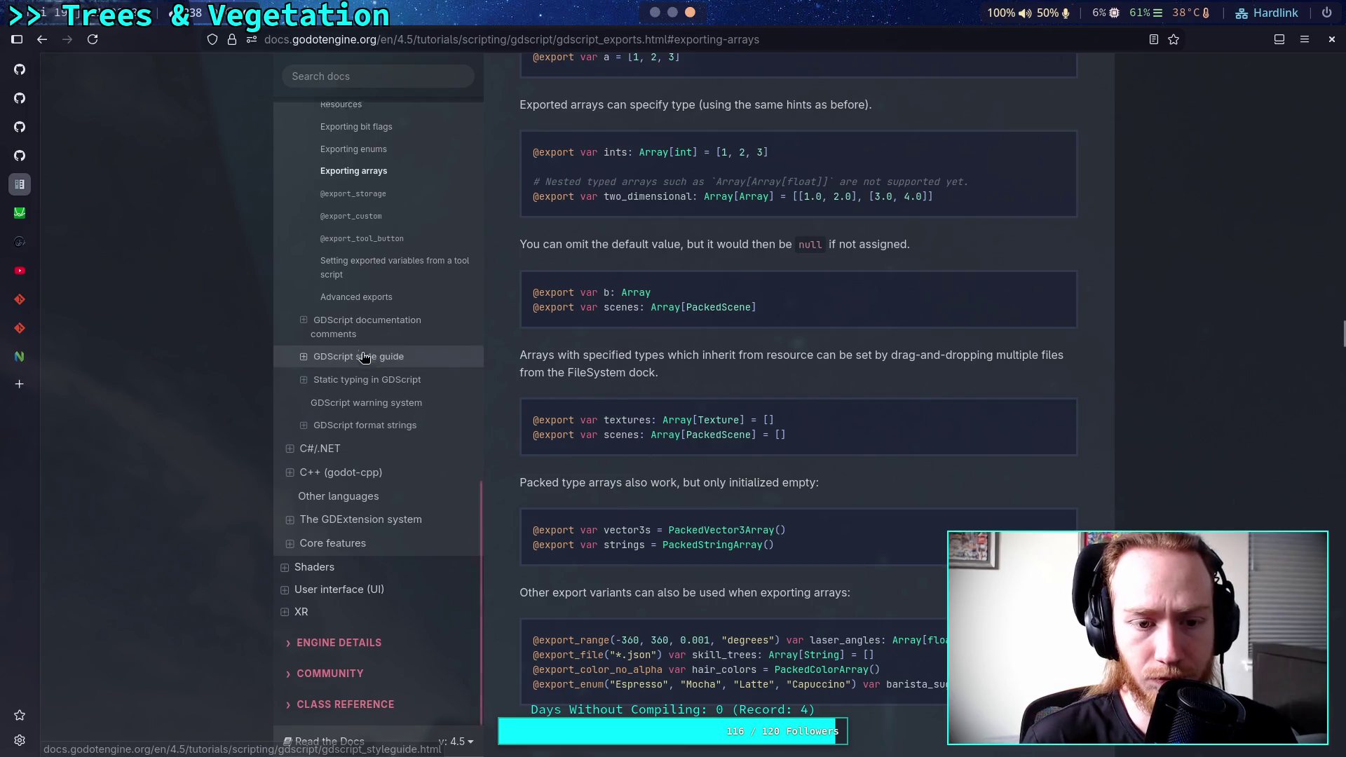
scroll(351, 358, "up", 3)
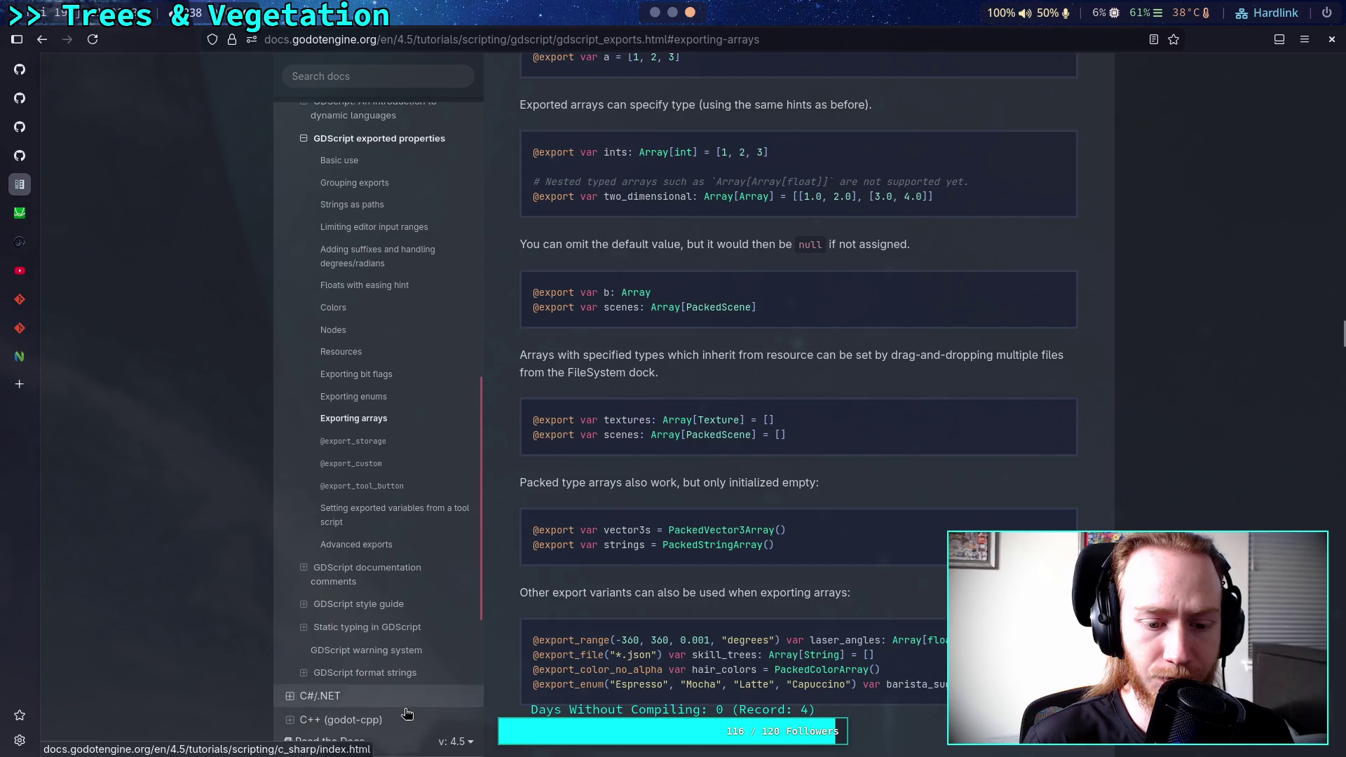
Search the Godot docs for export dictionary and scroll the results.
left_click(417, 77)
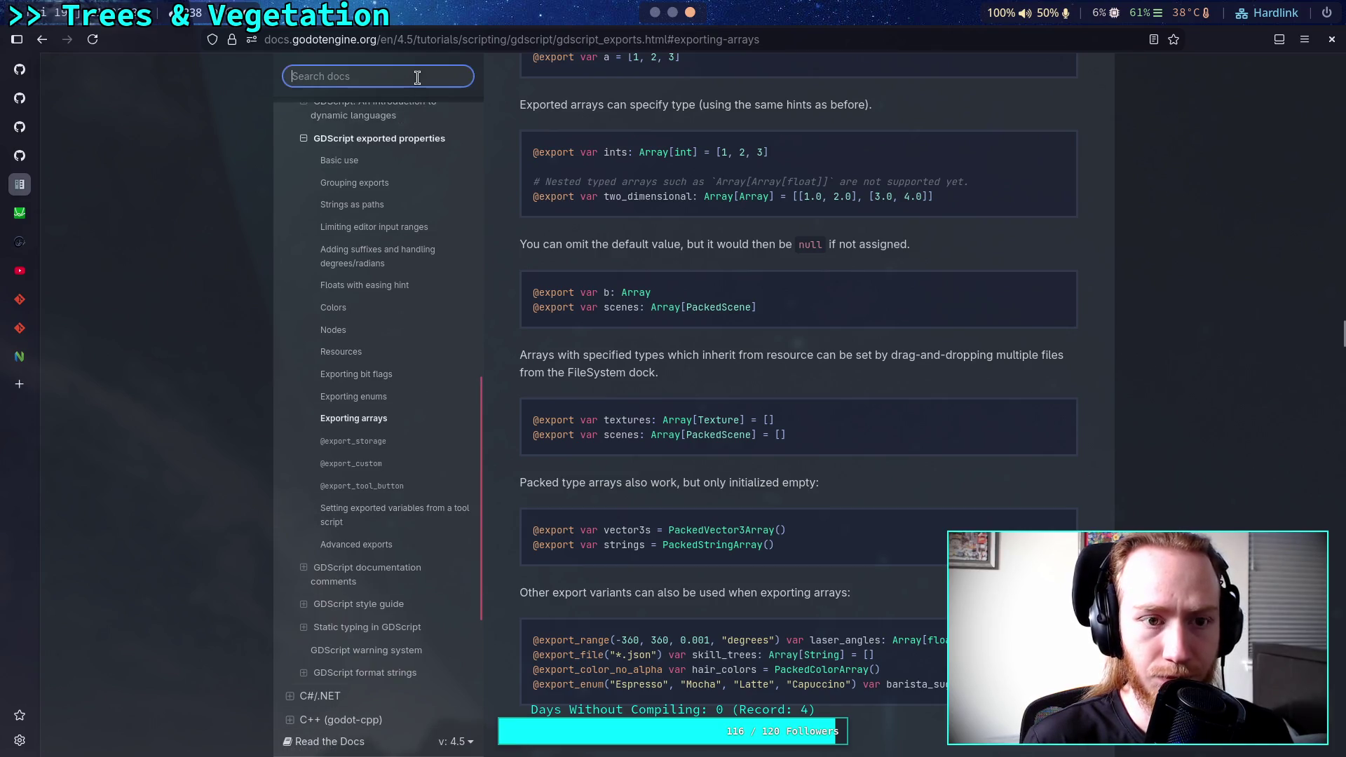
type("dictionary")
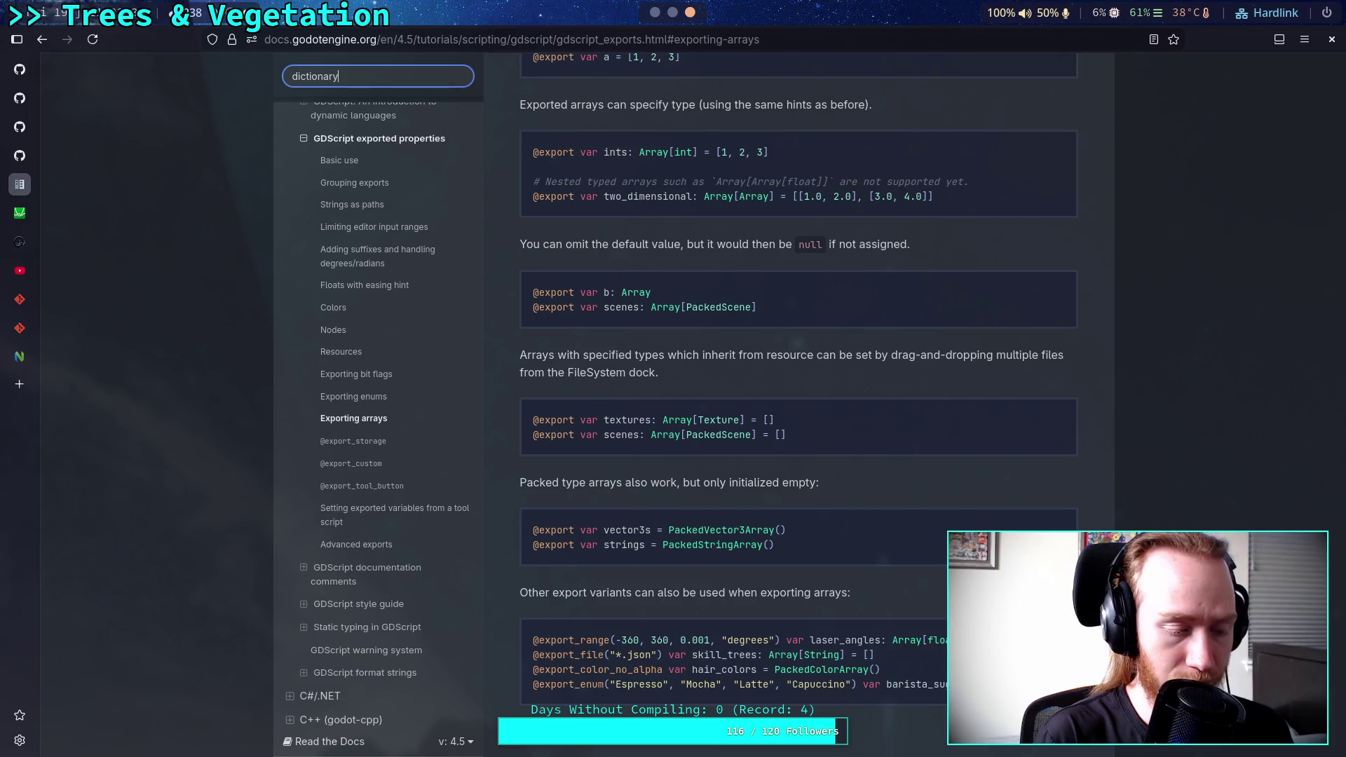
key("Home")
type("export")
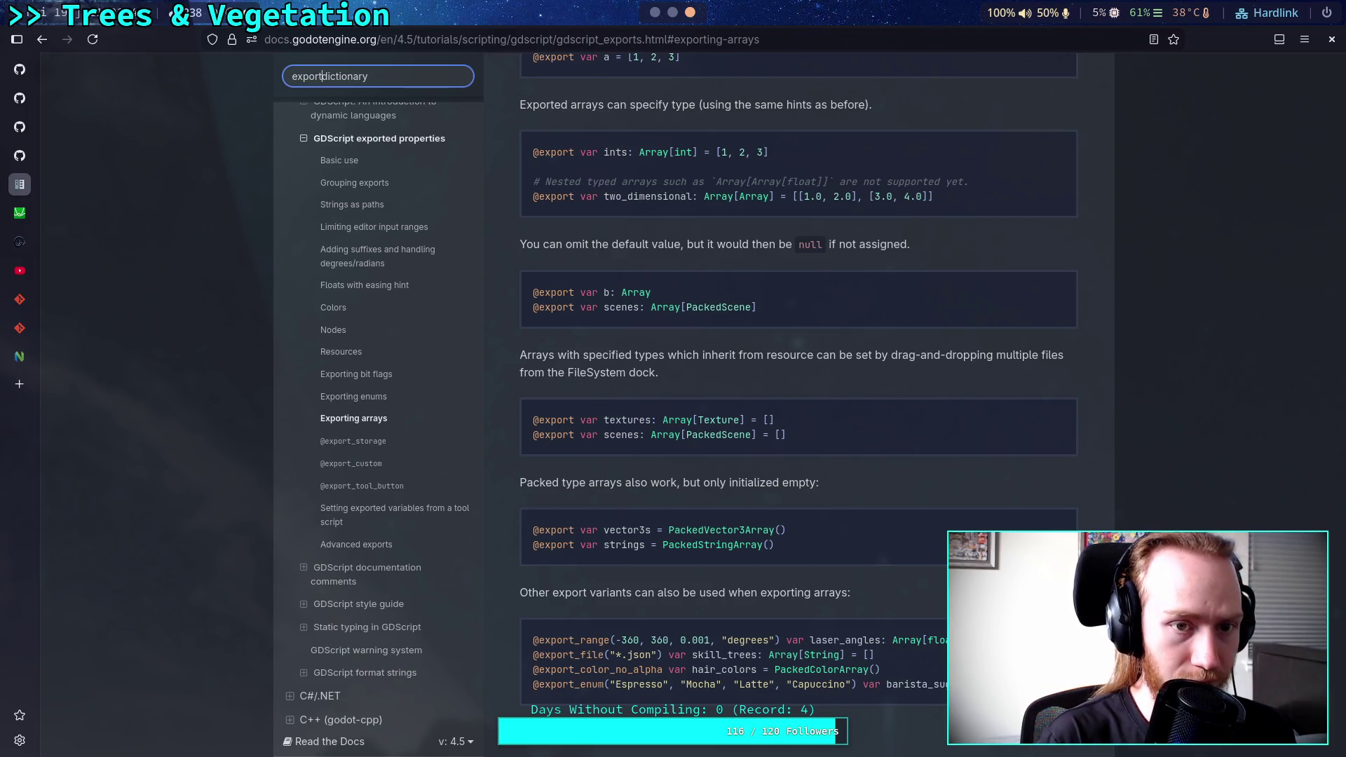
key("Return")
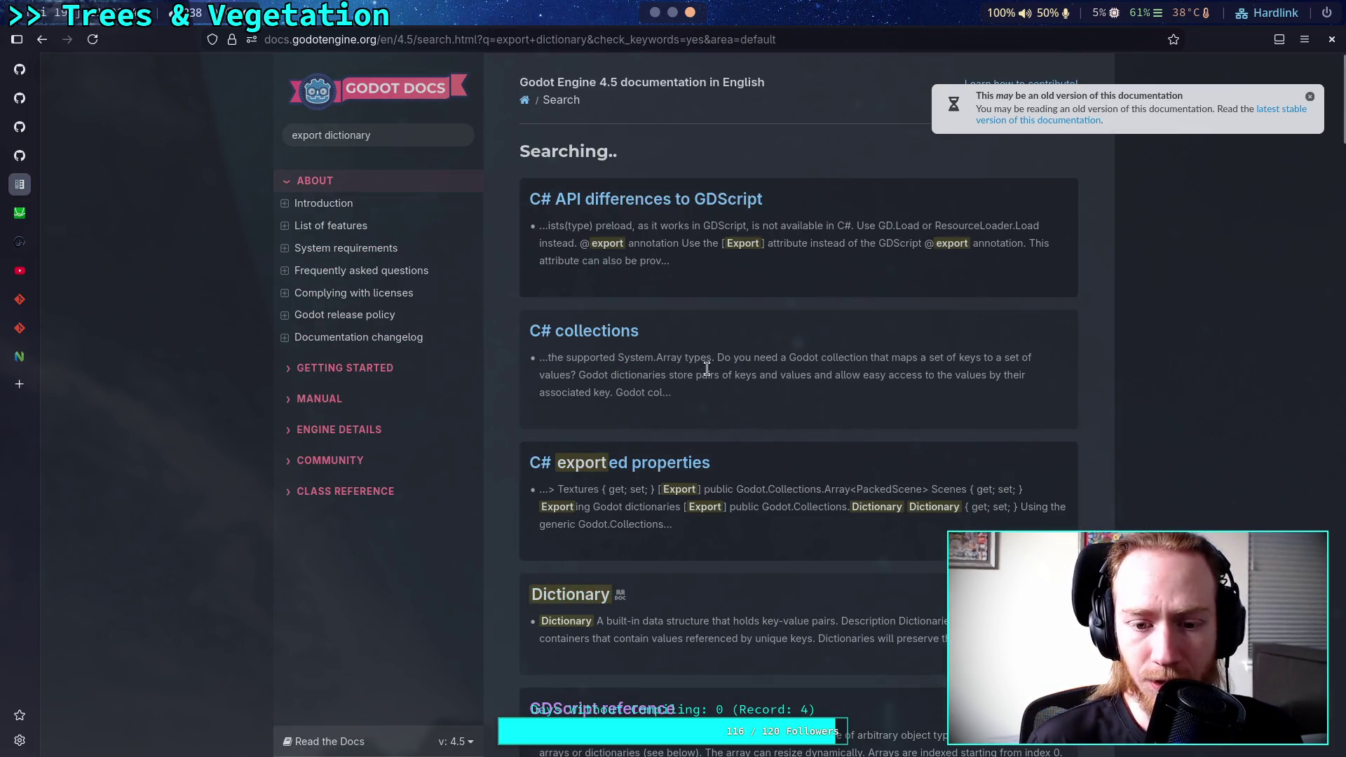
scroll(710, 375, "down", 3)
scroll(683, 410, "down", 2)
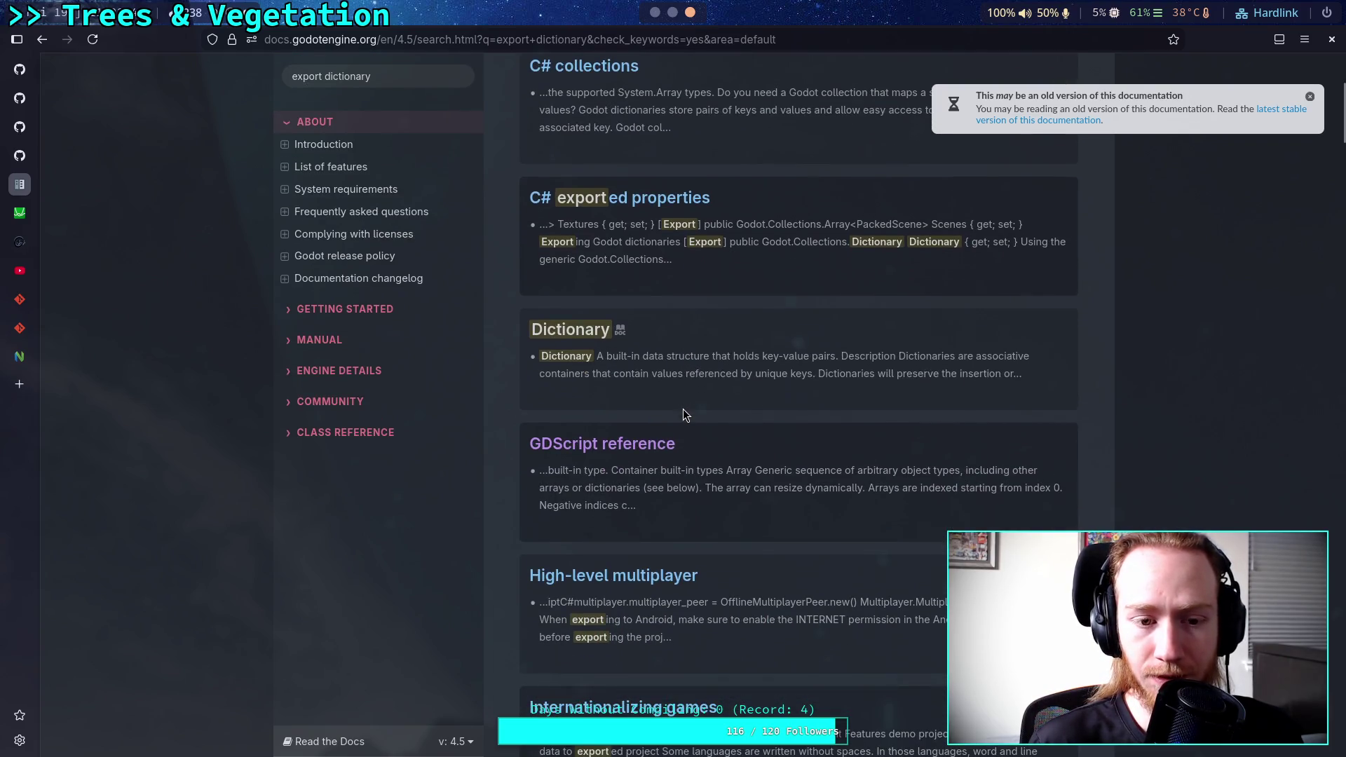
Open the Dictionary class reference page and read through it.
left_click(42, 43)
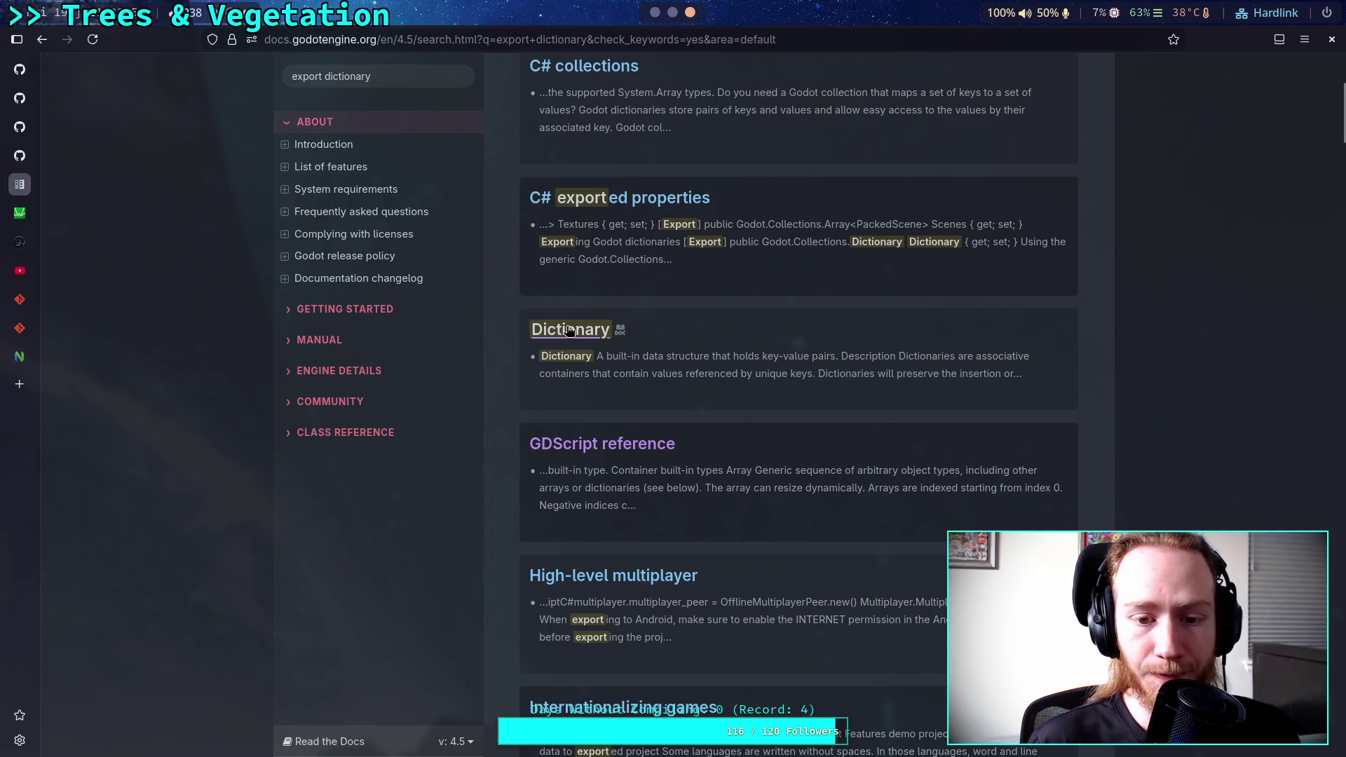
left_click(570, 332)
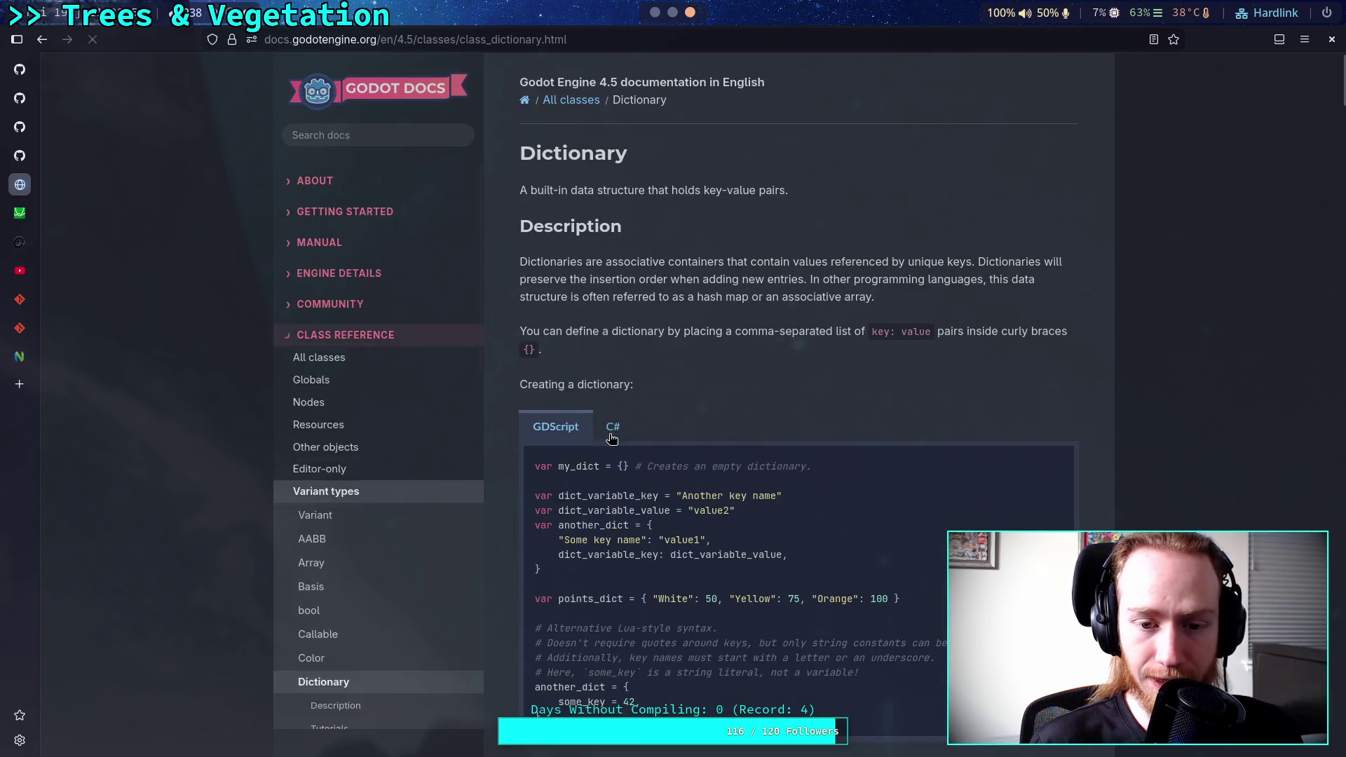
scroll(689, 405, "down", 8)
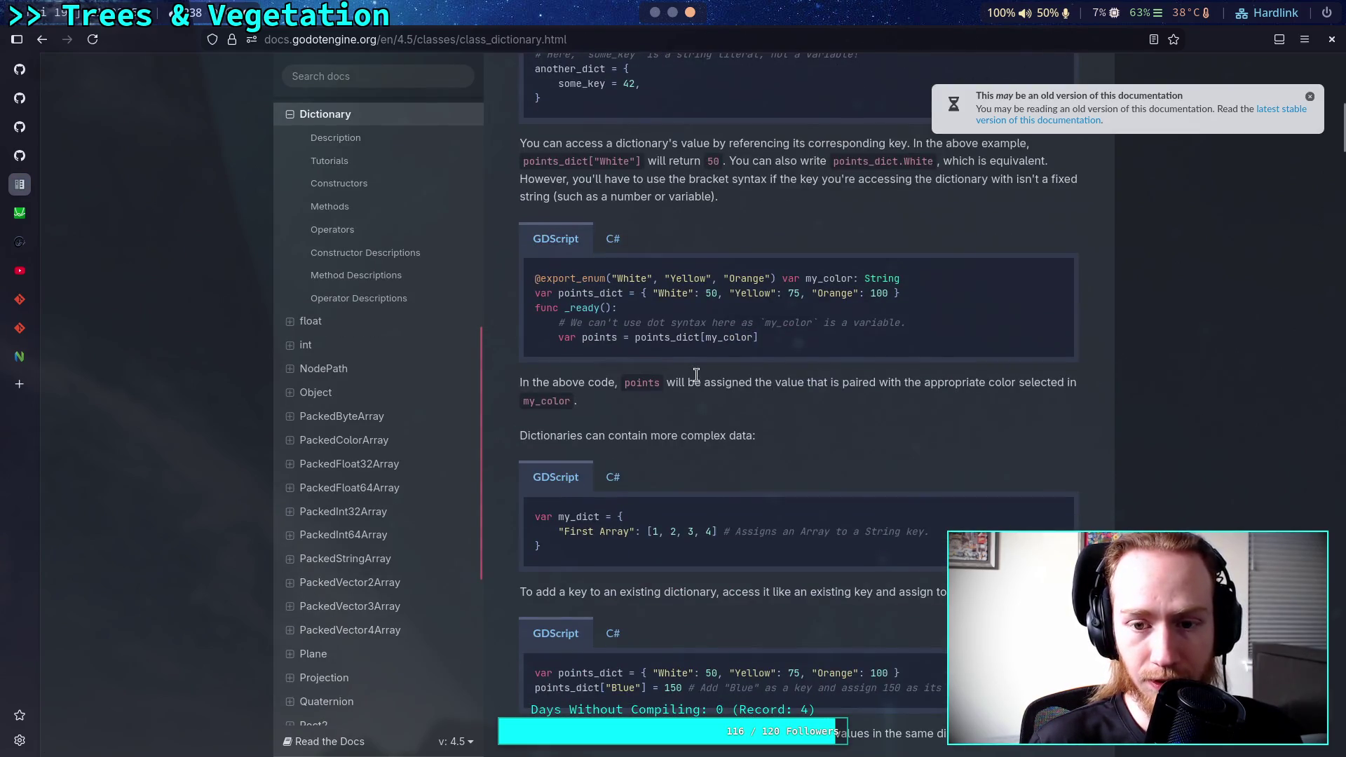
scroll(697, 375, "up", 5)
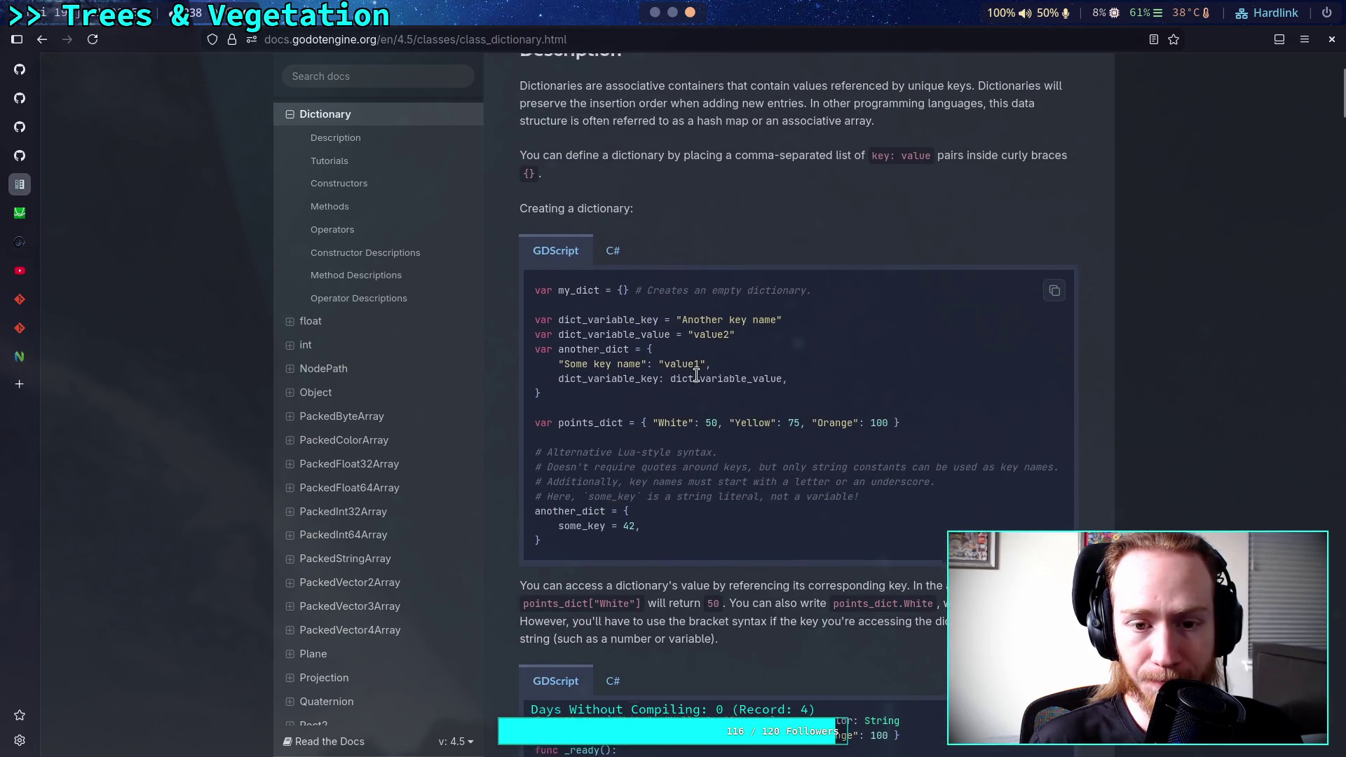
scroll(696, 375, "up", 1)
scroll(697, 379, "down", 3)
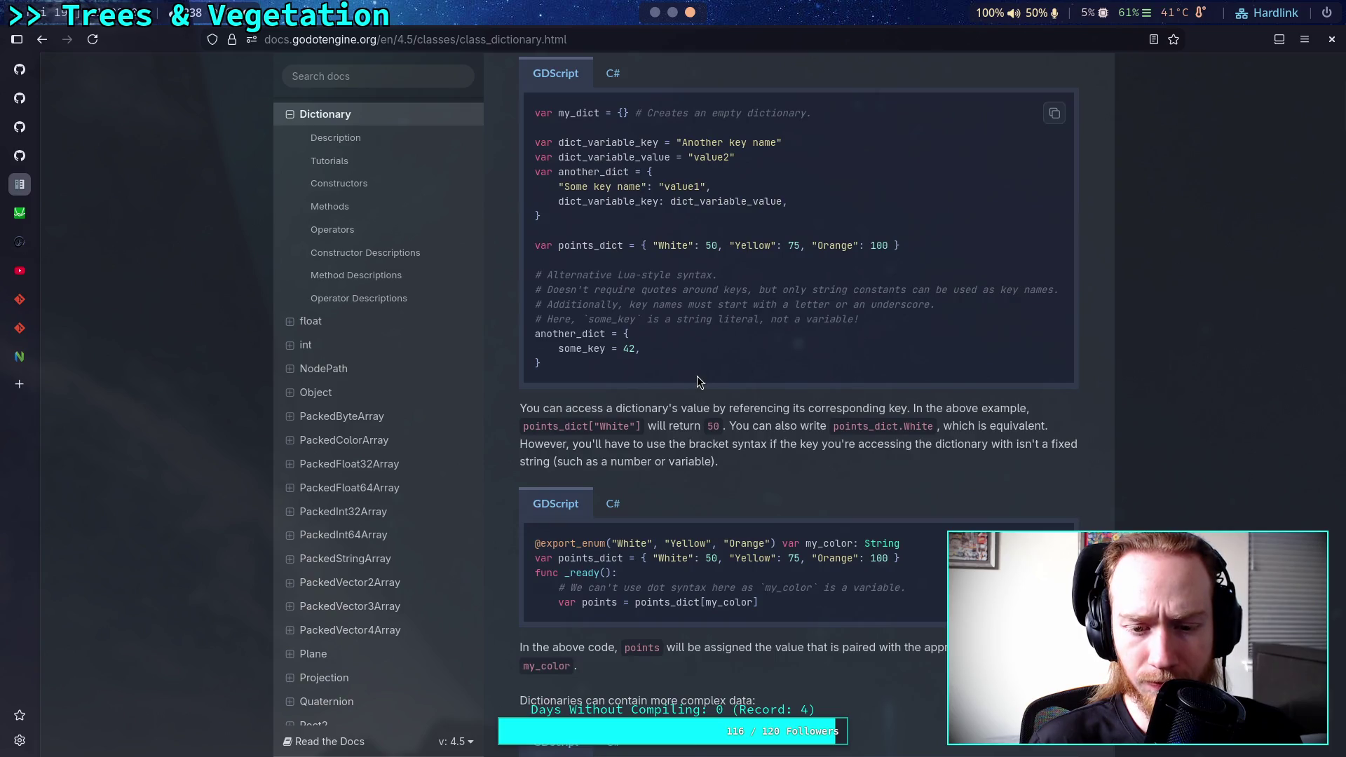
scroll(697, 381, "down", 3)
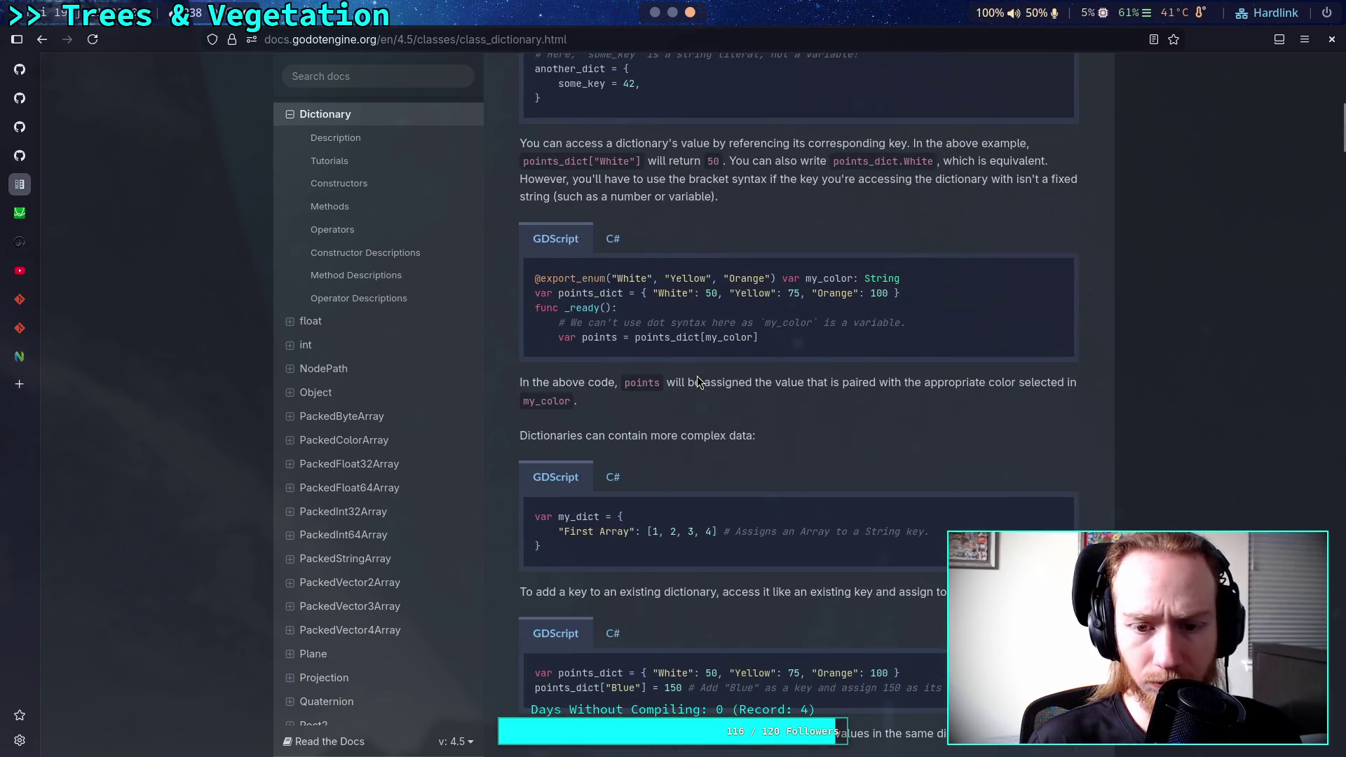
scroll(697, 381, "down", 3)
scroll(697, 376, "down", 3)
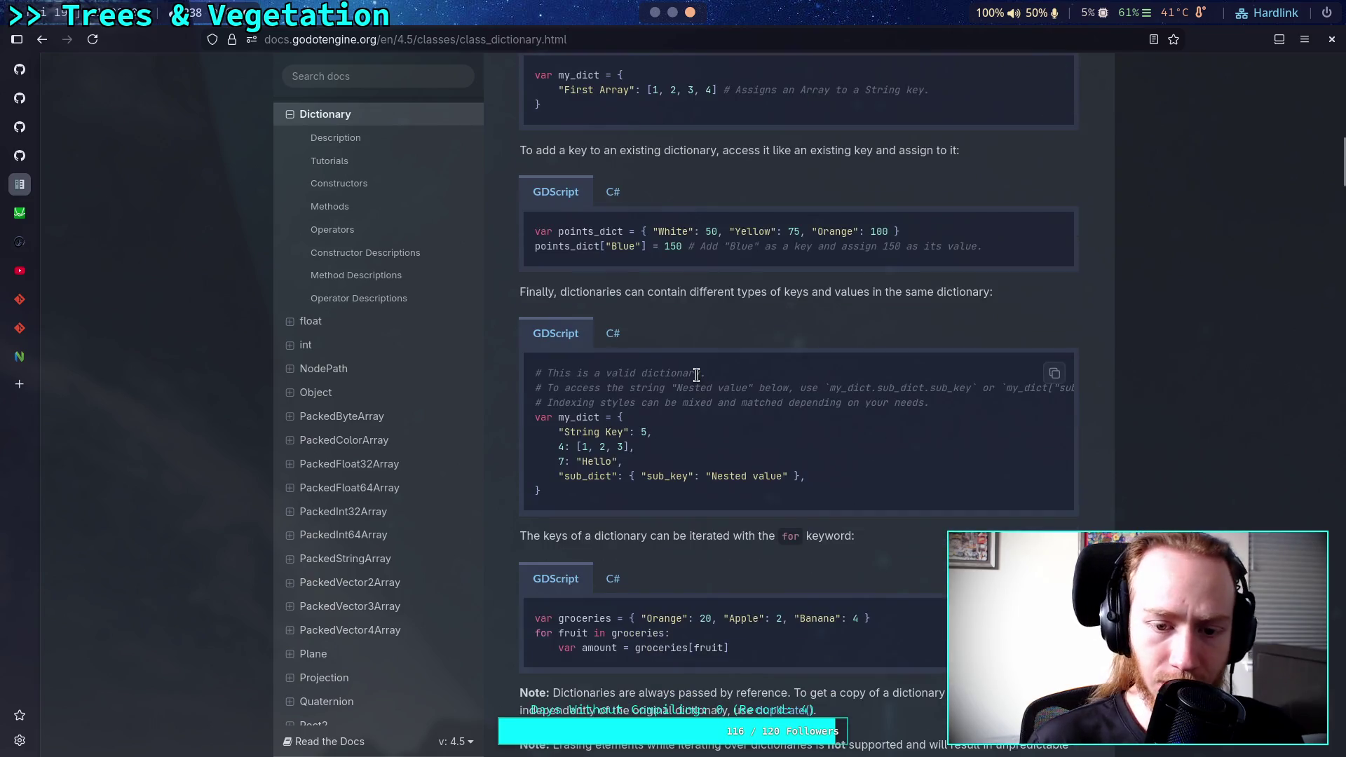
scroll(697, 376, "down", 5)
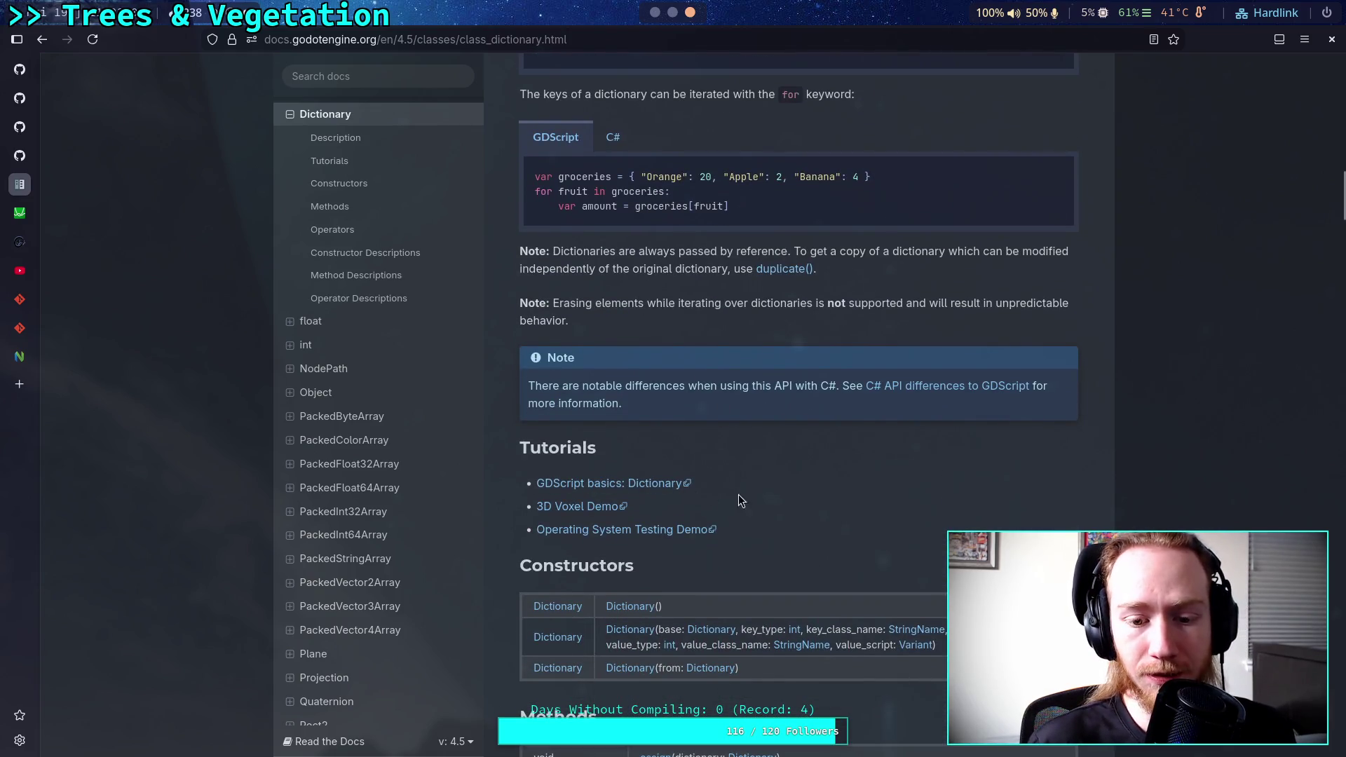
scroll(739, 495, "down", 3)
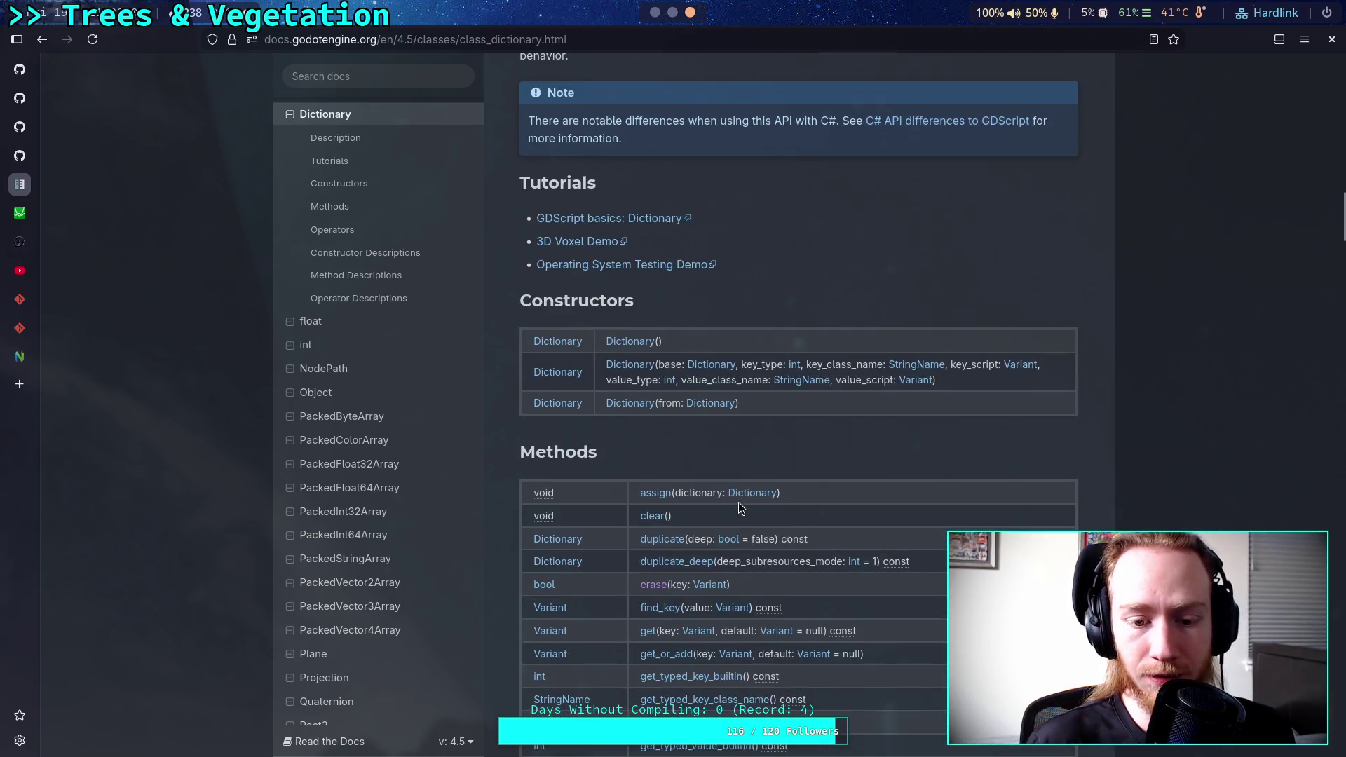
left_click(42, 39)
scroll(661, 393, "up", 5)
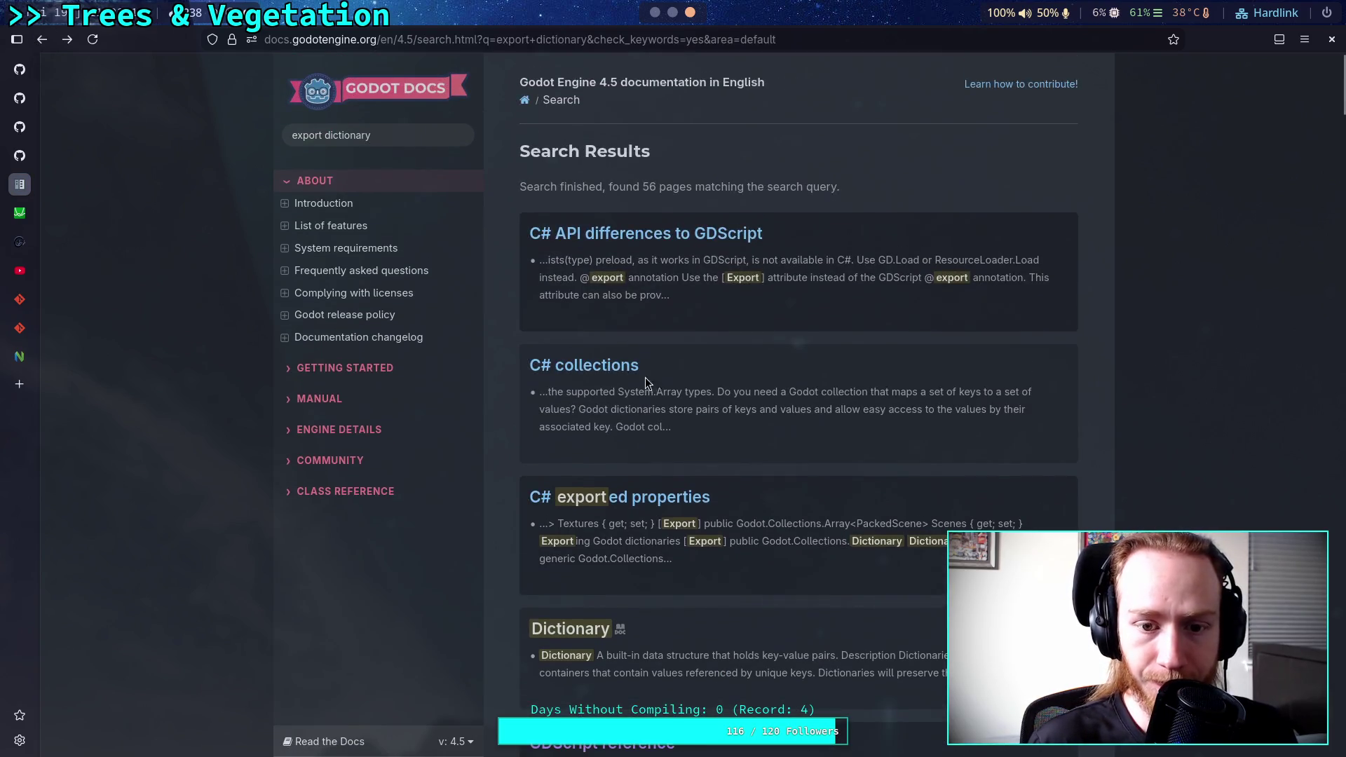
left_click_drag(413, 133, 208, 129)
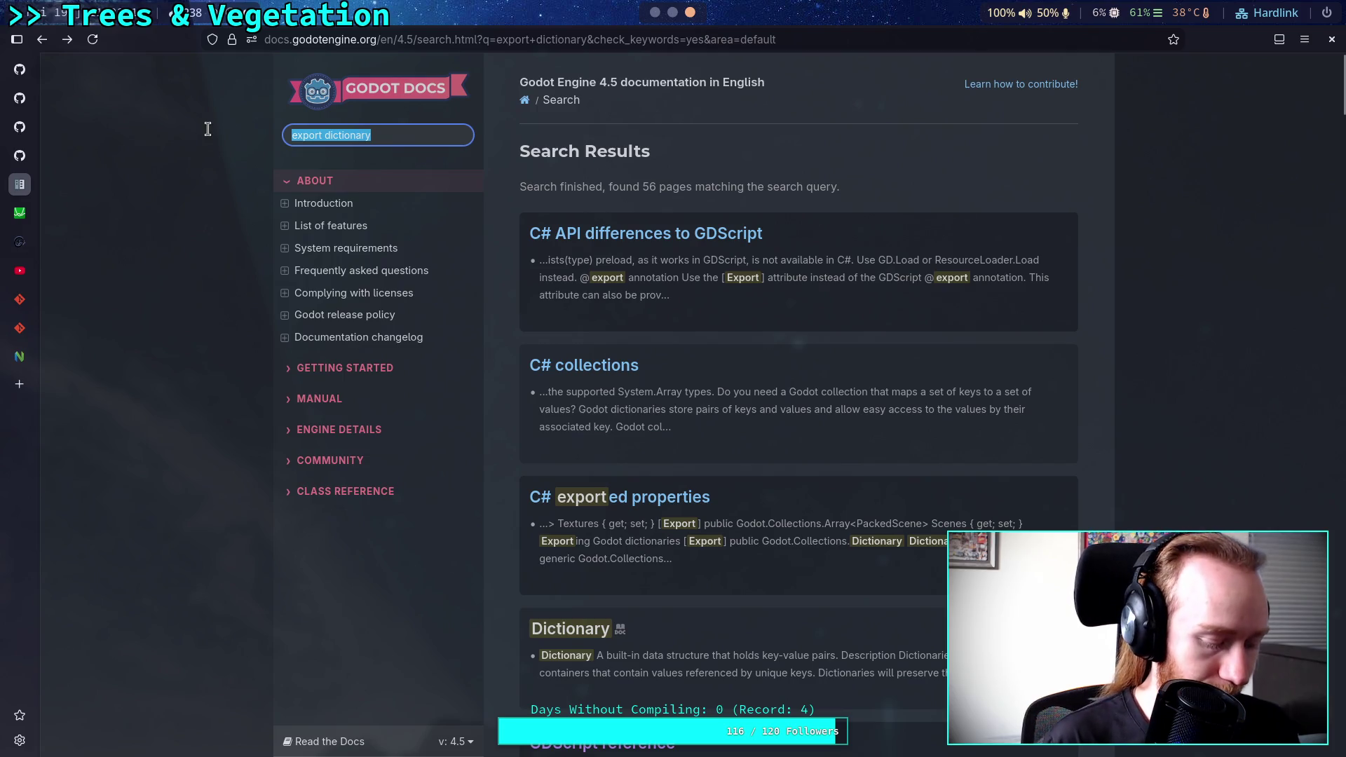
type("@exp")
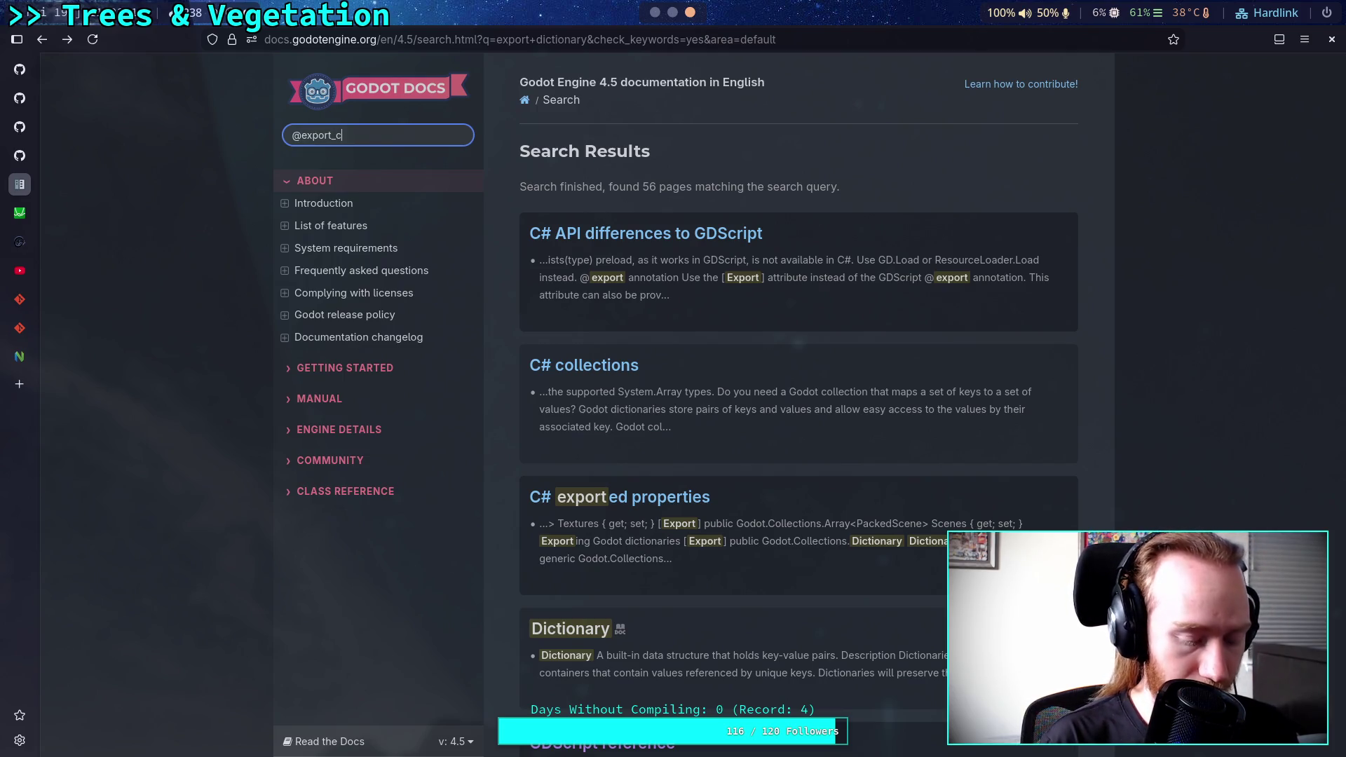
key("Return")
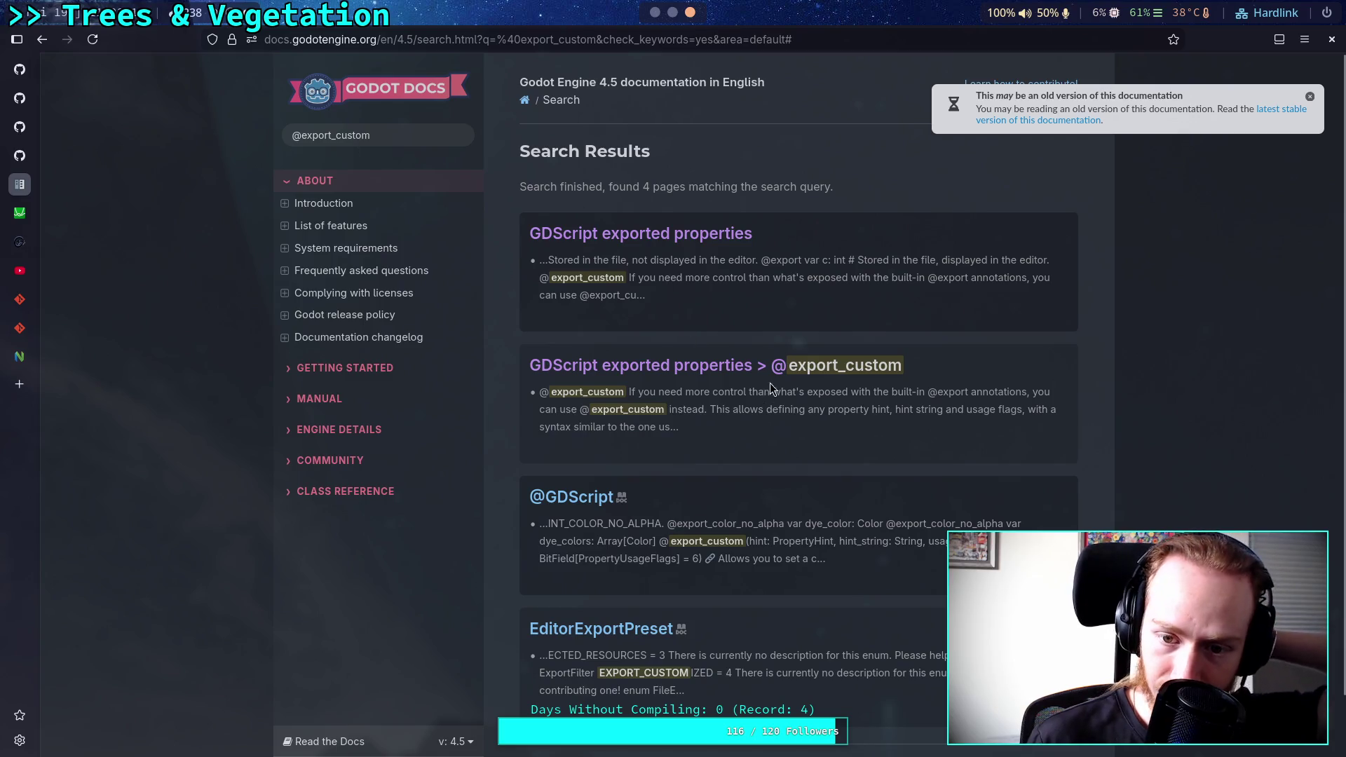
left_click(772, 364)
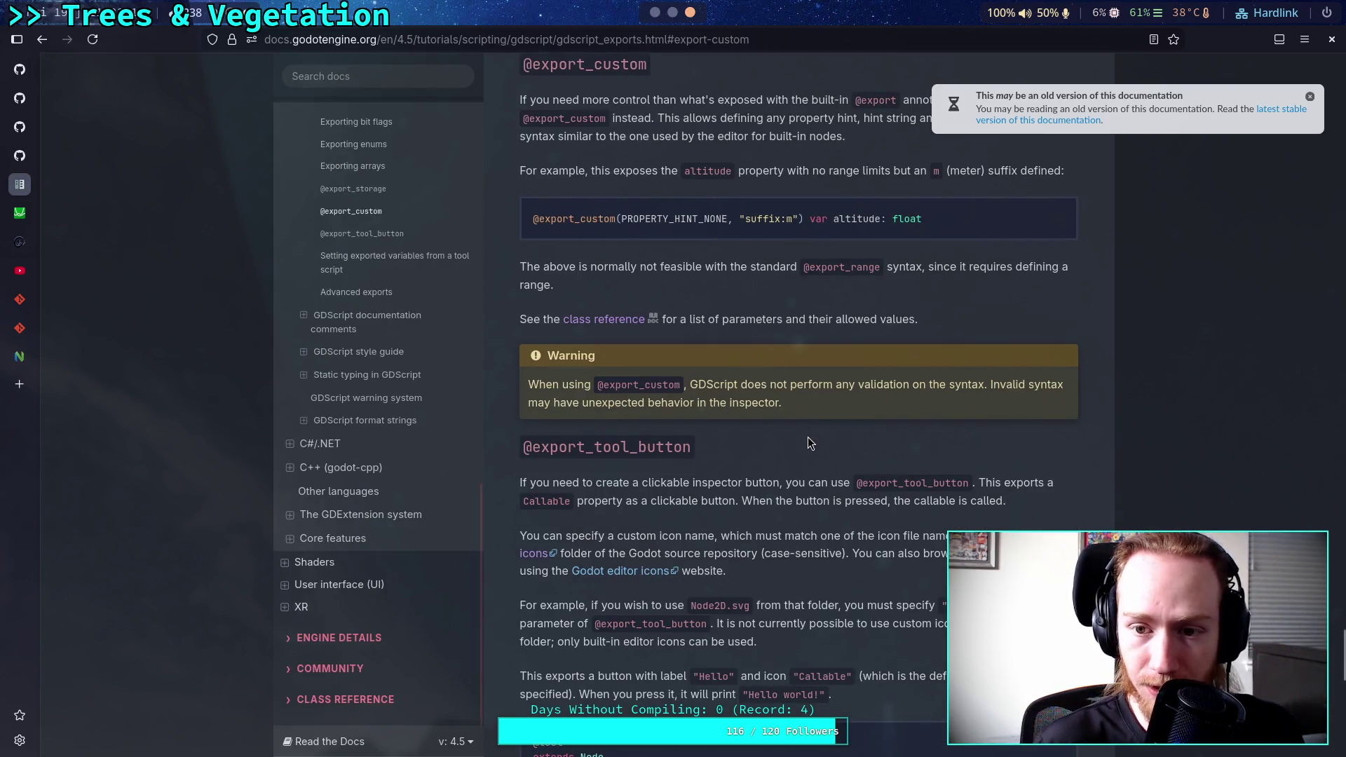
scroll(808, 436, "up", 3)
scroll(813, 415, "down", 8)
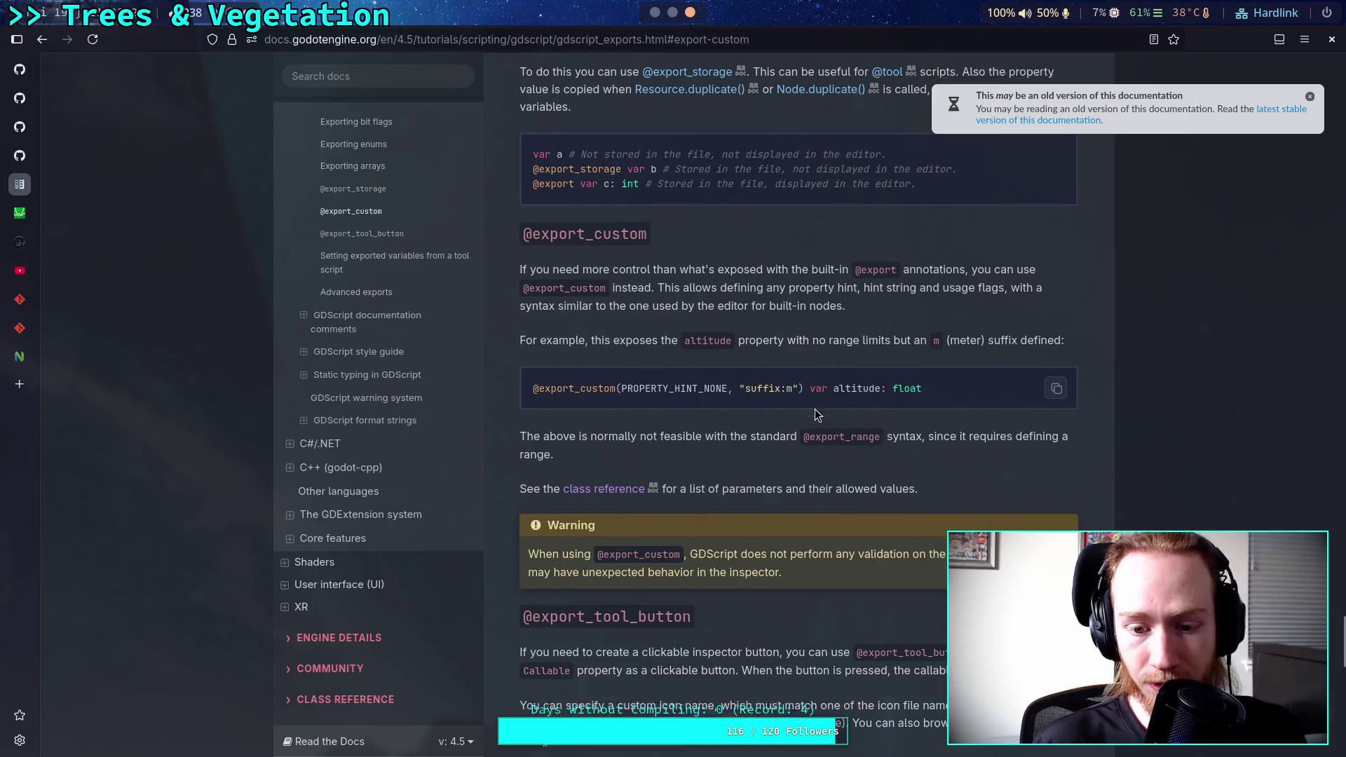
scroll(814, 408, "up", 6)
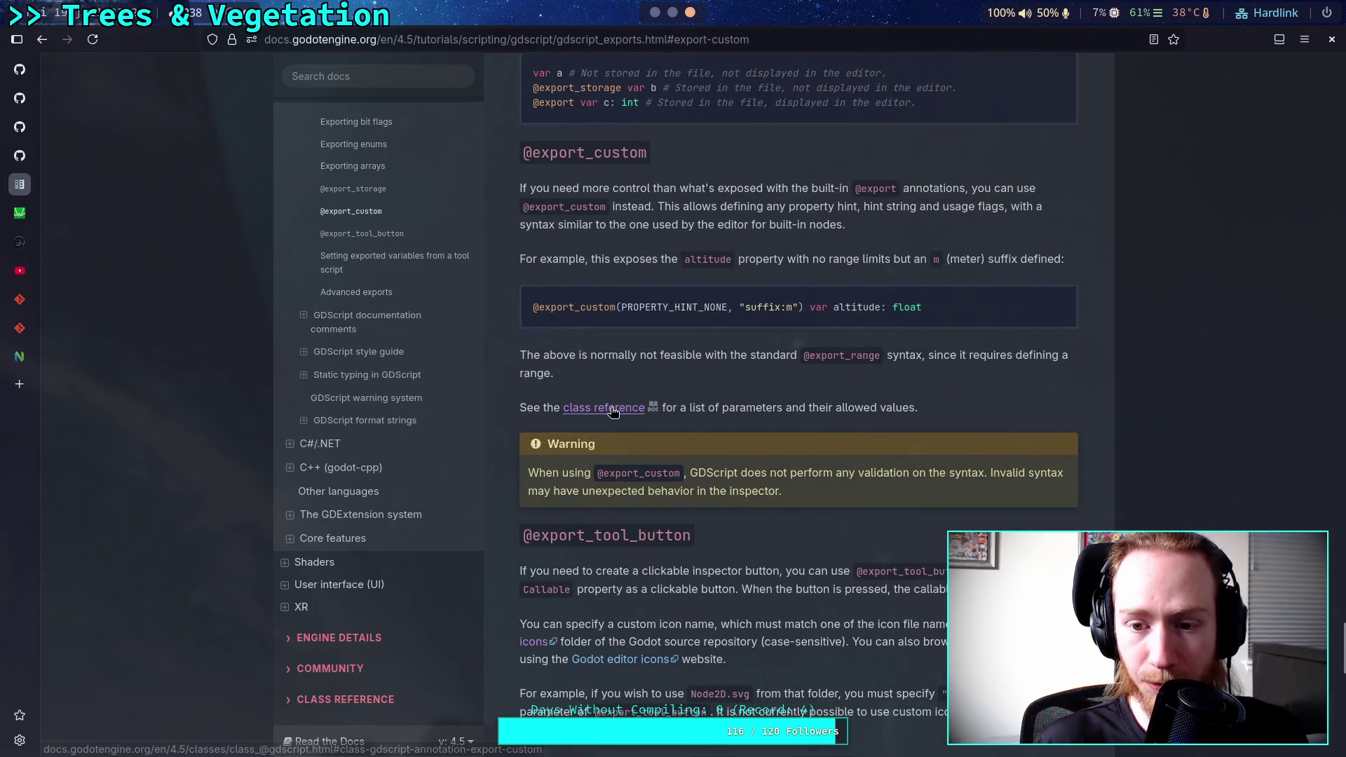
Follow export_custom's class reference through to the PropertyHint enum page.
left_click(612, 409)
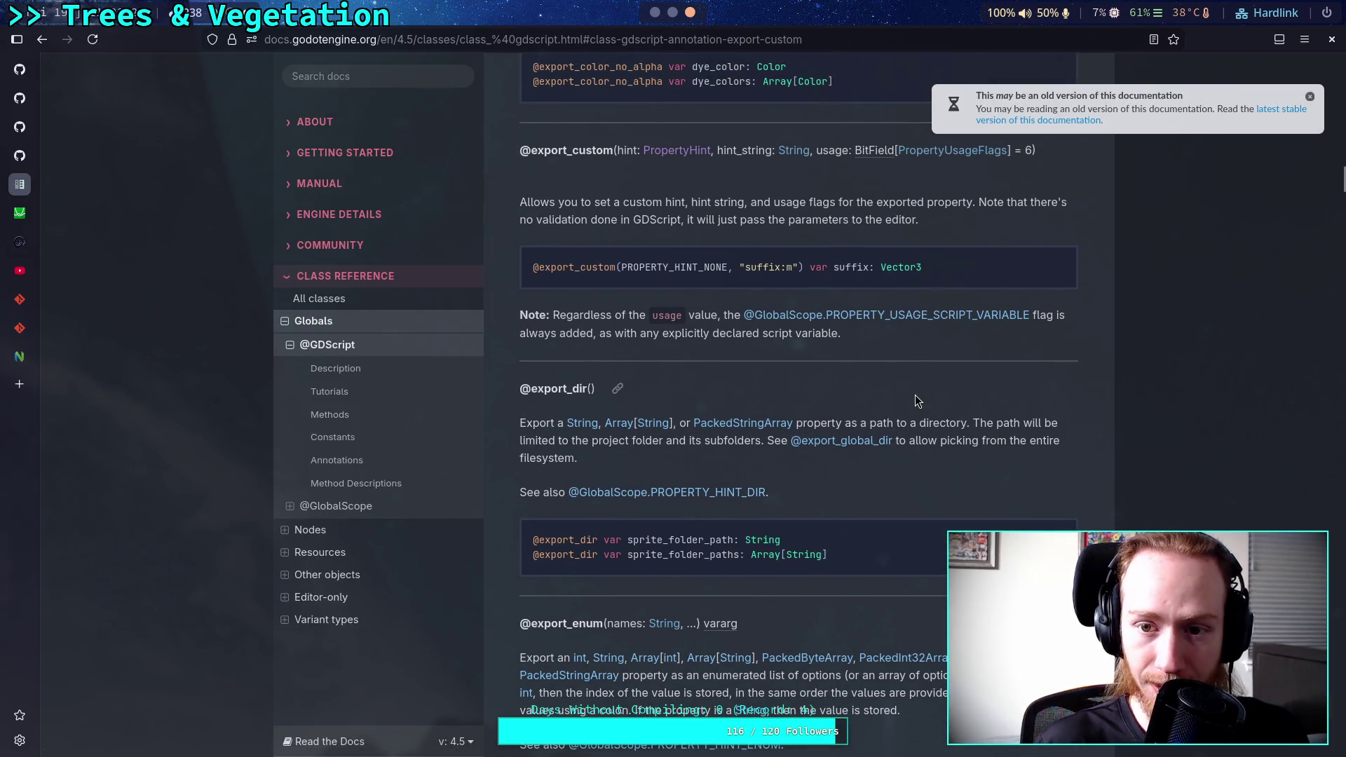
scroll(888, 383, "up", 1)
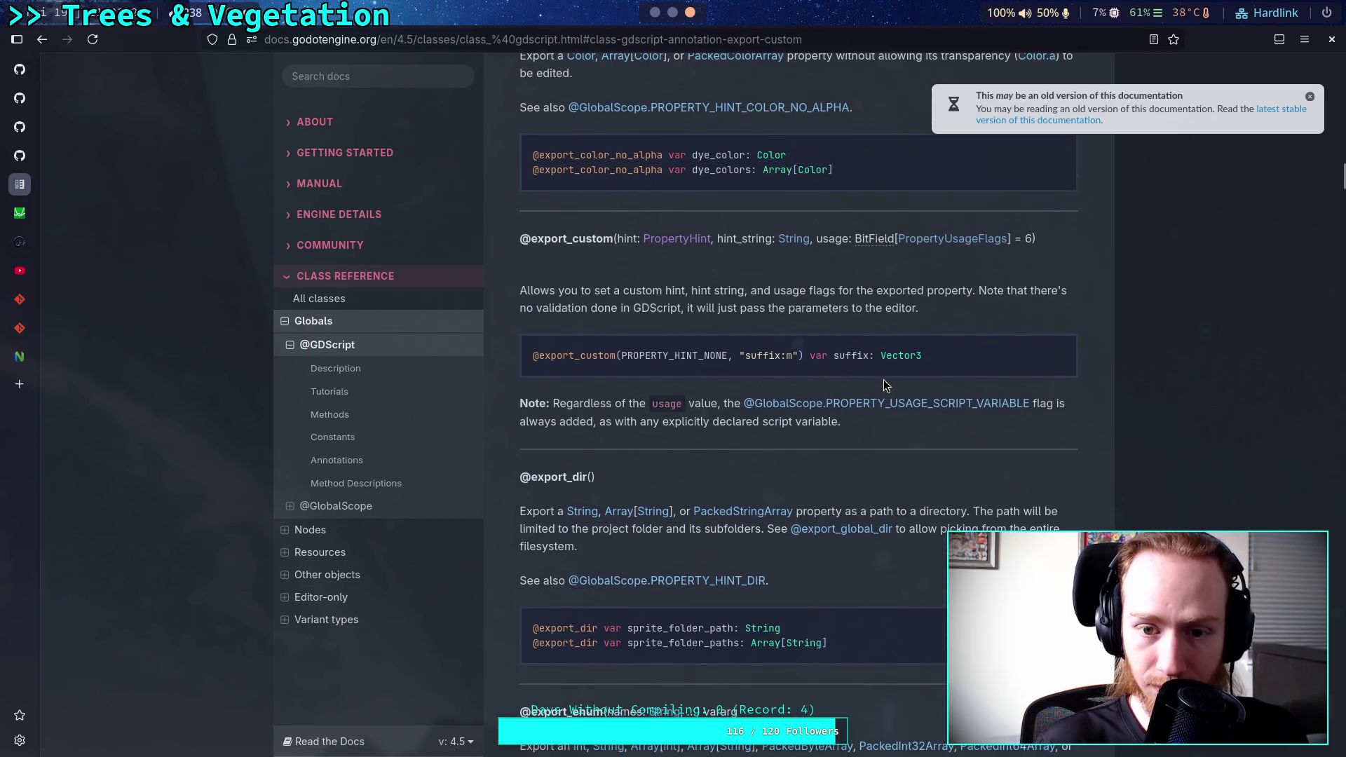
left_click(676, 239)
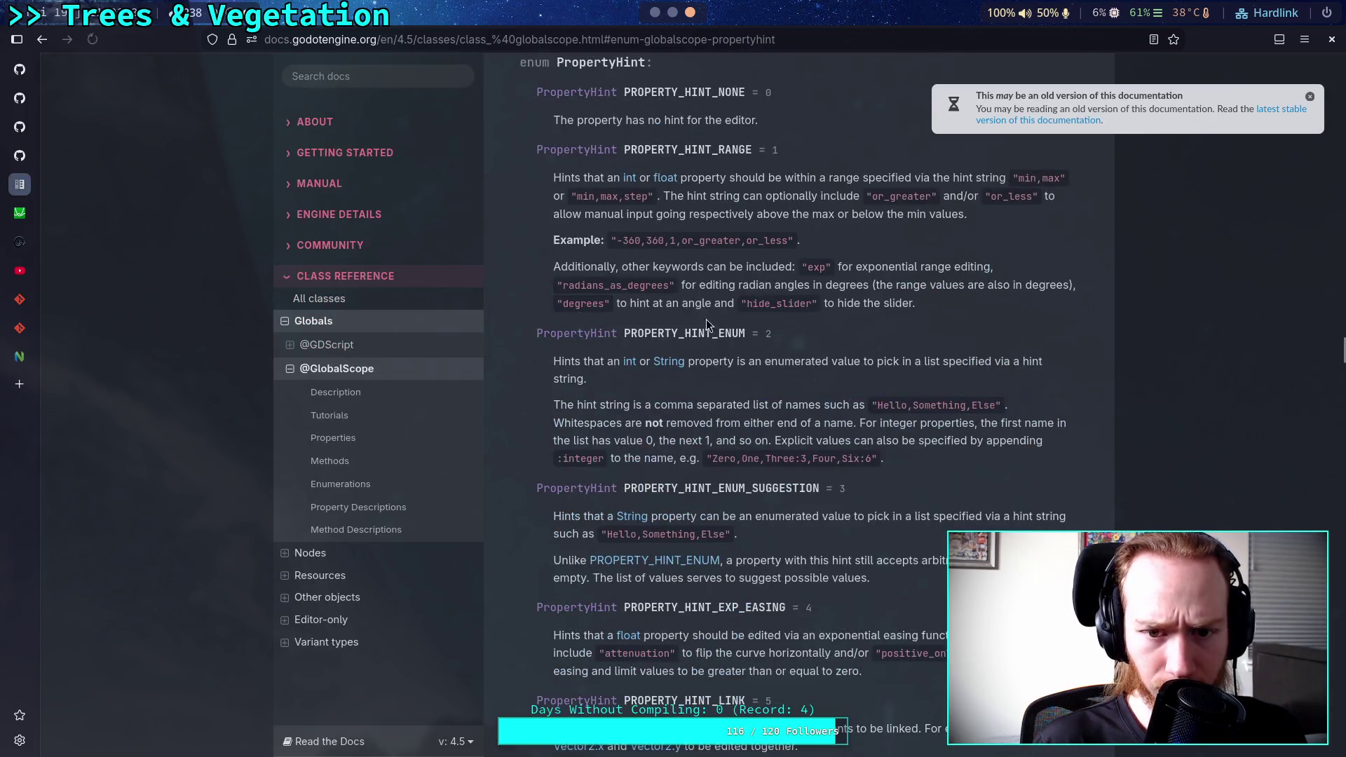
scroll(772, 365, "down", 5)
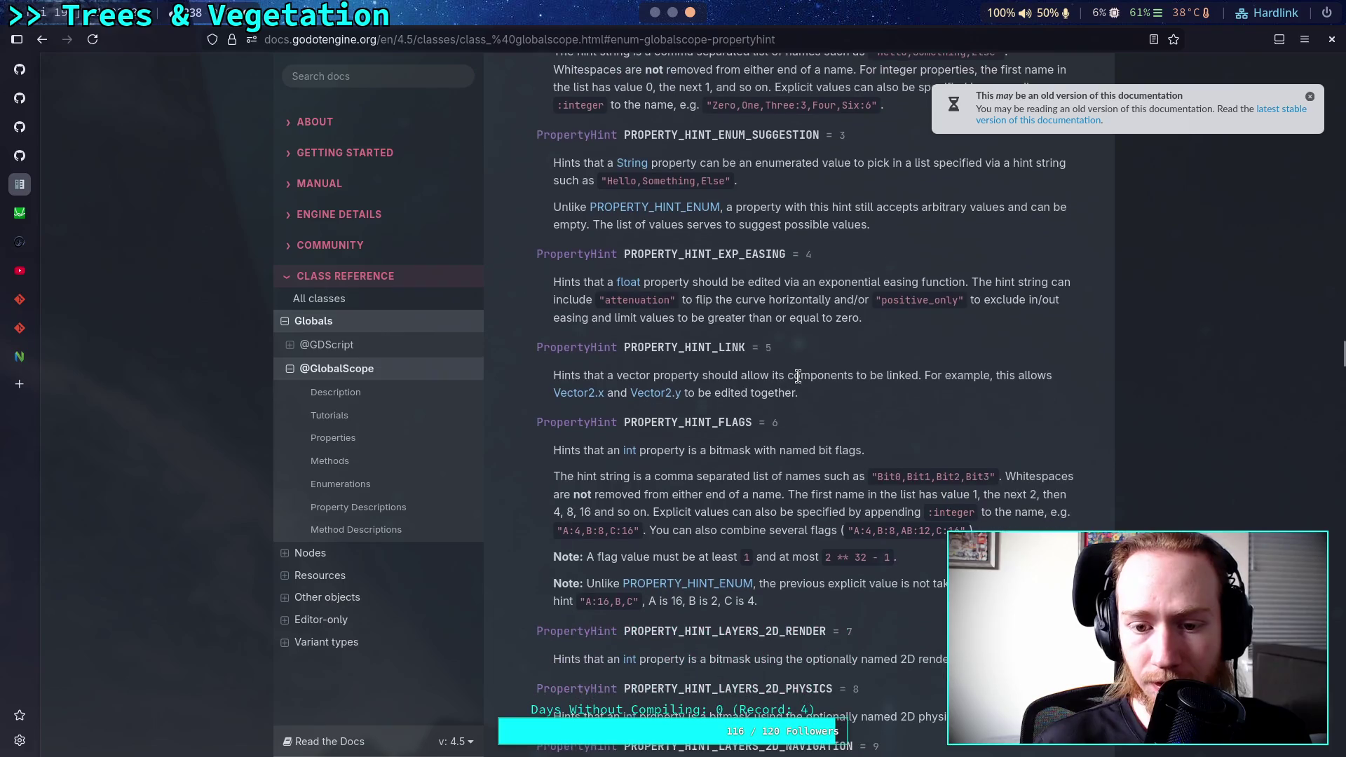
scroll(799, 376, "down", 5)
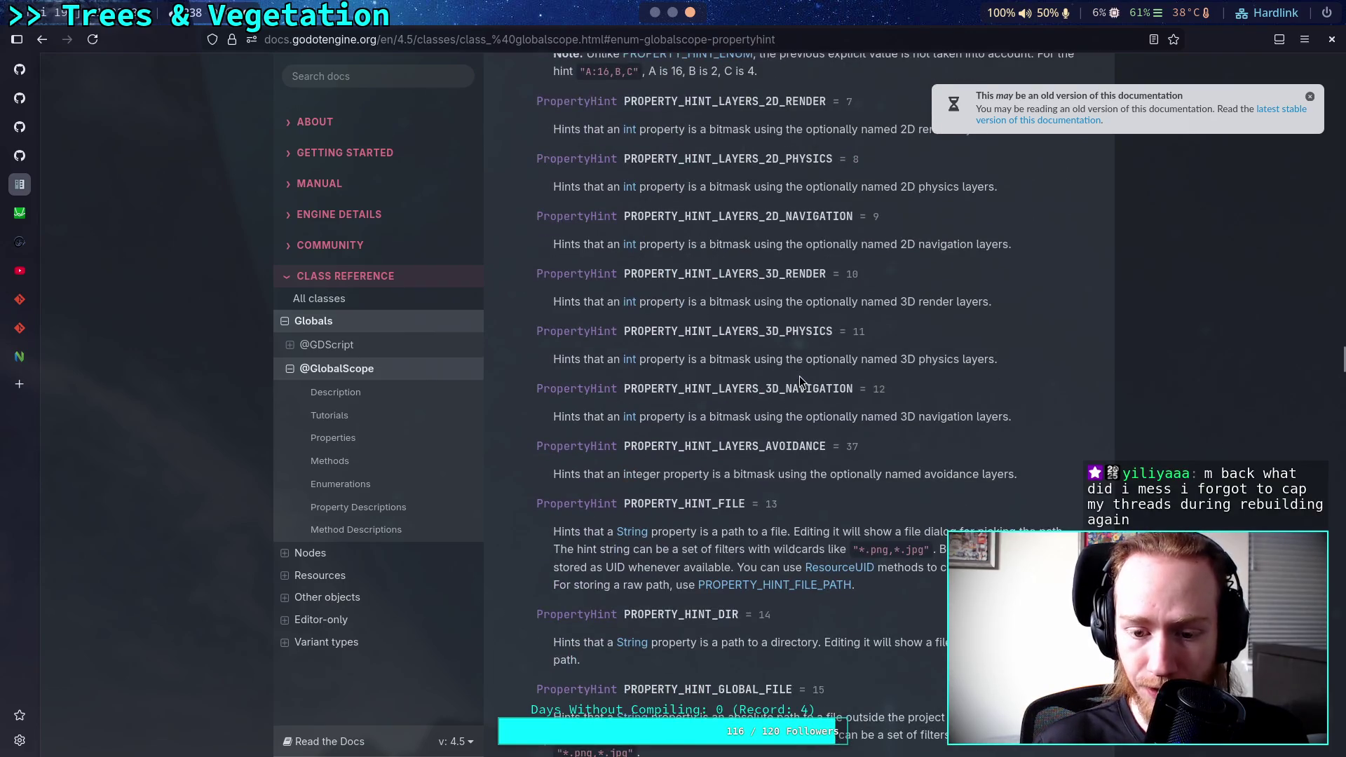
Read TYPE_STRING's Dictionary hint_string format, check the terminal build, and return to Godot.
scroll(799, 376, "down", 3)
scroll(799, 376, "down", 5)
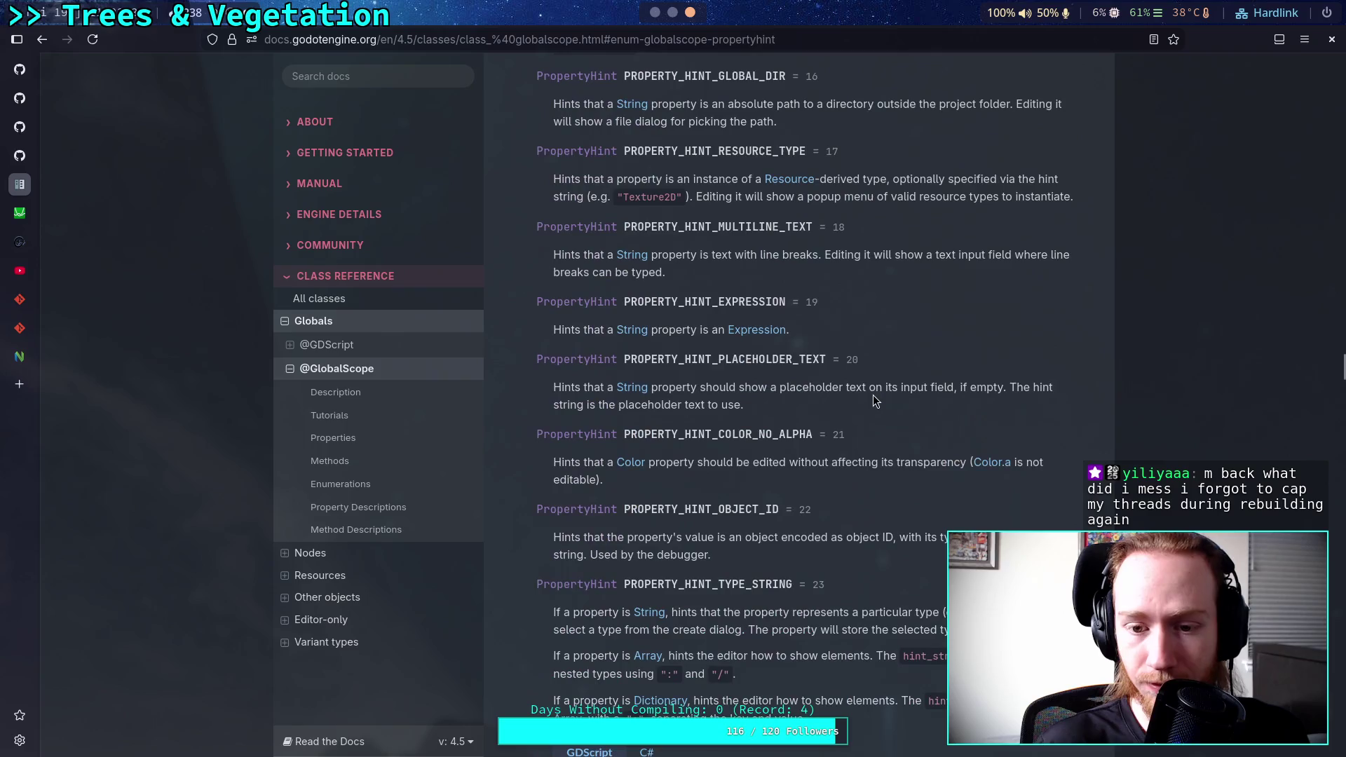
scroll(875, 401, "down", 2)
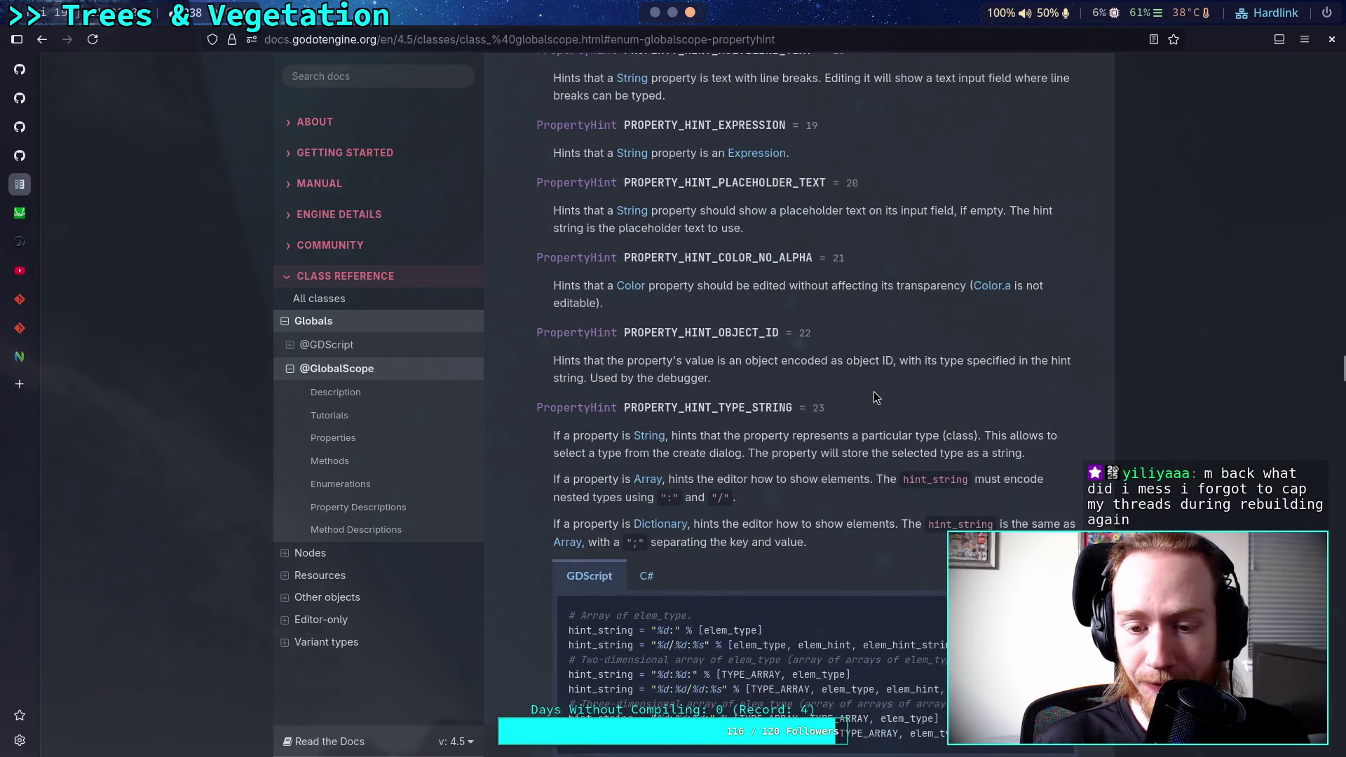
scroll(874, 394, "down", 5)
scroll(874, 395, "up", 1)
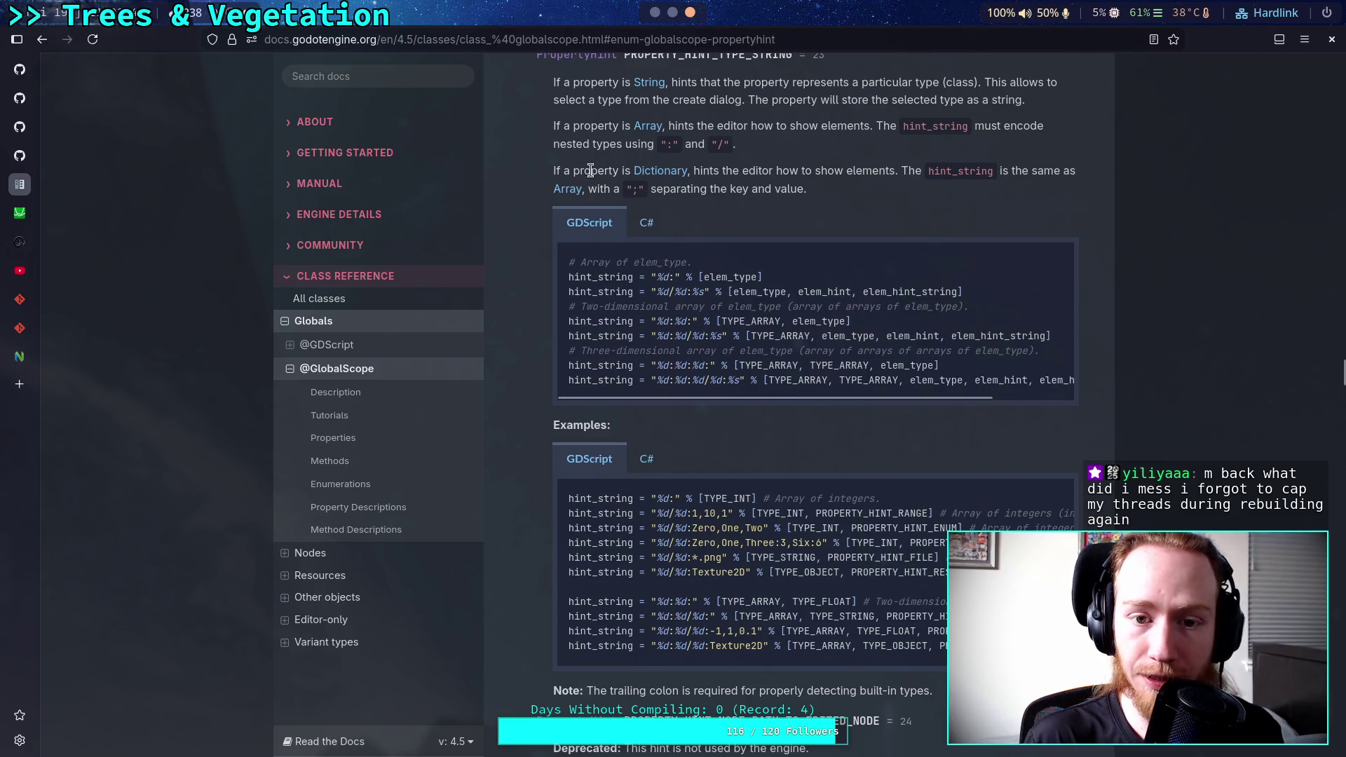
left_click_drag(591, 171, 871, 179)
left_click(786, 189)
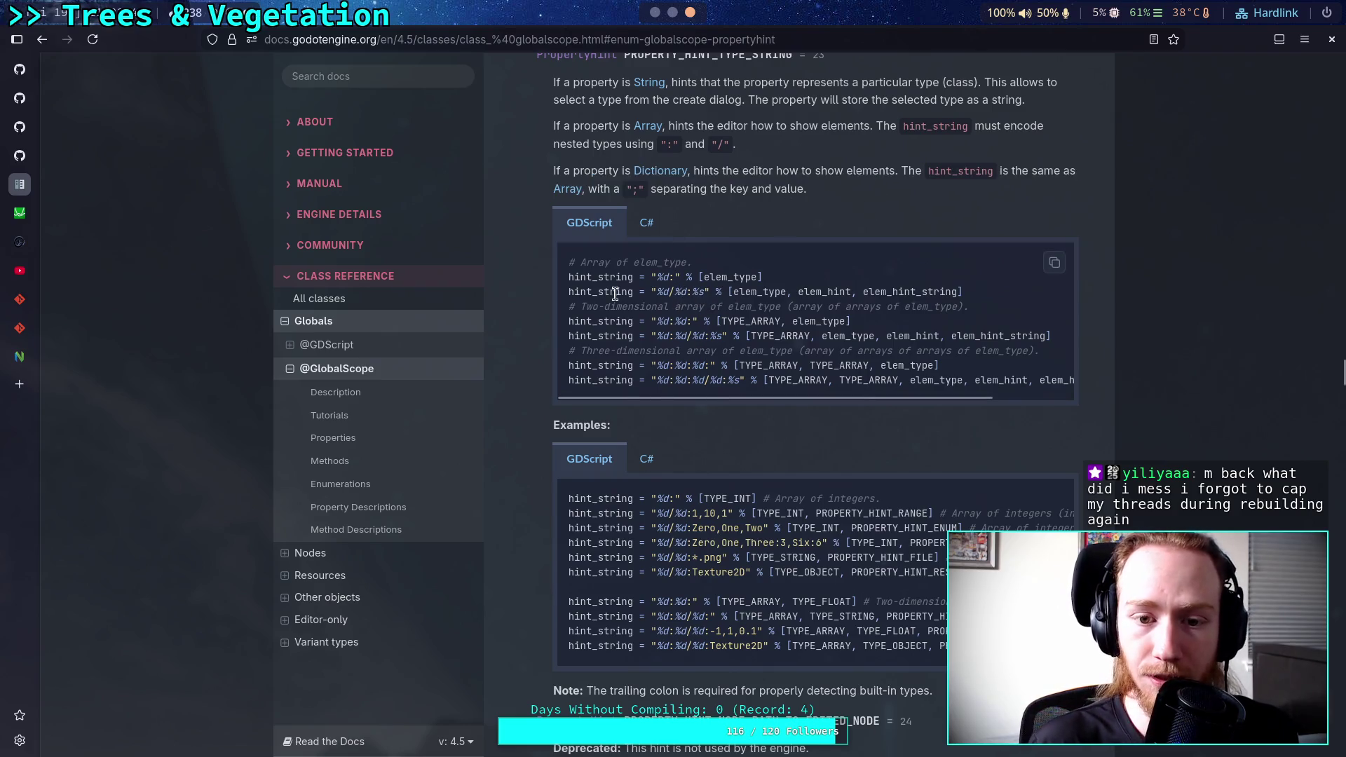
scroll(733, 359, "up", 4)
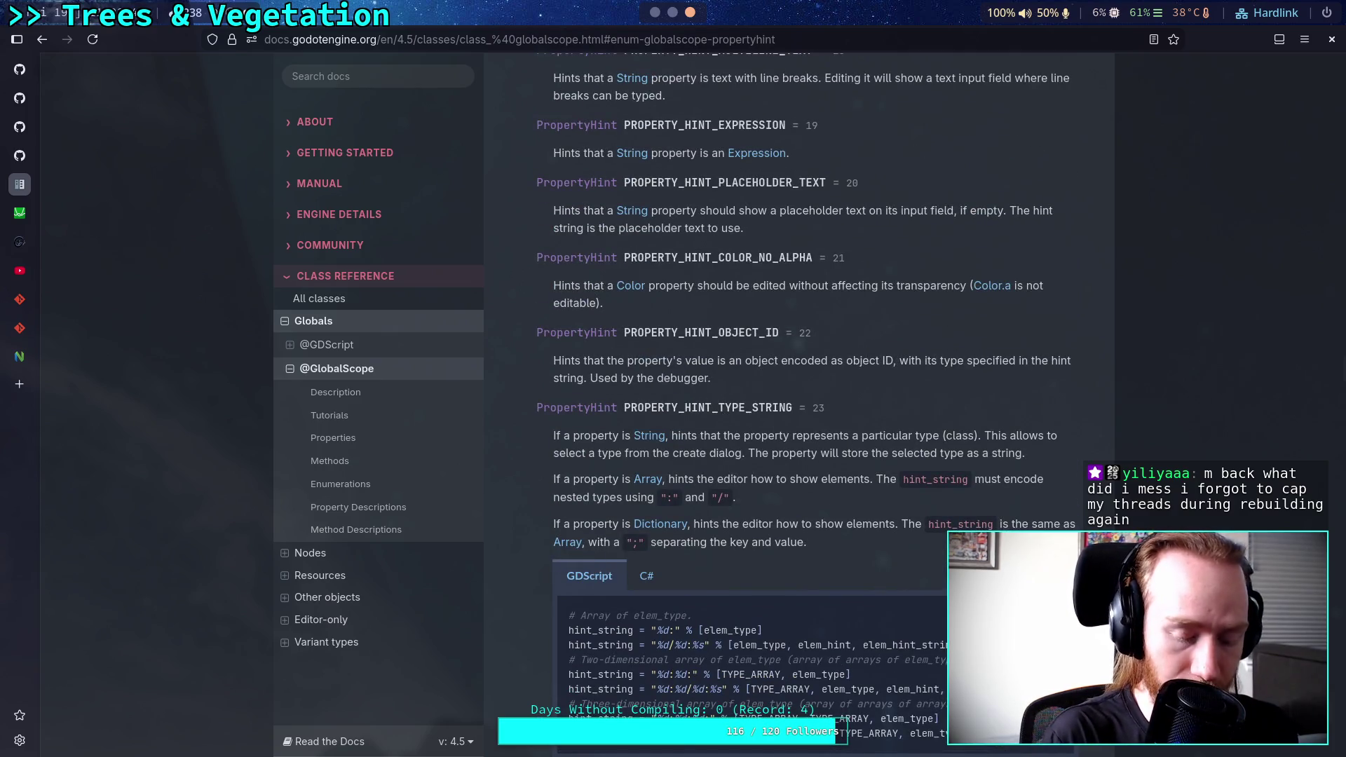
key("super+3")
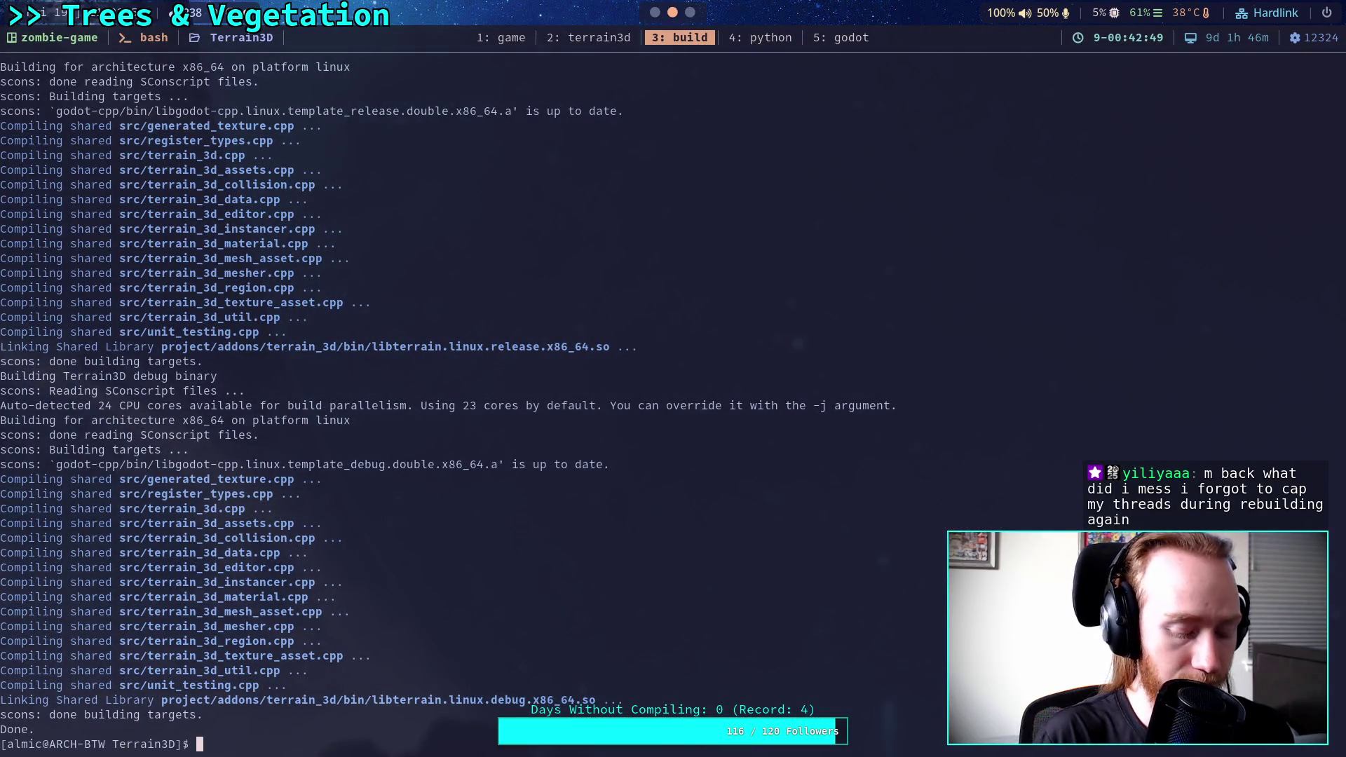
key("super+5")
left_click(90, 183)
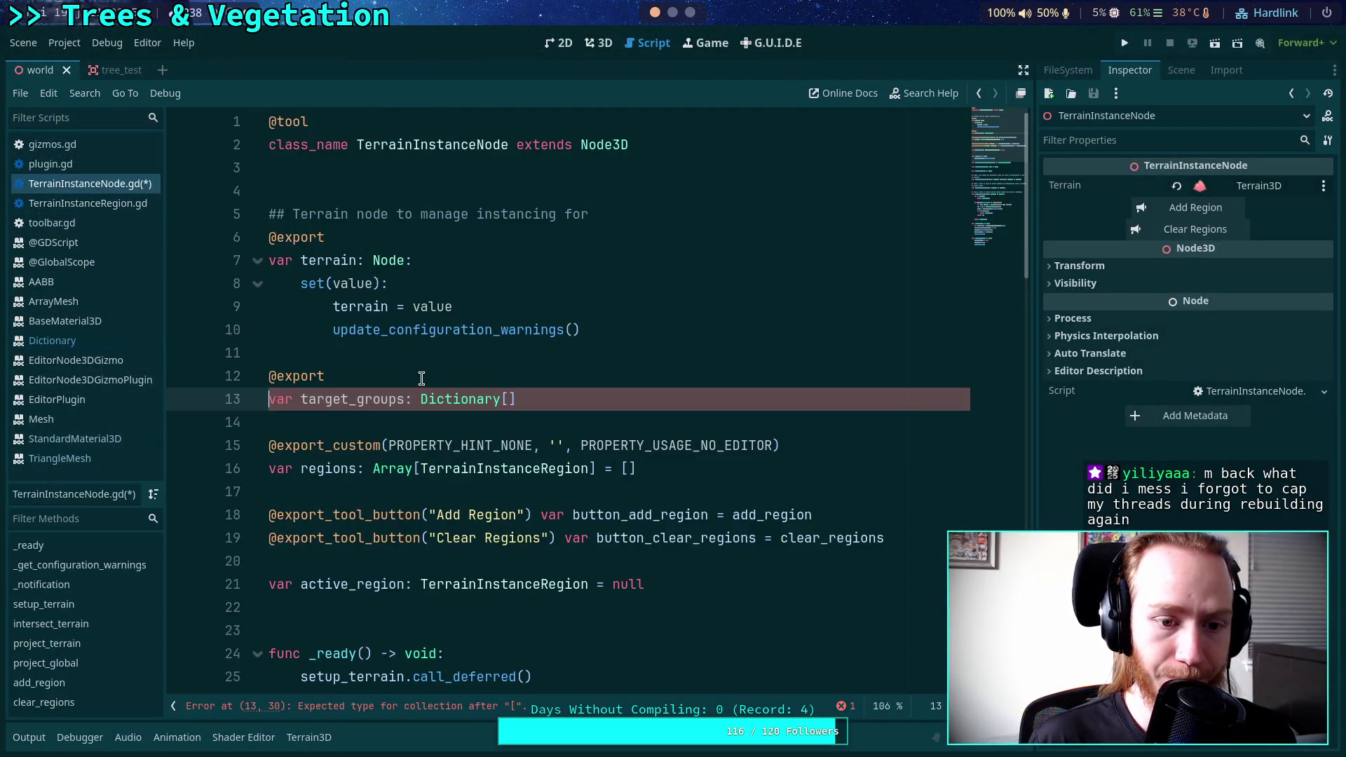
left_click(408, 378)
type("_custom(")
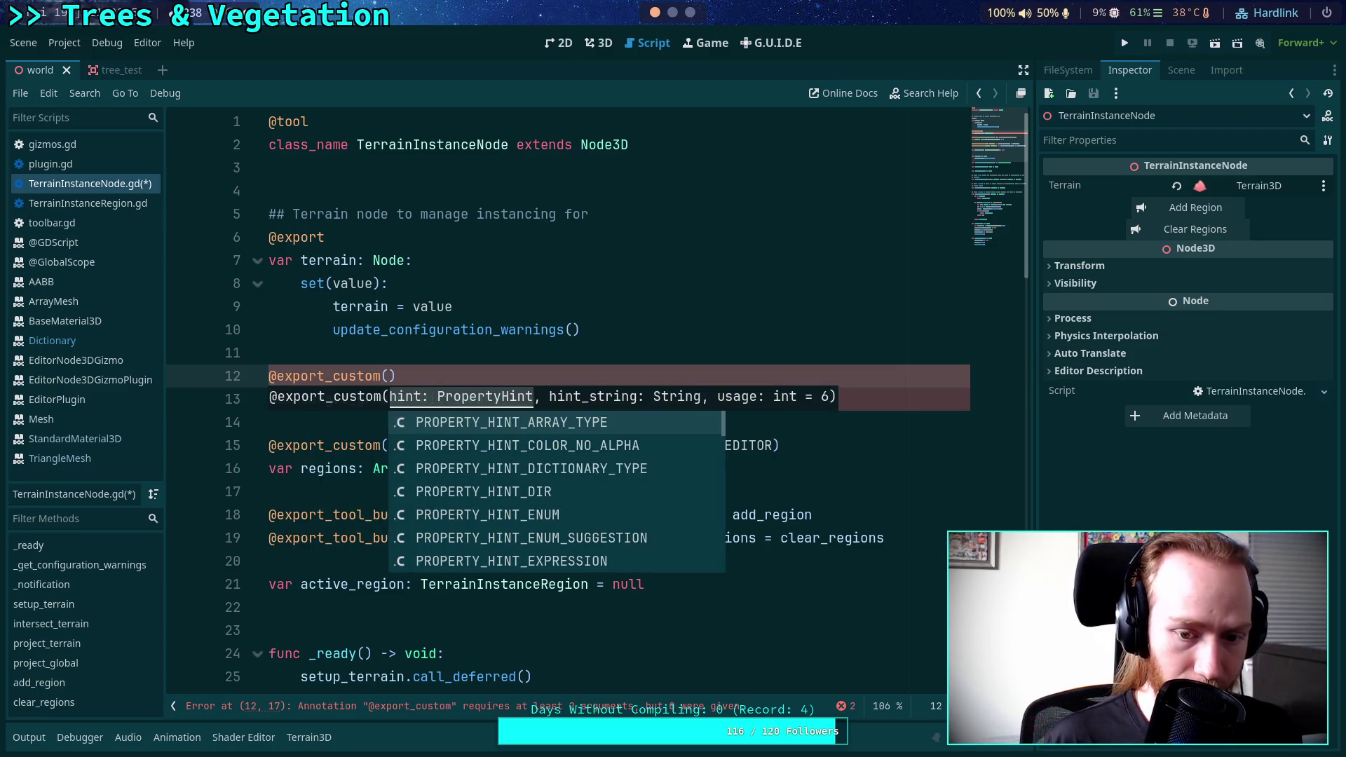
key("Down")
key("Down")
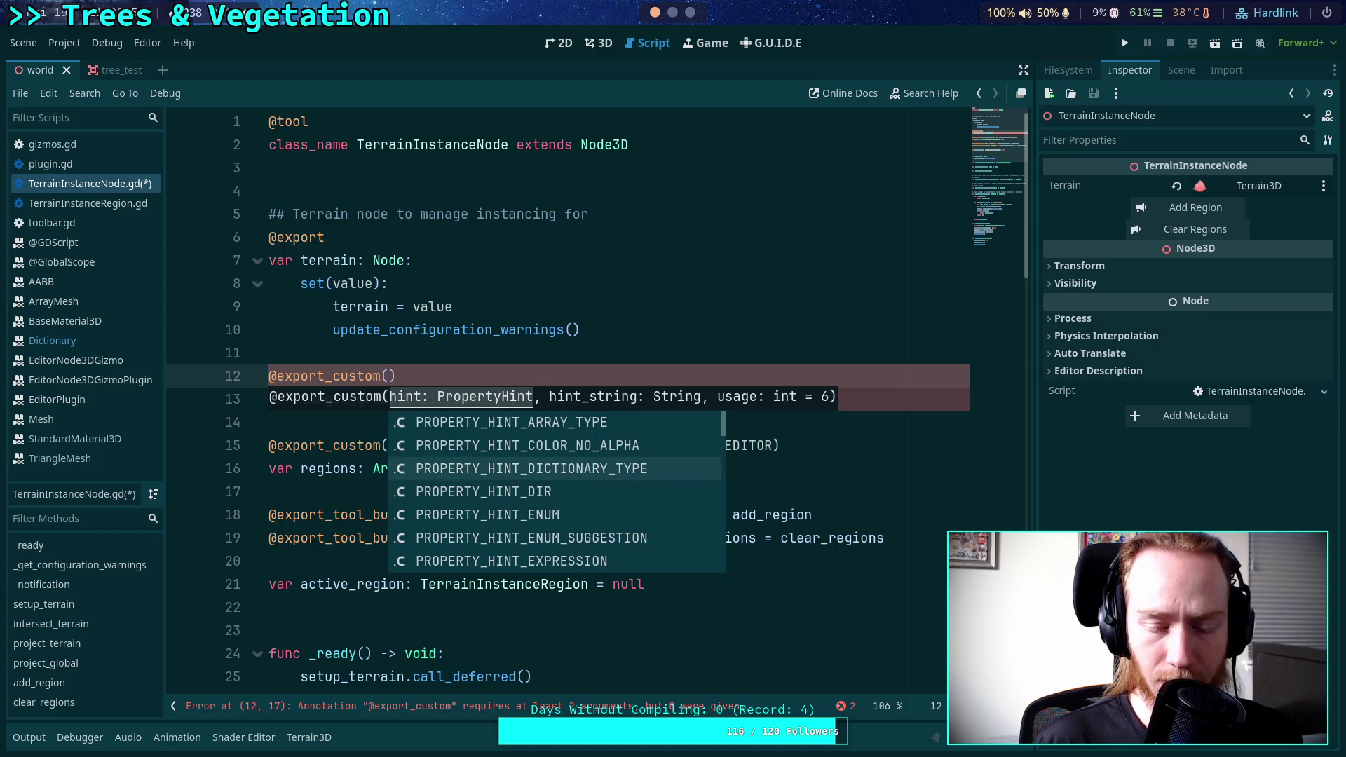
key("Return")
Read the PropertyHint docs' note on the key and value types format.
key("alt+Tab")
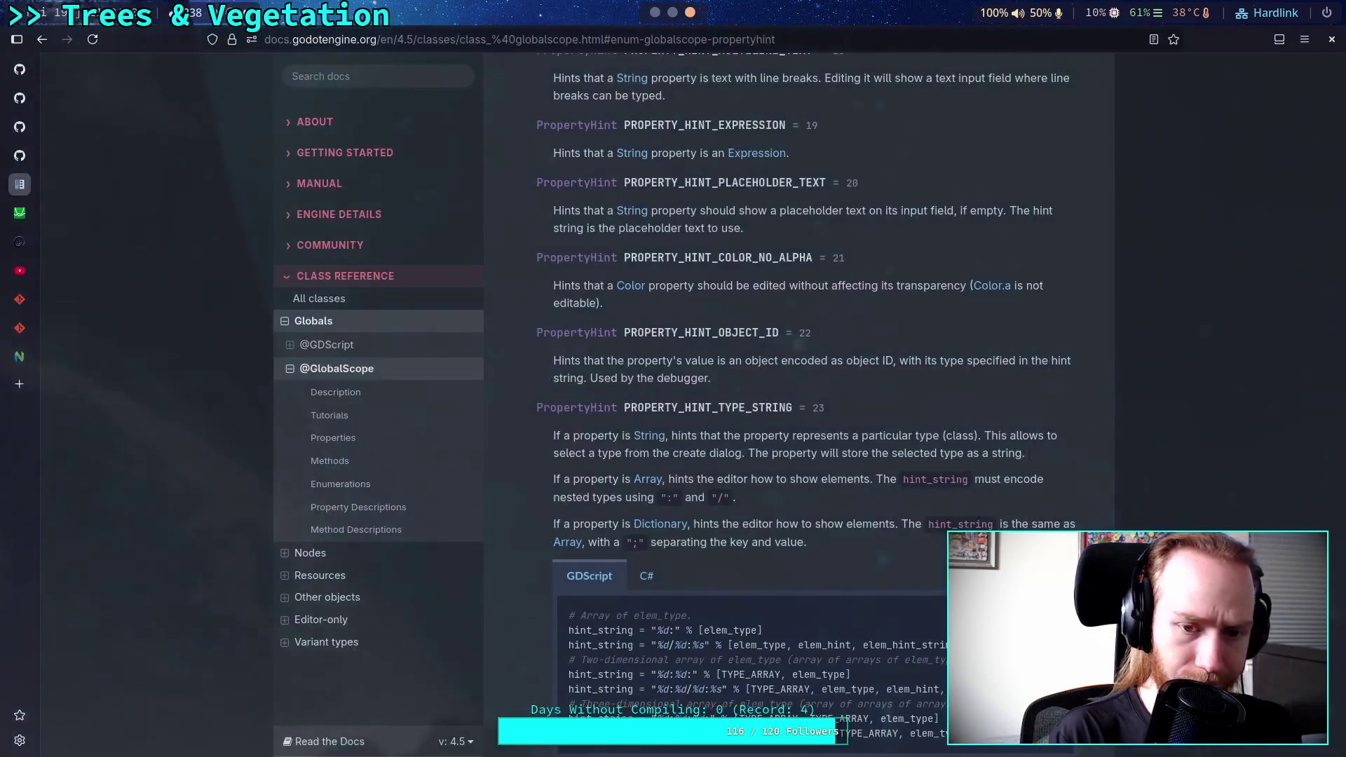
scroll(625, 372, "up", 10)
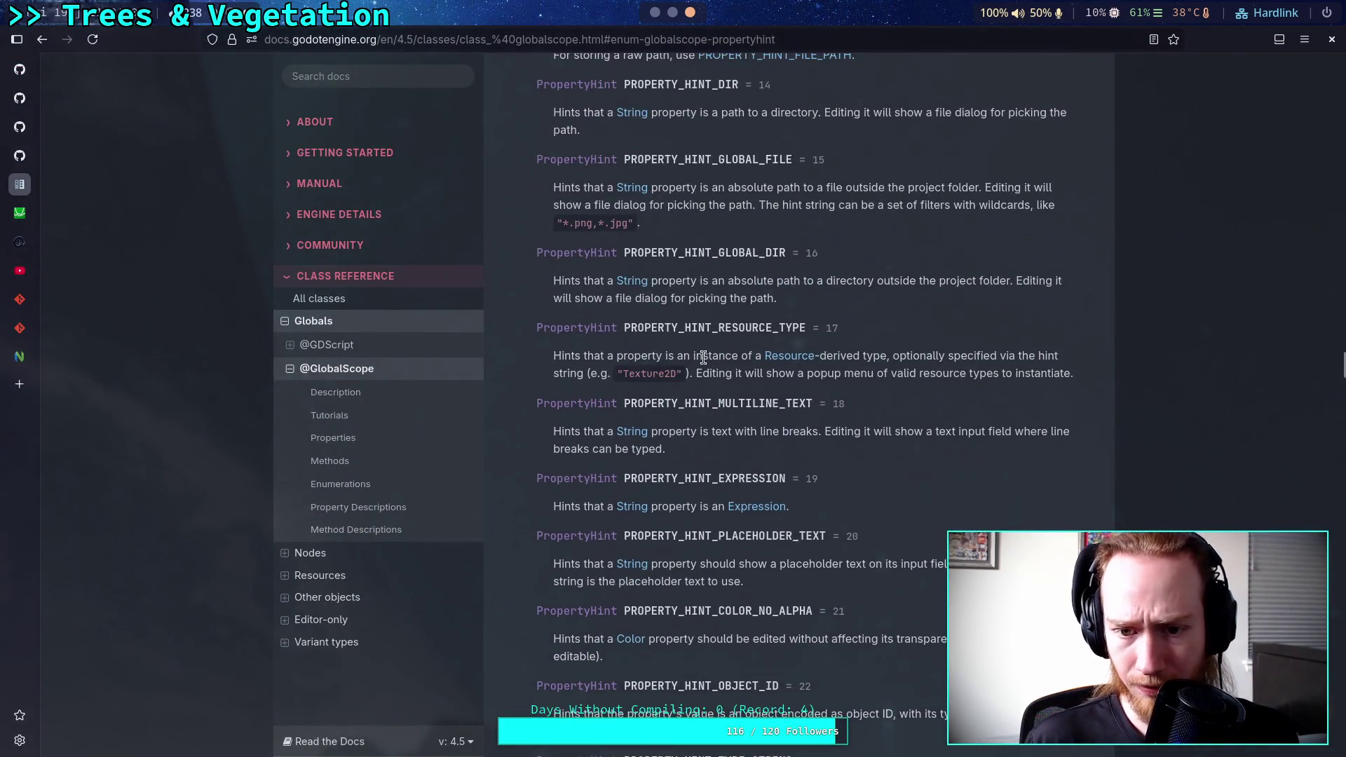
scroll(755, 363, "up", 15)
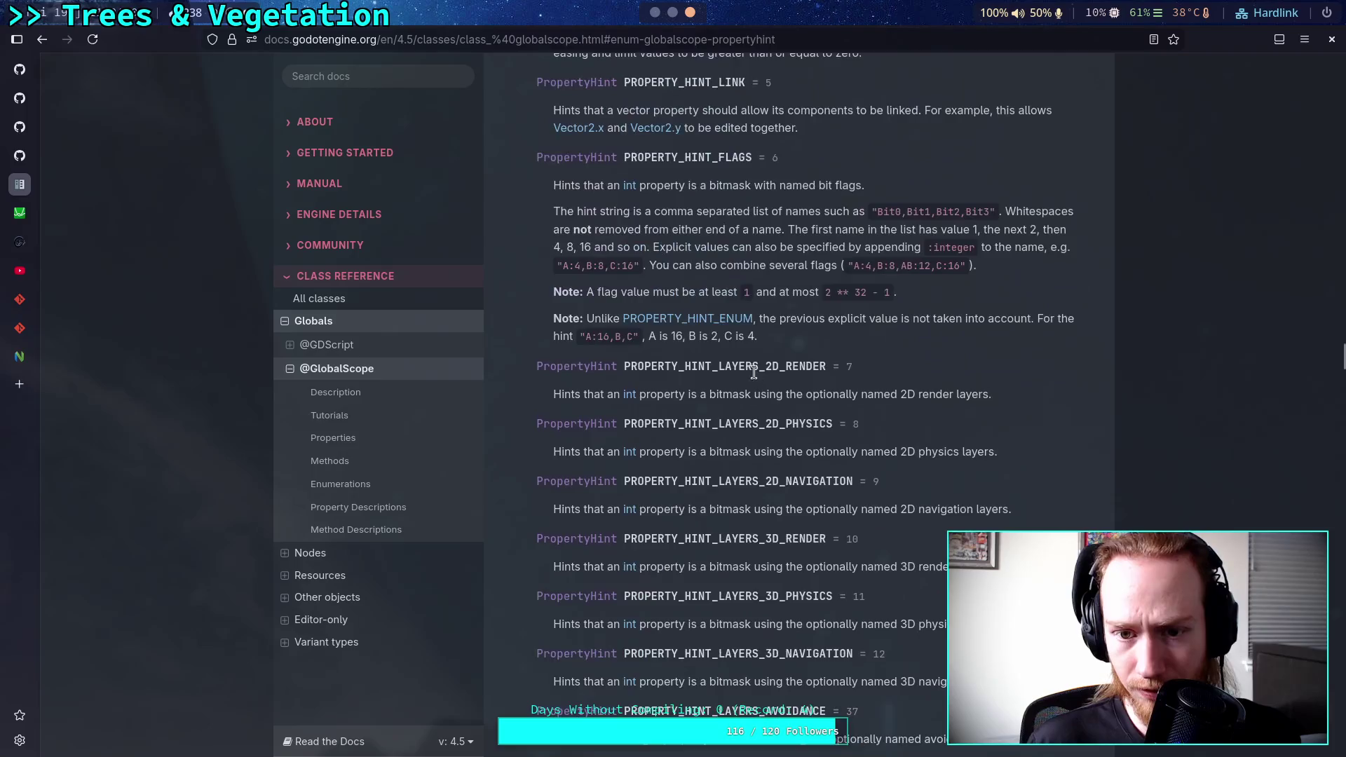
scroll(753, 368, "up", 4)
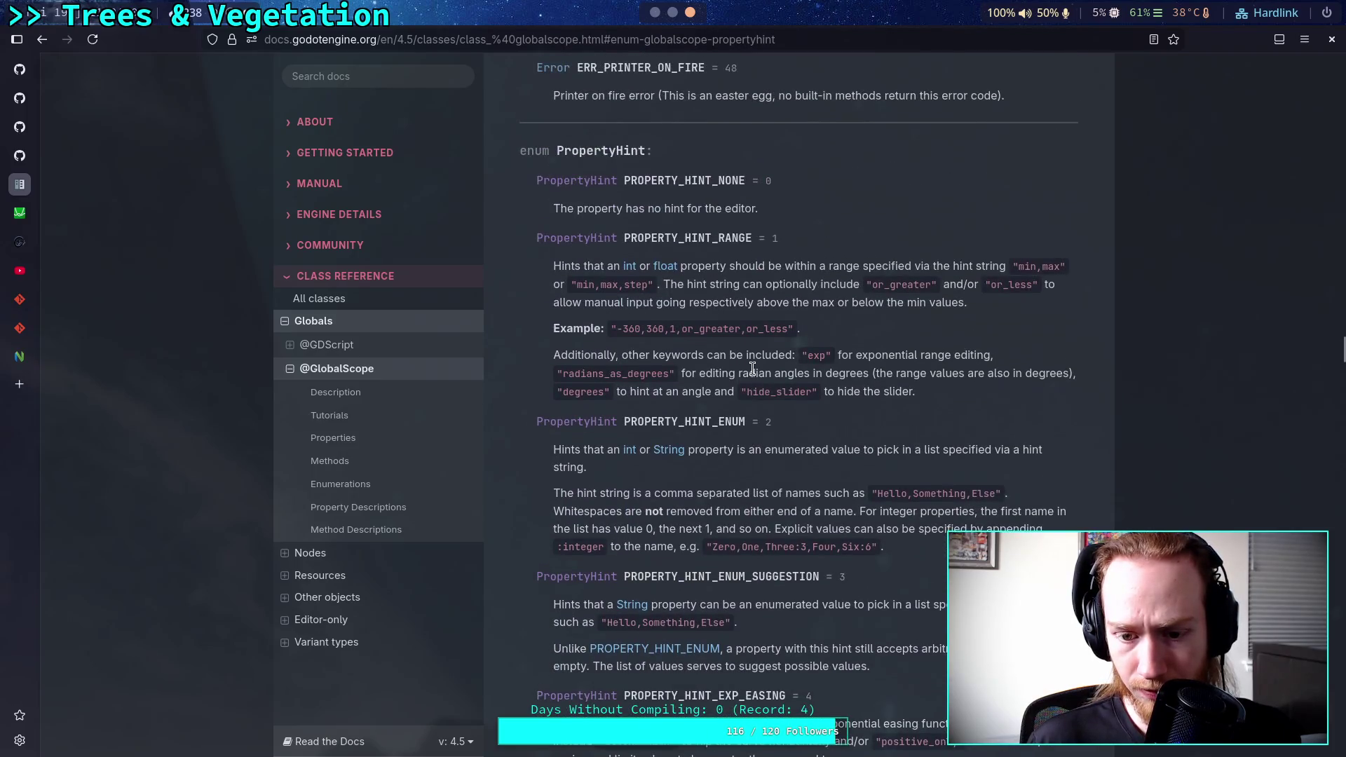
scroll(772, 369, "down", 5)
scroll(782, 370, "down", 20)
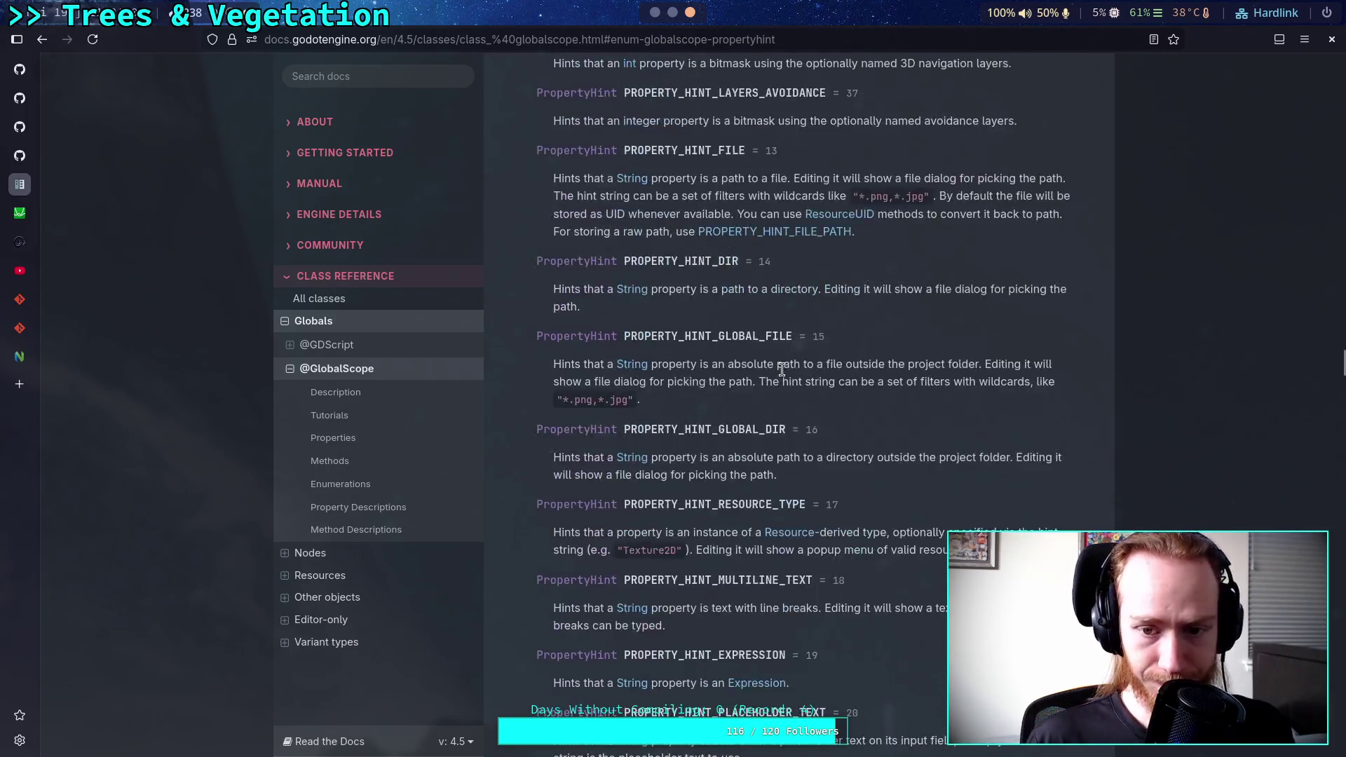
scroll(784, 363, "down", 5)
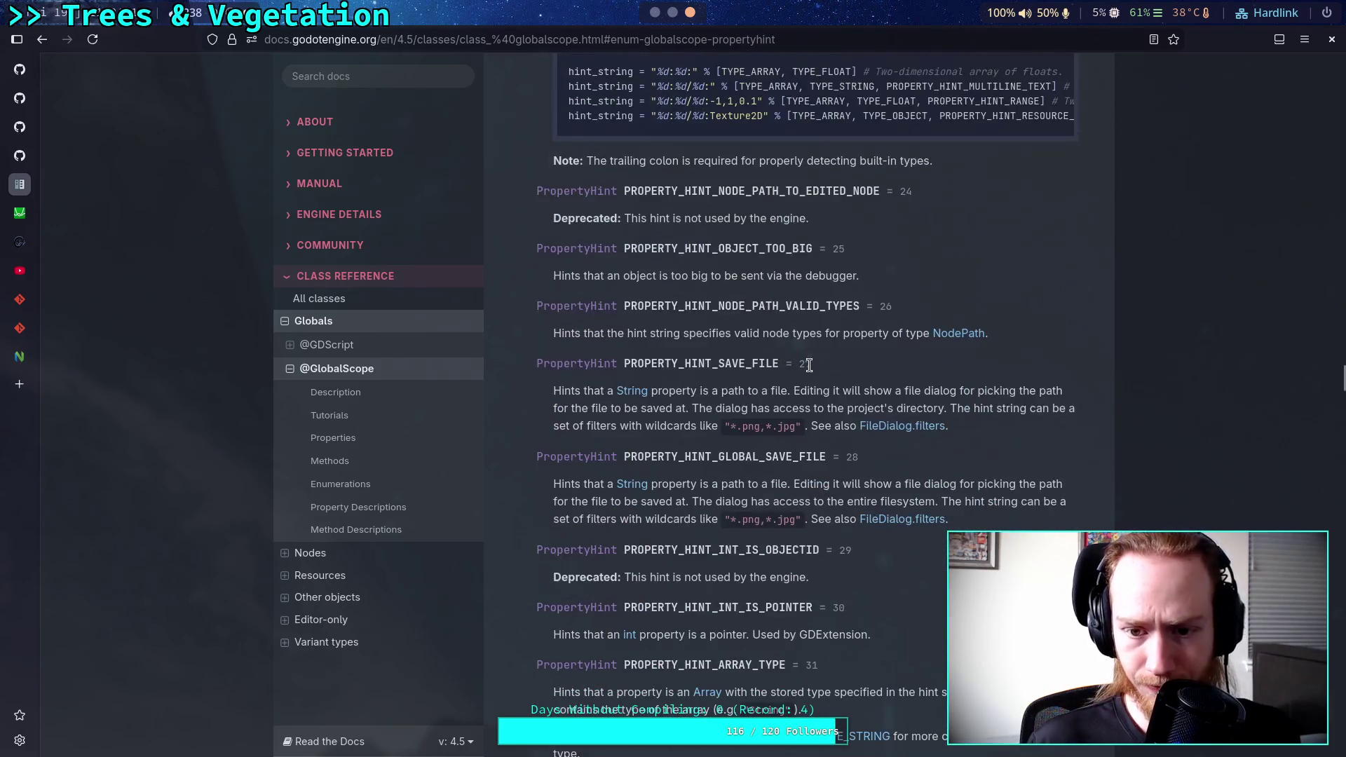
scroll(818, 365, "down", 5)
scroll(819, 364, "down", 5)
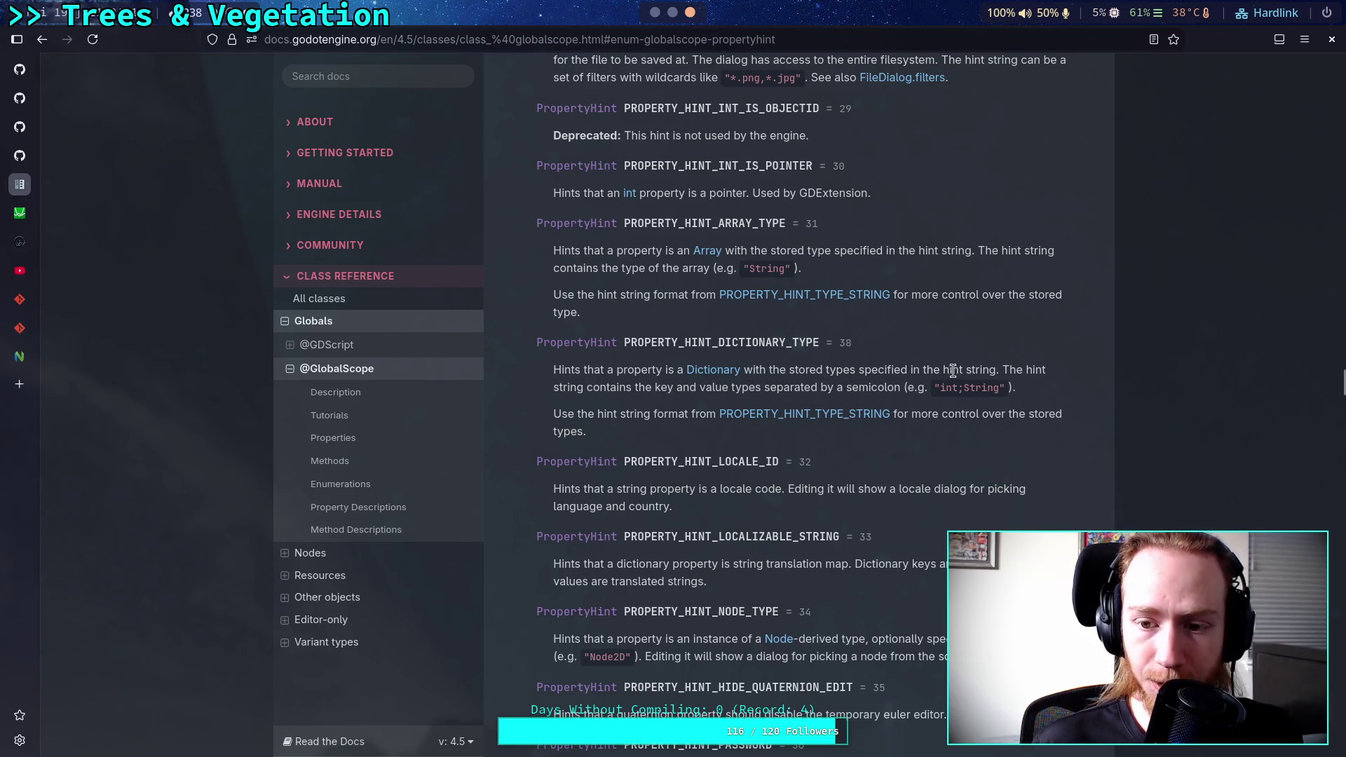
left_click_drag(666, 391, 932, 395)
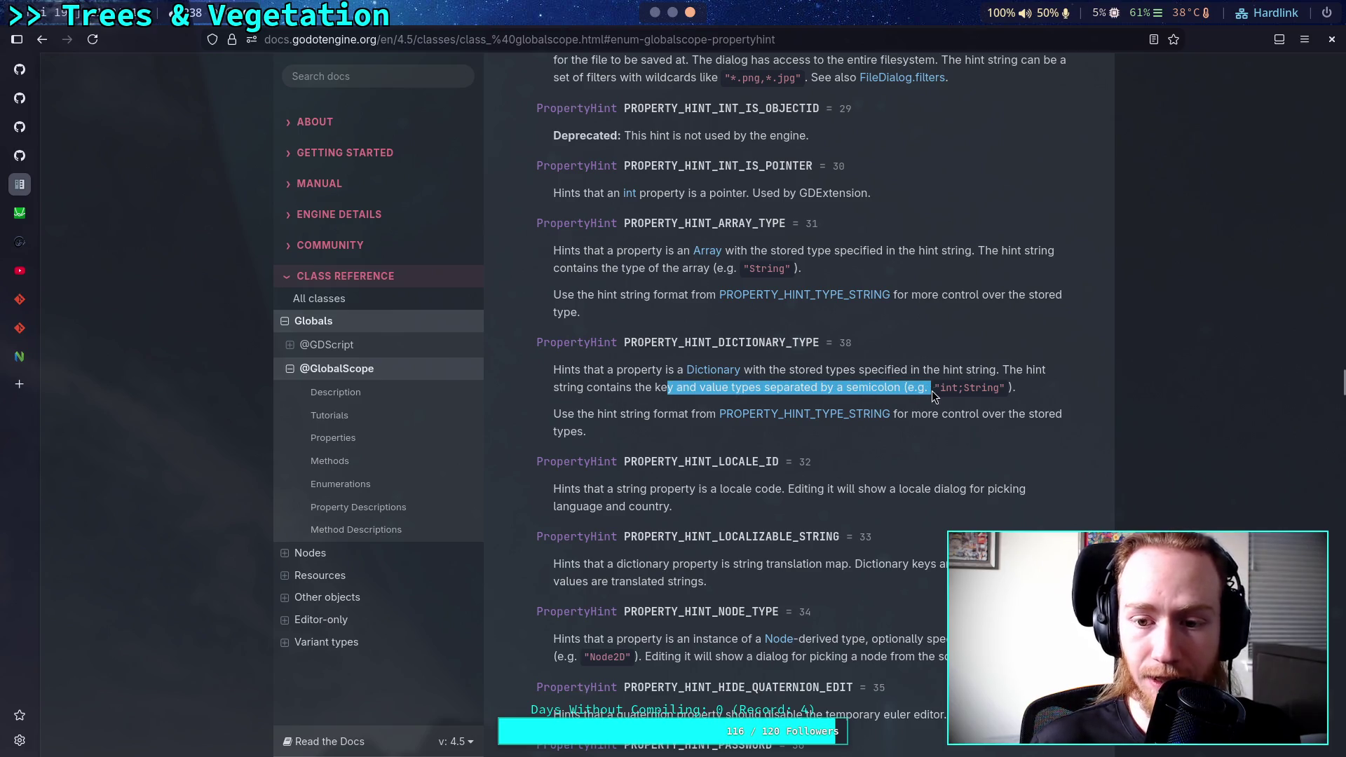
left_click(891, 392)
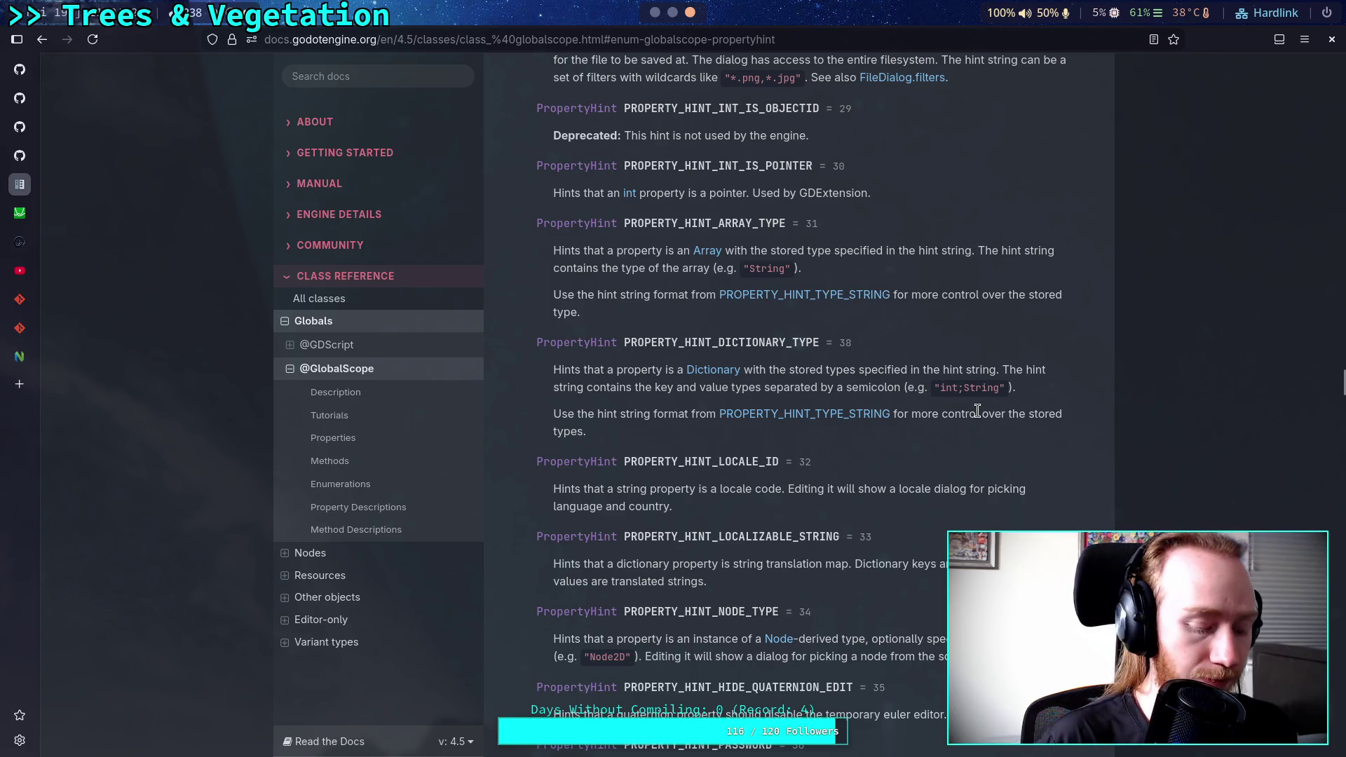
Add the 'StringName;' hint string, then recheck the PROPERTY_HINT_DICTIONARY_TYPE description.
key("super+1")
type(", ''")
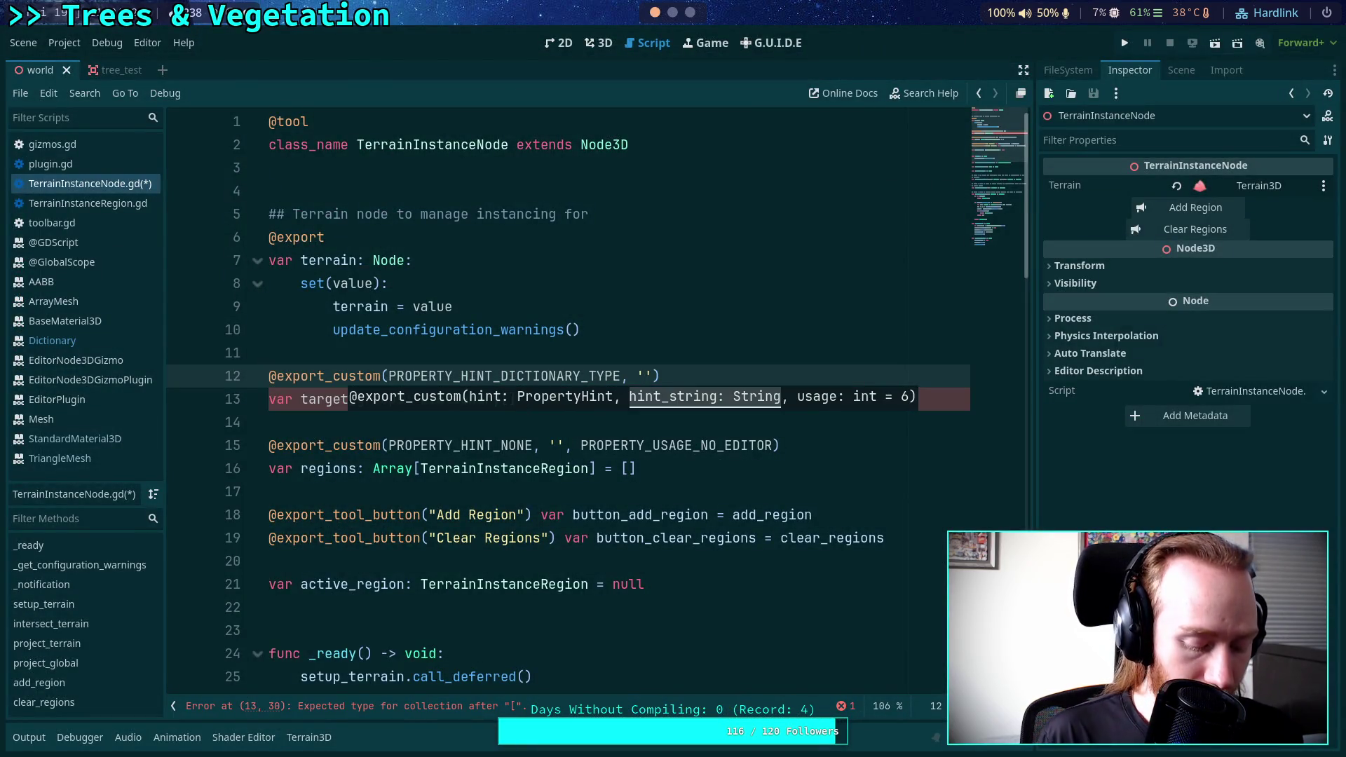
type("Str")
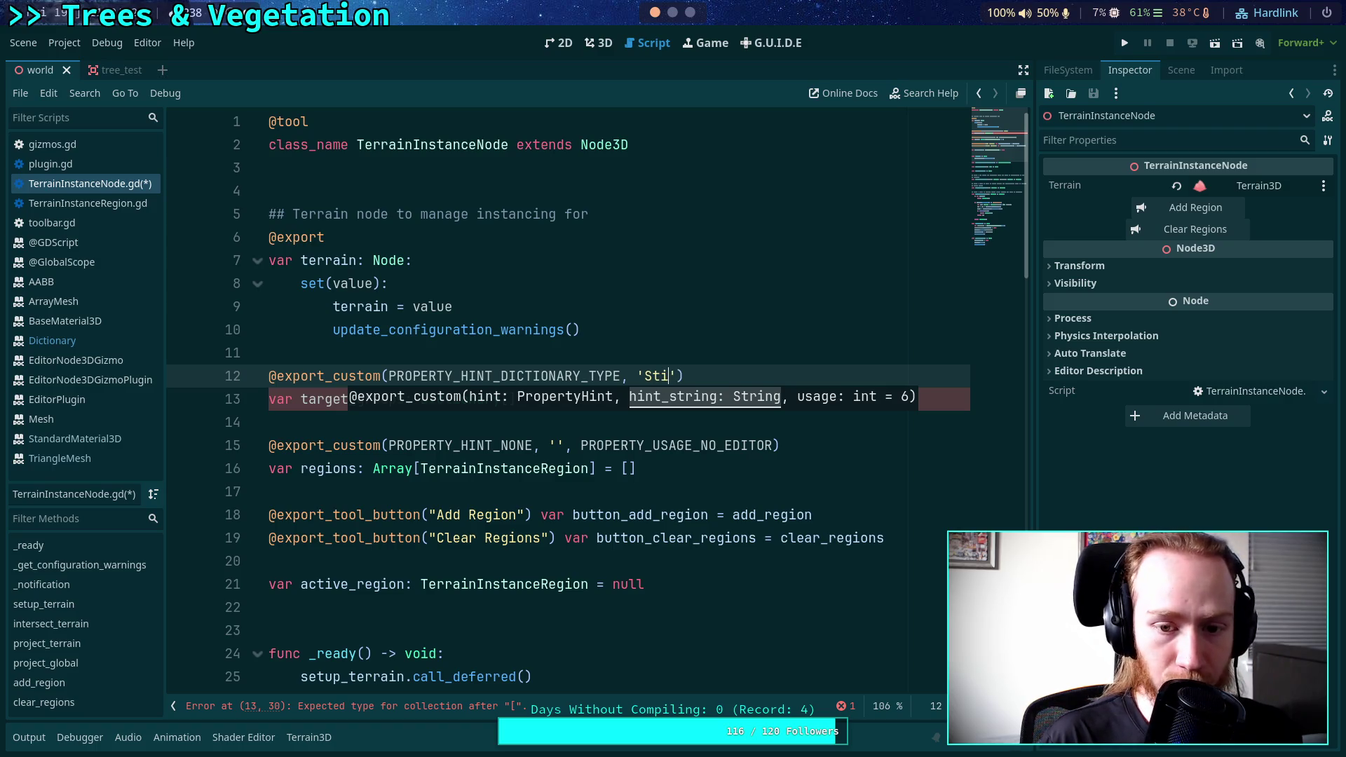
type("ingName;in")
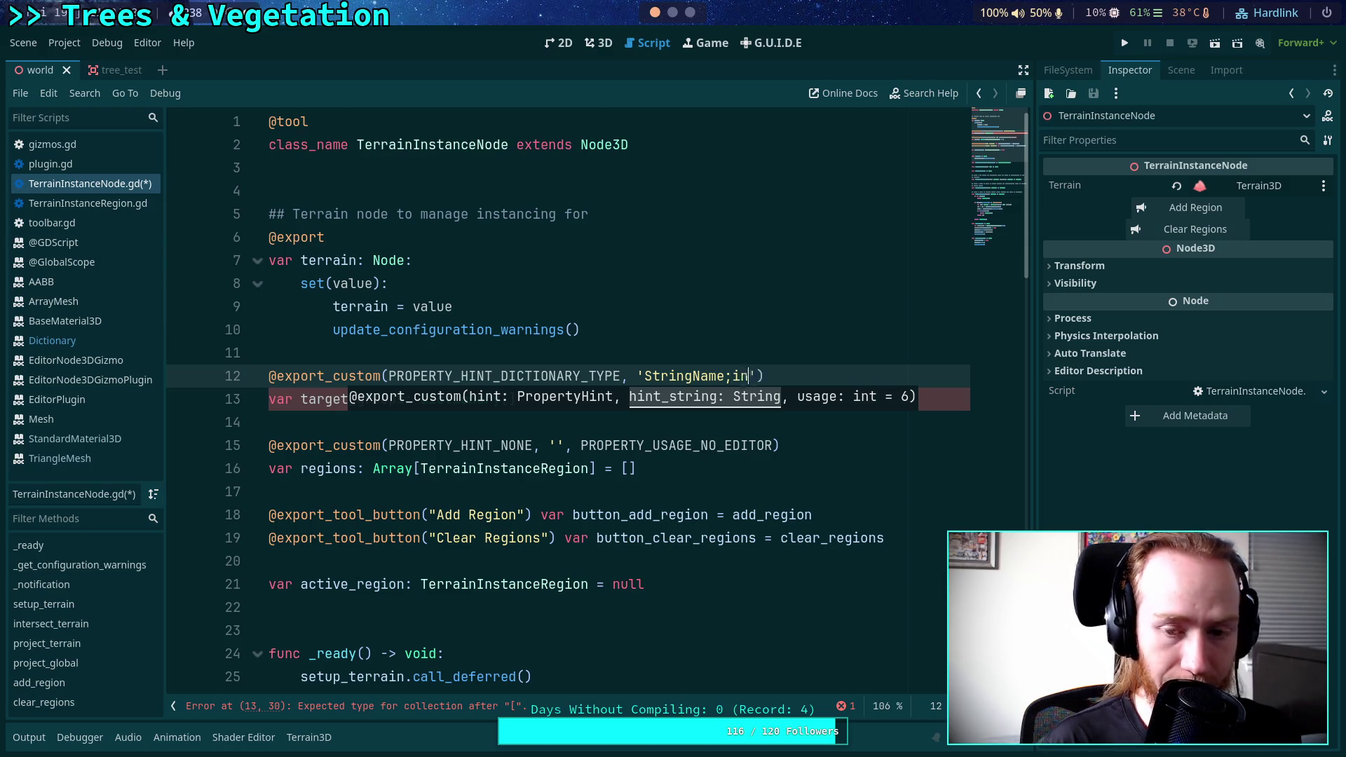
key("alt+Tab")
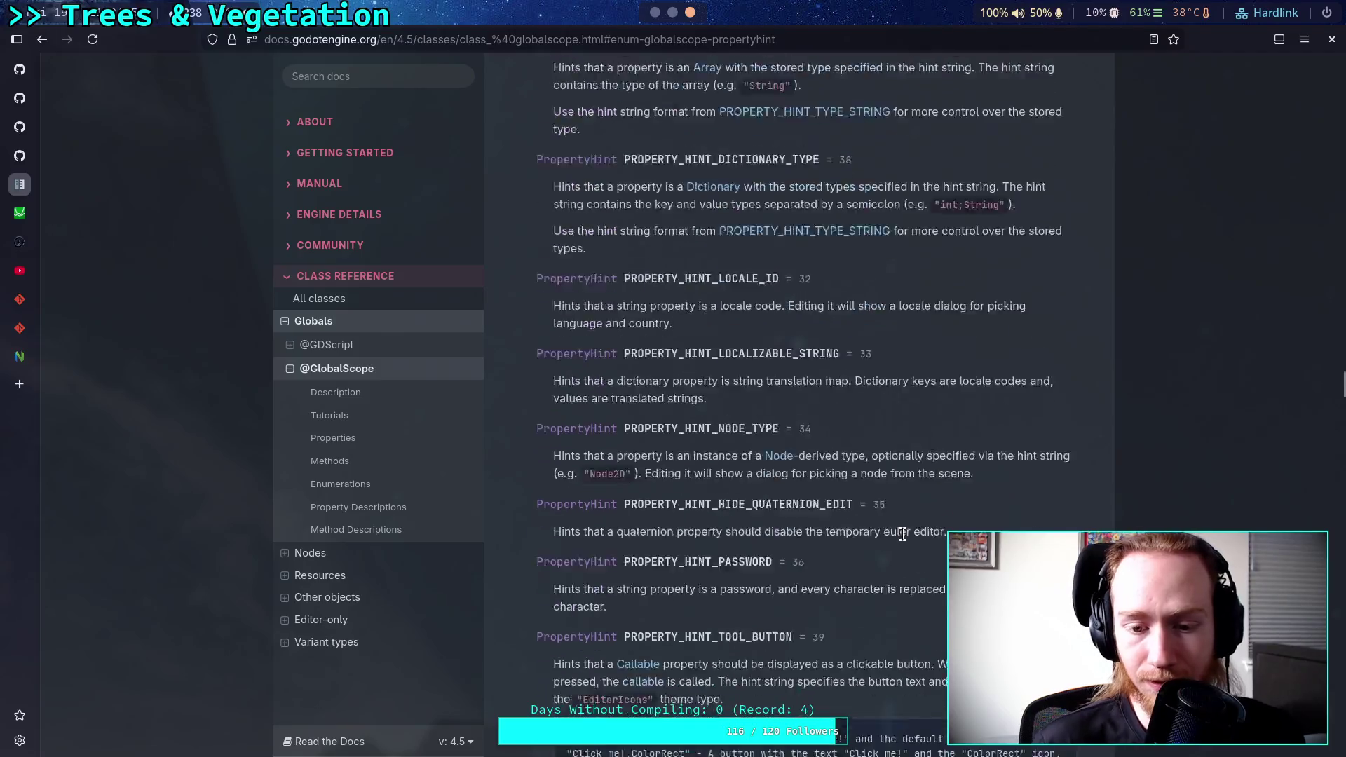
scroll(903, 536, "down", 5)
scroll(788, 422, "up", 6)
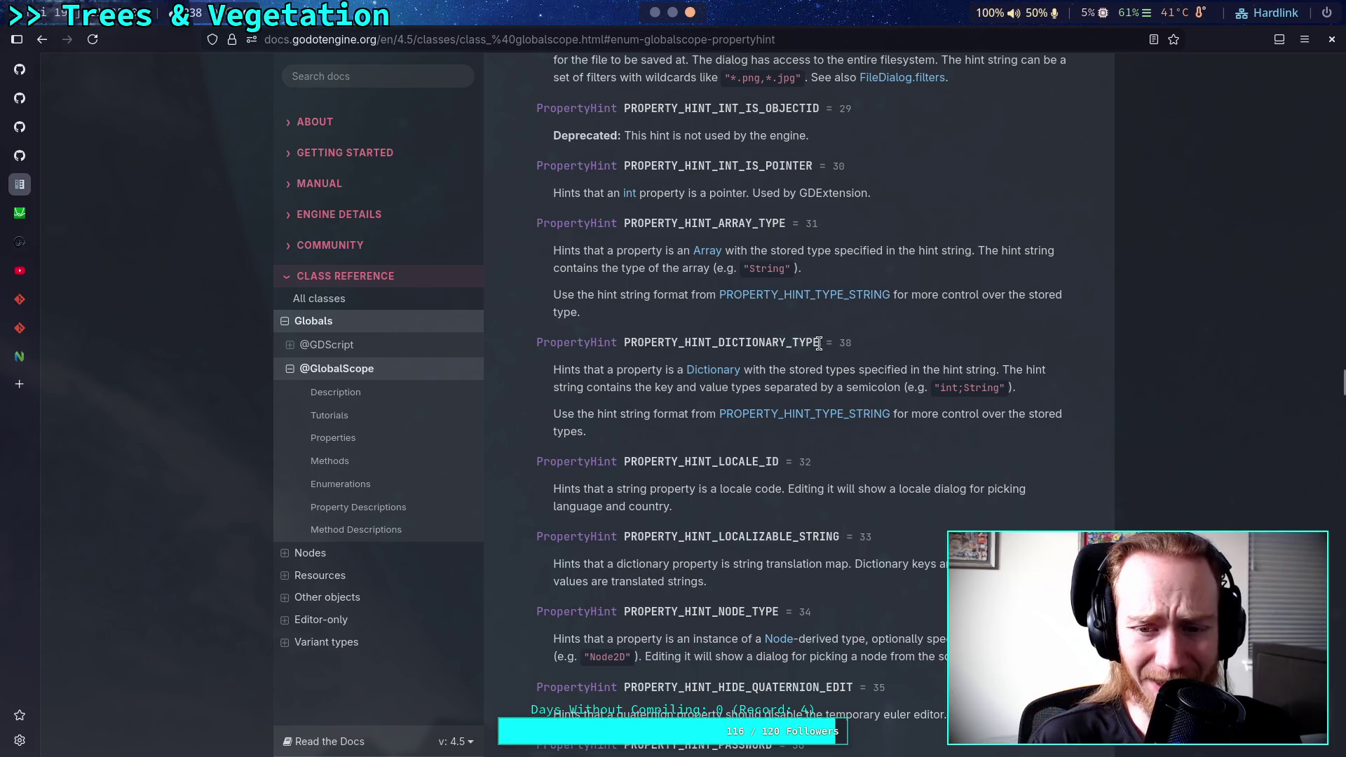
mouse_move(922, 370)
left_mouse_down()
mouse_move(975, 388)
mouse_move(923, 366)
left_mouse_up()
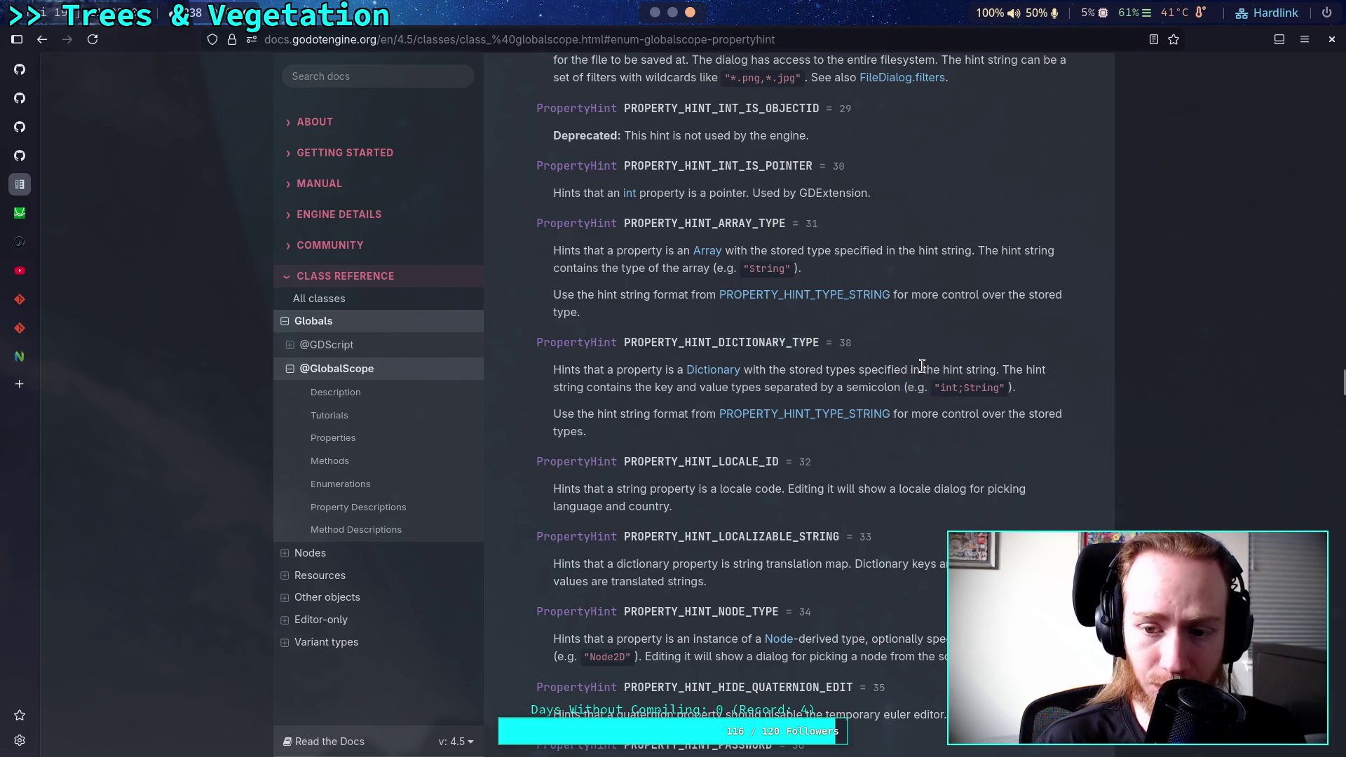
key("alt+Tab")
Create an empty Target Groups dictionary in TerrainInstanceNode's Inspector and start a new key.
left_click(799, 244)
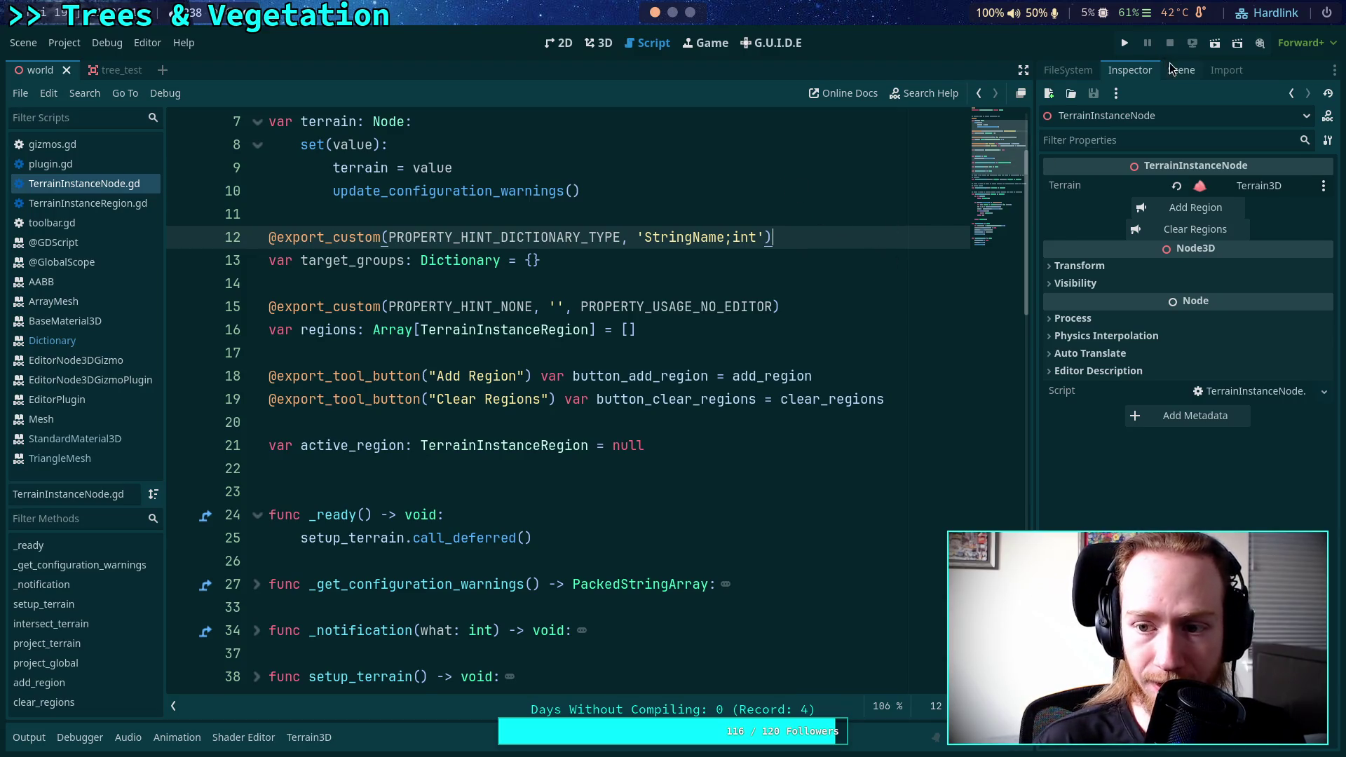
left_click(1182, 71)
left_click(1130, 70)
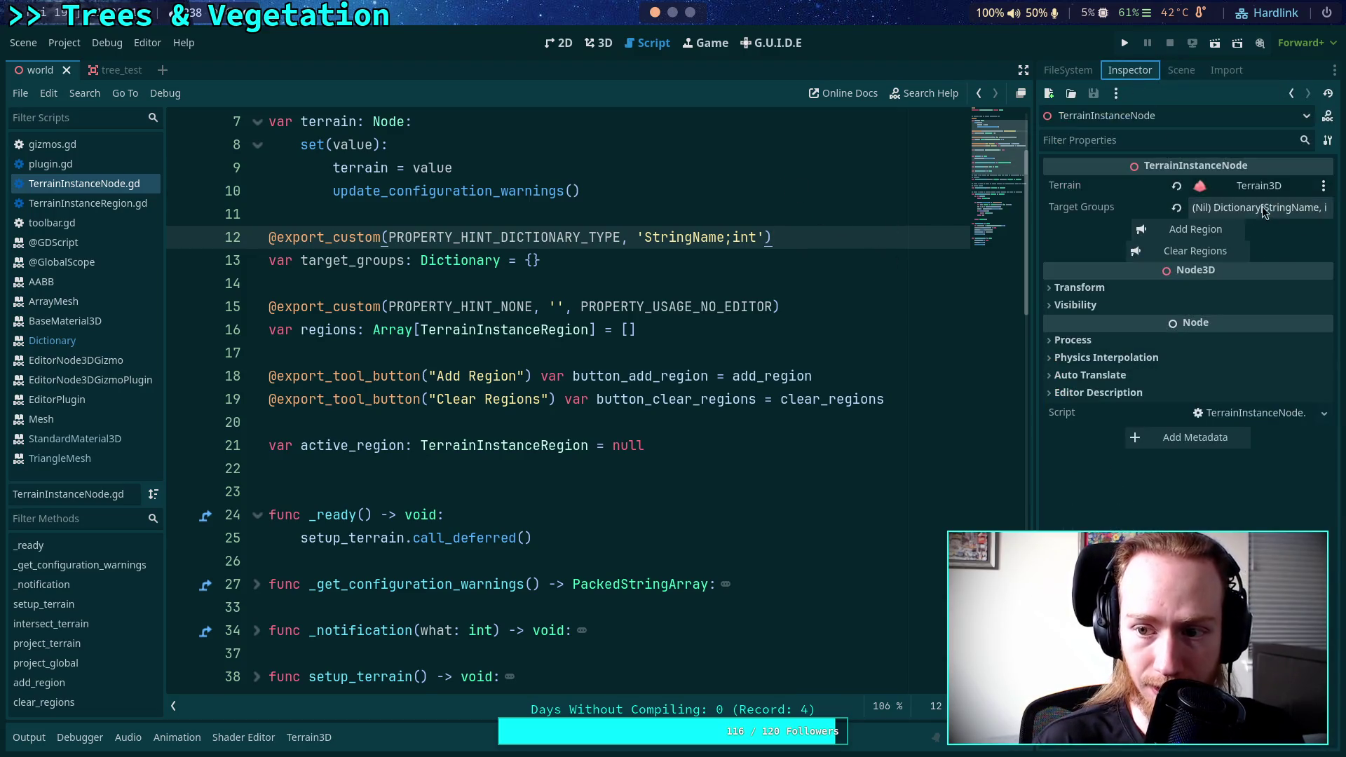
left_click(1231, 210)
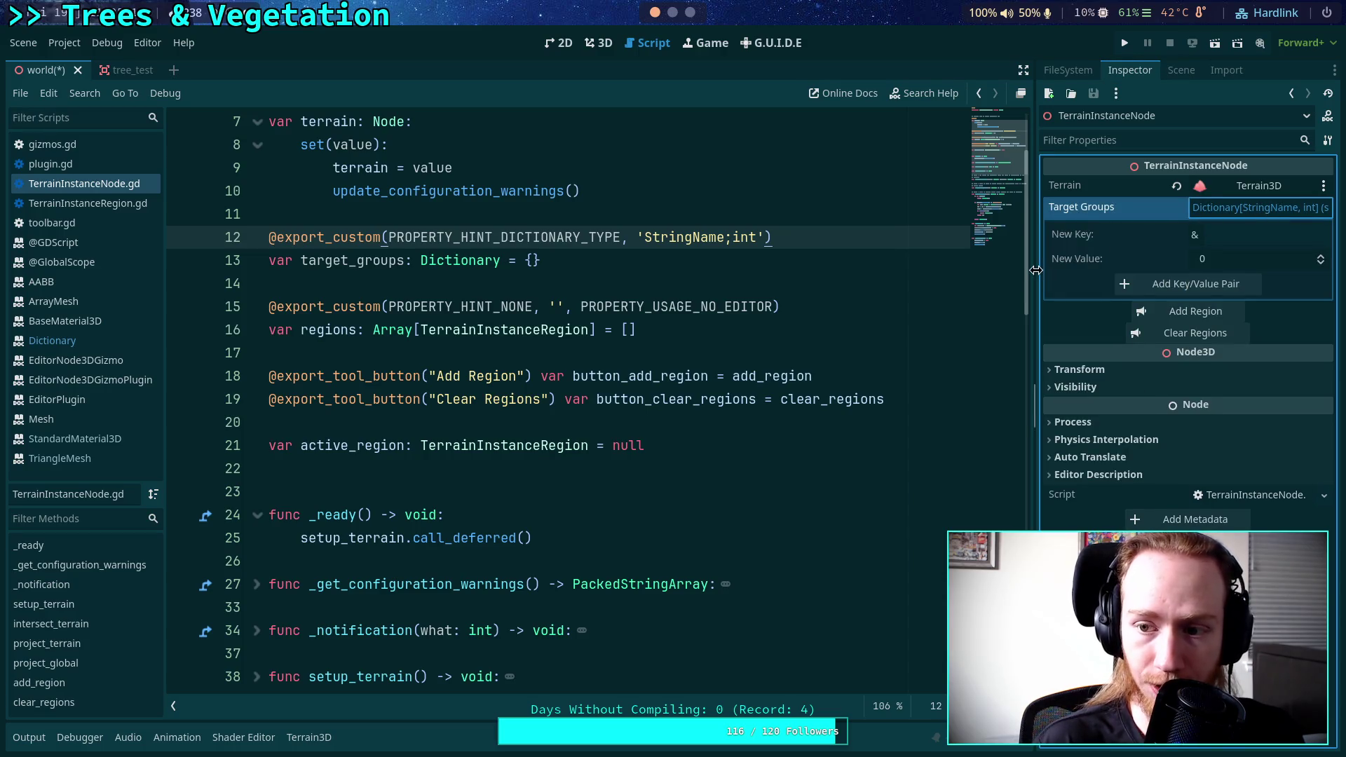
left_click(1193, 235)
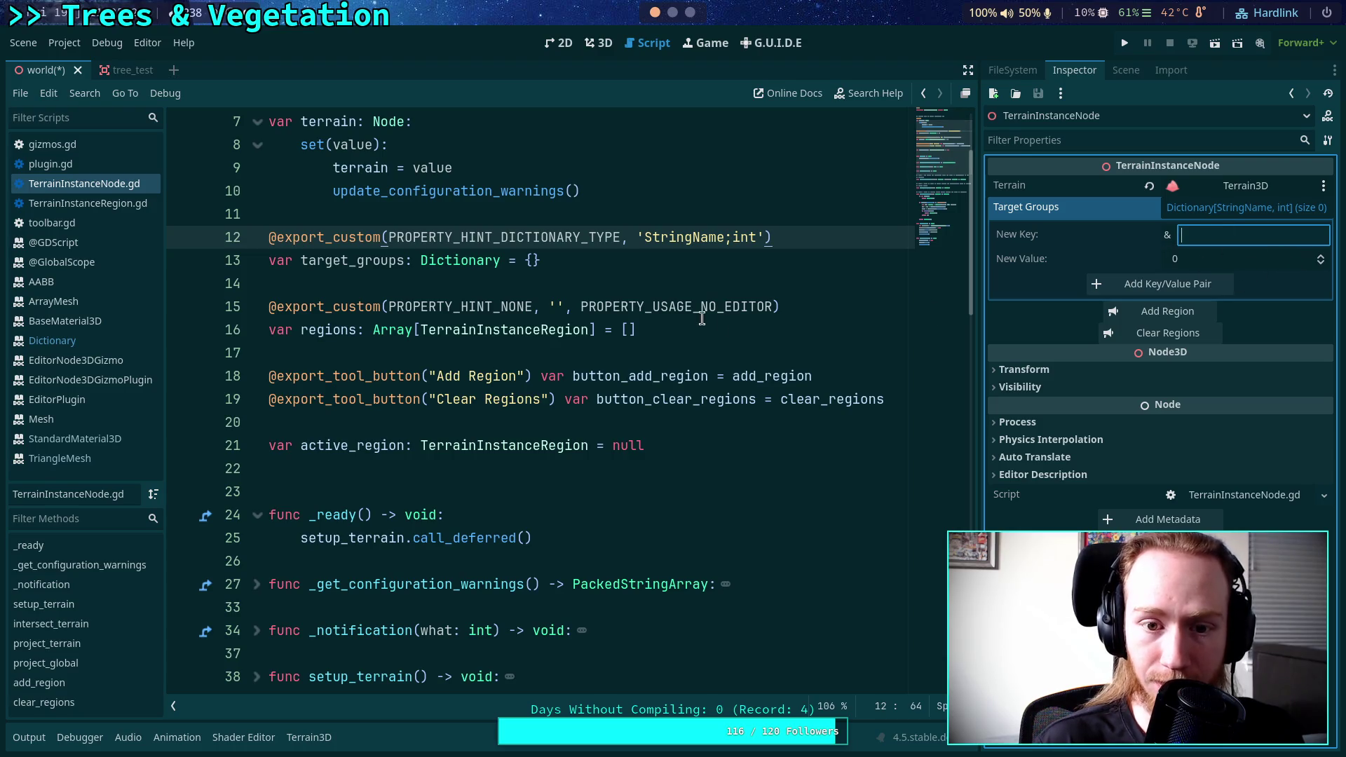
Put the caret before line 12's closing parenthesis and go back to the PropertyHint docs.
left_click(776, 245)
key("Left")
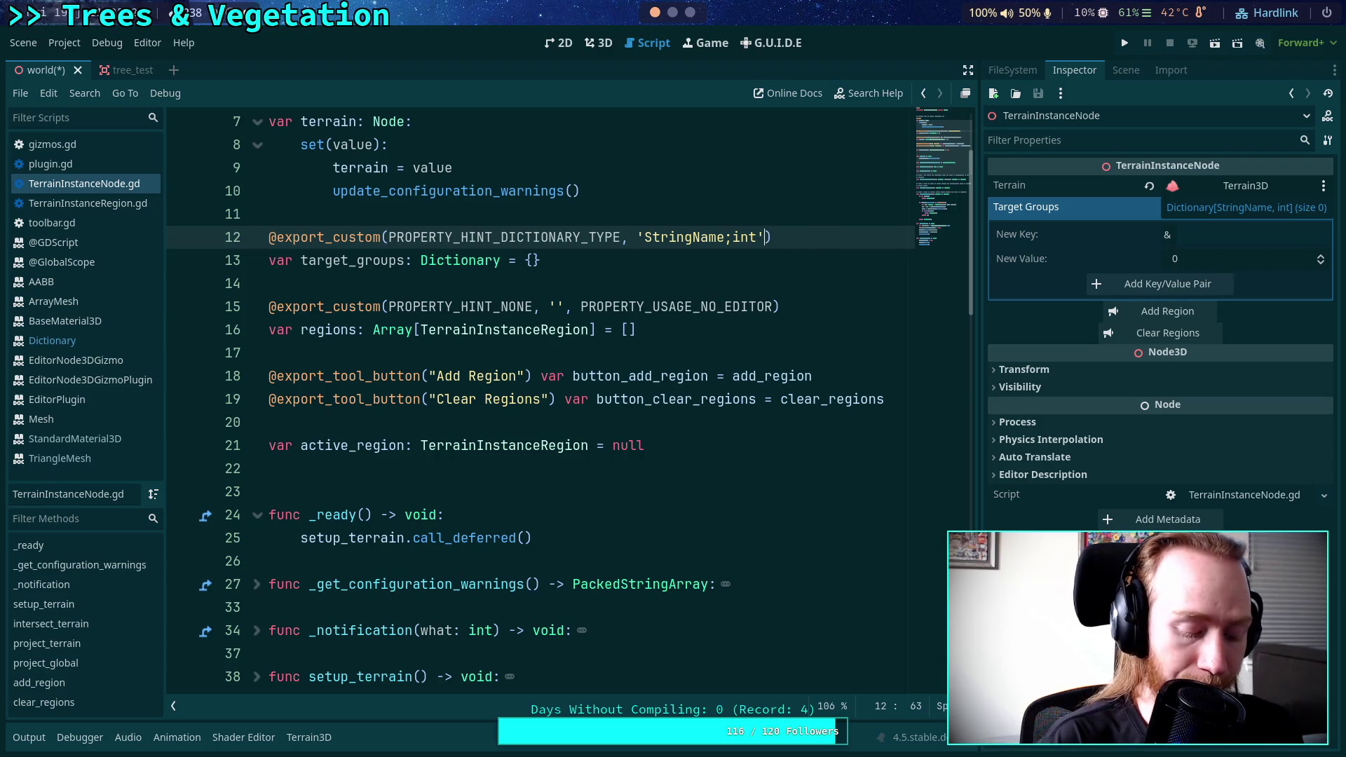
key("alt+Tab")
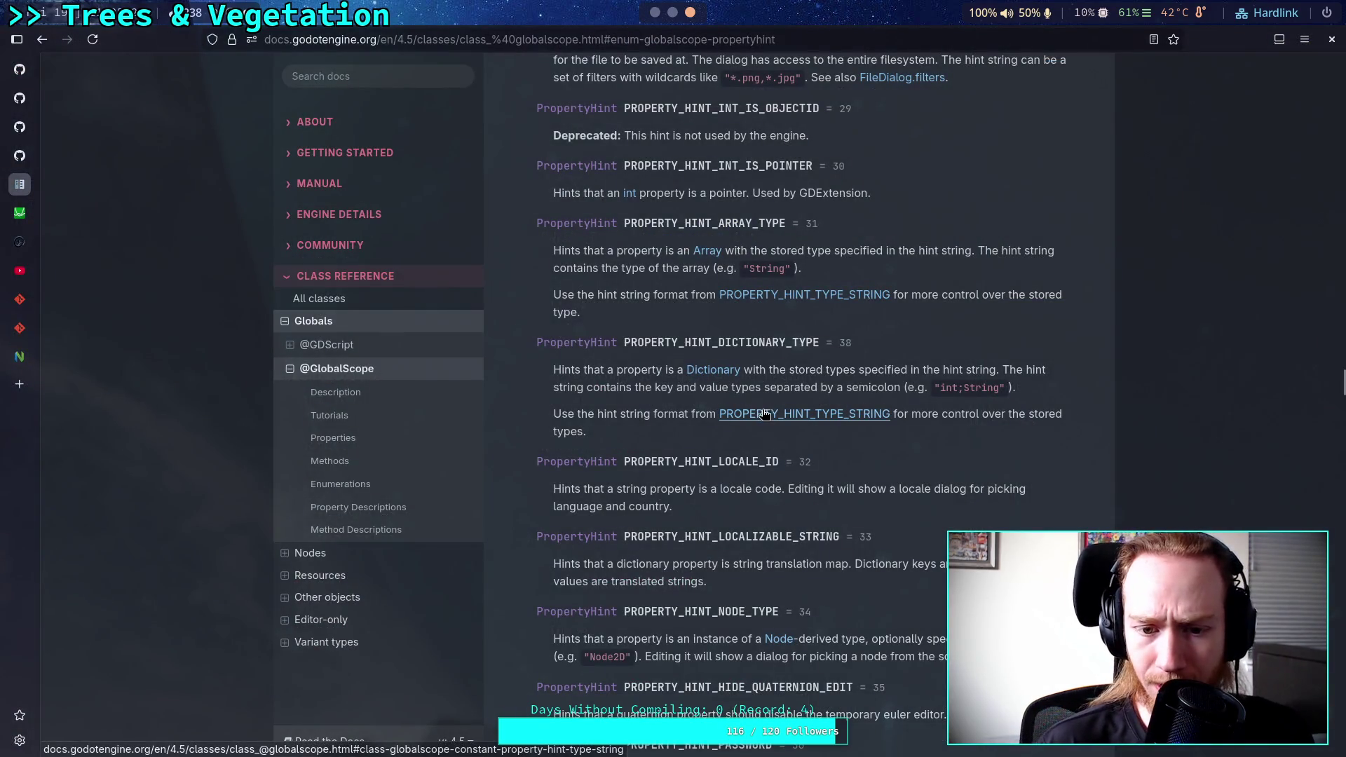
Jump to the PROPERTY_HINT_TYPE_STRING docs and read its PROPERTY_HINT_RANGE / TYPE_INT example.
left_click(803, 416)
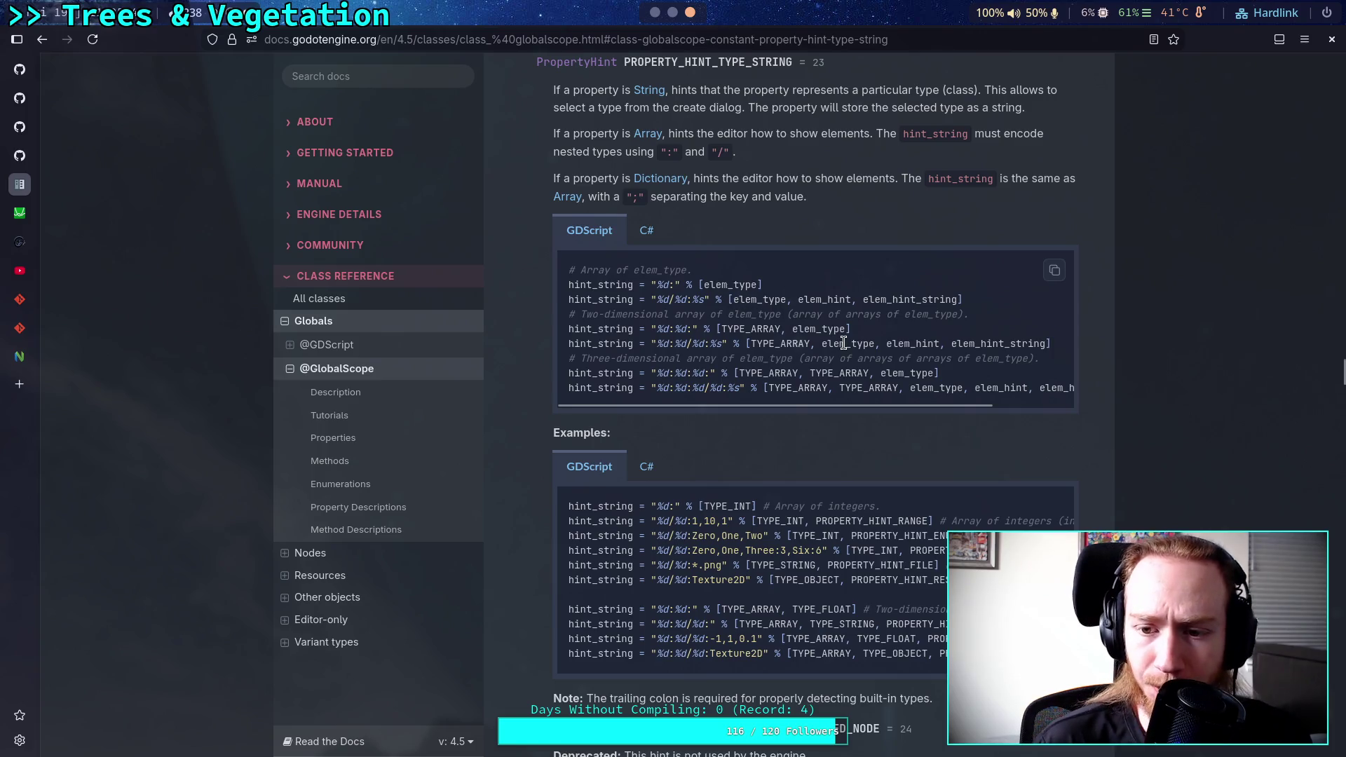
mouse_move(869, 406)
left_mouse_down()
mouse_move(1000, 406)
mouse_move(791, 398)
left_mouse_up()
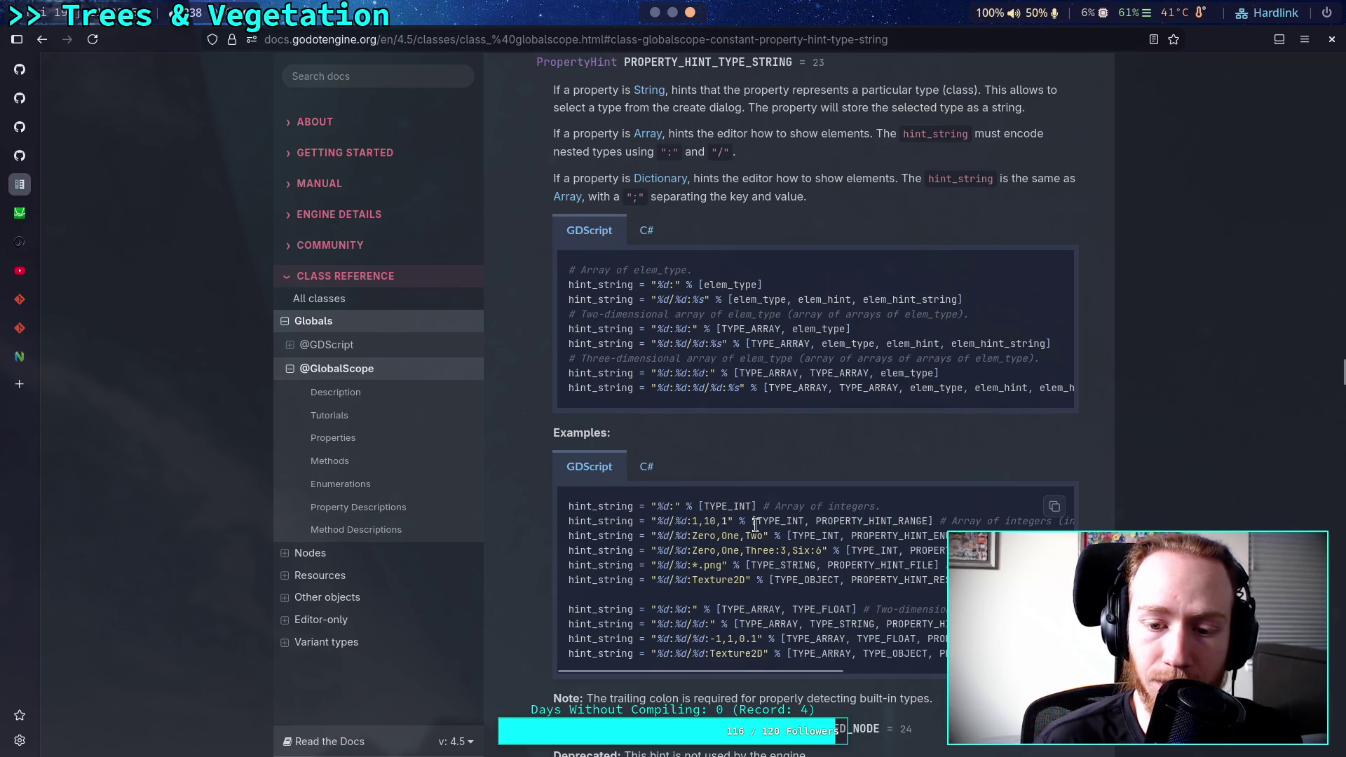
double_click(864, 520)
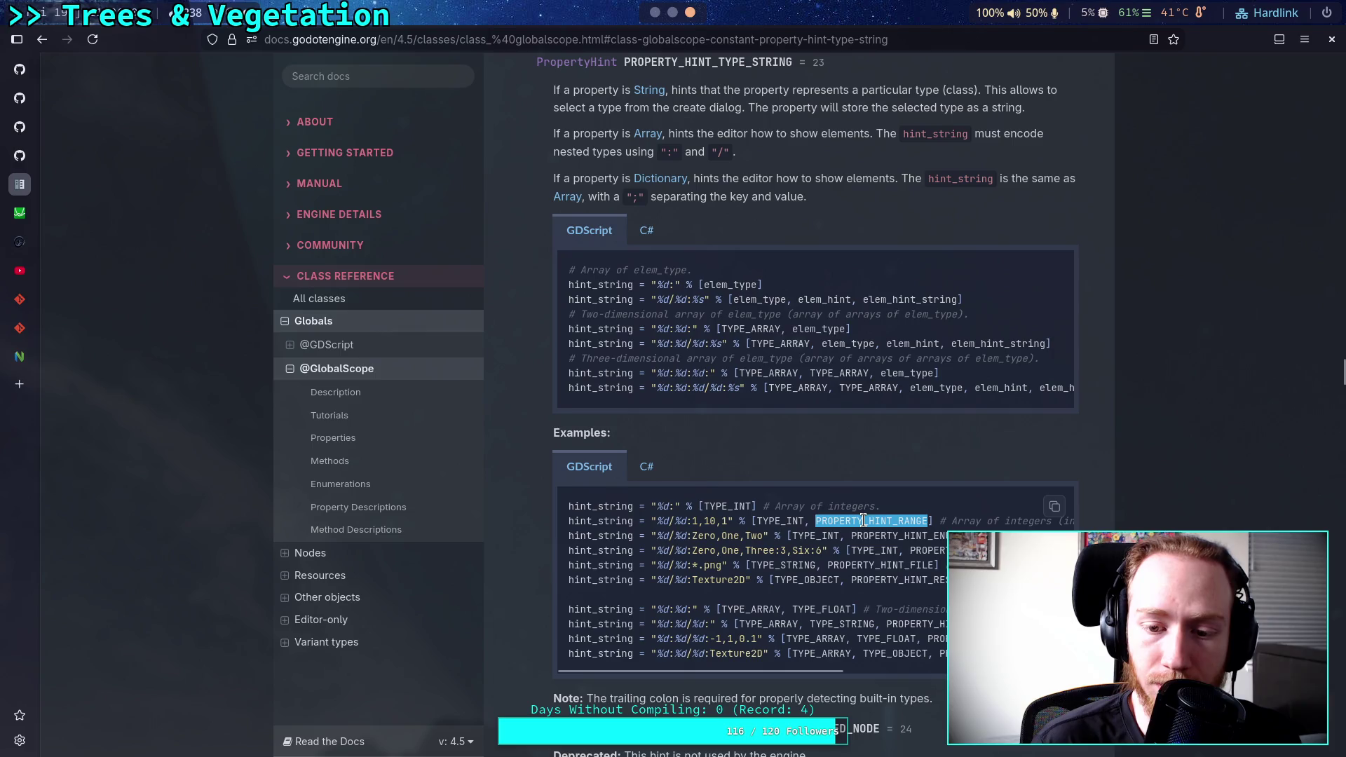
double_click(773, 520)
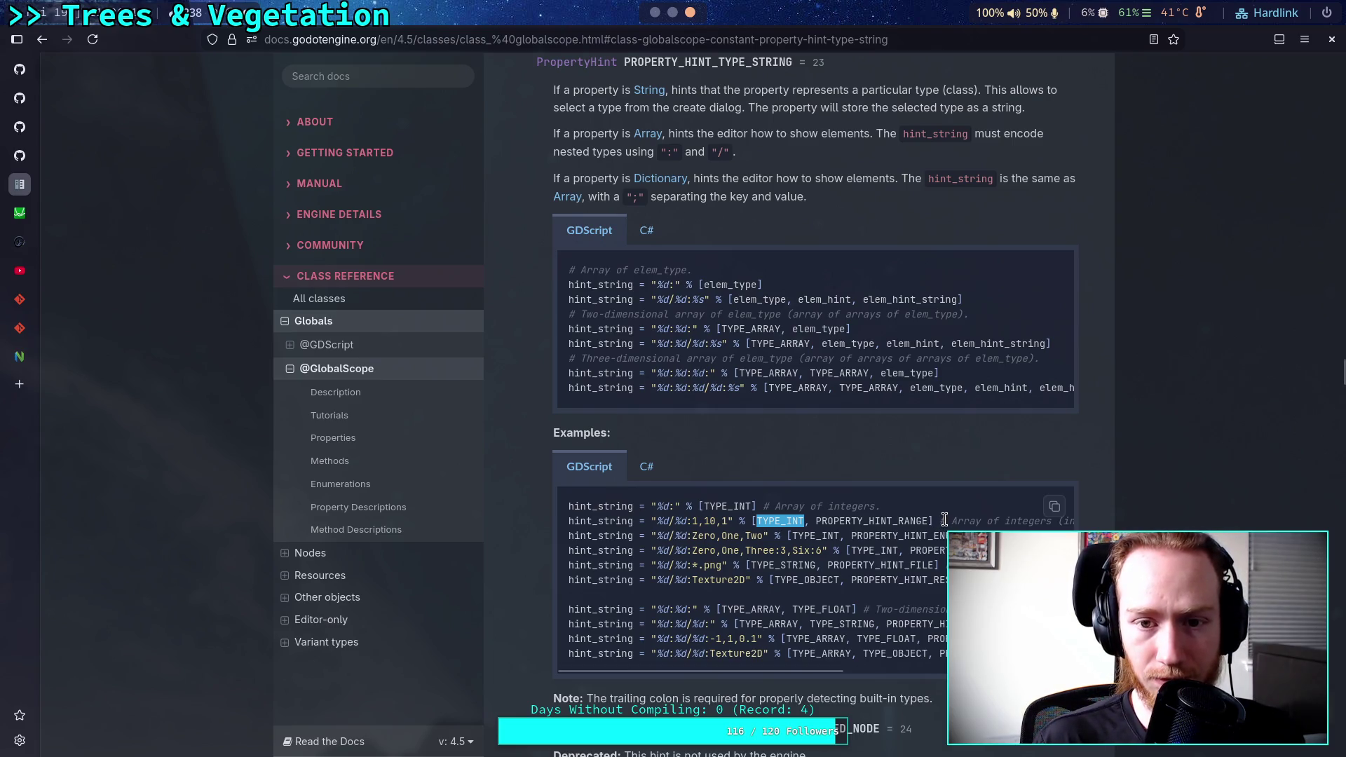
left_click(671, 521)
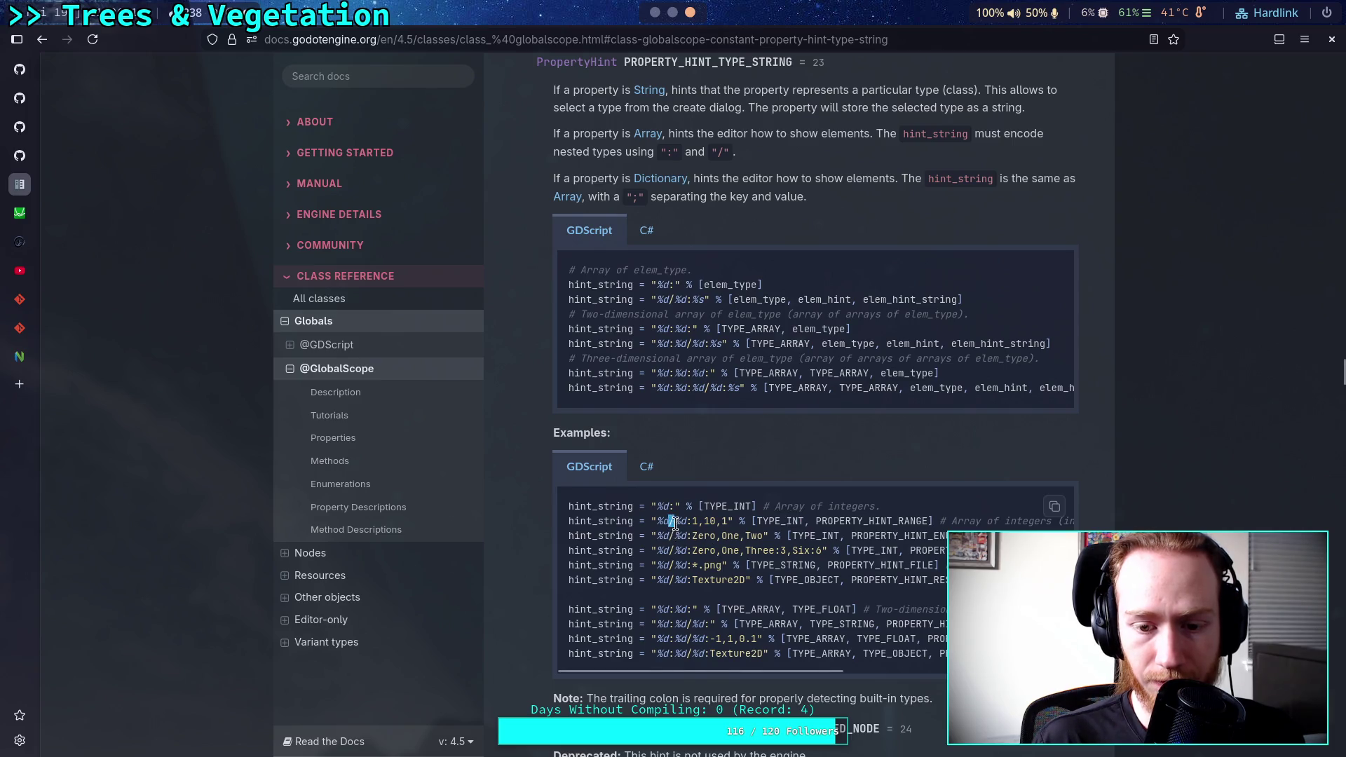
Find the '/' nested-type separator in the description and the Zero,One,Two example.
double_click(719, 153)
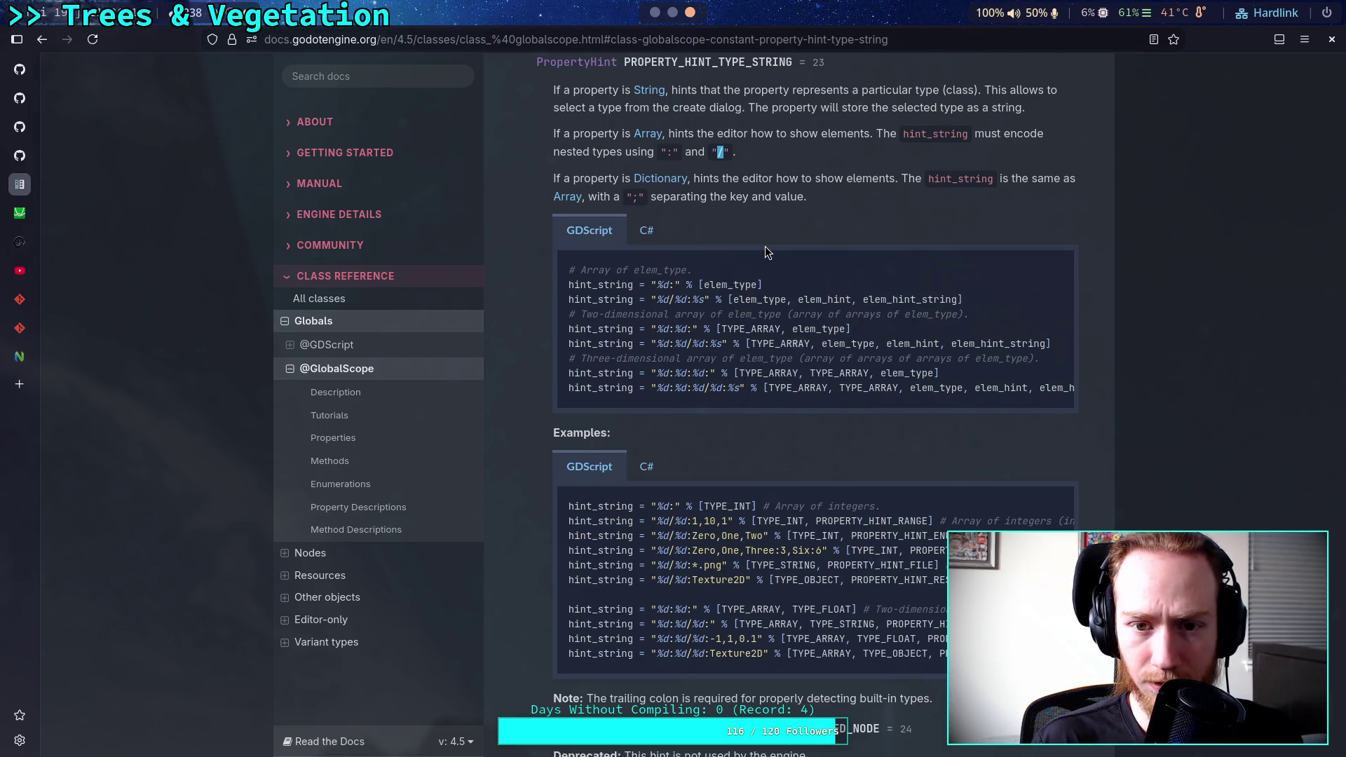
double_click(670, 537)
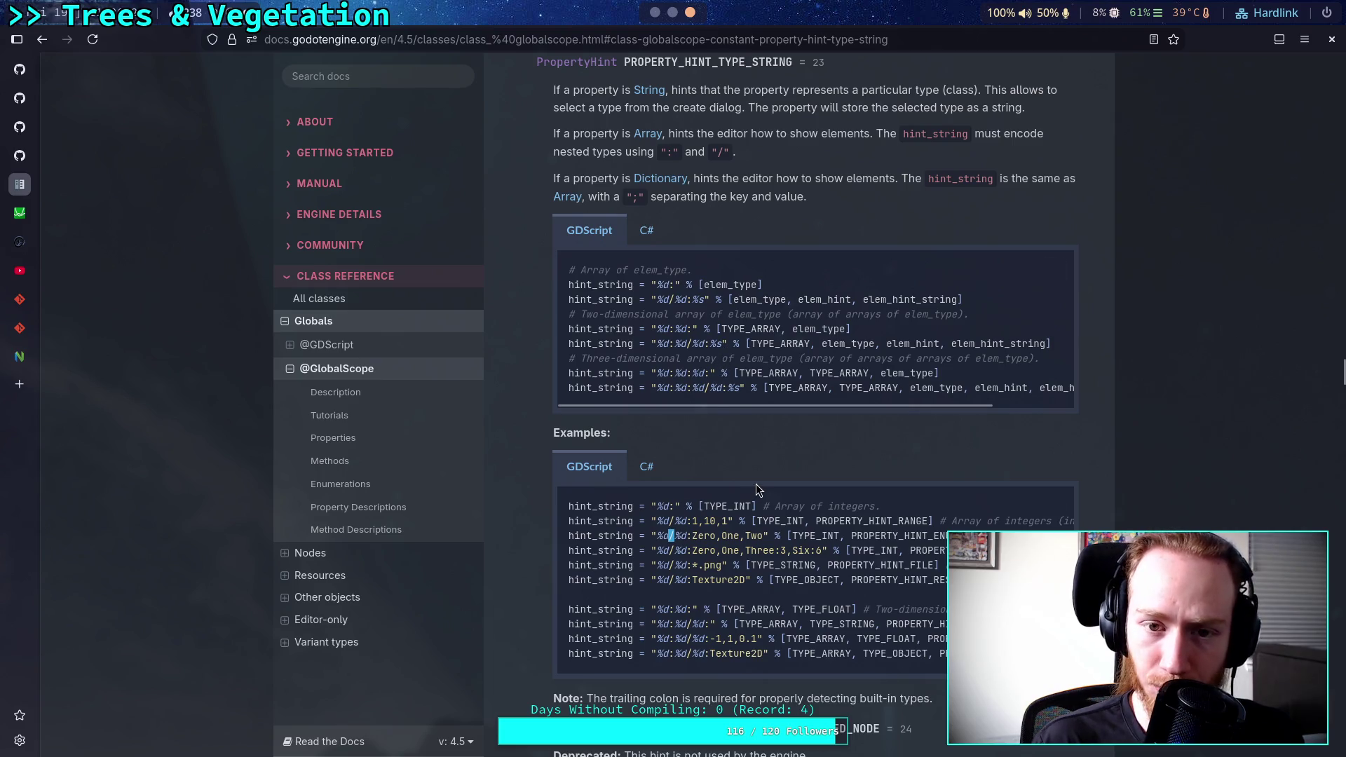
scroll(761, 475, "down", 3)
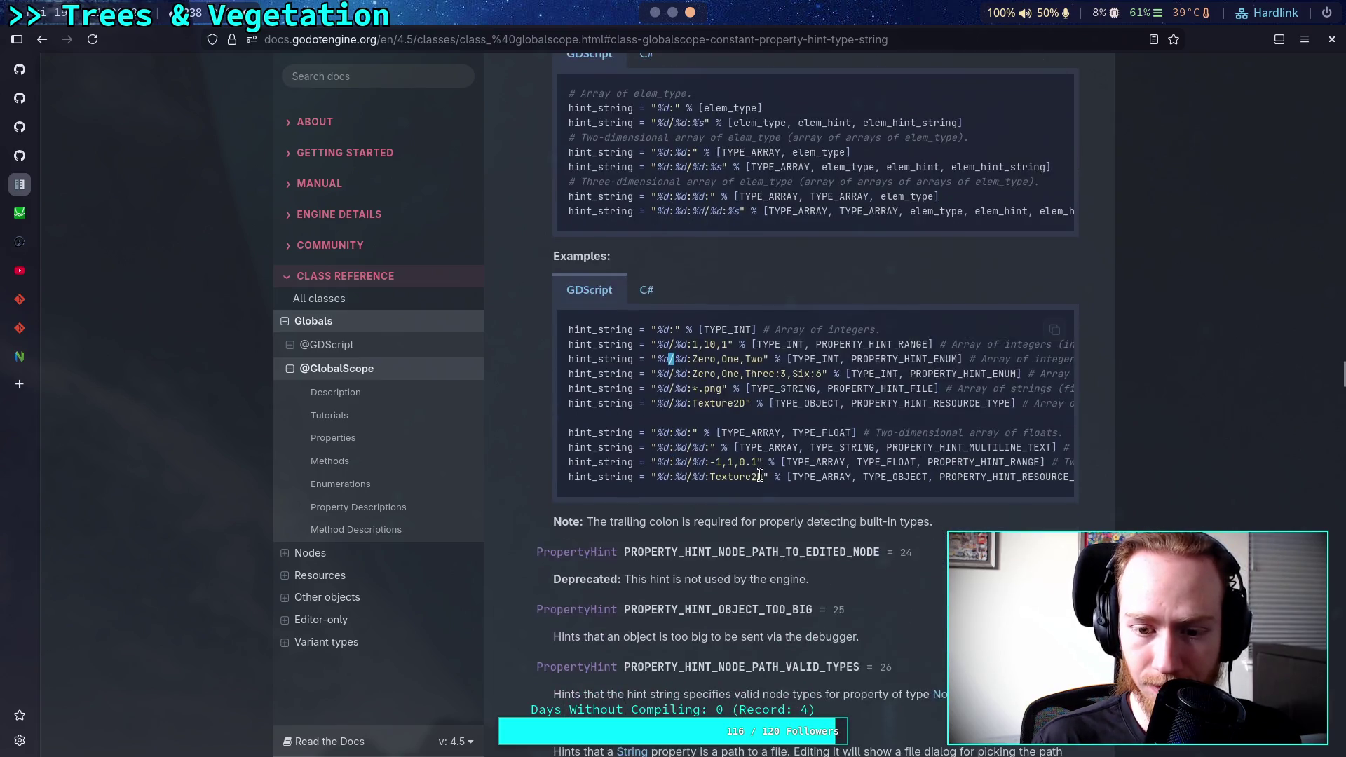
scroll(744, 421, "up", 4)
left_click_drag(716, 240, 729, 240)
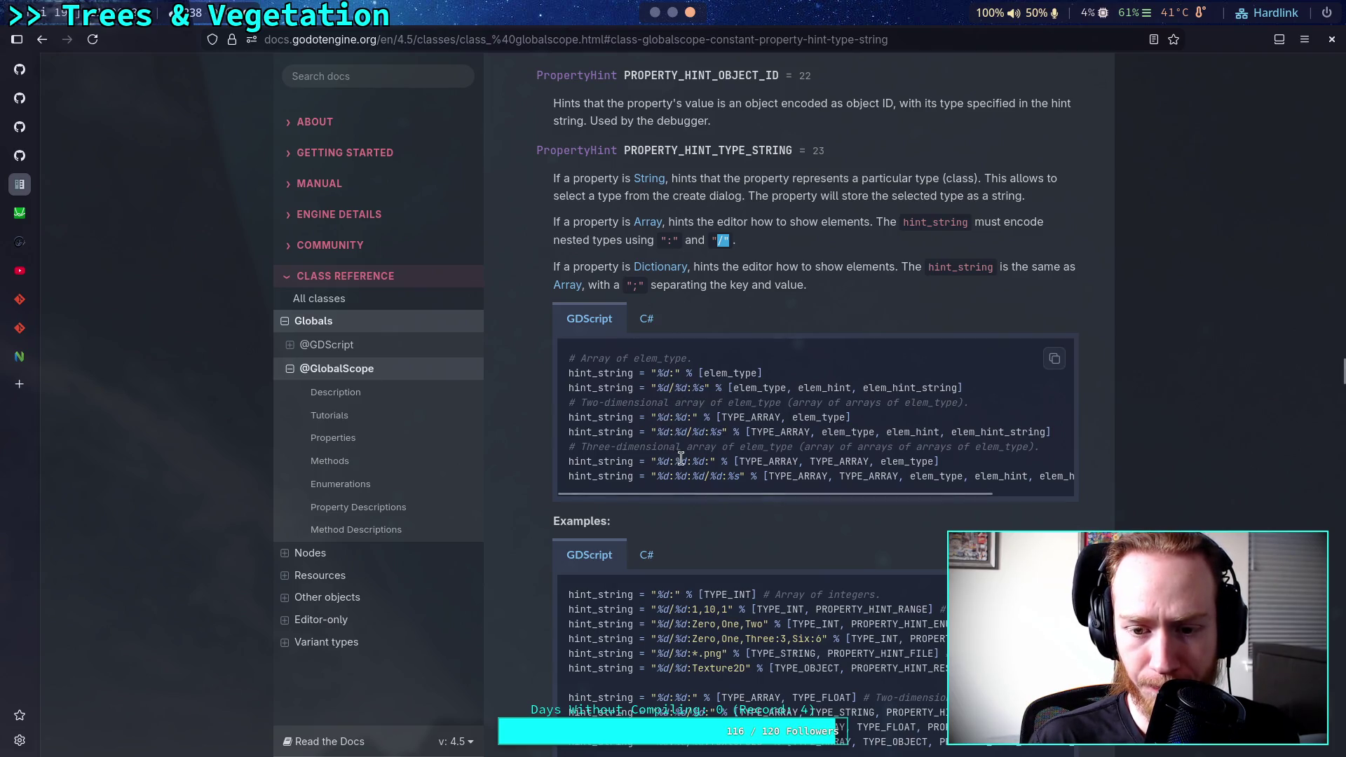
scroll(677, 456, "down", 2)
scroll(678, 456, "down", 3)
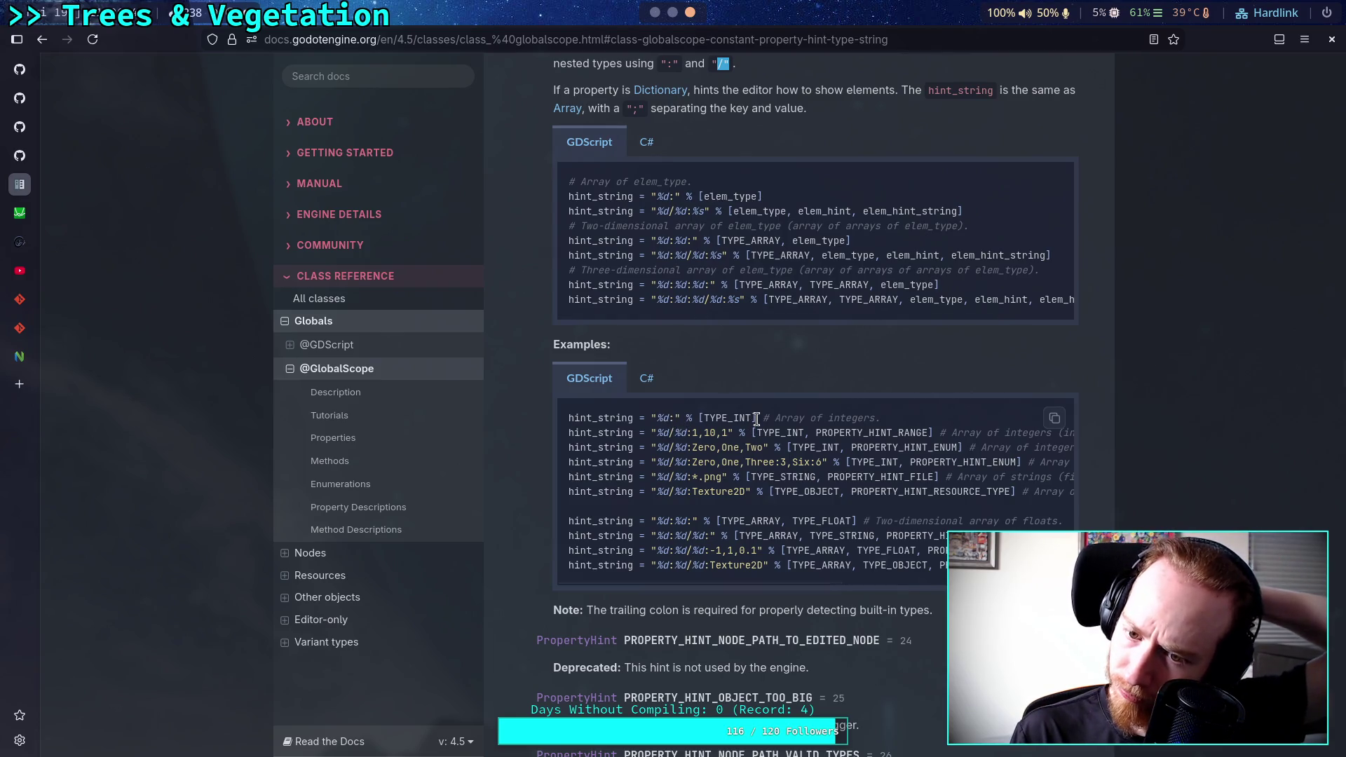
Select the '/' in the '%d/%d:1,10,1' range example and copy it.
mouse_move(822, 582)
left_mouse_down()
mouse_move(1000, 585)
mouse_move(927, 602)
mouse_move(817, 596)
left_mouse_up()
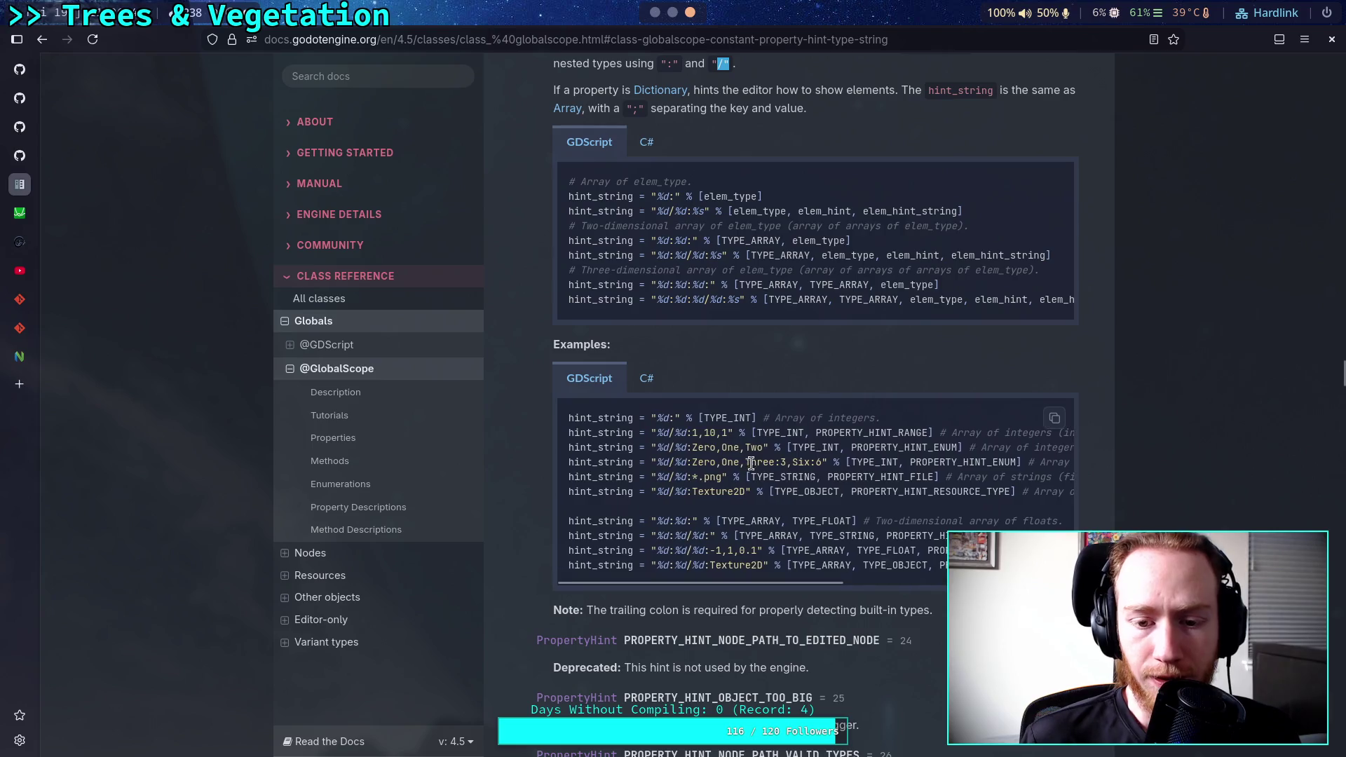
double_click(690, 433)
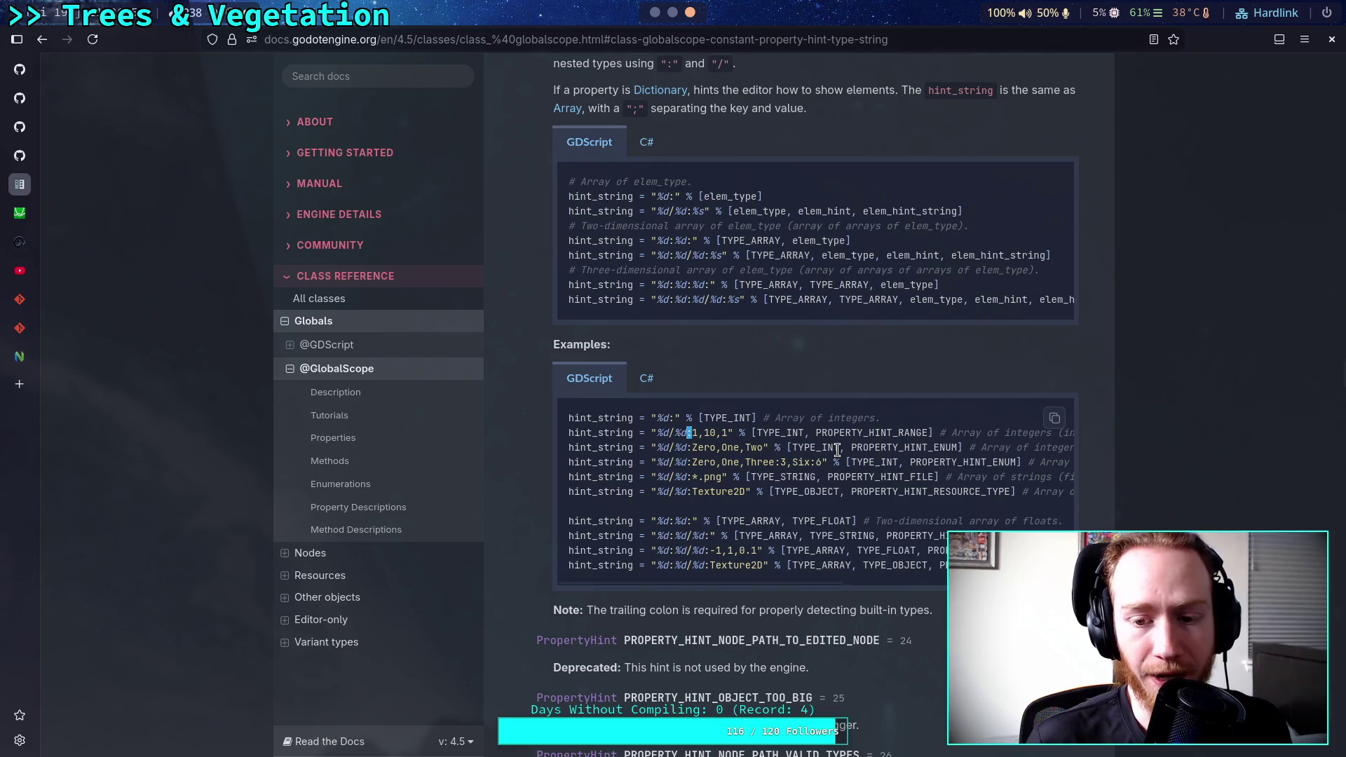
left_click(672, 433)
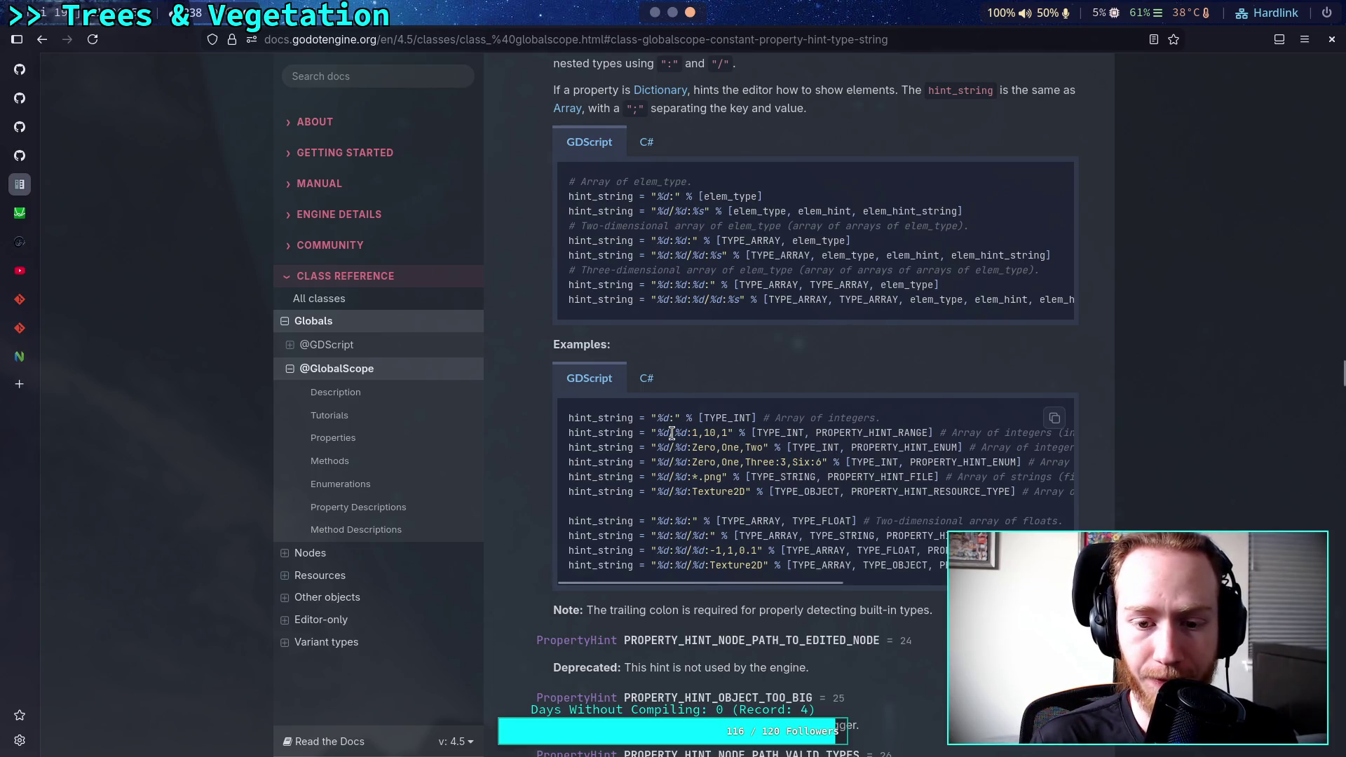
left_click_drag(674, 433, 669, 433)
right_click(674, 442)
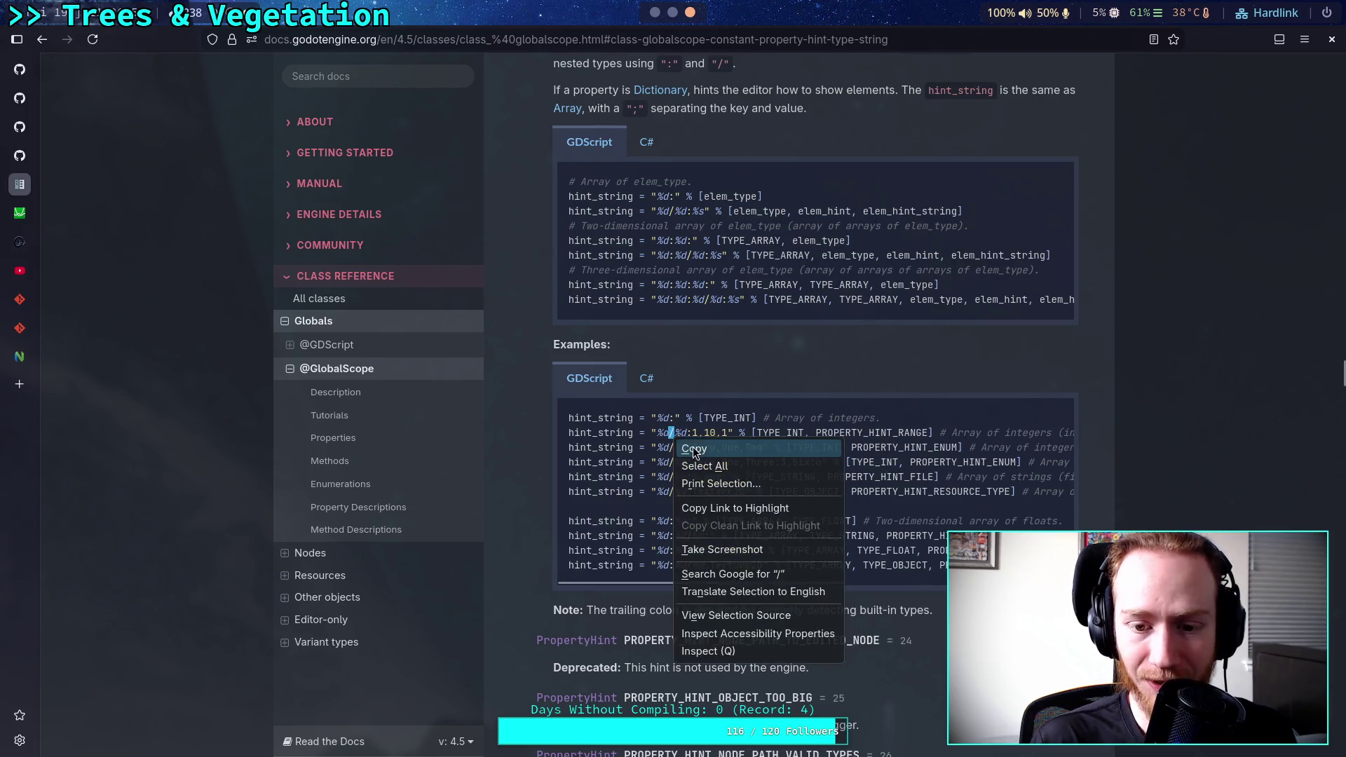
key("Escape")
Add a '/' after int in line 12's hint string.
key("alt+Tab")
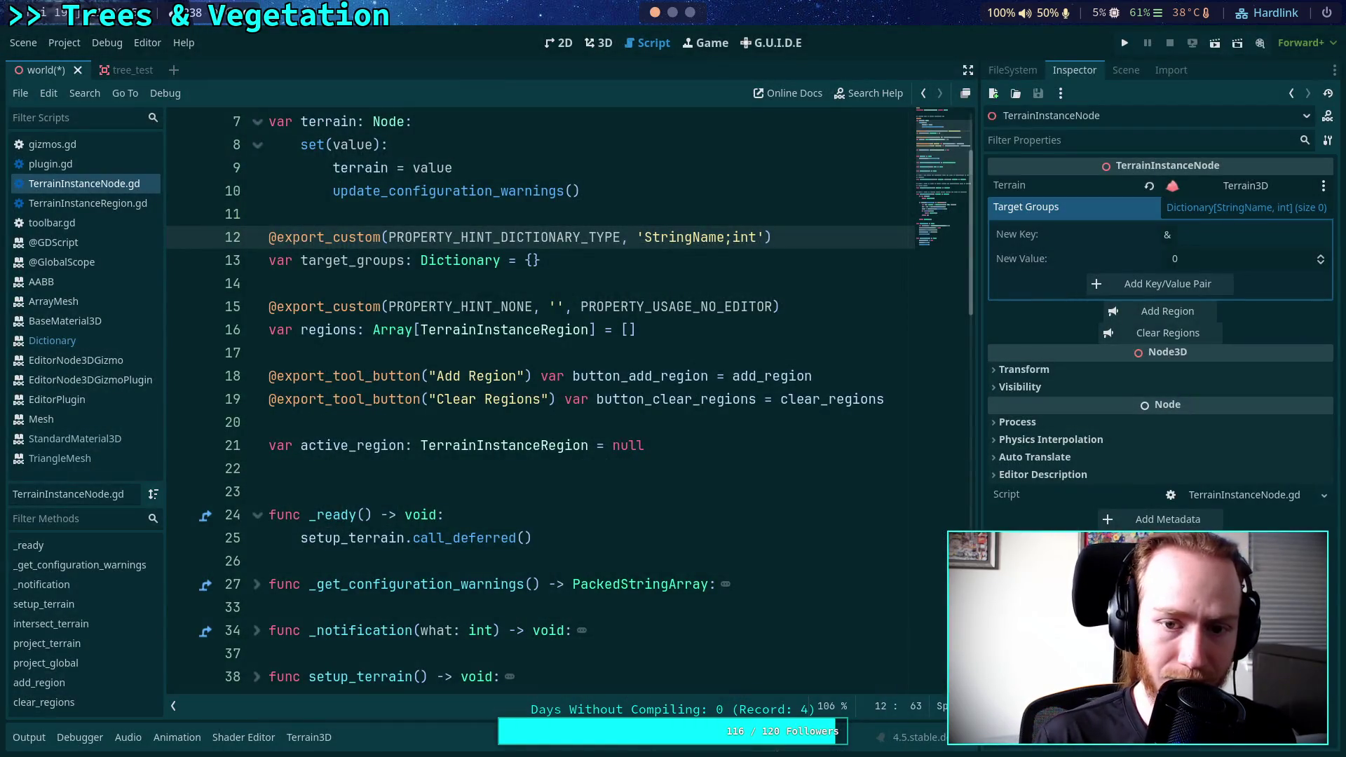
type("V")
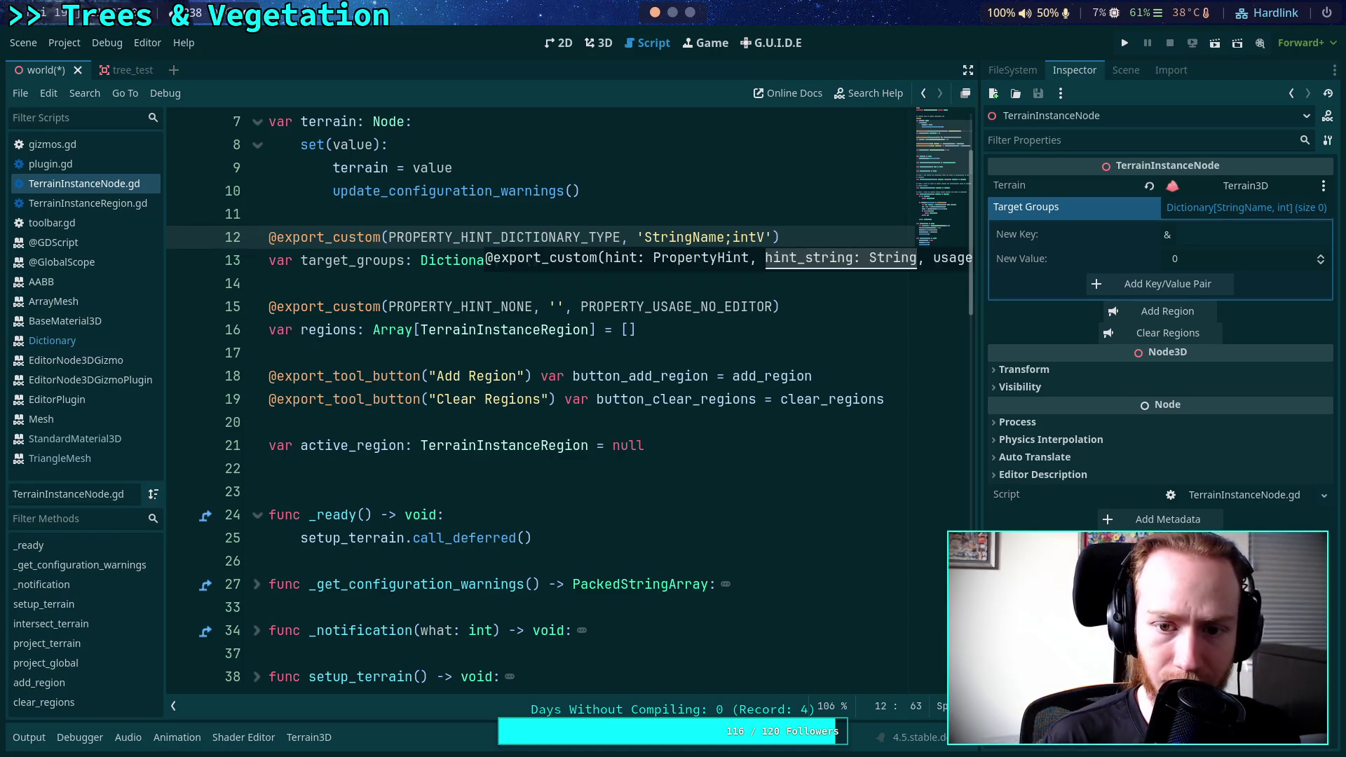
key("BackSpace")
type("/")
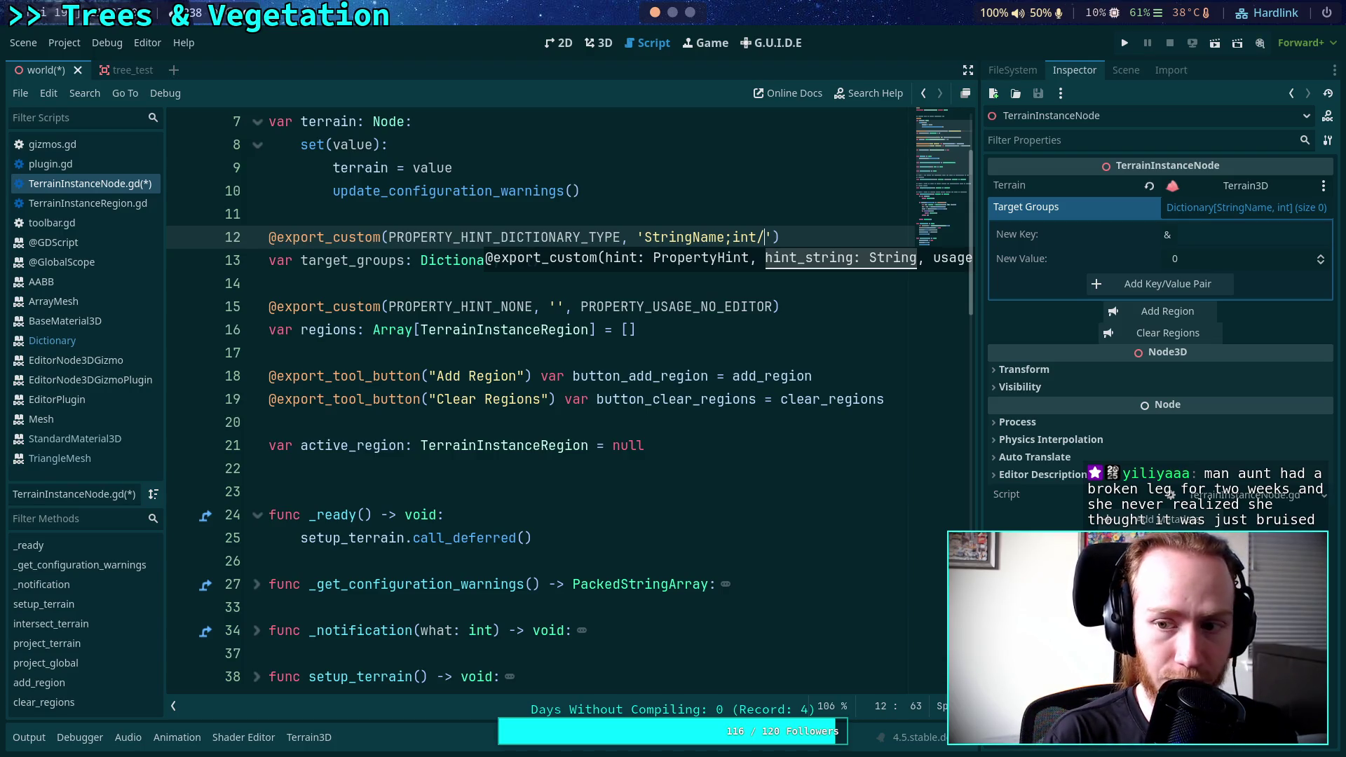
Check the docs' range example and extend the hint to 'int/1'.
key("alt+Tab")
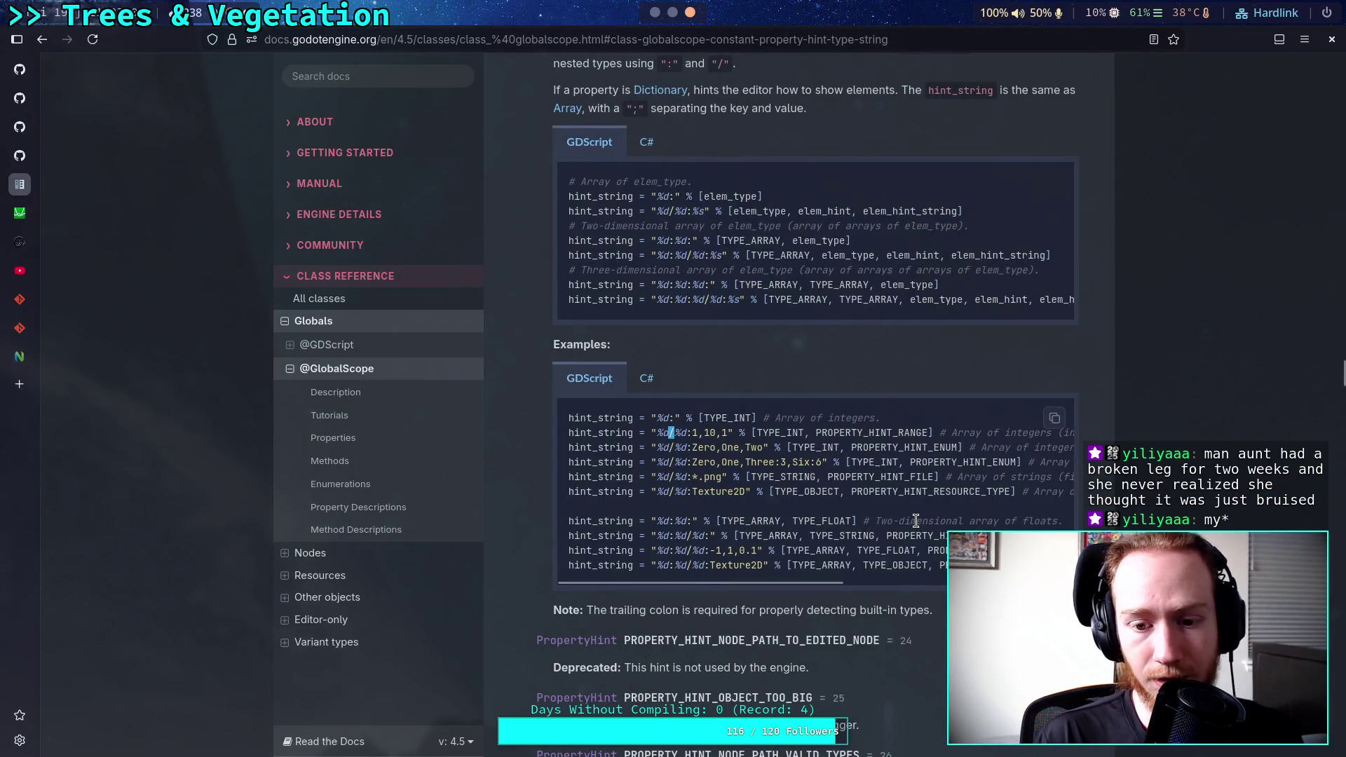
double_click(872, 432)
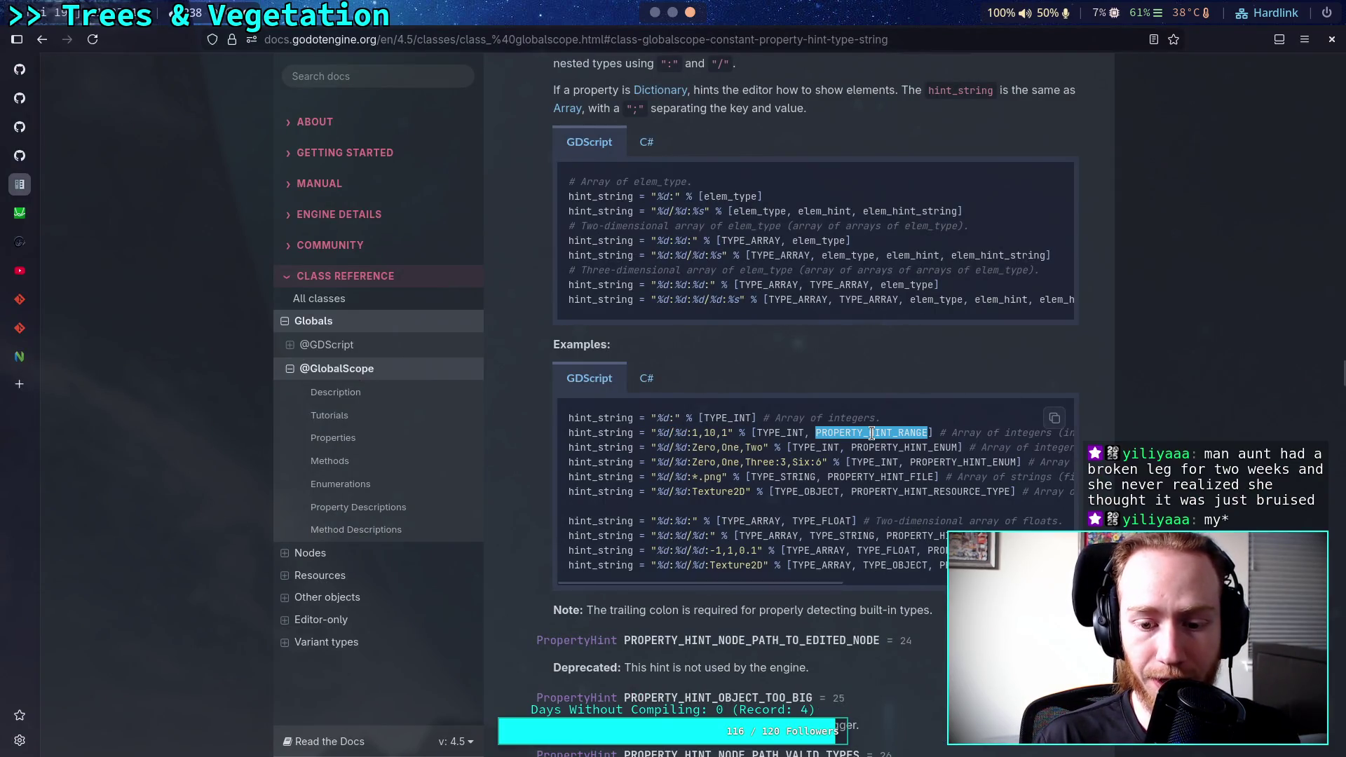
scroll(842, 433, "up", 15)
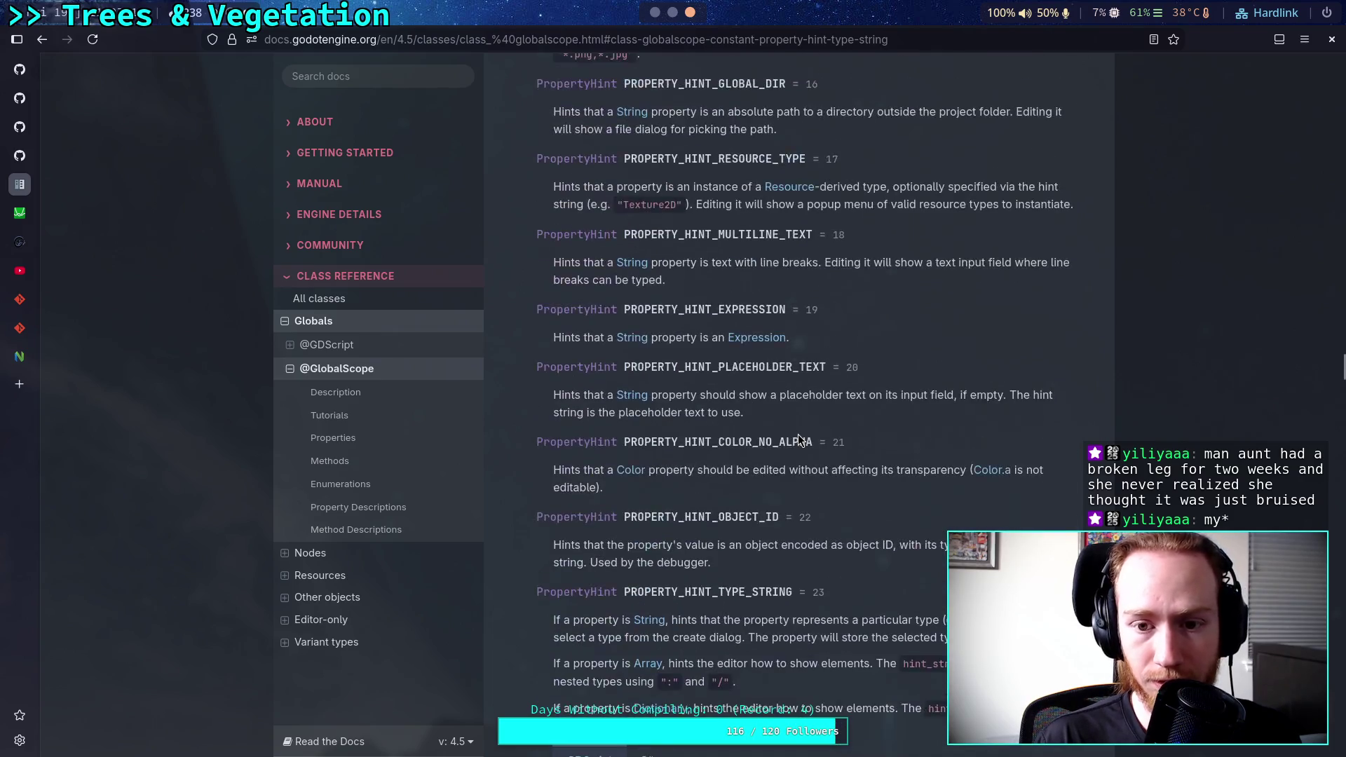
scroll(777, 382, "up", 15)
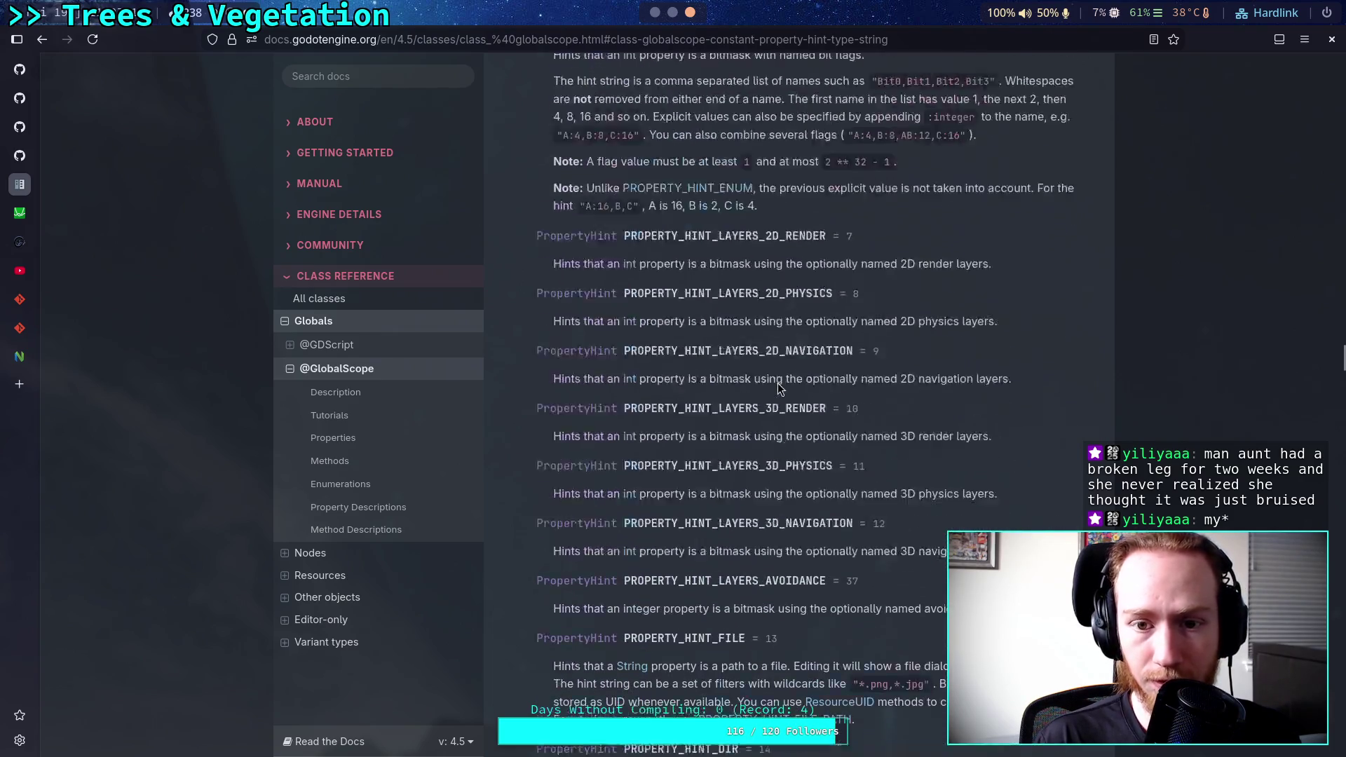
scroll(777, 383, "up", 5)
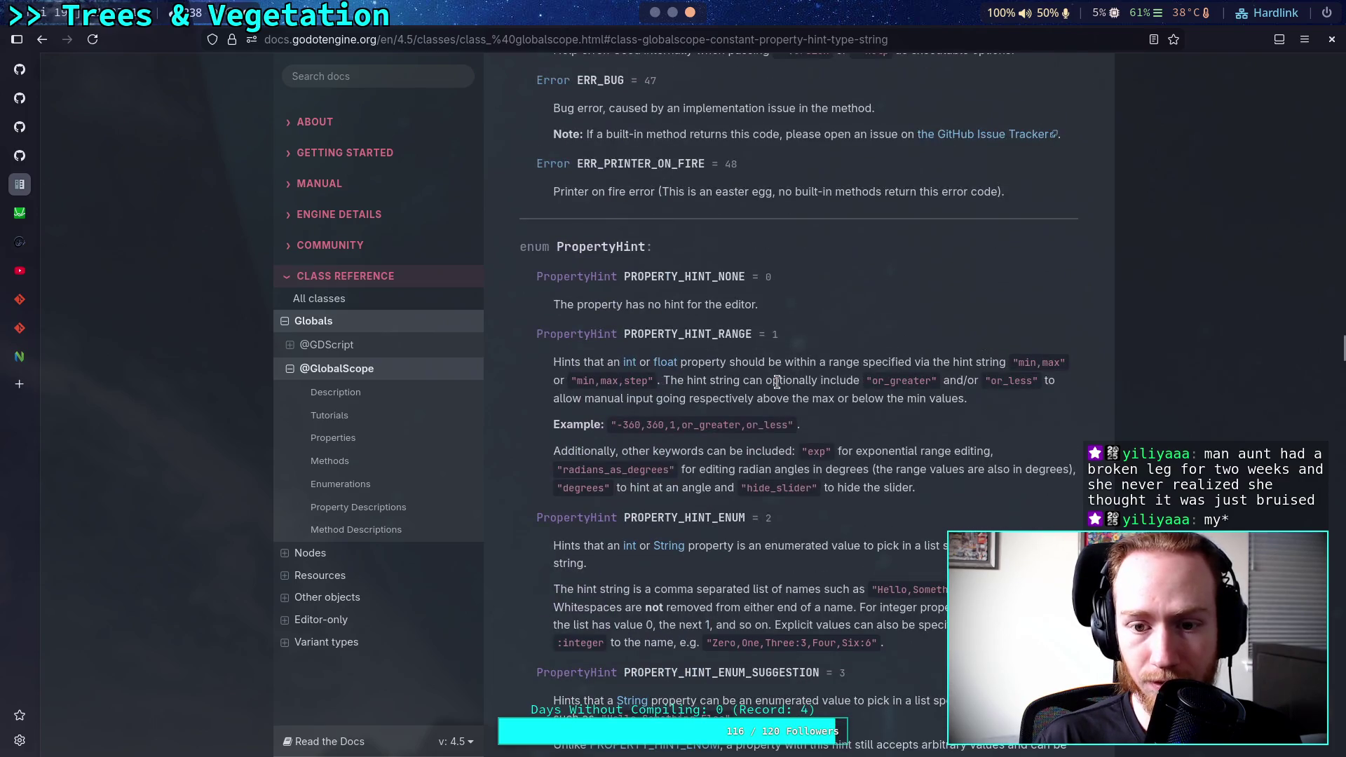
key("alt+Tab")
type("1")
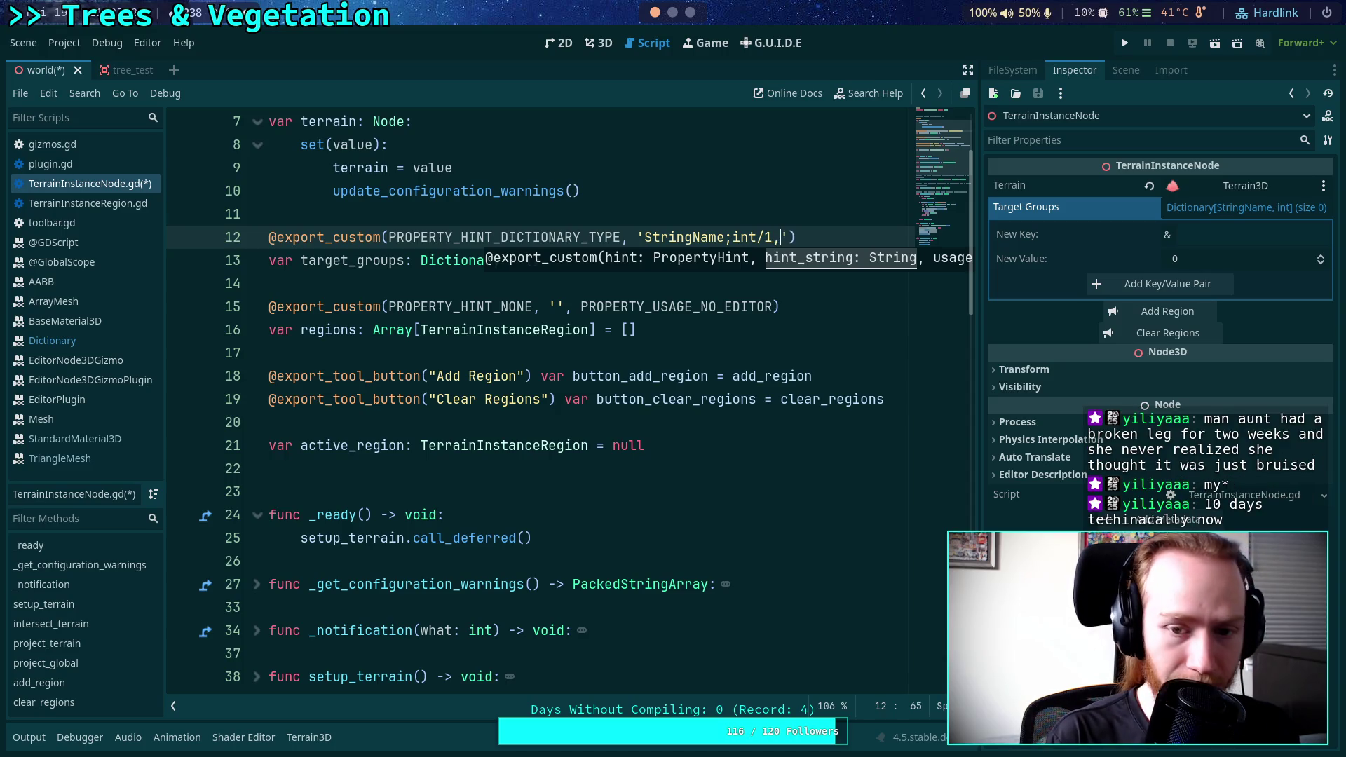
Complete the hint as 'StringName;int/1:1,16,1' and save the script.
key("alt+Tab")
scroll(804, 415, "down", 20)
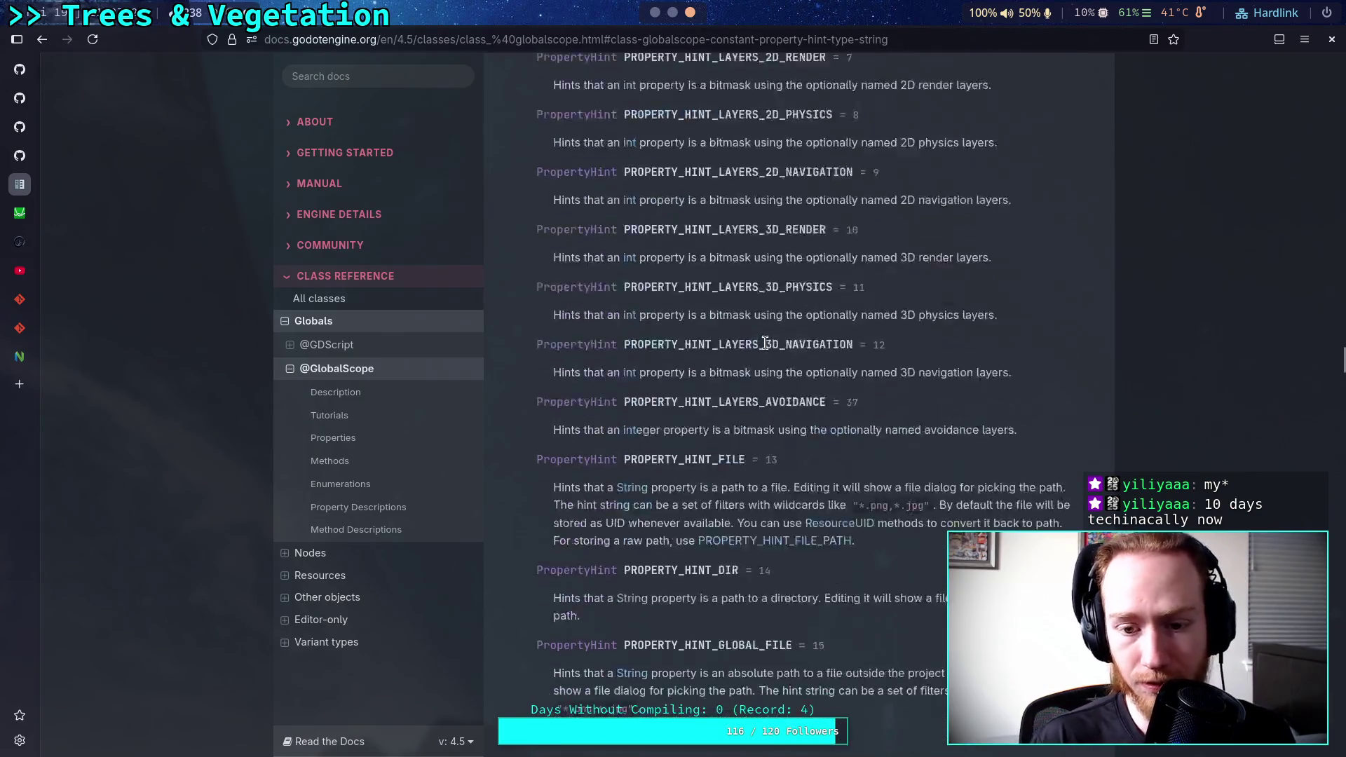
scroll(787, 423, "down", 5)
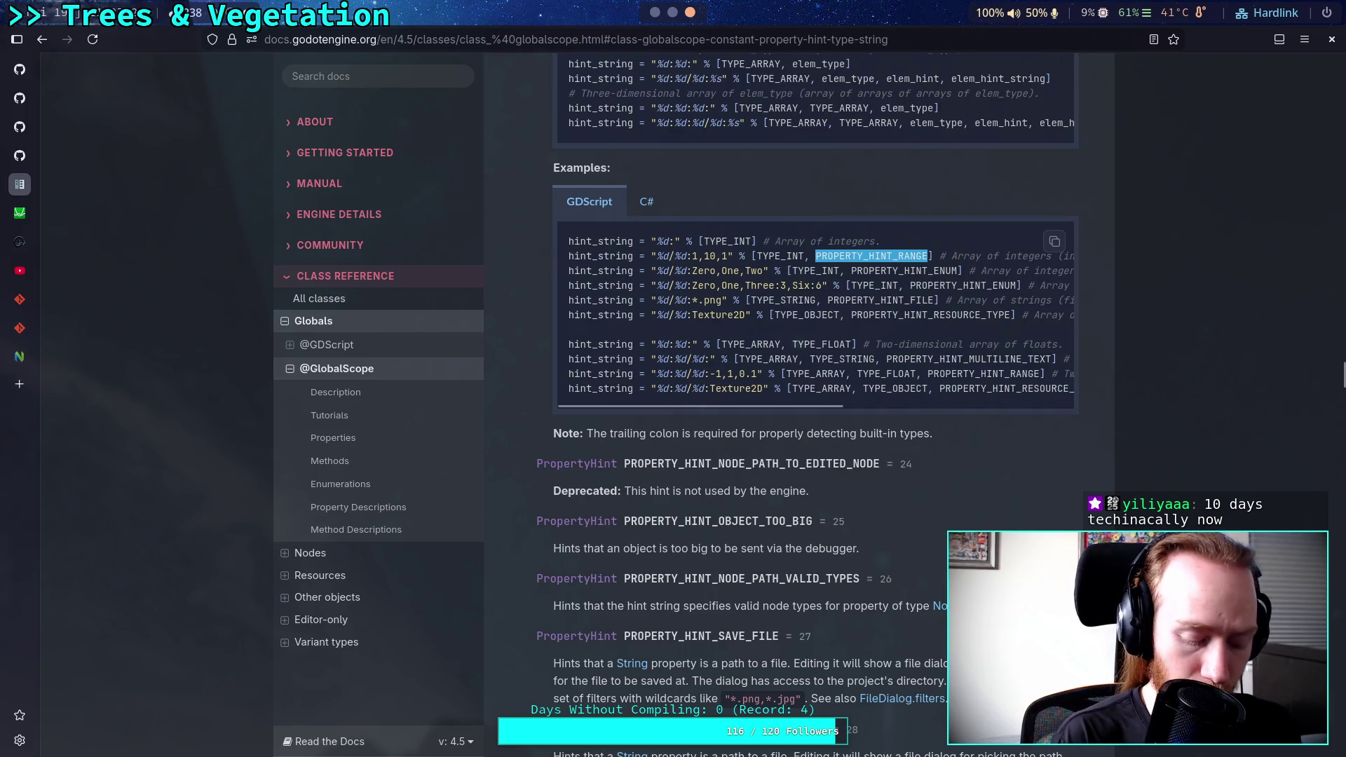
key("alt+Tab")
key("BackSpace")
type(":")
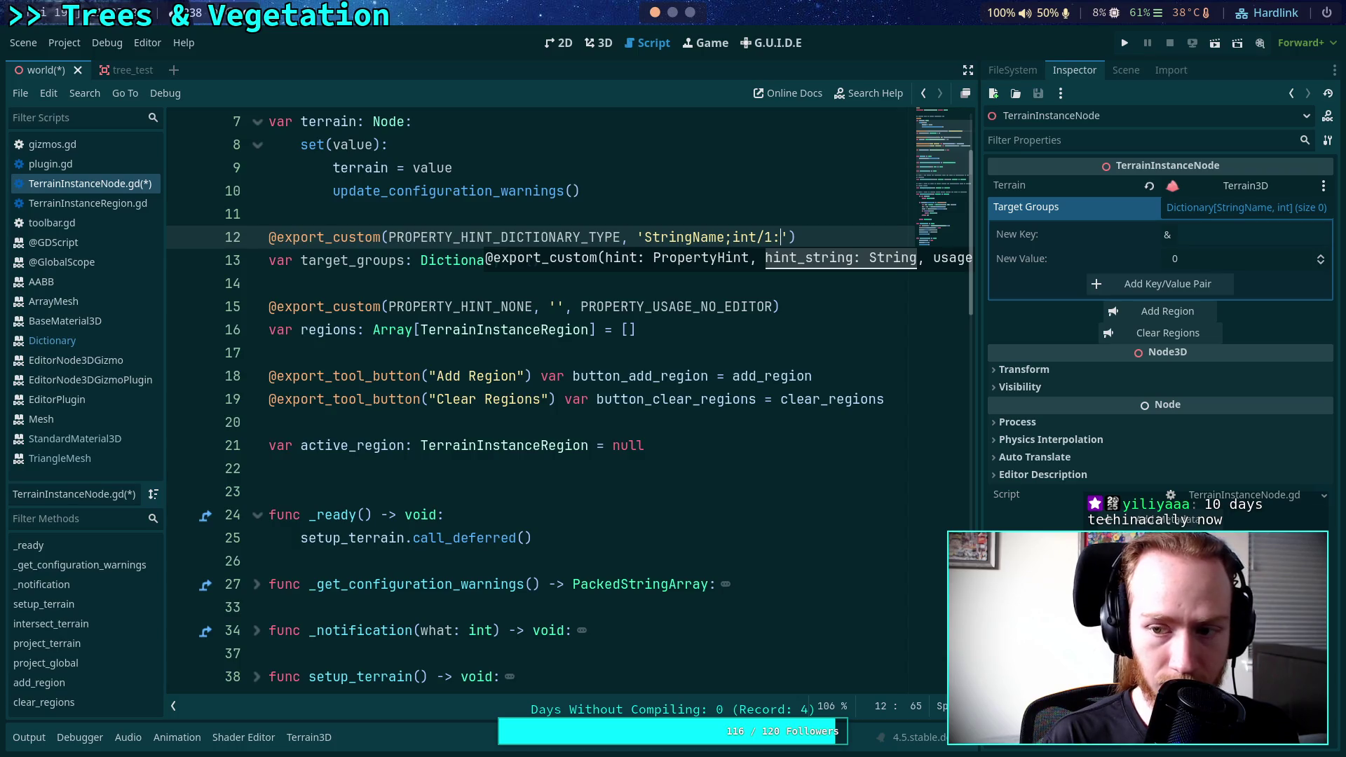
type("1,")
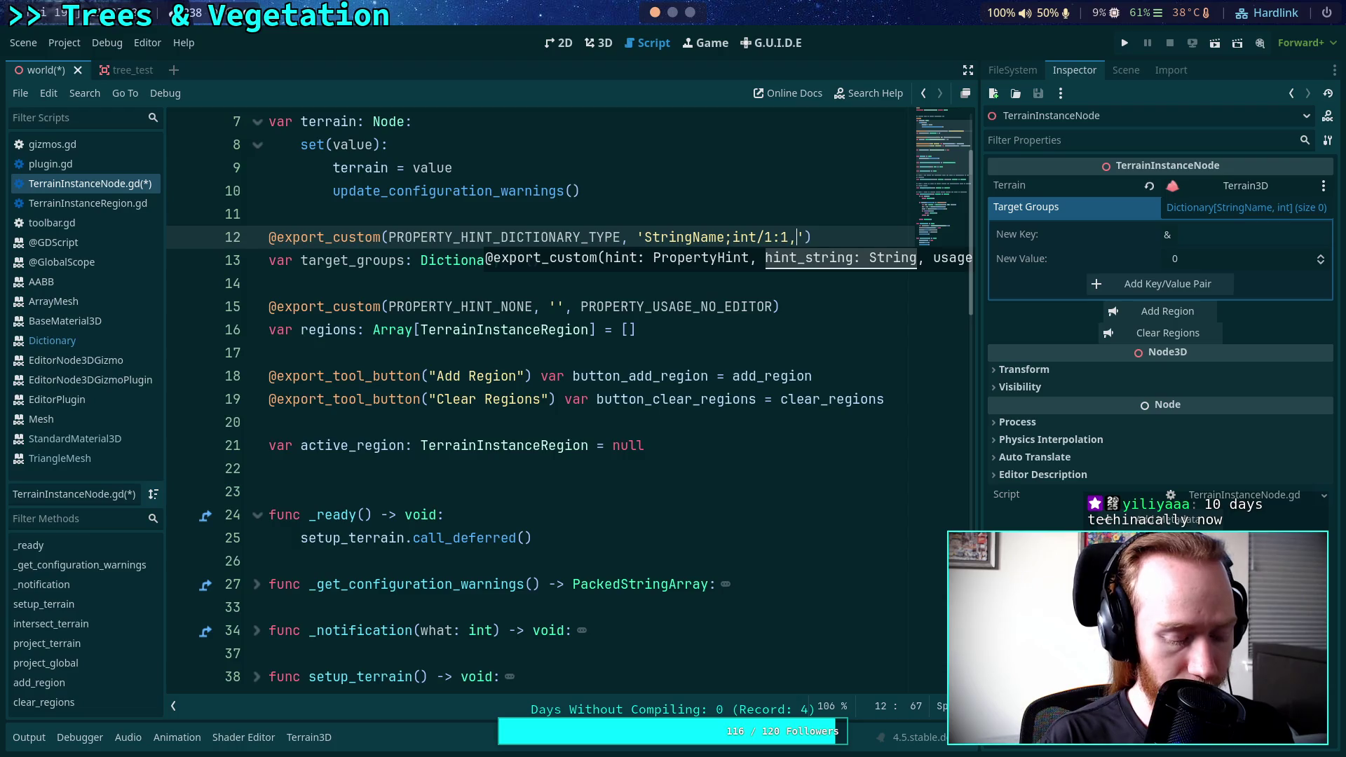
type("16,1")
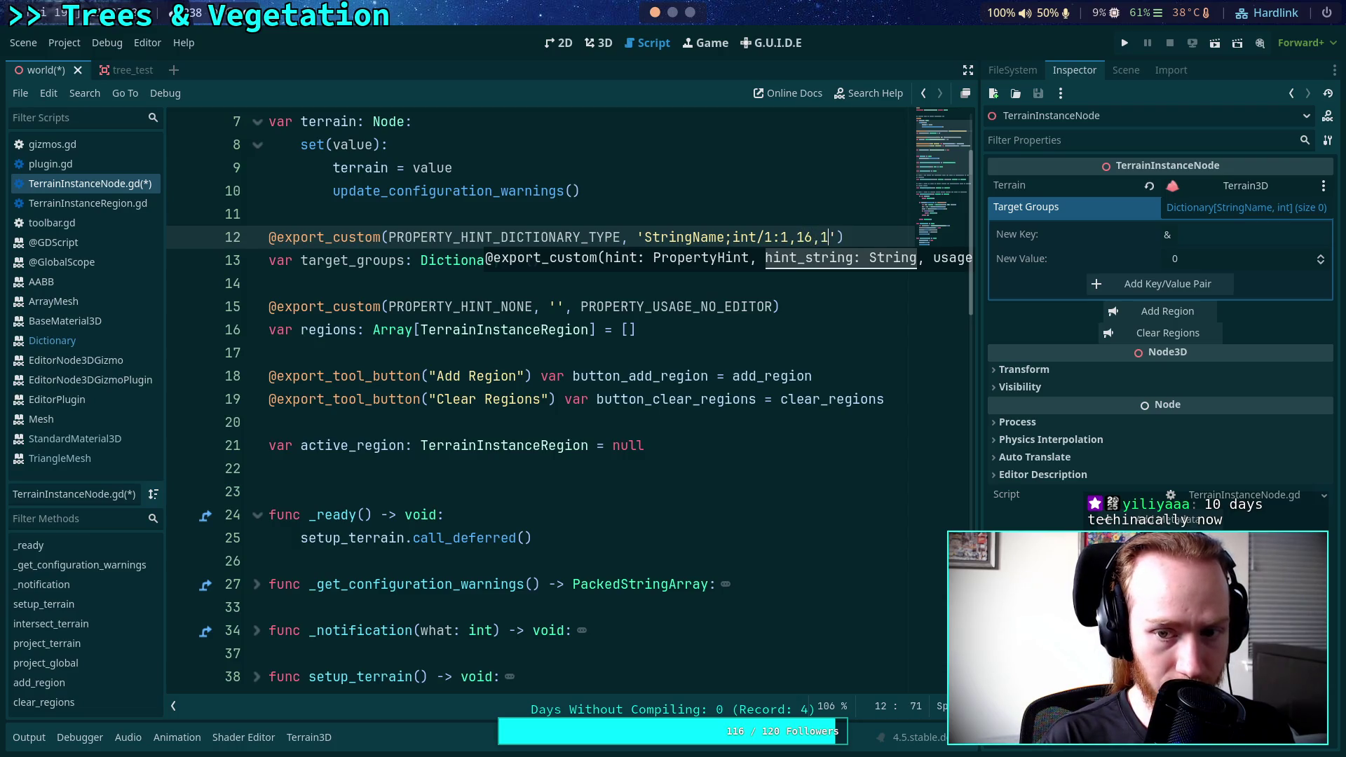
key("ctrl+s")
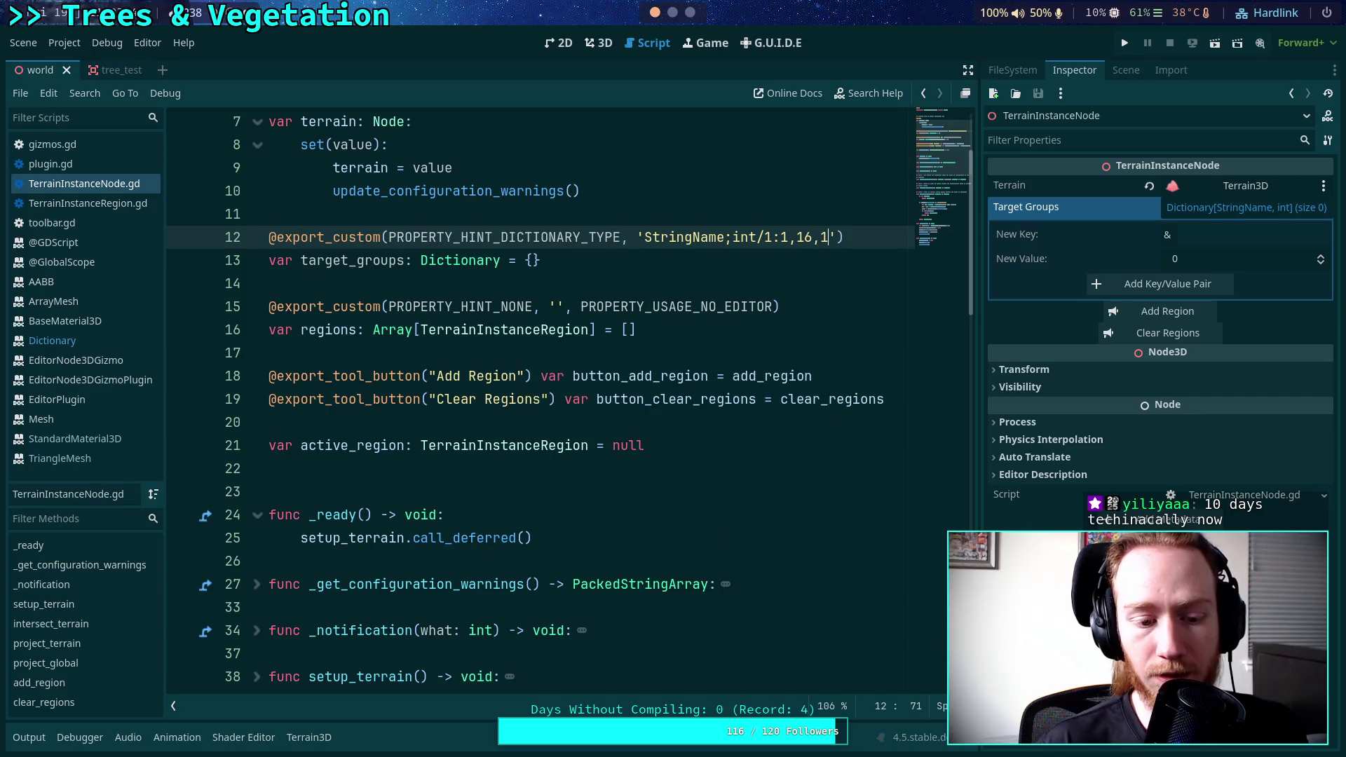
Recheck TerrainInstanceNode's Target Groups in the Inspector and select 'int' on line 12.
left_click(1127, 69)
left_click(1068, 407)
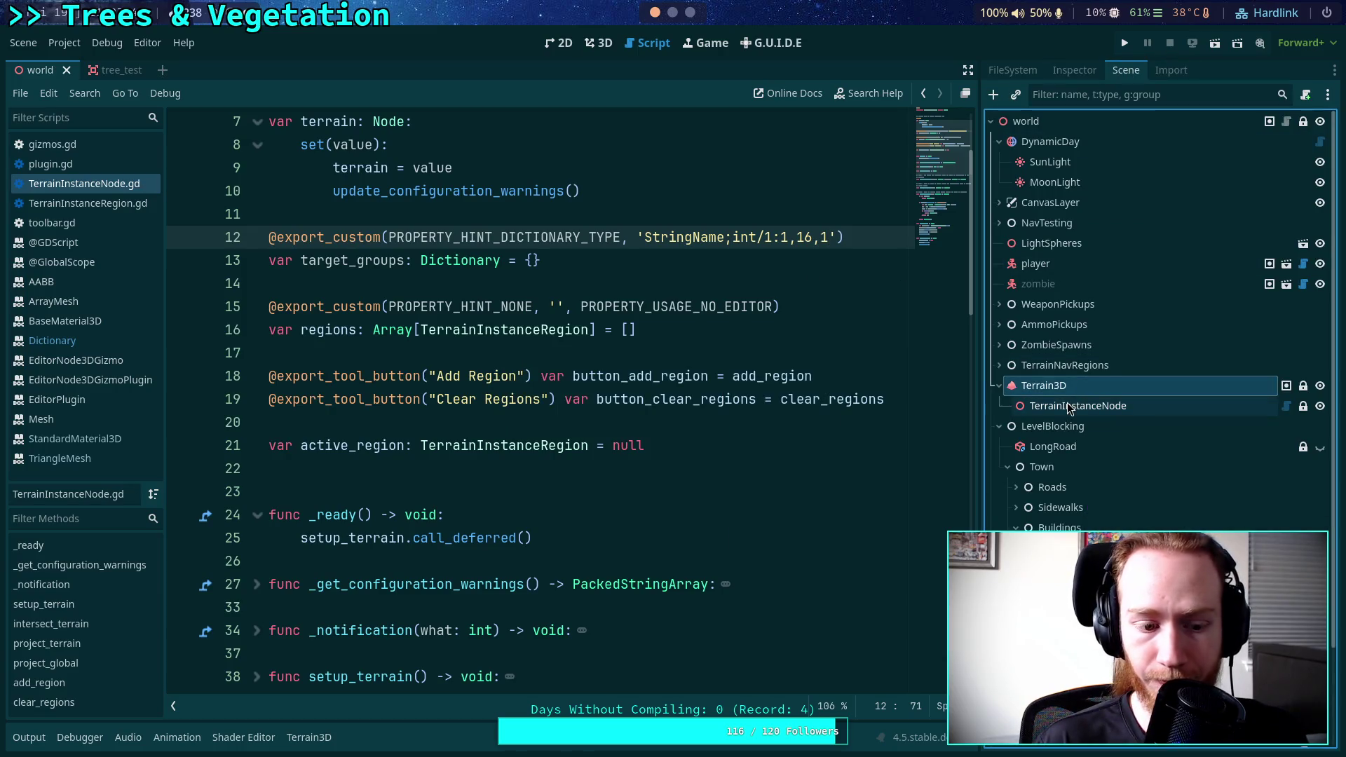
left_click(1074, 69)
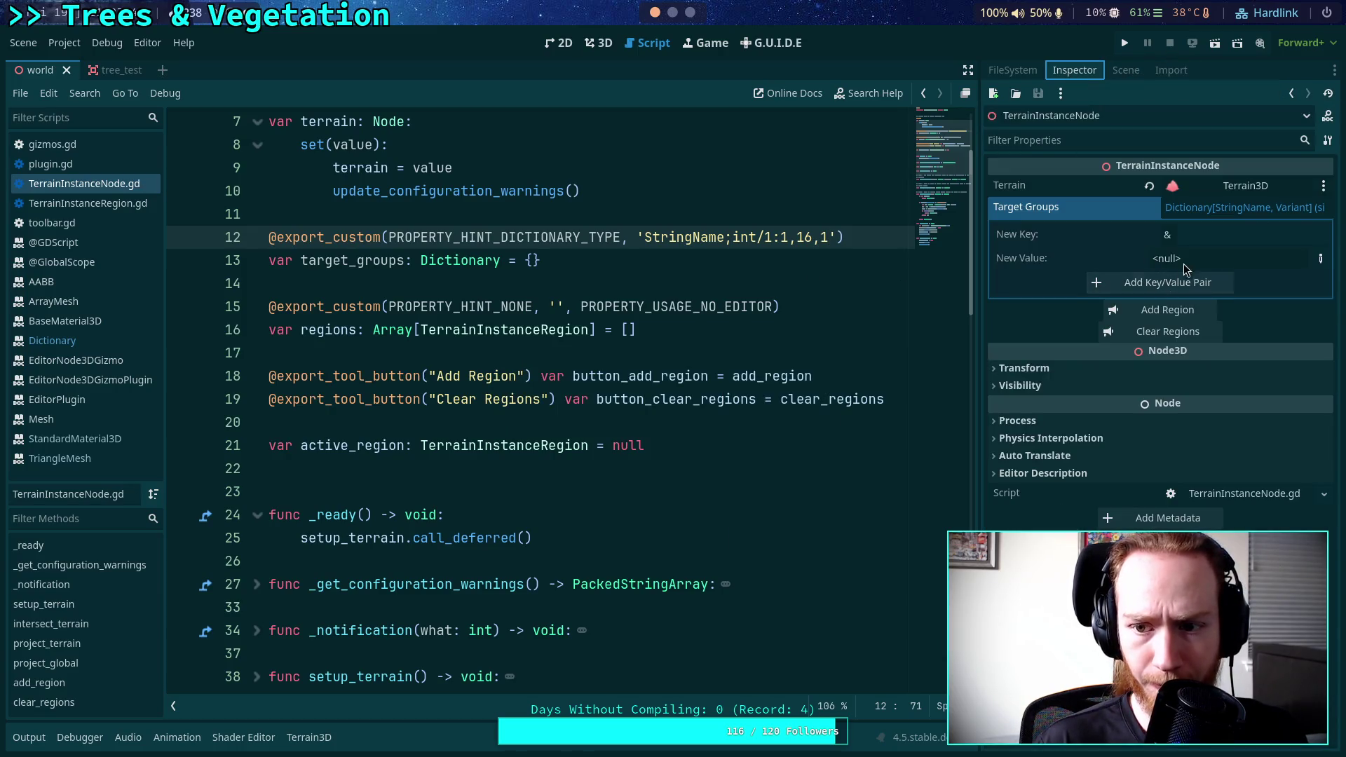
double_click(747, 239)
Search the docs for TYPE_INT to find its numeric value in the Variant.Type enum.
key("alt+Tab")
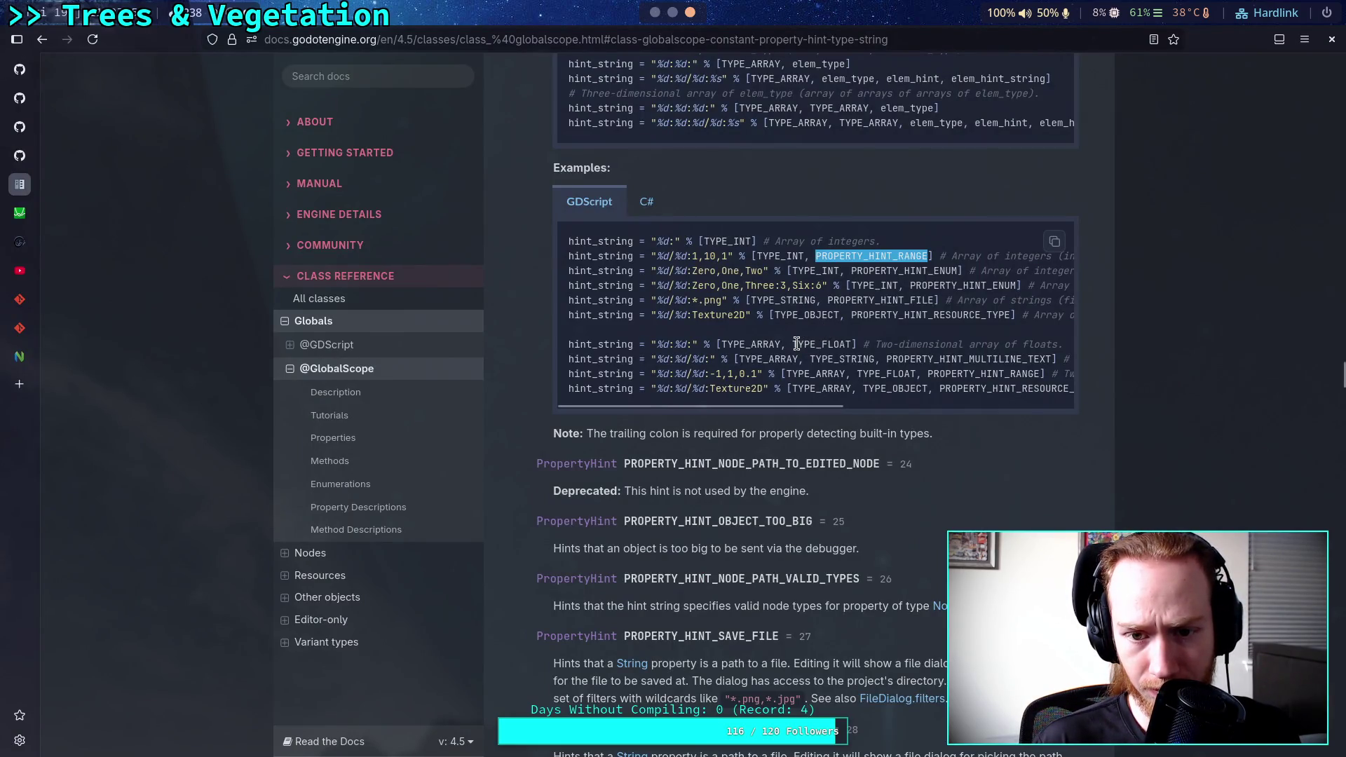
scroll(798, 344, "up", 10)
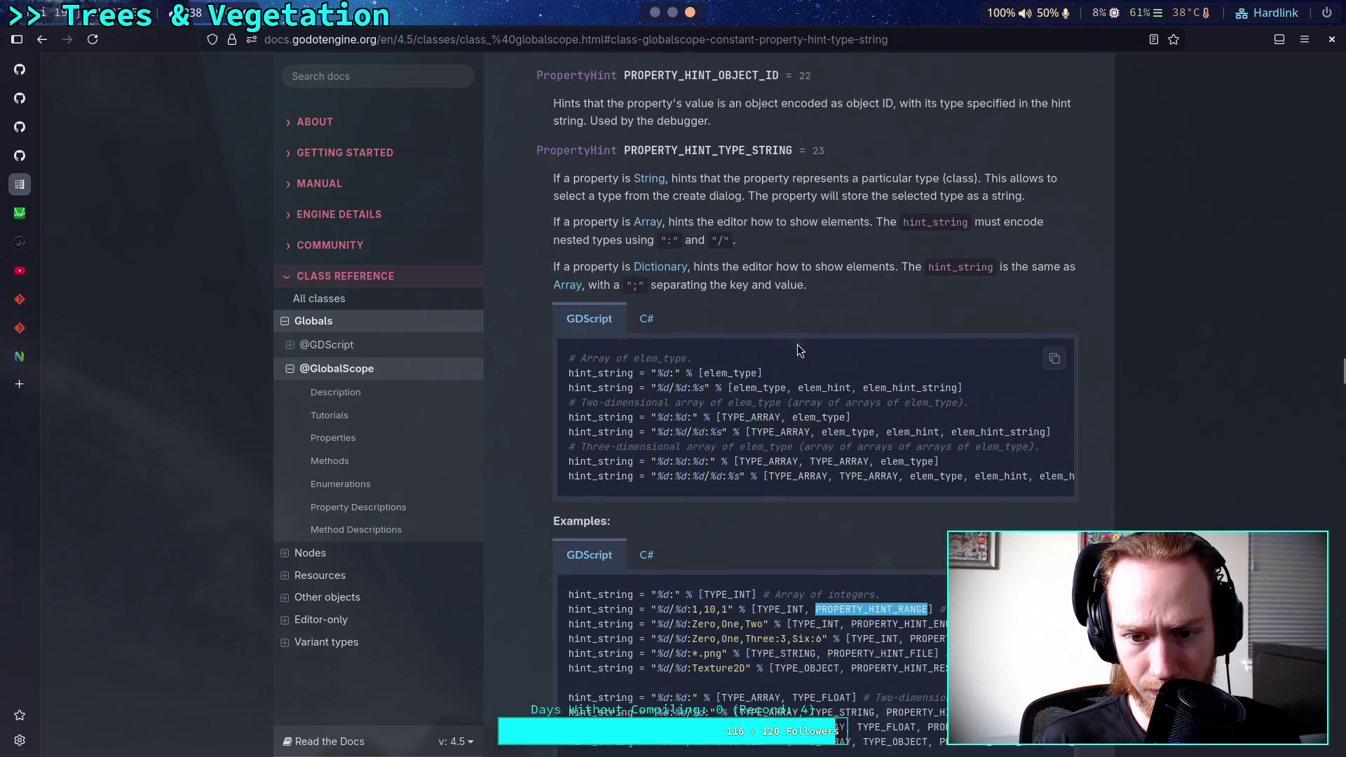
scroll(797, 344, "up", 20)
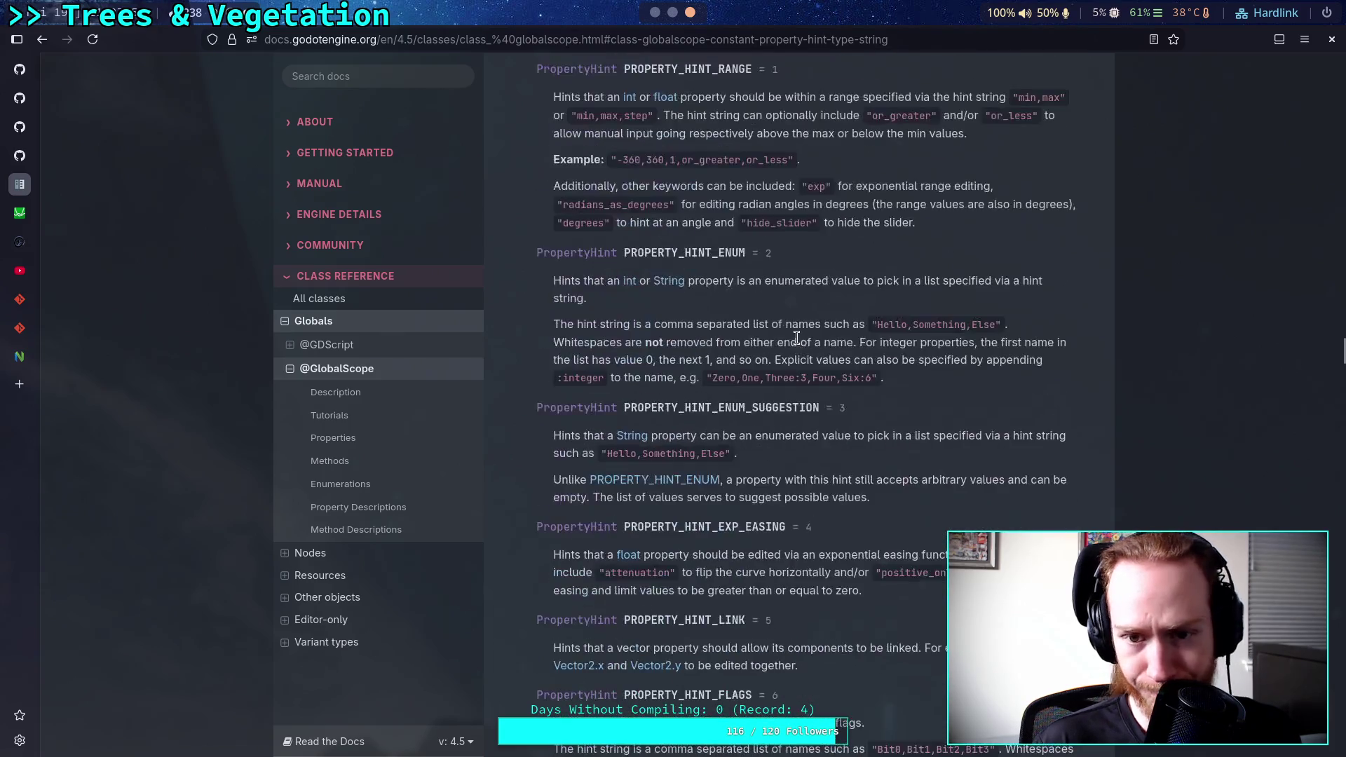
scroll(719, 319, "up", 2)
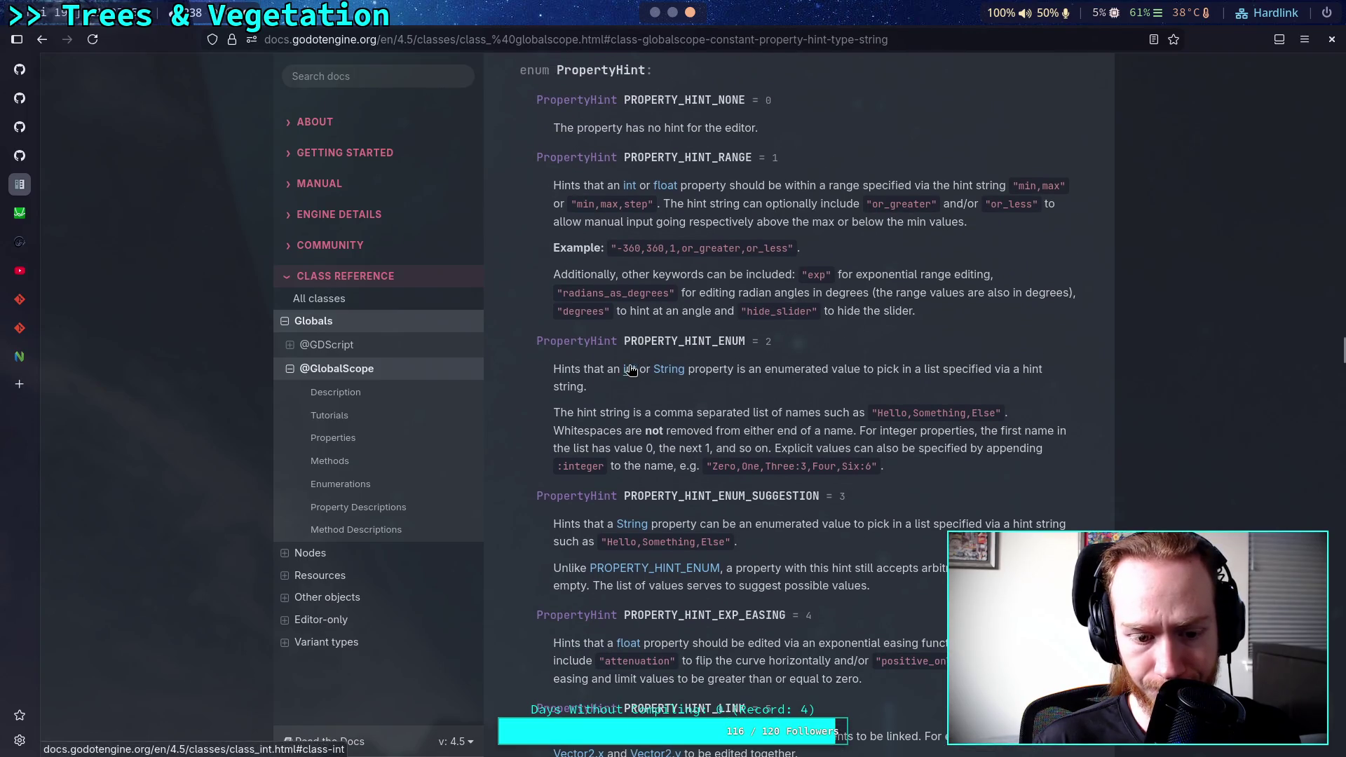
scroll(716, 360, "up", 6)
scroll(705, 351, "up", 12)
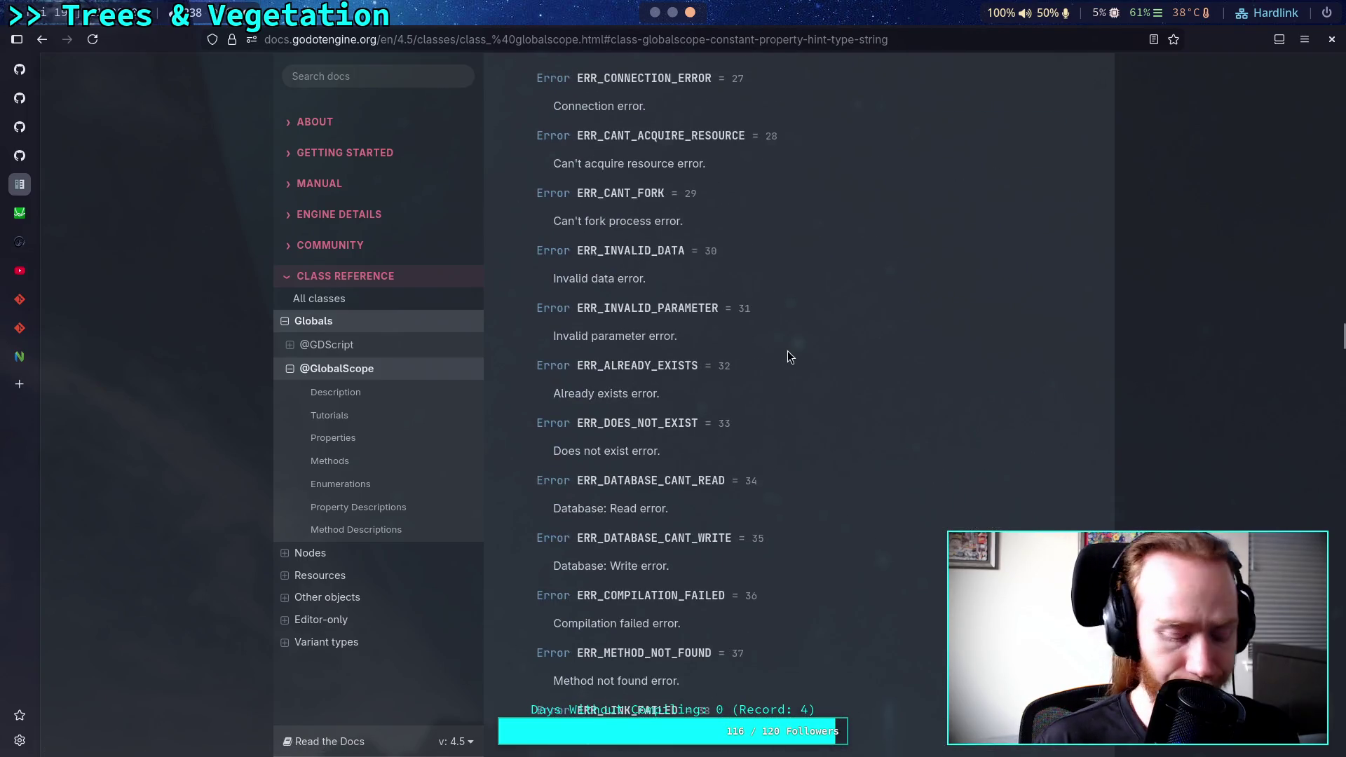
key("ctrl+f")
type("TYPE_INT")
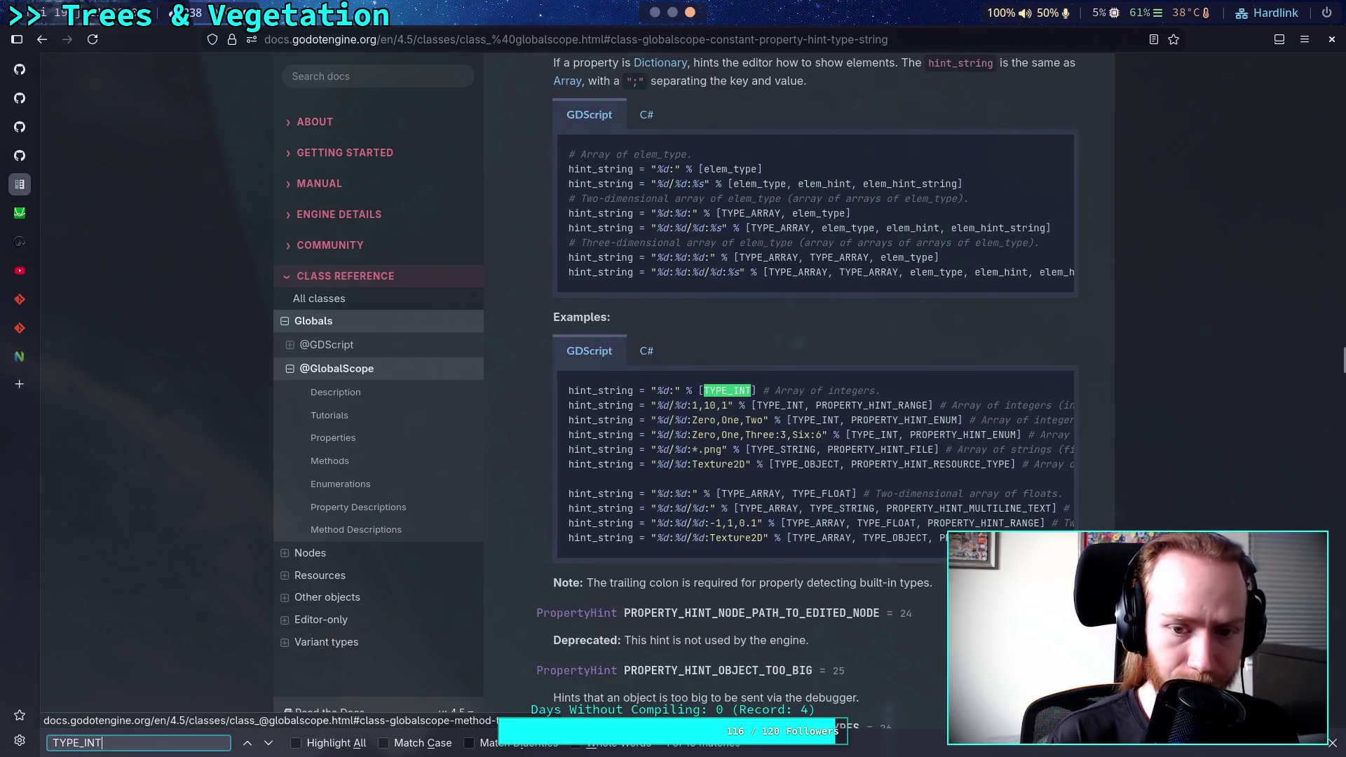
left_click(269, 744)
left_click(269, 743)
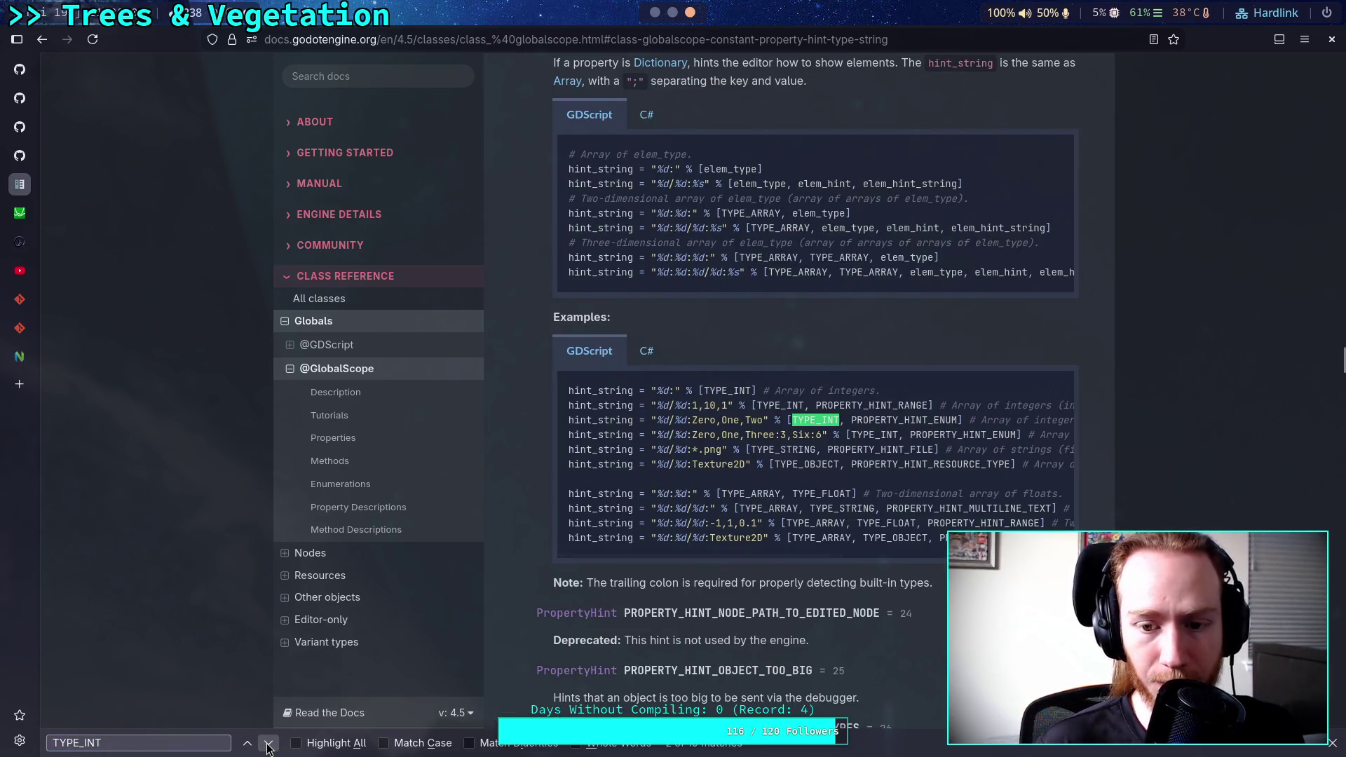
left_click(269, 744)
left_click(269, 744)
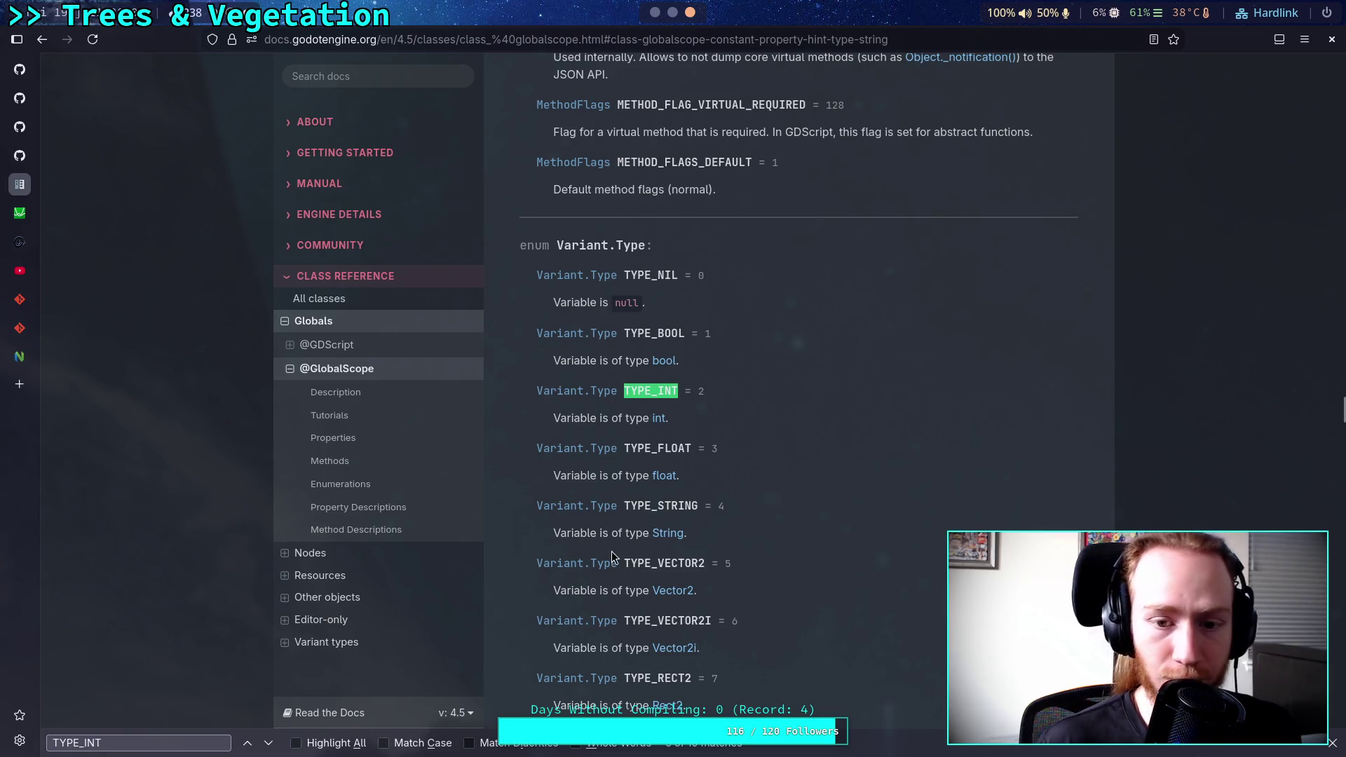
key("alt+Tab")
Replace int with 2, save, and reselect TerrainInstanceNode to view its properties.
type("2")
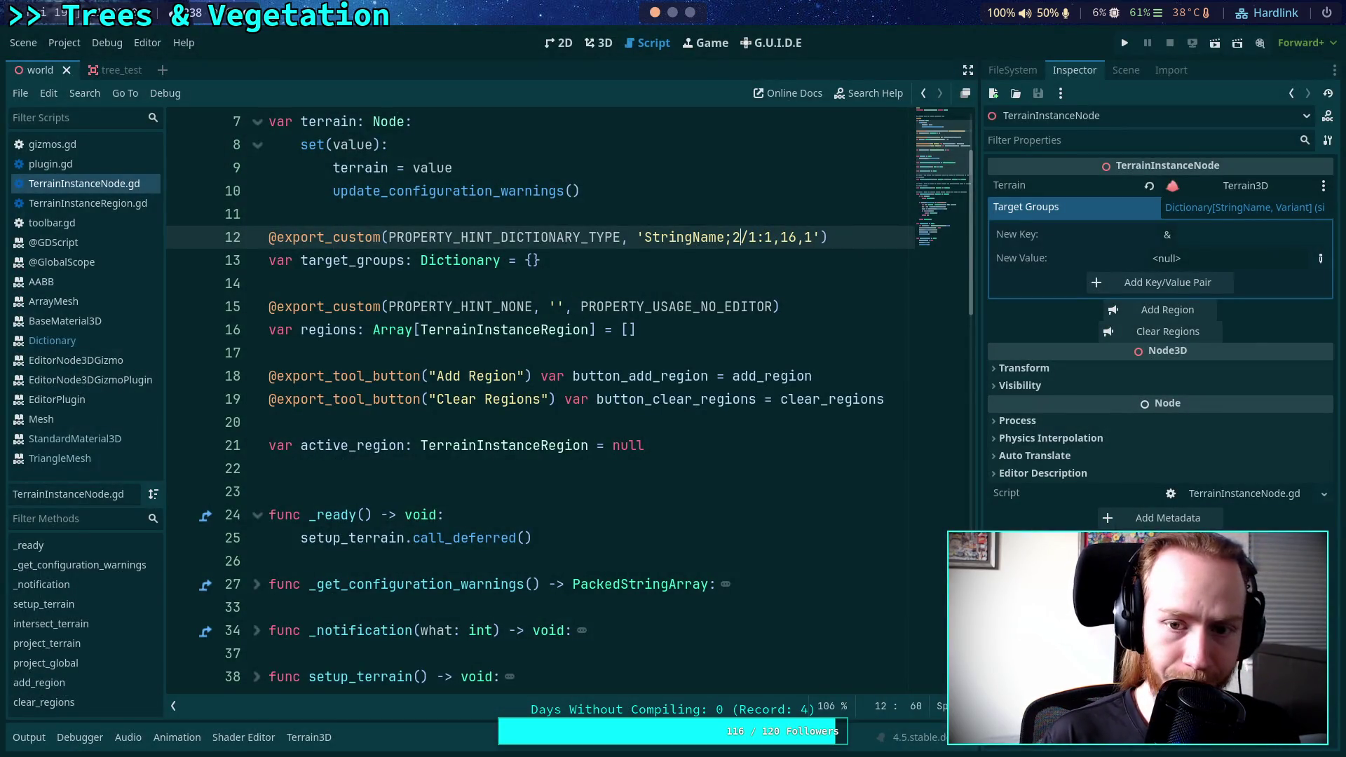
key("ctrl+s")
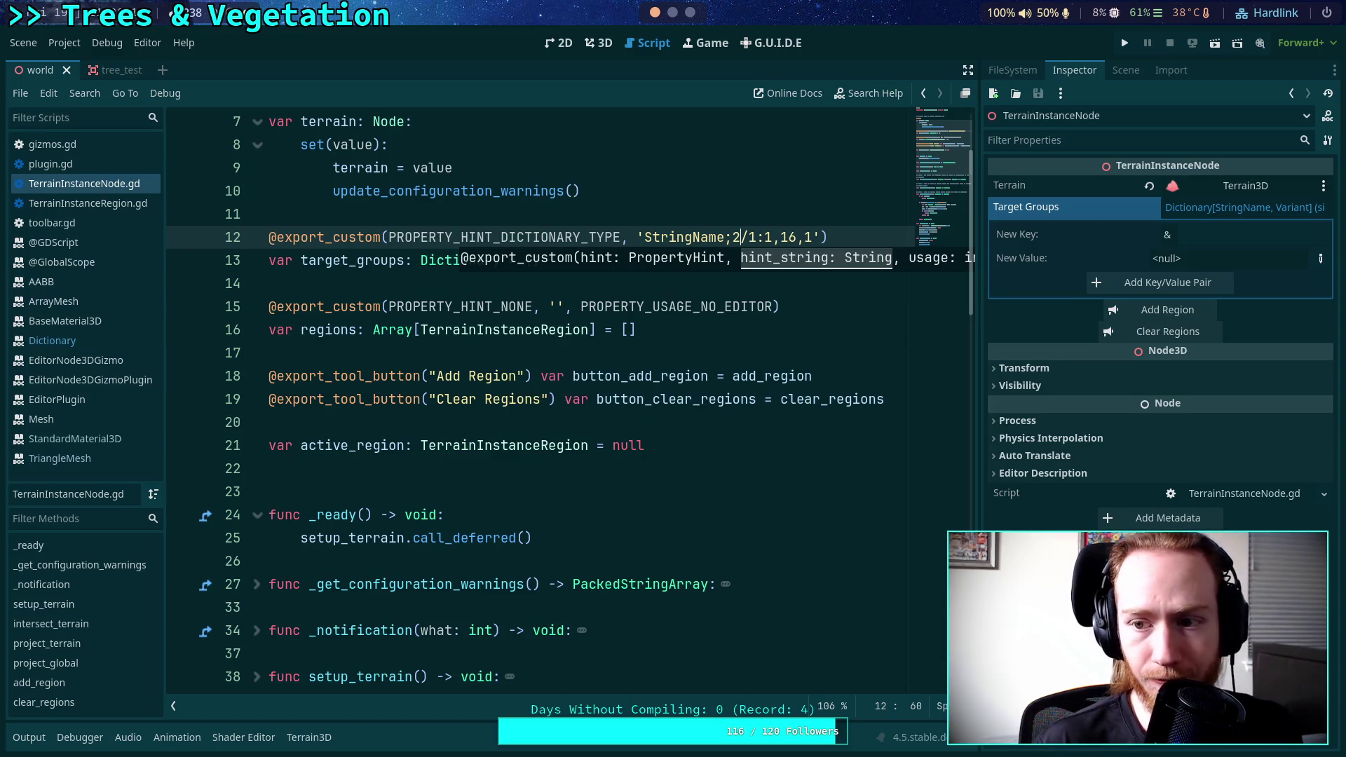
left_click(1126, 70)
left_click(1048, 386)
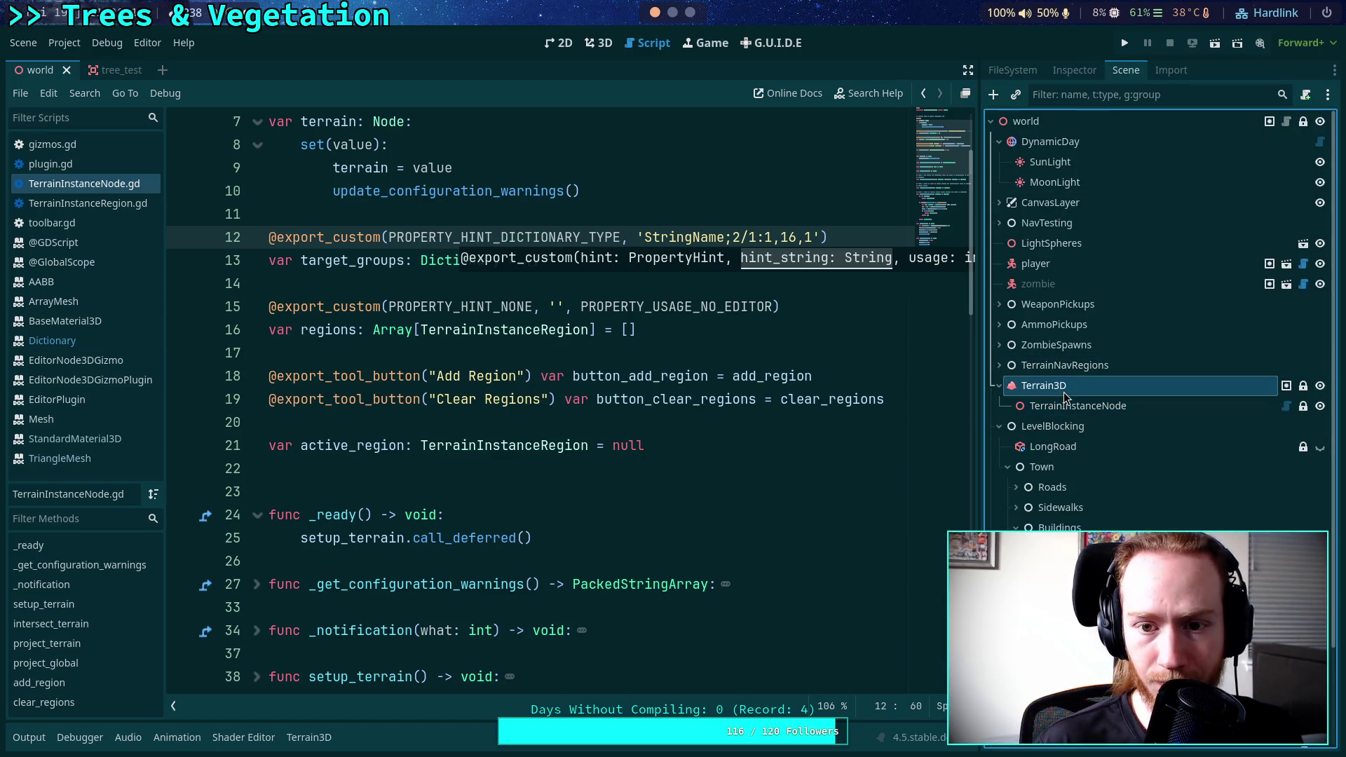
left_click(1069, 411)
left_click(1074, 71)
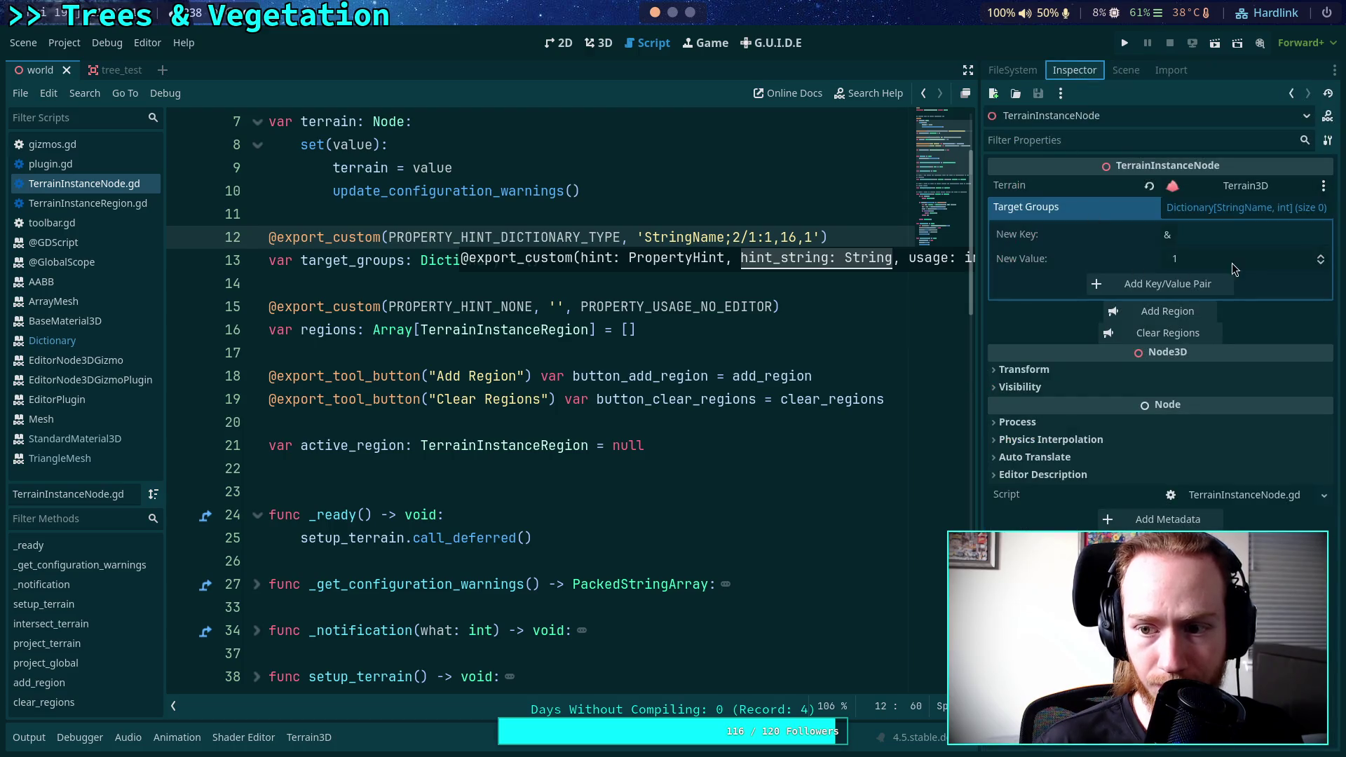
Test Target Groups' integer New Value spinbox with 2, 16, 15, ending at 7.
left_click(1322, 258)
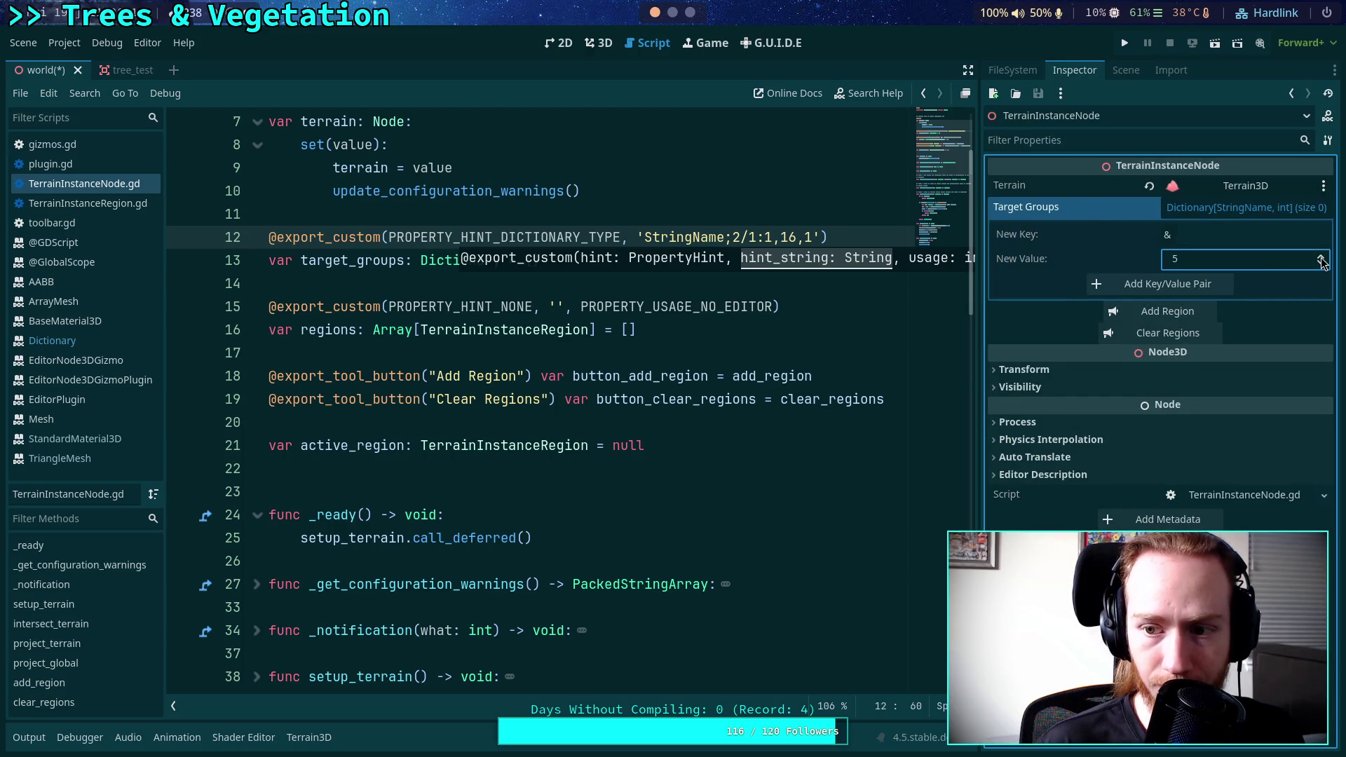
double_click(1250, 262)
type("16")
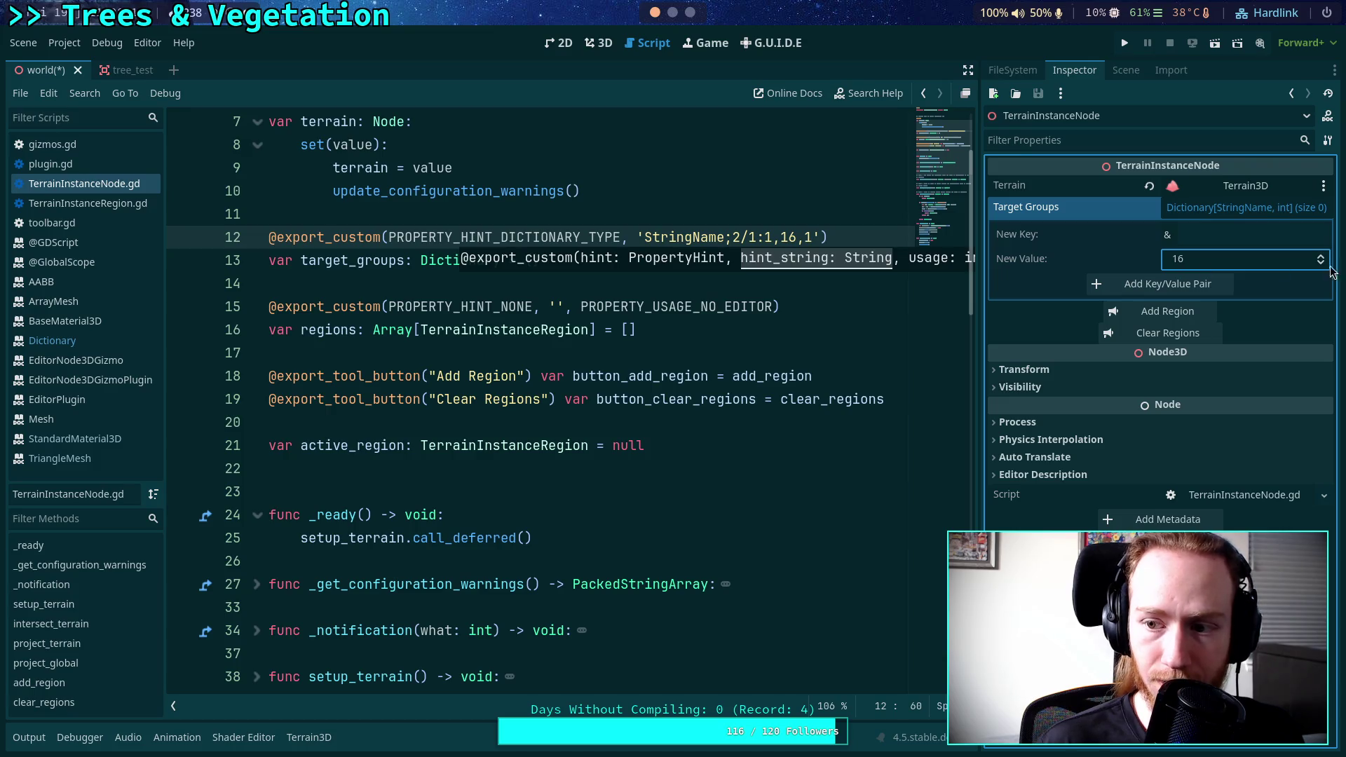
left_click(1322, 263)
scroll(1323, 270, "down", 5)
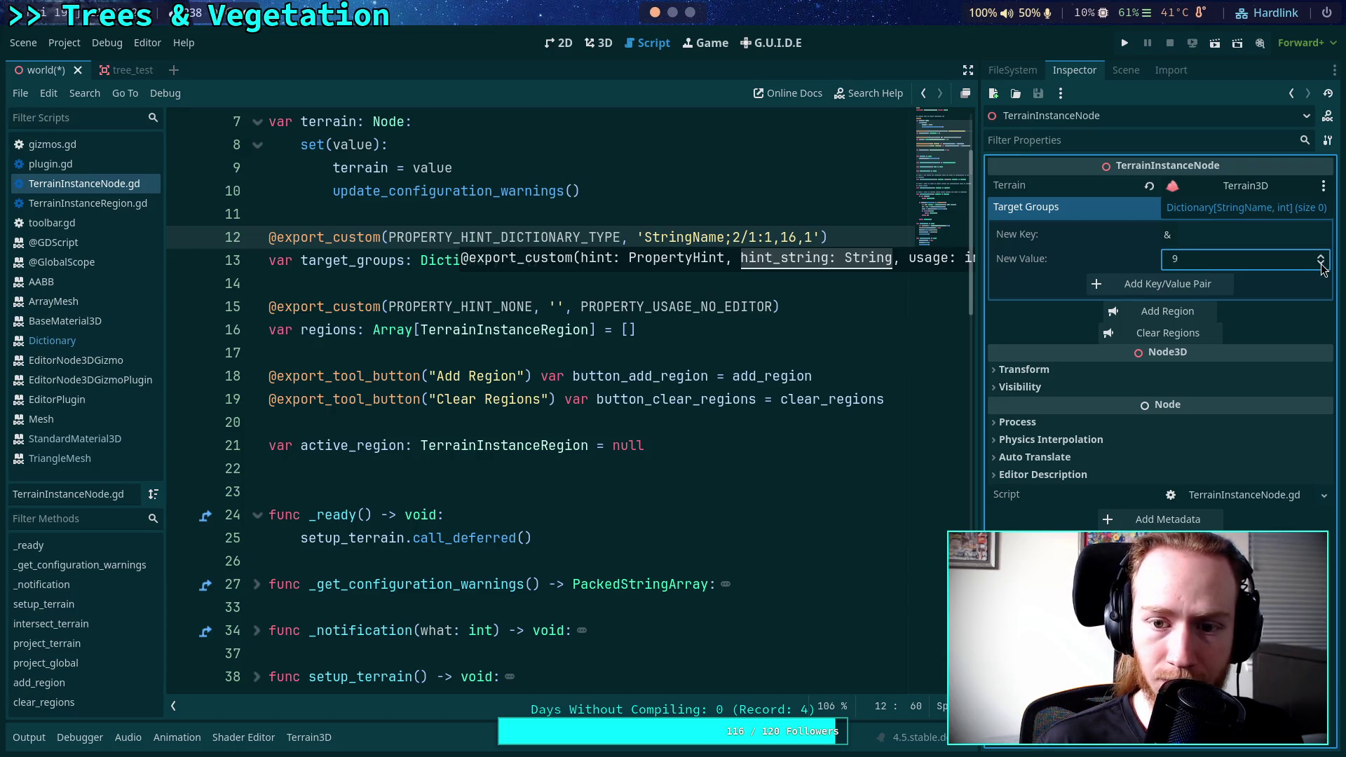
left_click(768, 328)
Add a '##' doc-comment line above the target_groups export.
left_click(736, 215)
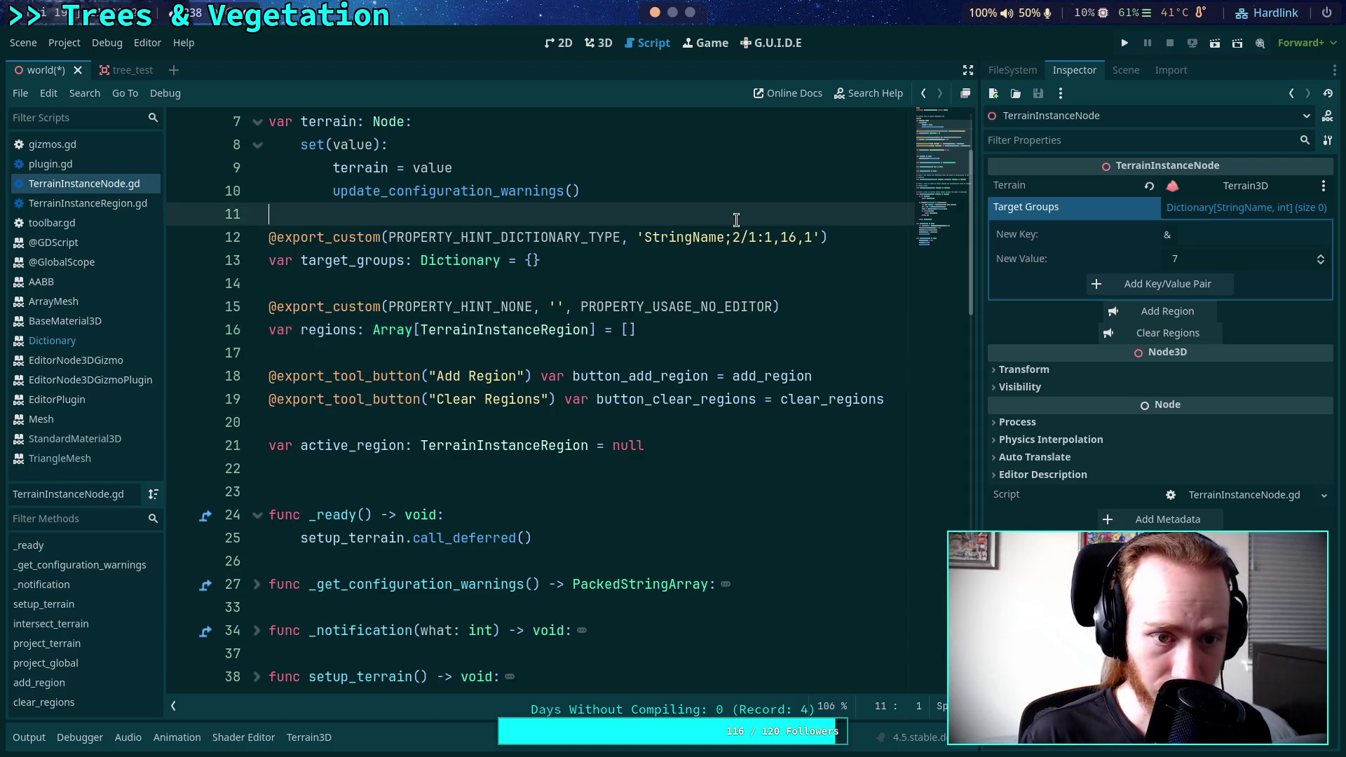
key("Return")
type("##")
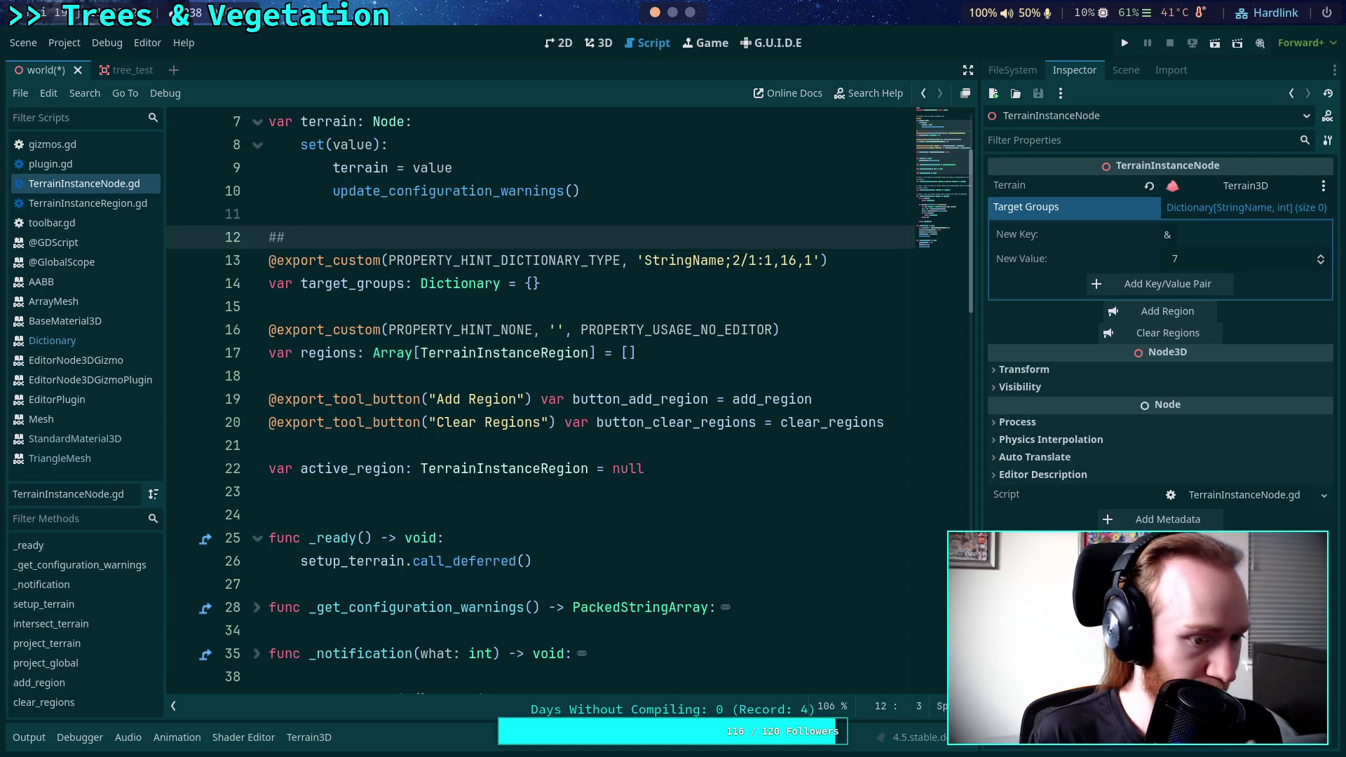
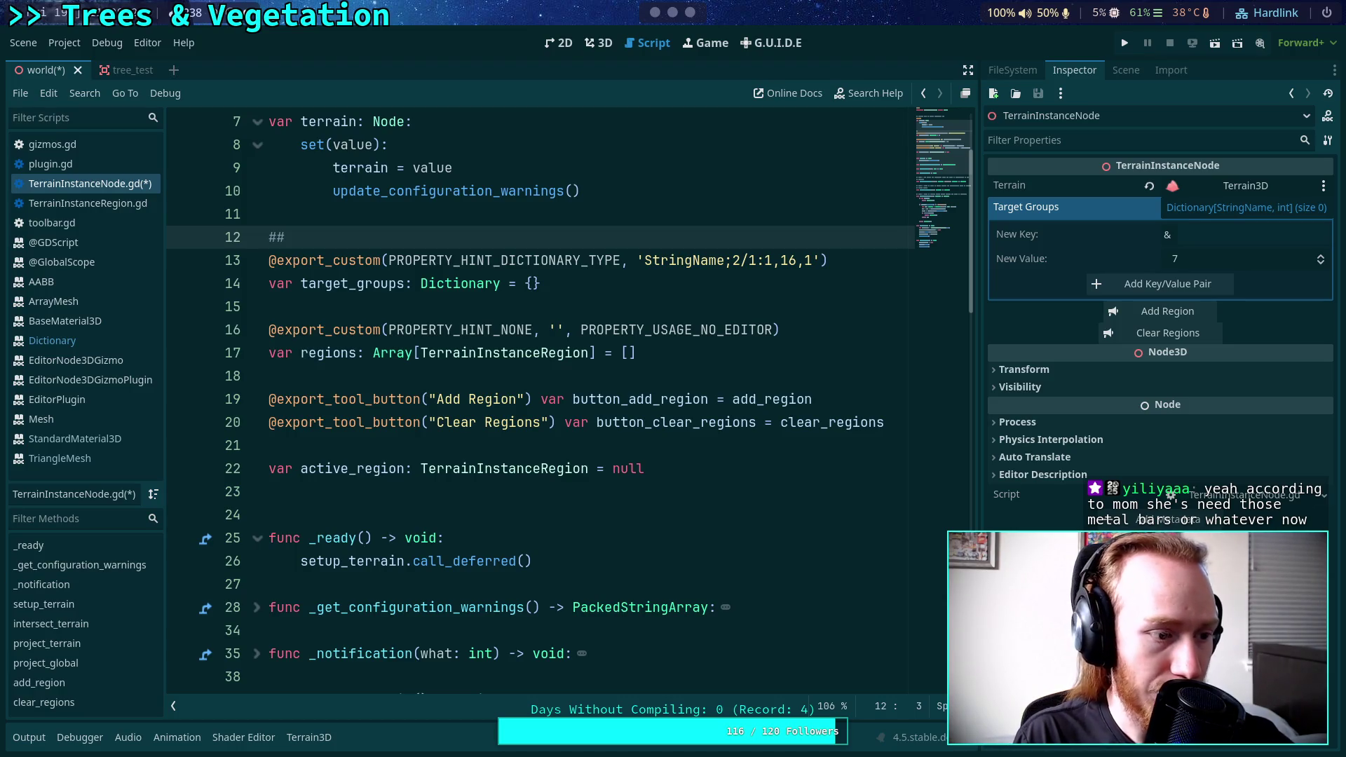
Document target_groups as 'Groups to build instance collision around, the value is the distance in meters around nodes in that group' and save.
mouse_move(592, 601)
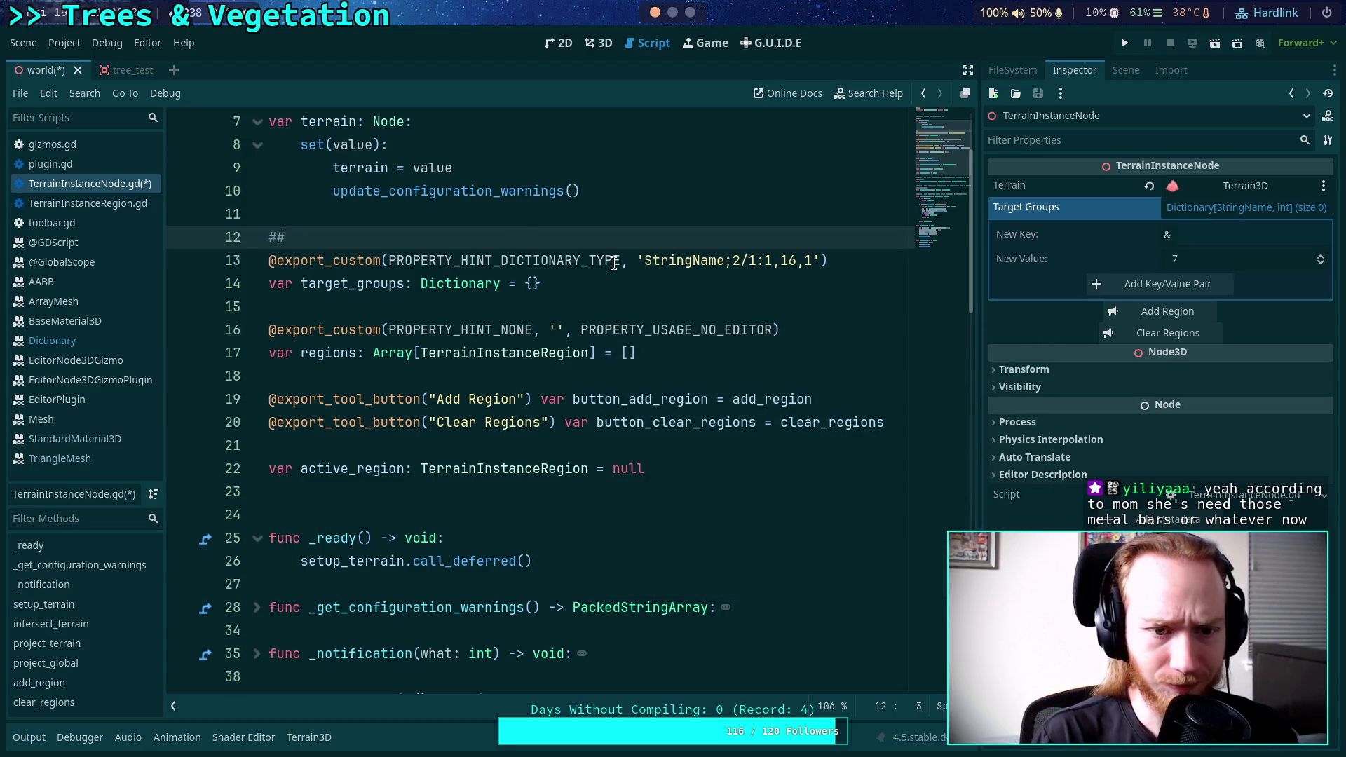
type("Groups to ")
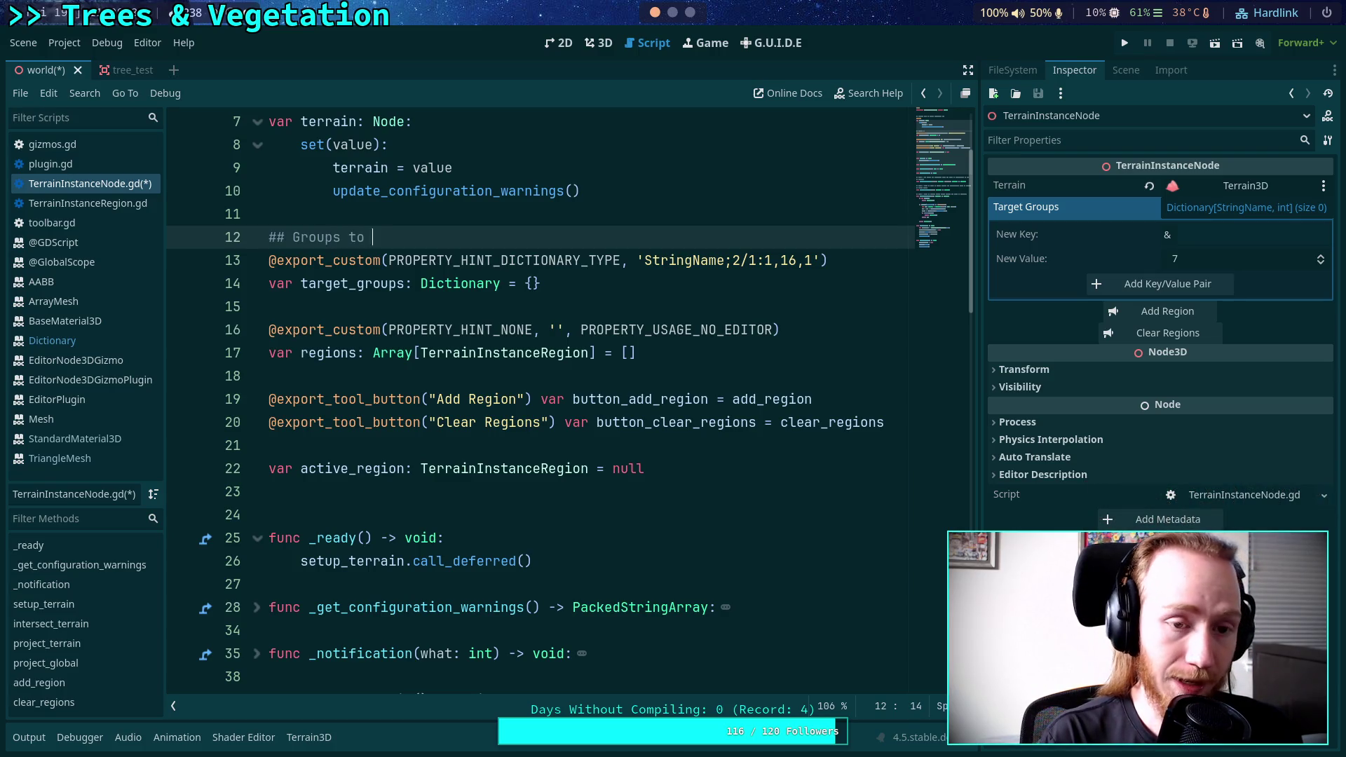
type("build instance ")
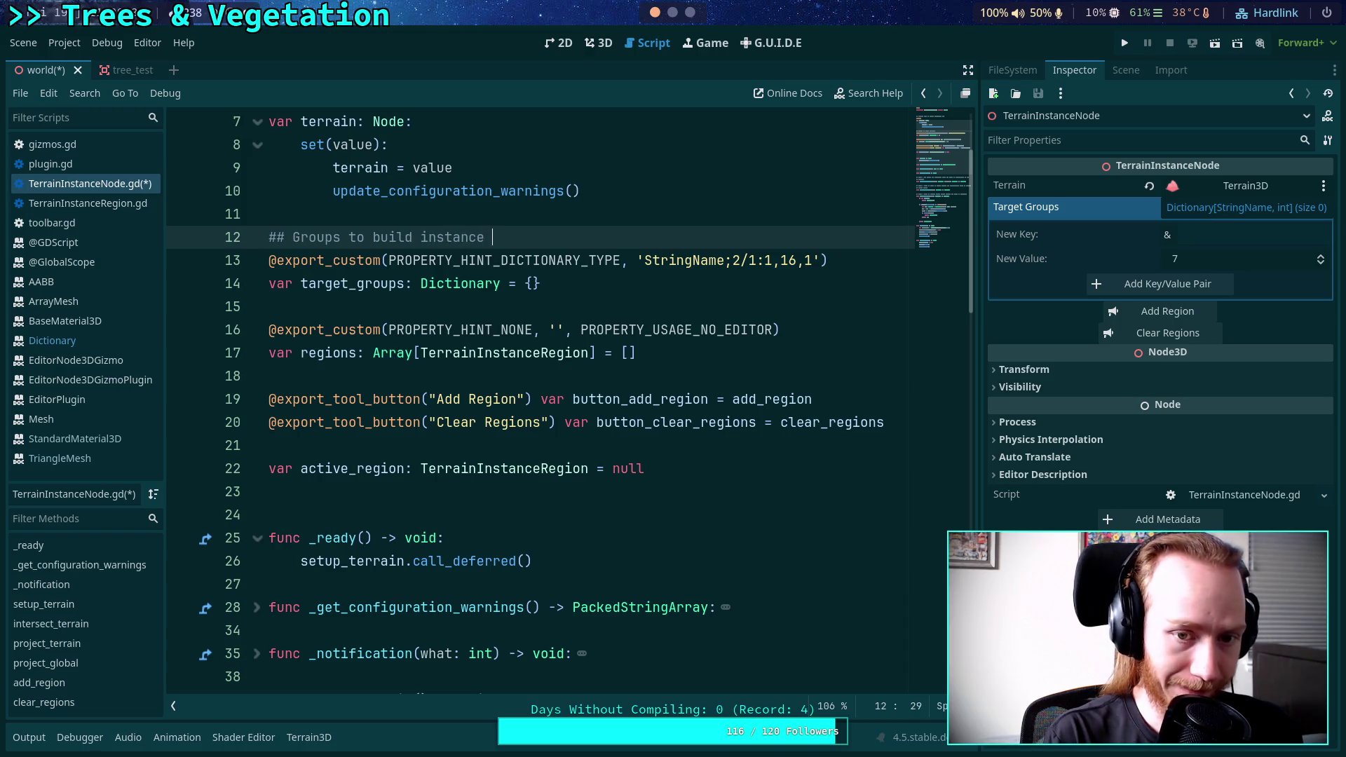
type("collision around")
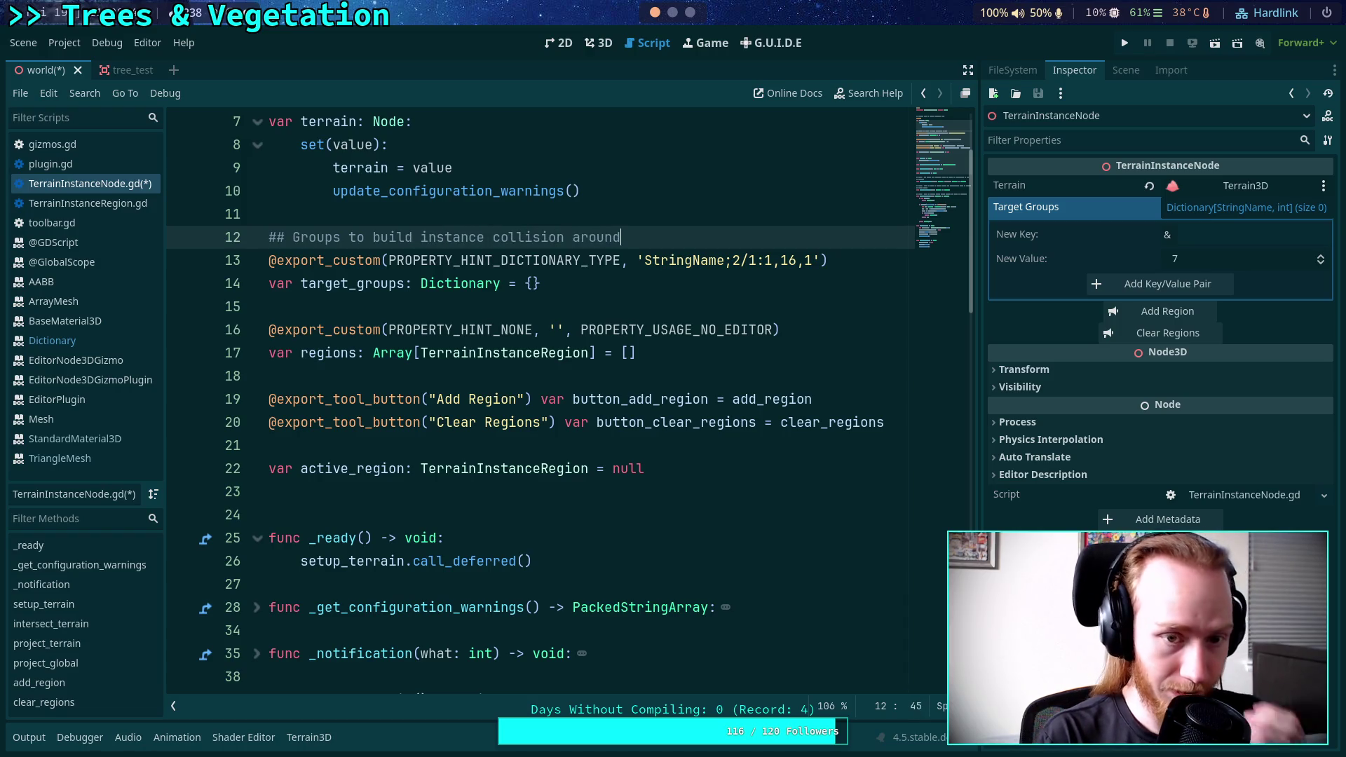
type(", ")
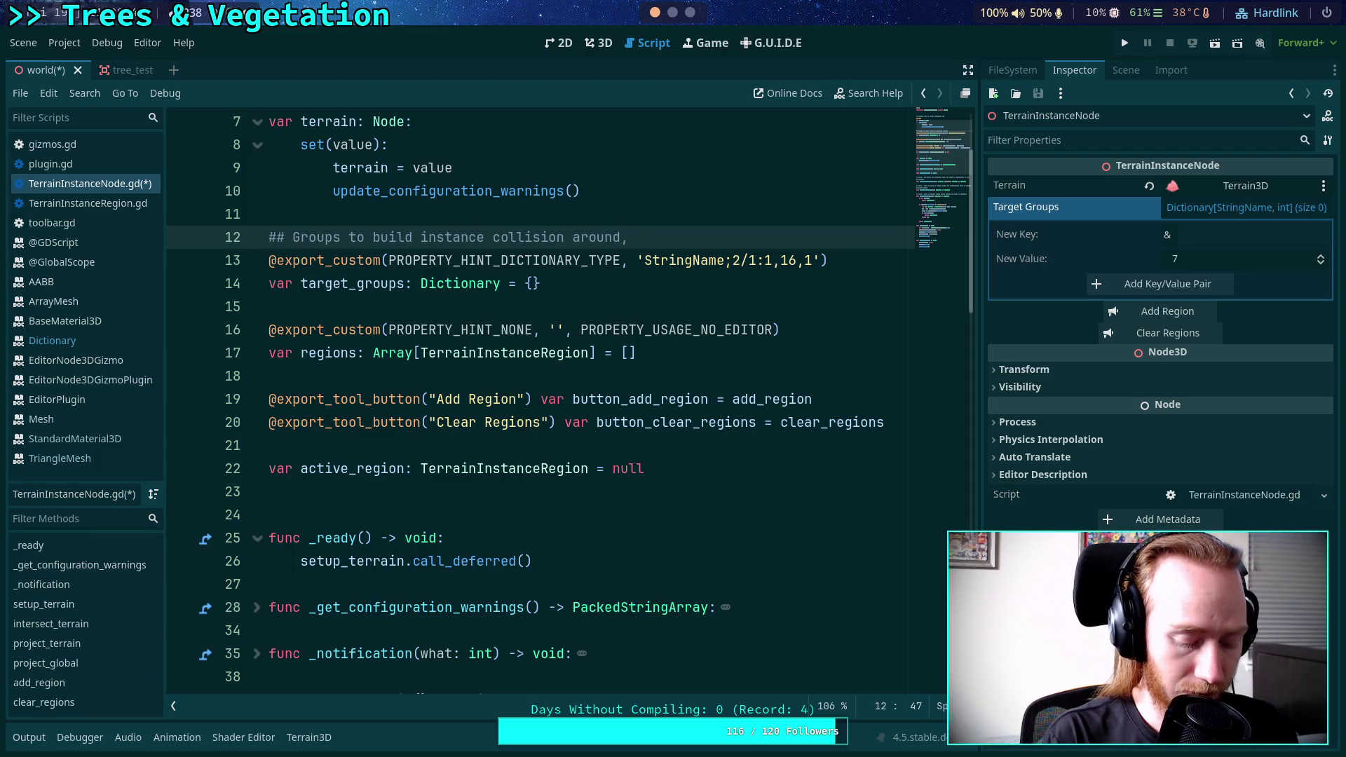
type("the value ")
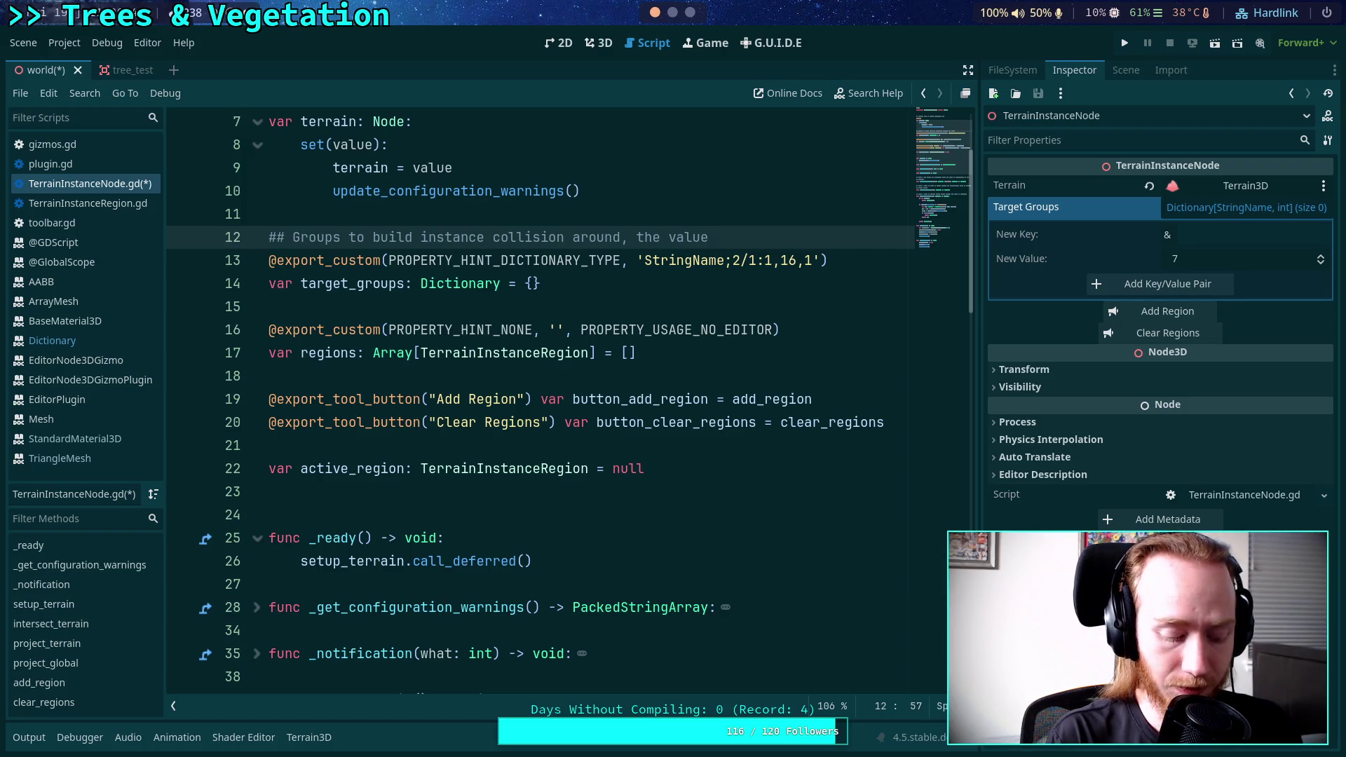
type("is the distance ")
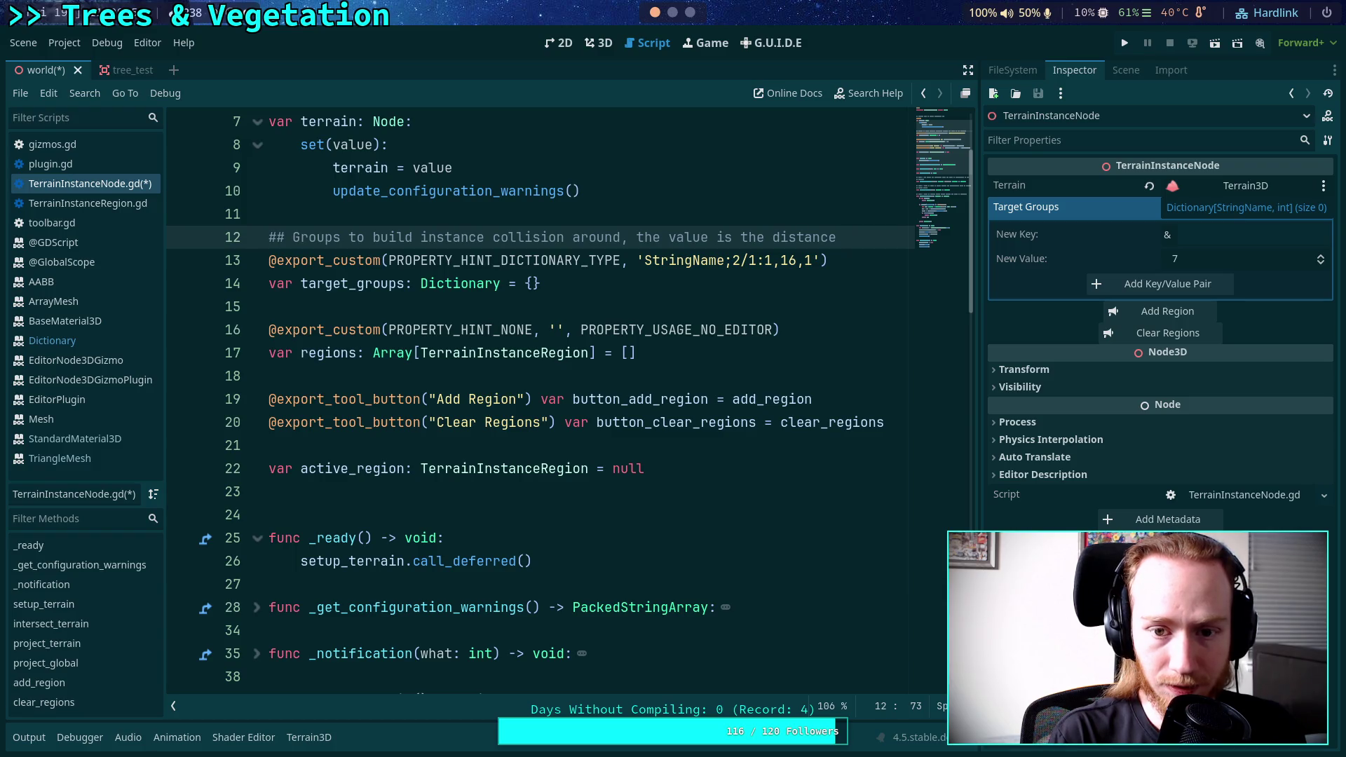
type("in")
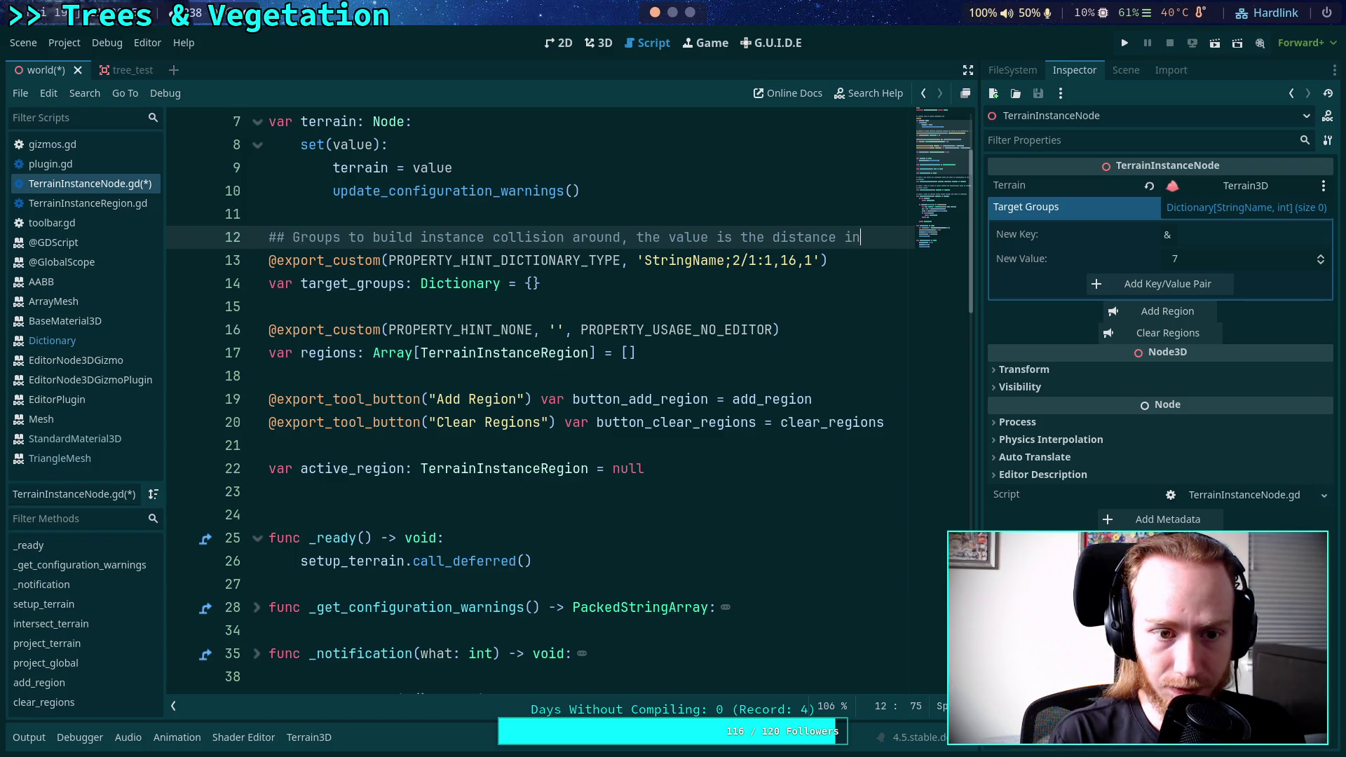
key("Return")
type("## meters ")
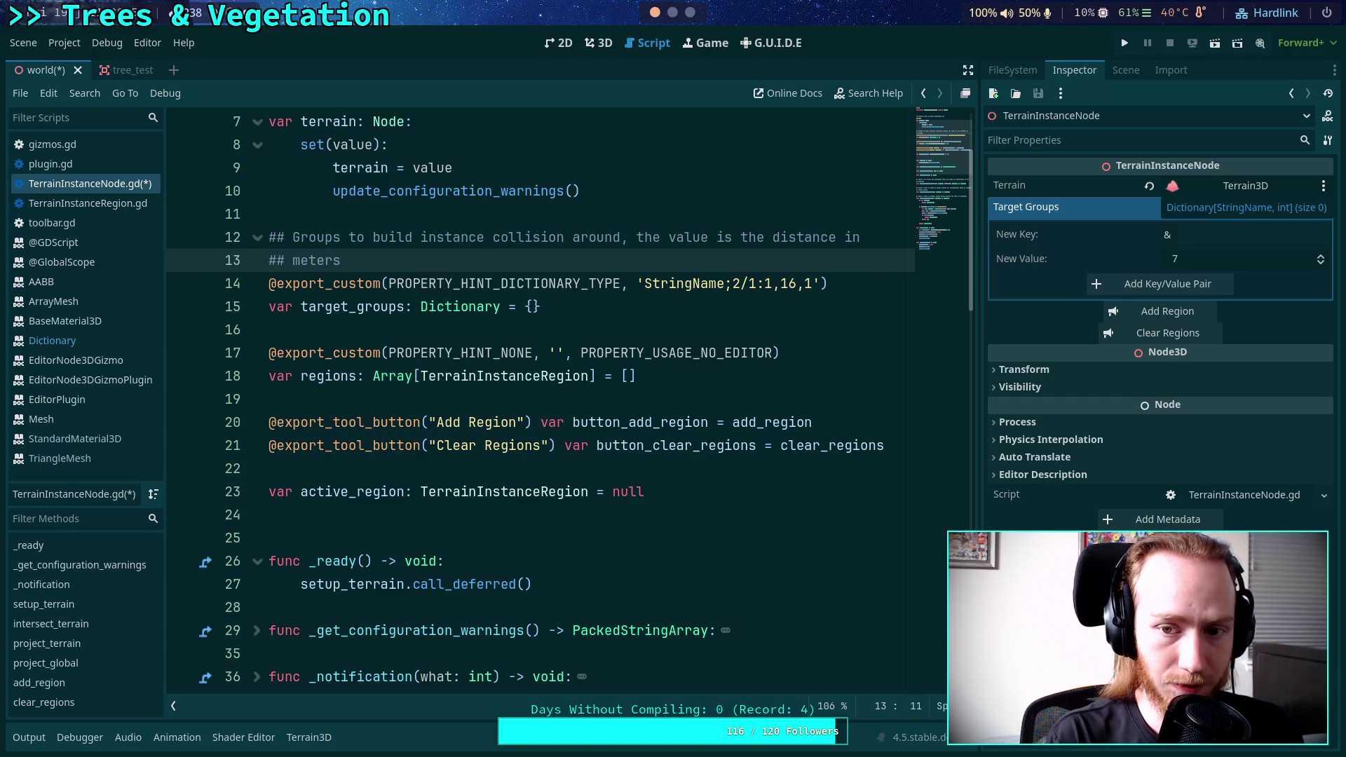
type("around the")
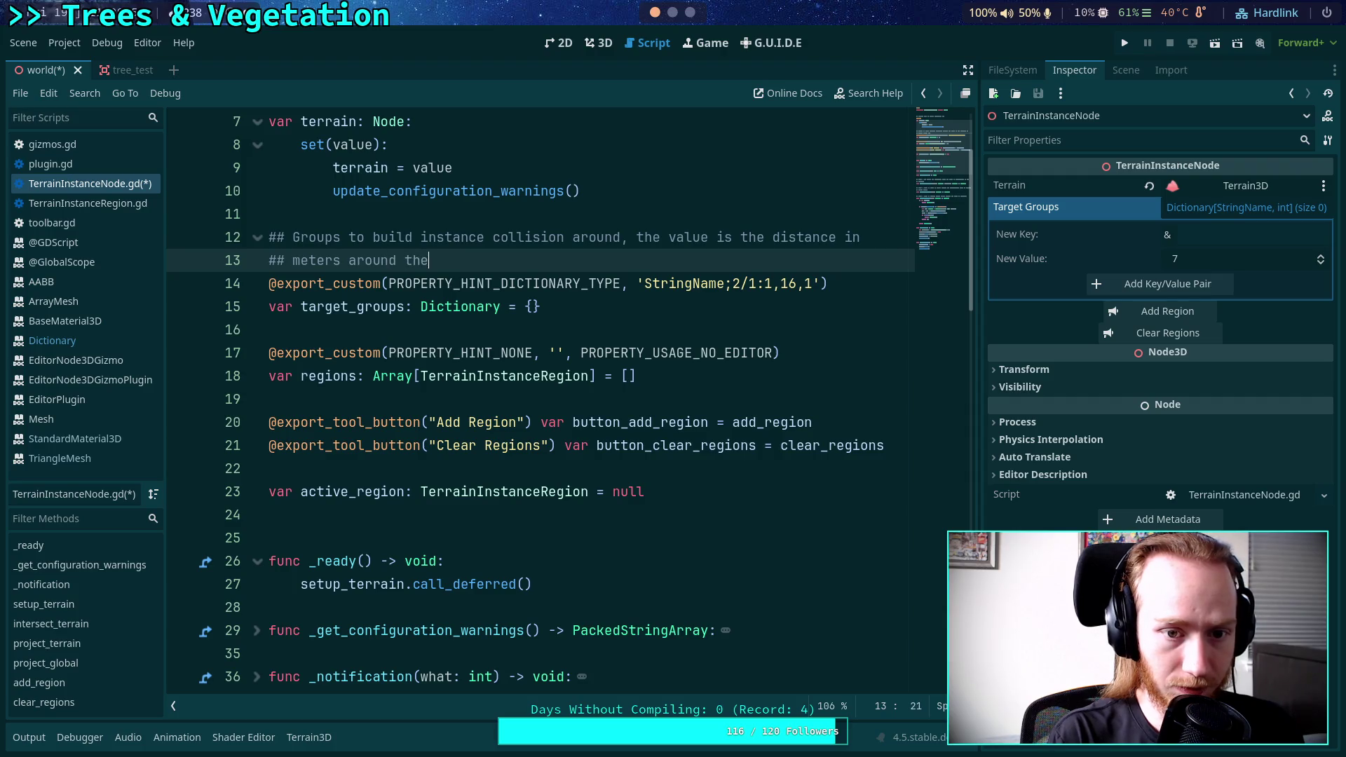
type("noeds")
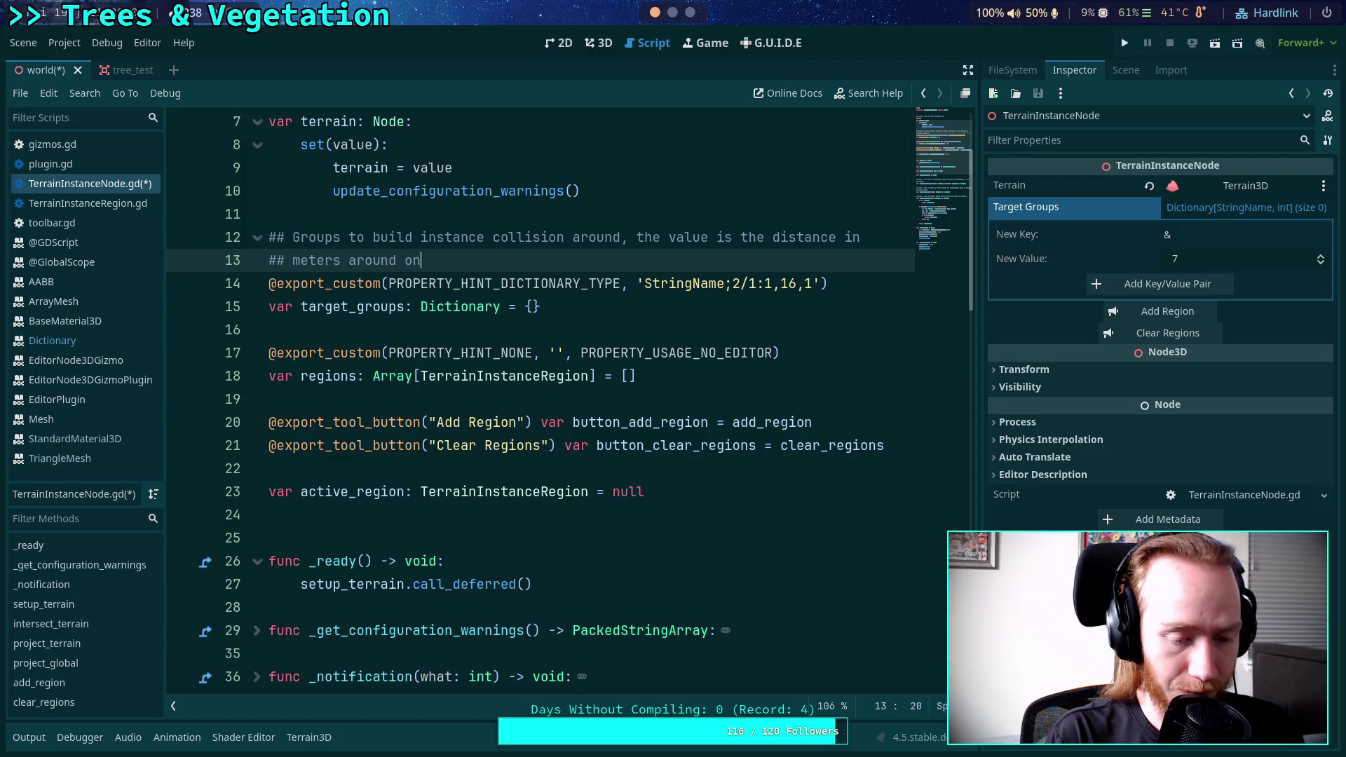
key("BackSpace")
key("BackSpace")
key("BackSpace")
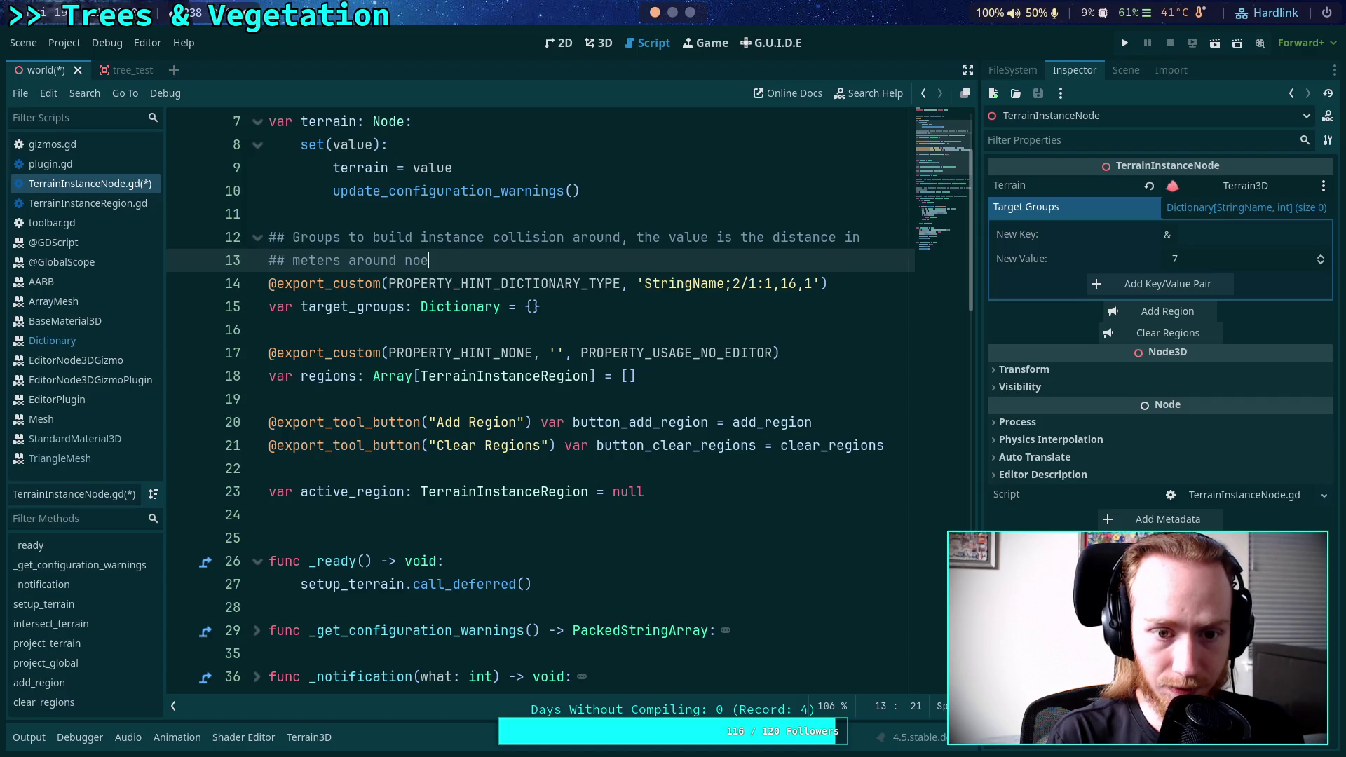
type("des in that group.")
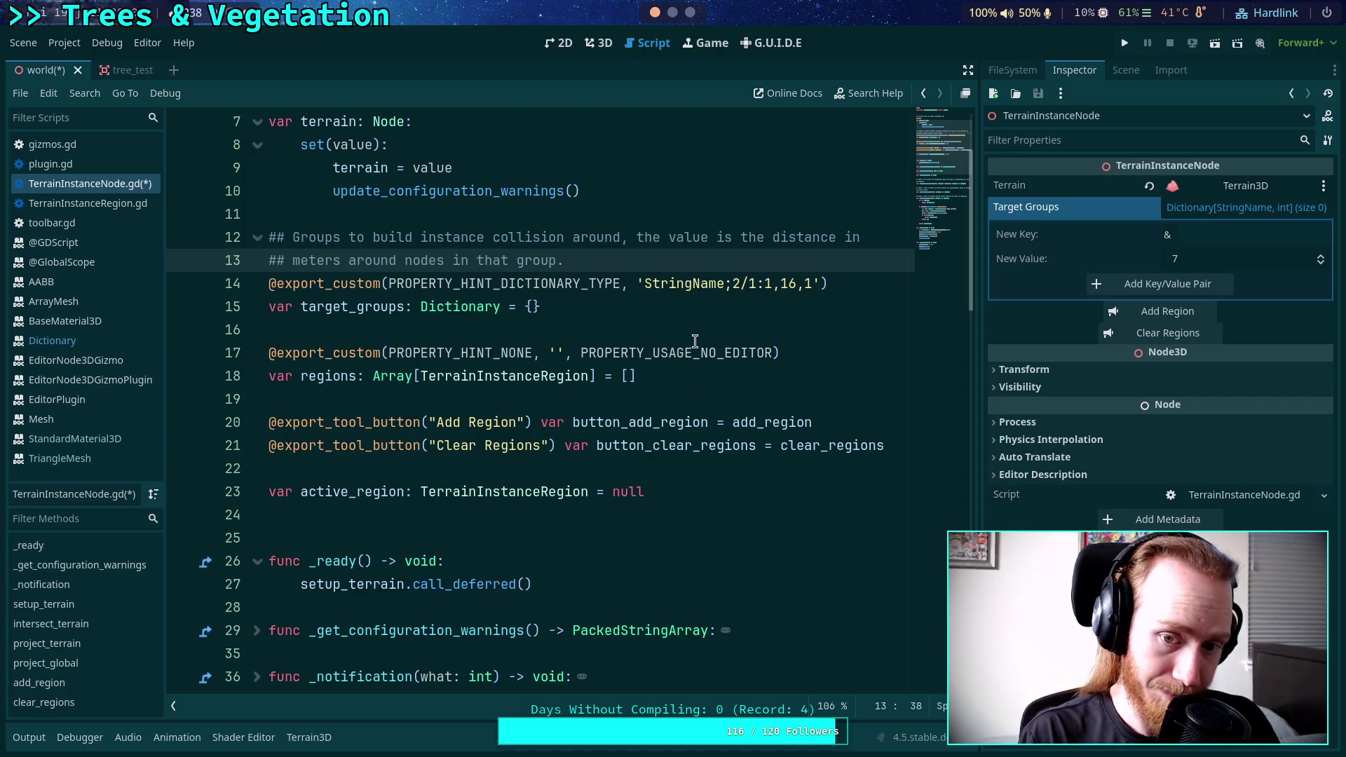
left_click(540, 307)
key("ctrl+s")
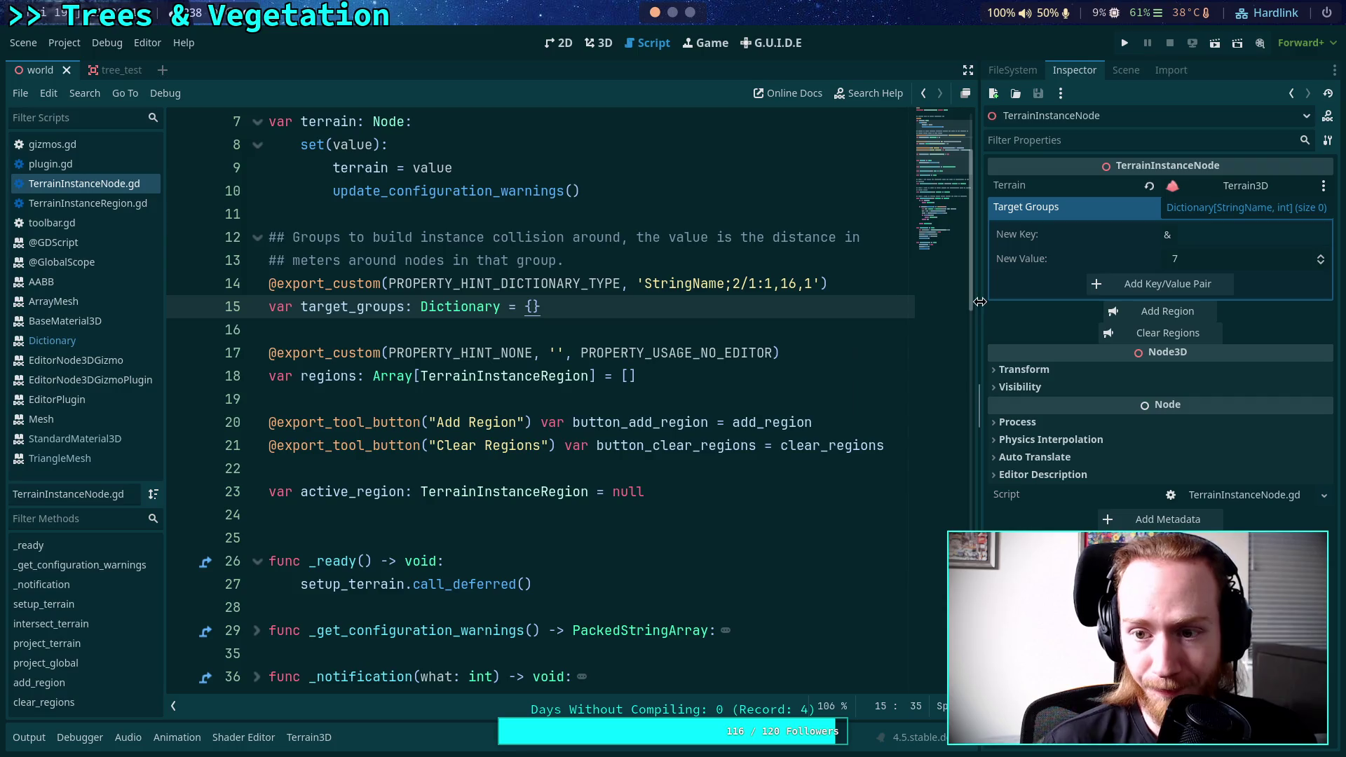
Add a 'player' key with value 8 to the Target Groups dictionary in the Inspector.
left_click(1126, 70)
left_click(1074, 70)
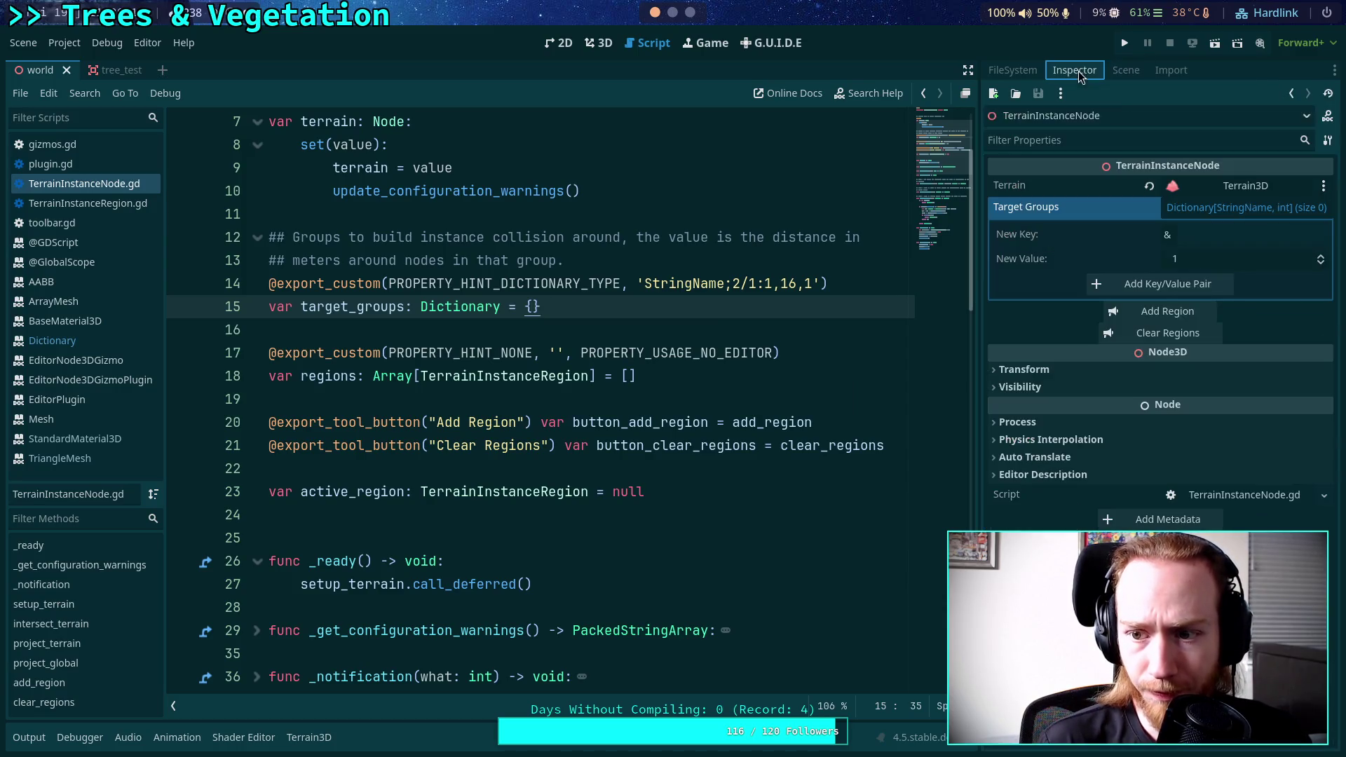
left_click(1215, 234)
type("player")
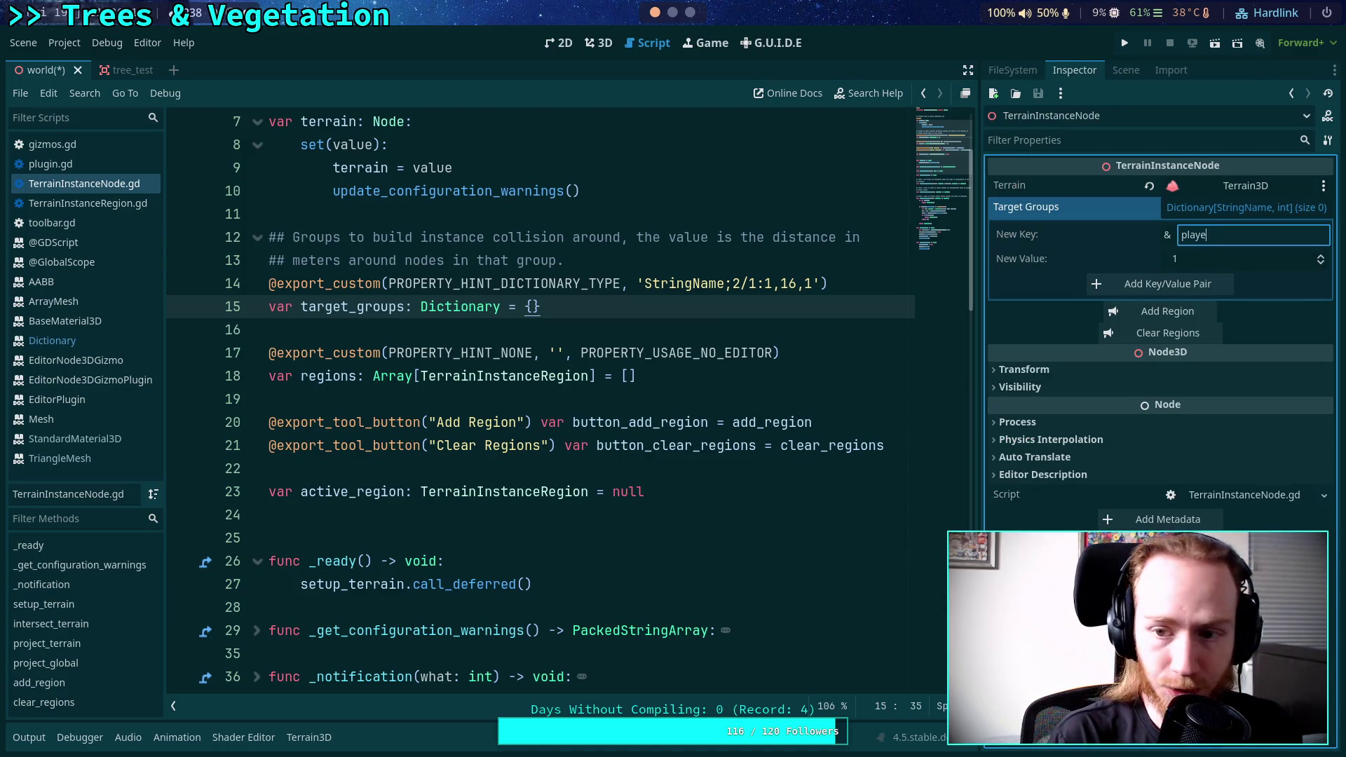
triple_click(1321, 255)
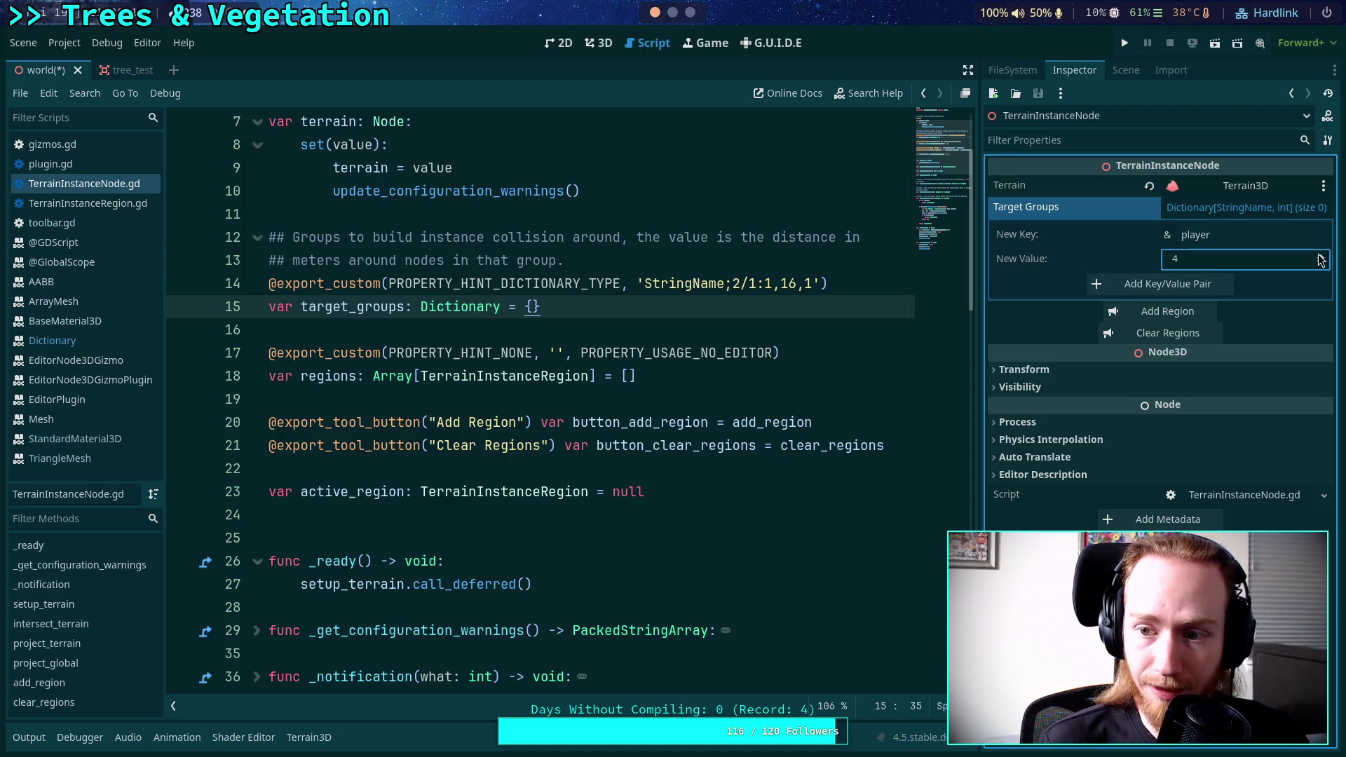
left_click(1322, 265)
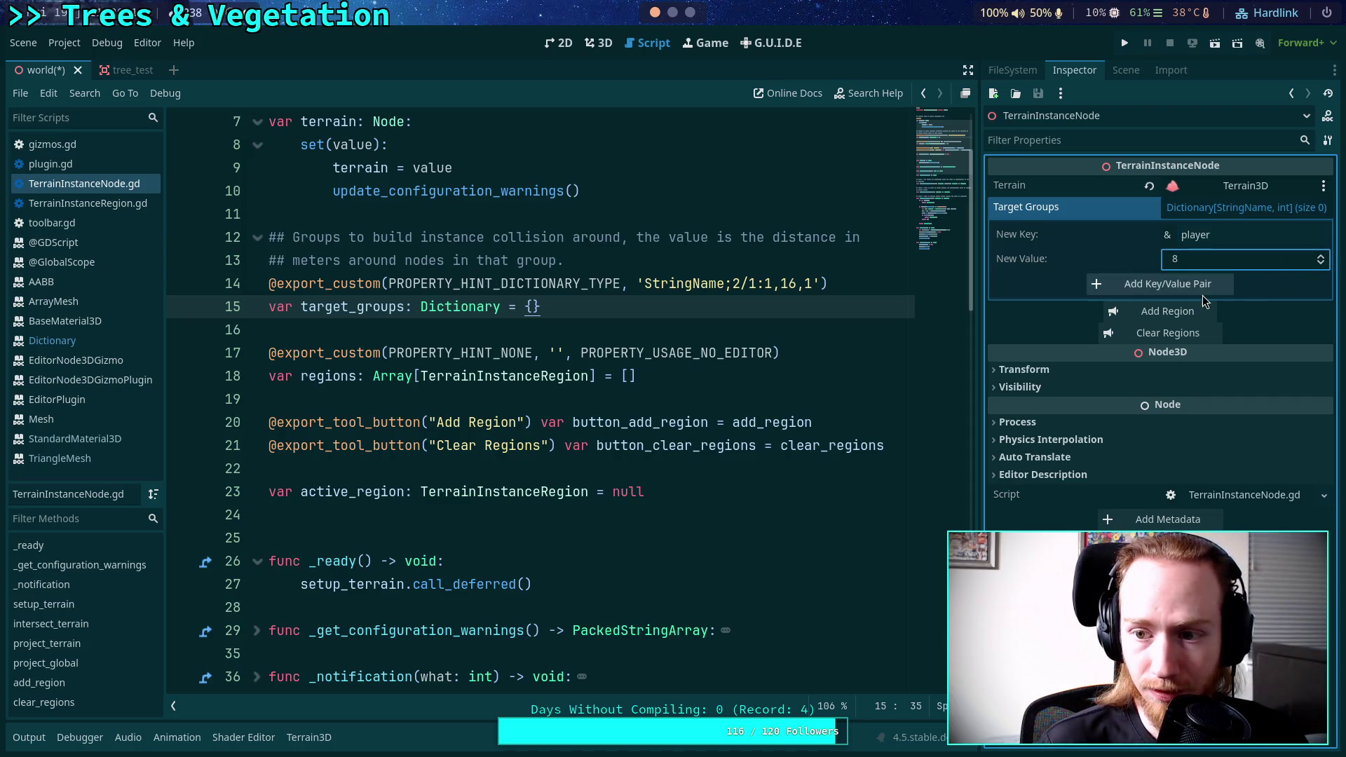
left_click(1161, 284)
left_click(724, 353)
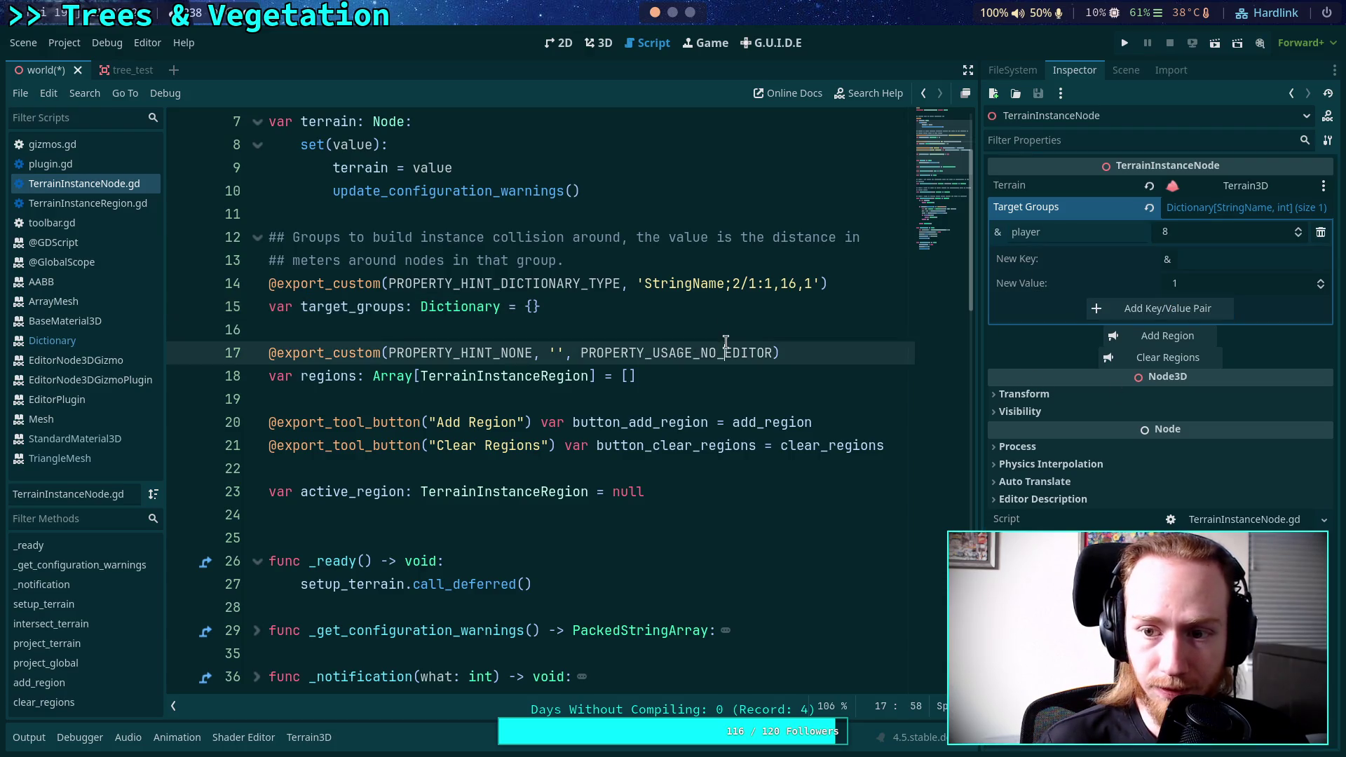
left_click(1043, 229)
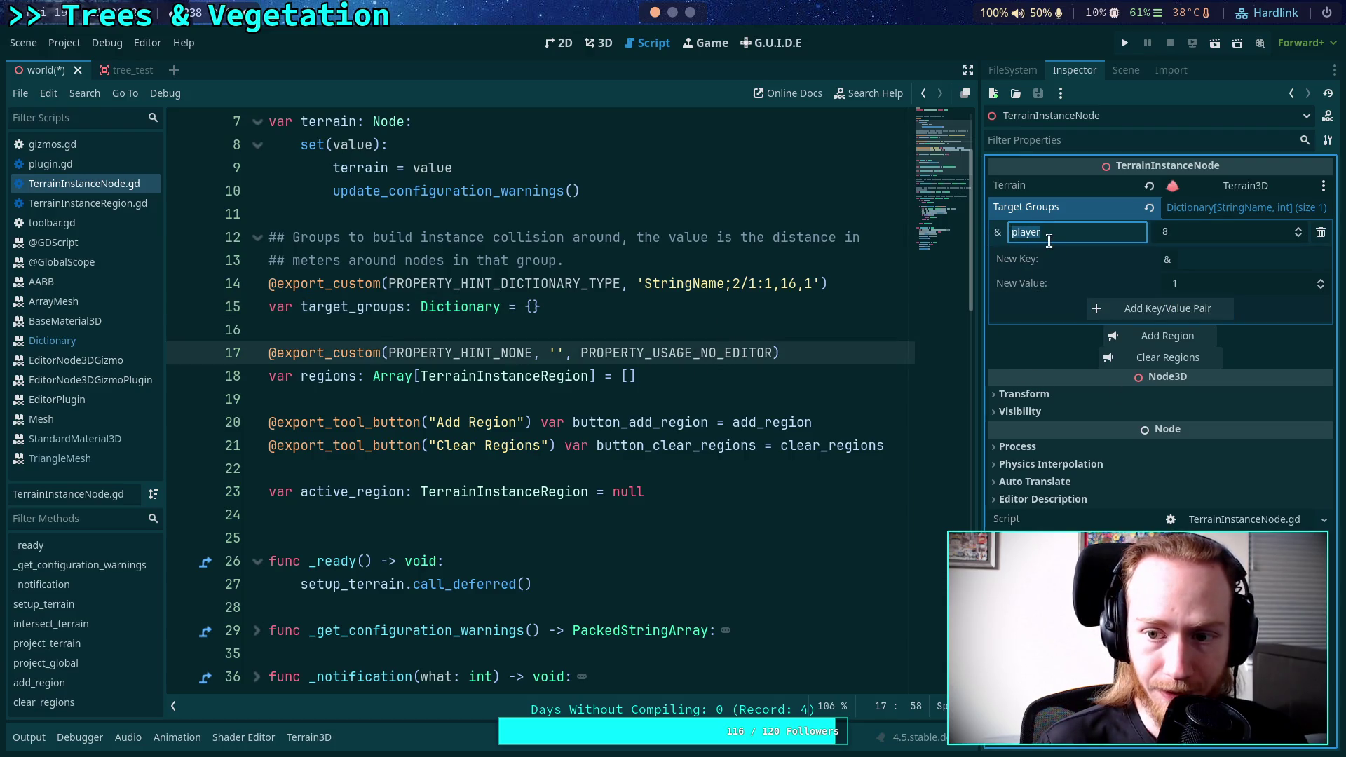
left_click(772, 284)
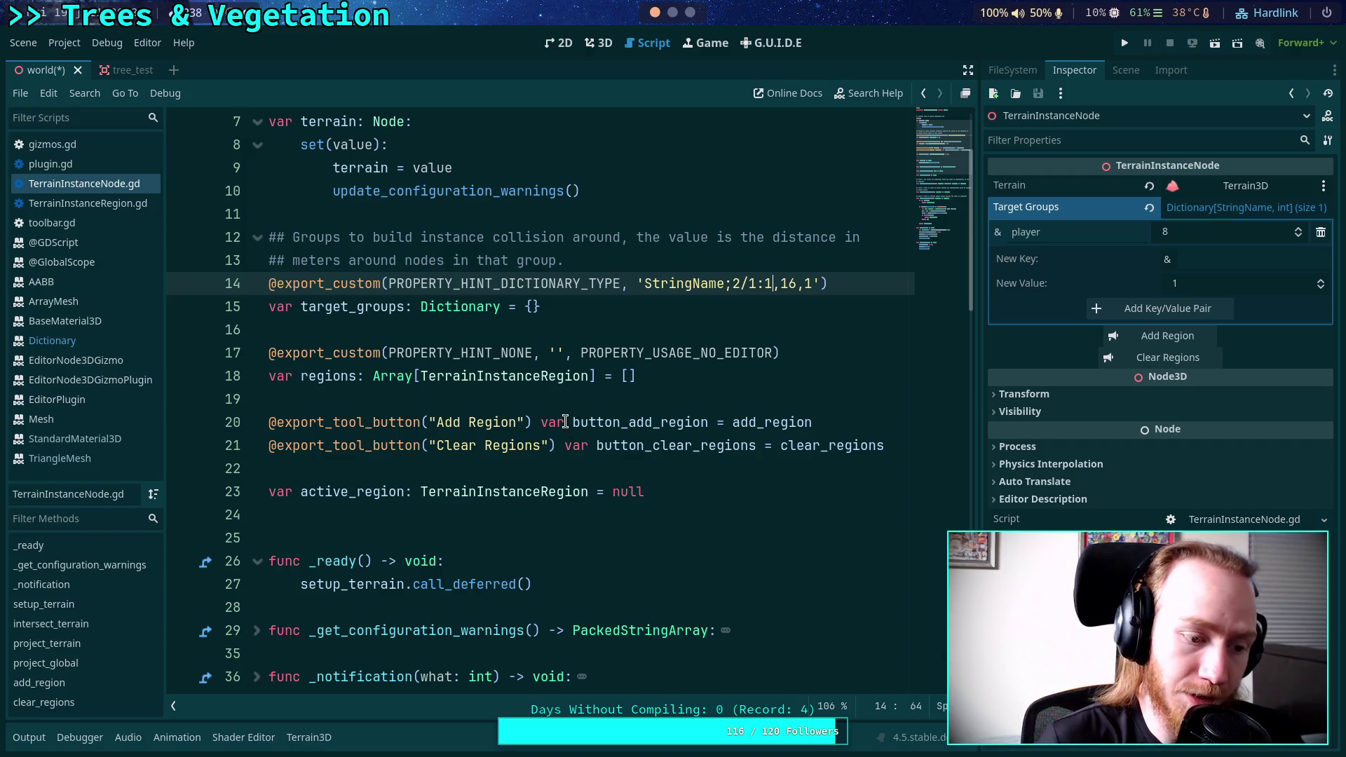
scroll(565, 422, "down", 1)
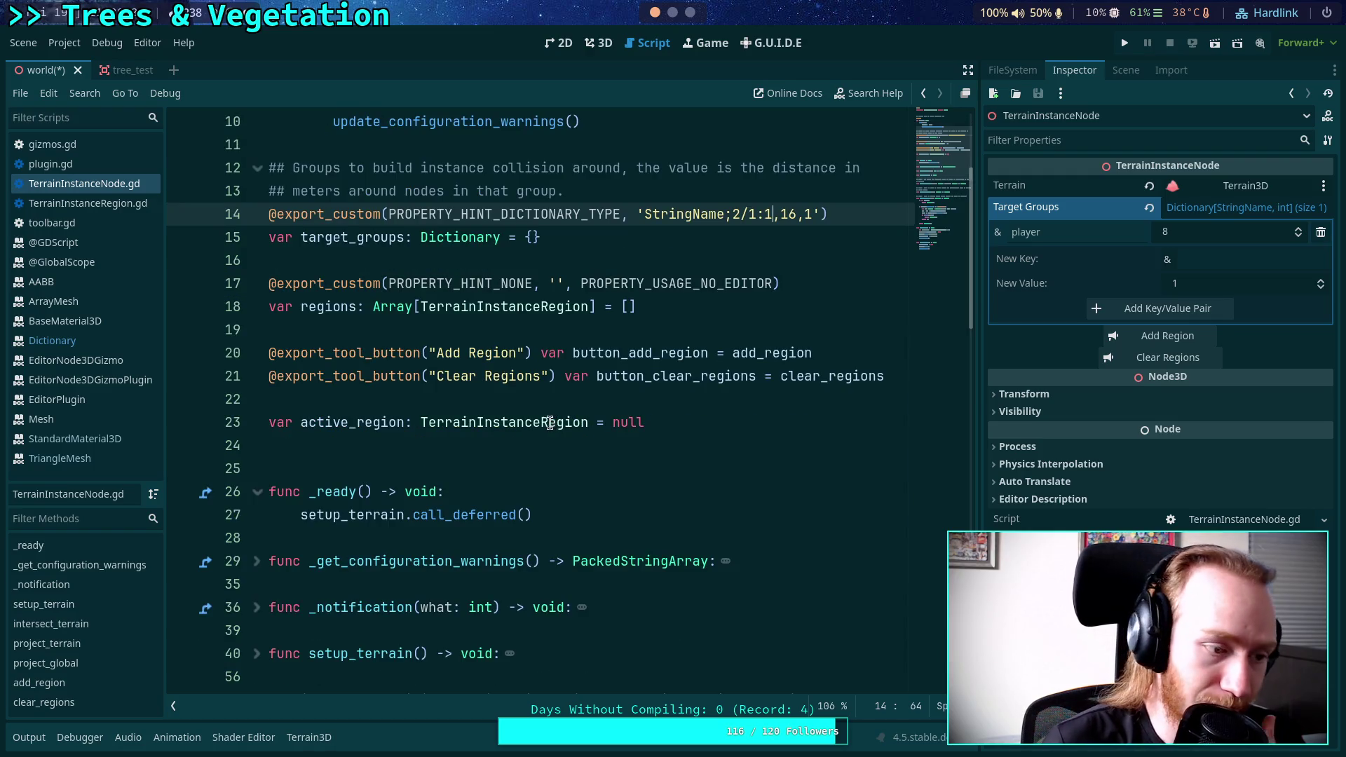
scroll(549, 423, "down", 7)
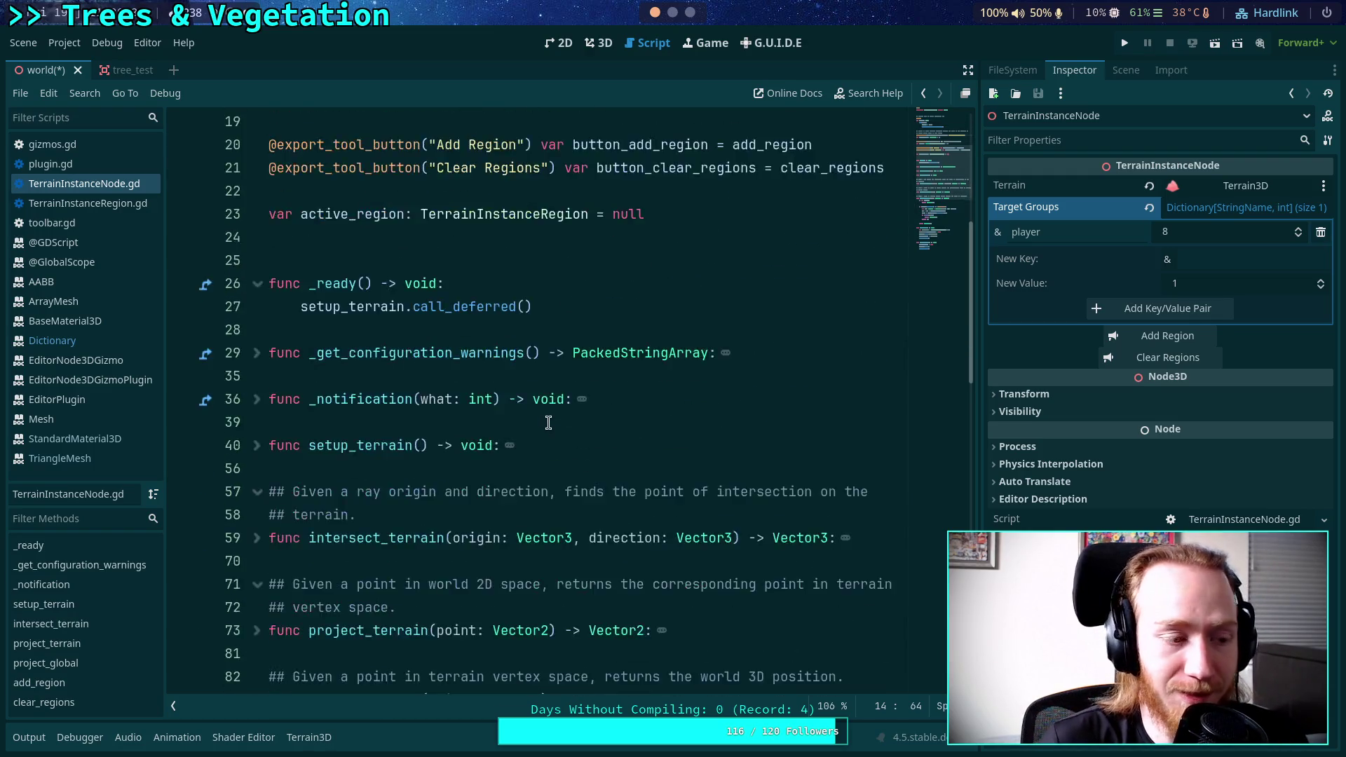
scroll(561, 421, "down", 4)
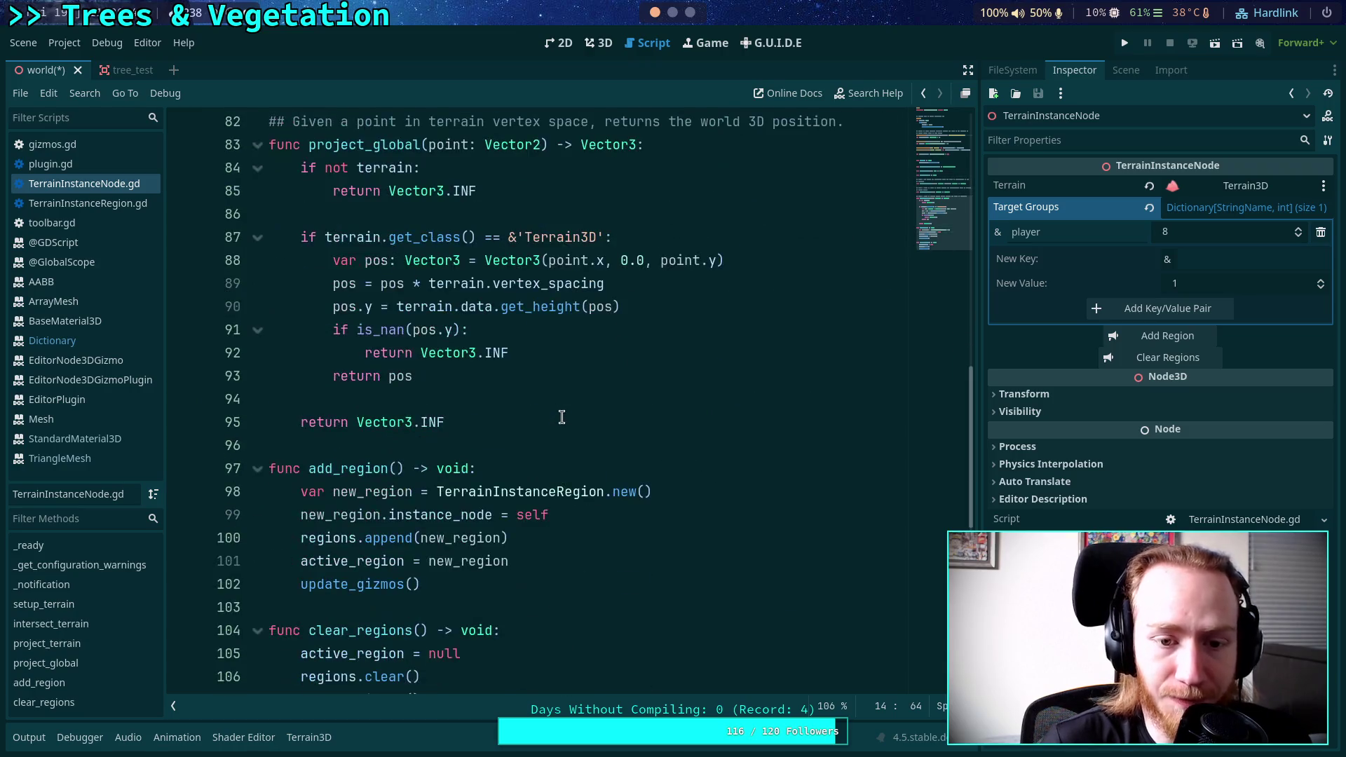
scroll(562, 416, "up", 2)
scroll(491, 421, "down", 1)
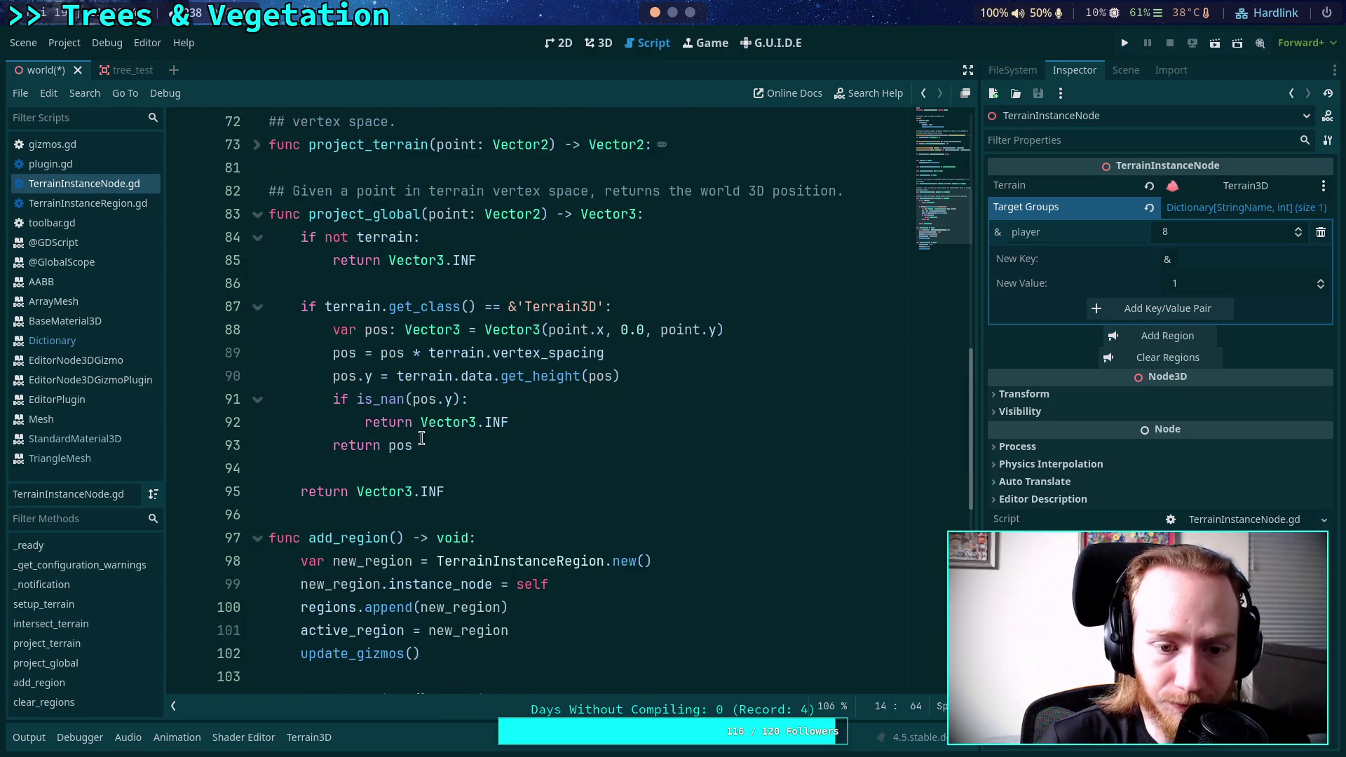
left_click(400, 472)
left_click(381, 489)
left_click(346, 512)
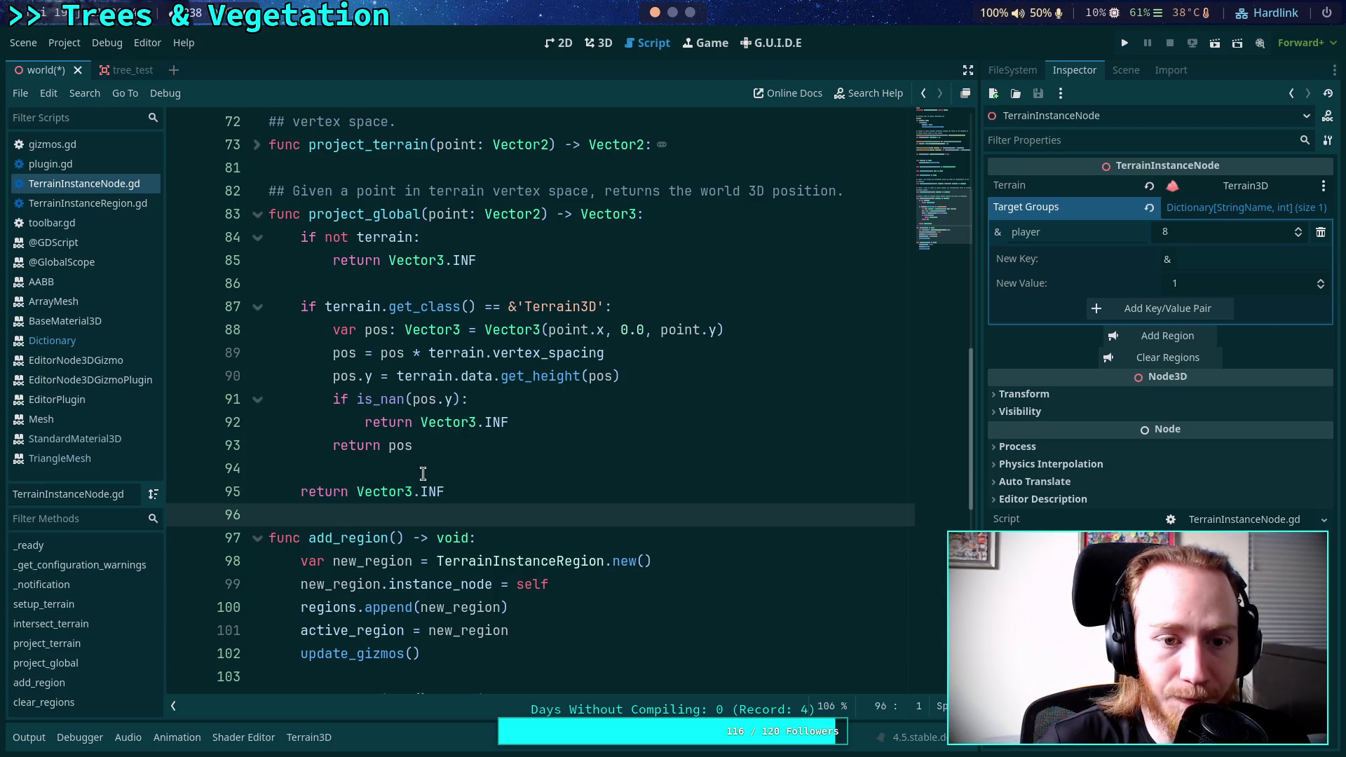
scroll(423, 474, "up", 1)
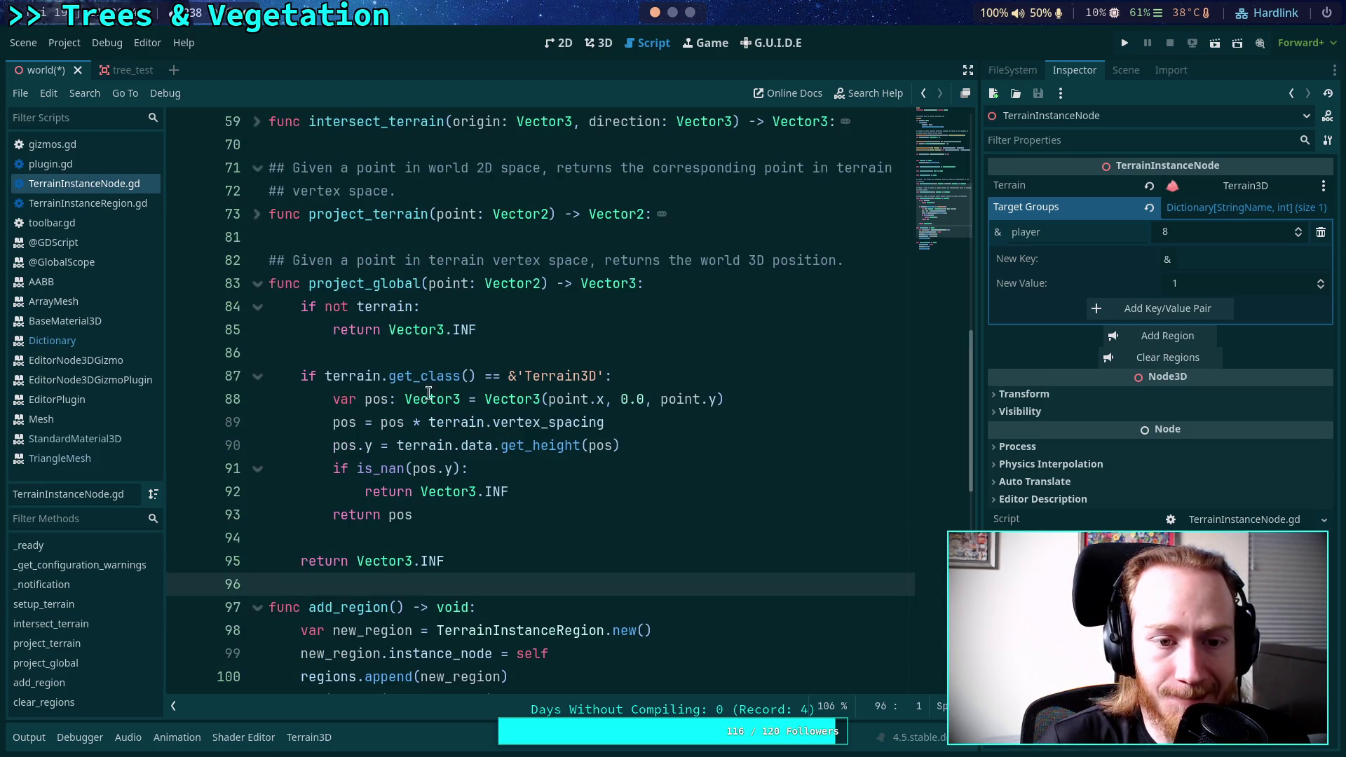
left_click(258, 285)
scroll(393, 414, "up", 7)
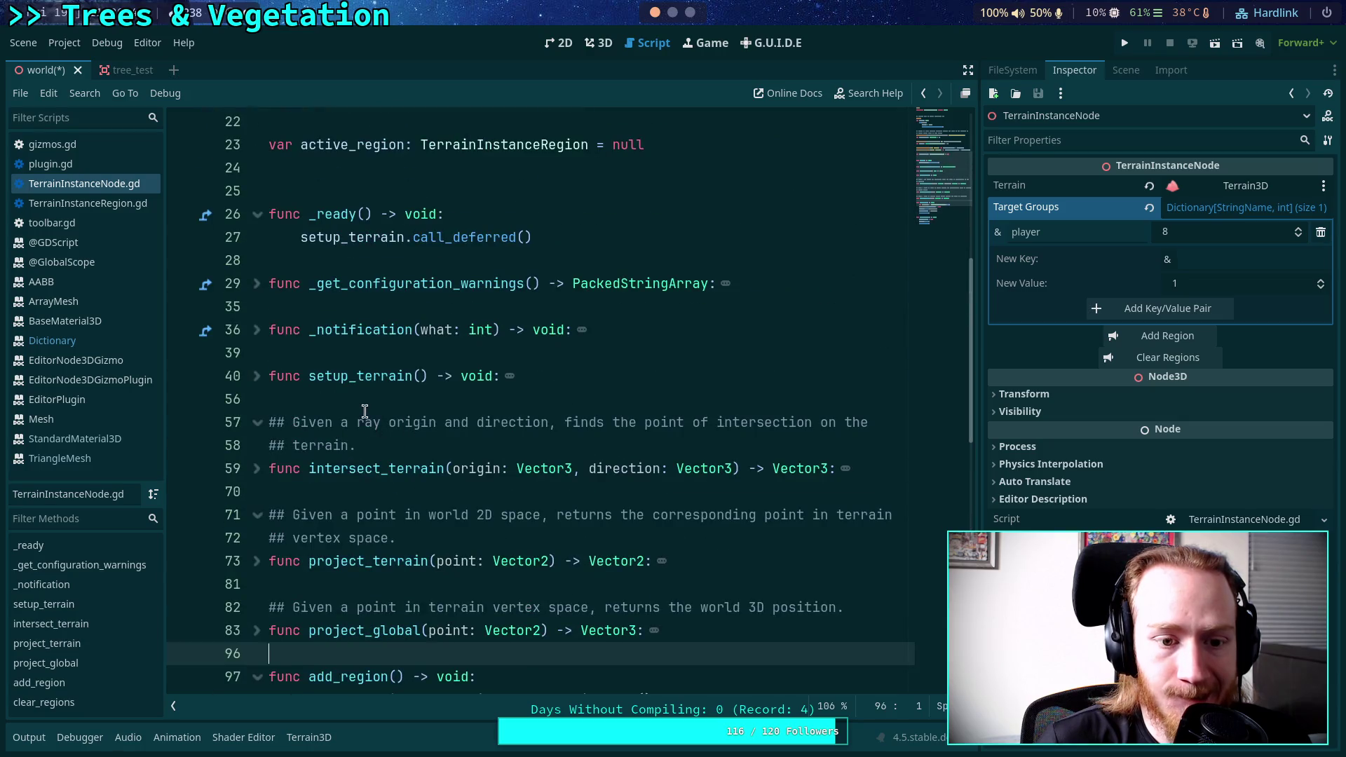
scroll(419, 429, "up", 2)
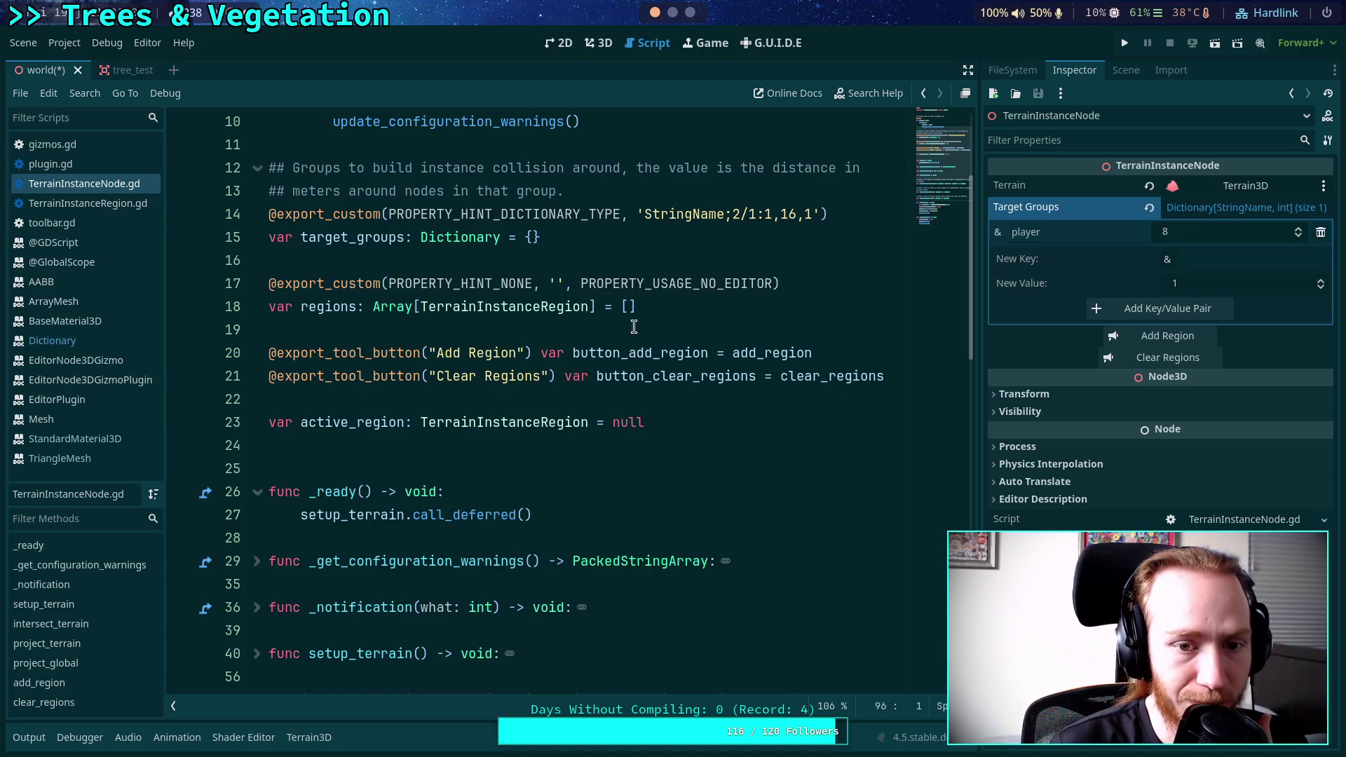
left_click(659, 238)
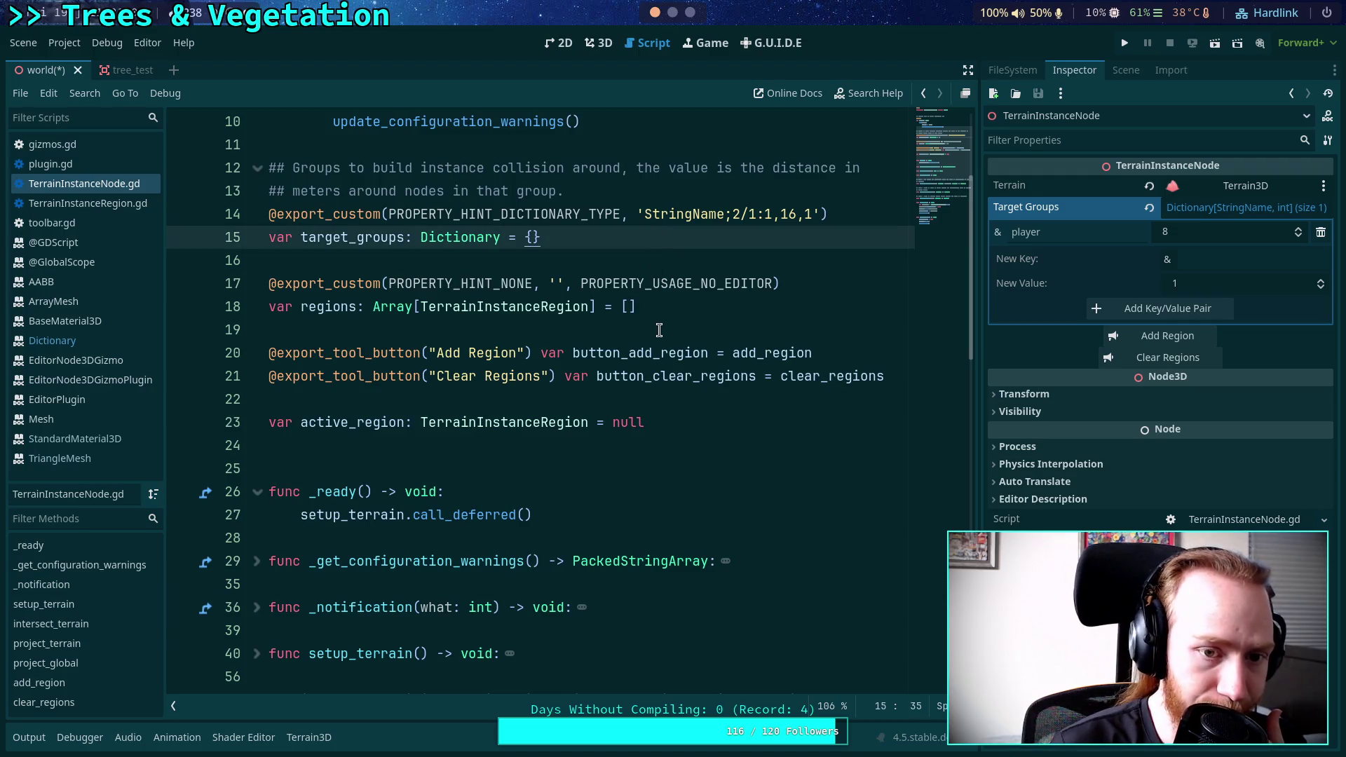
scroll(635, 442, "up", 2)
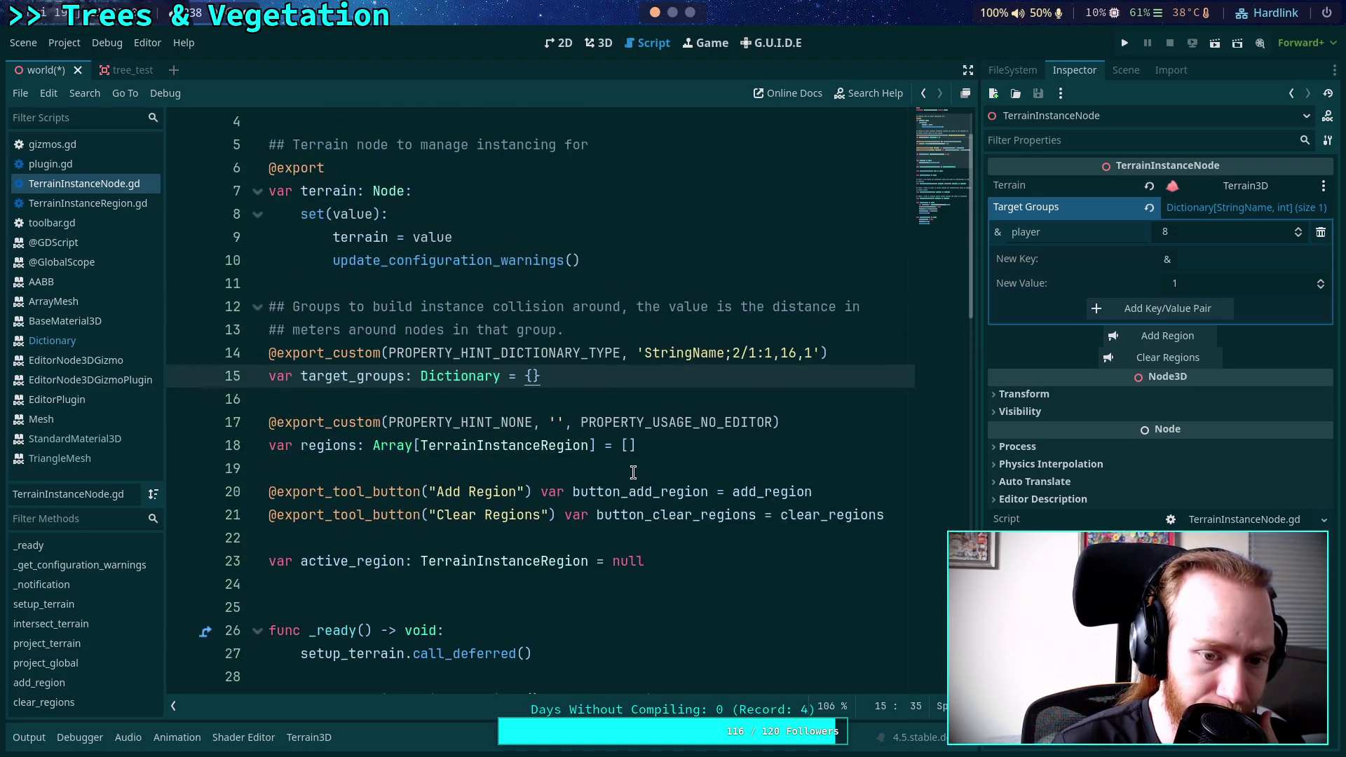
left_click(627, 587)
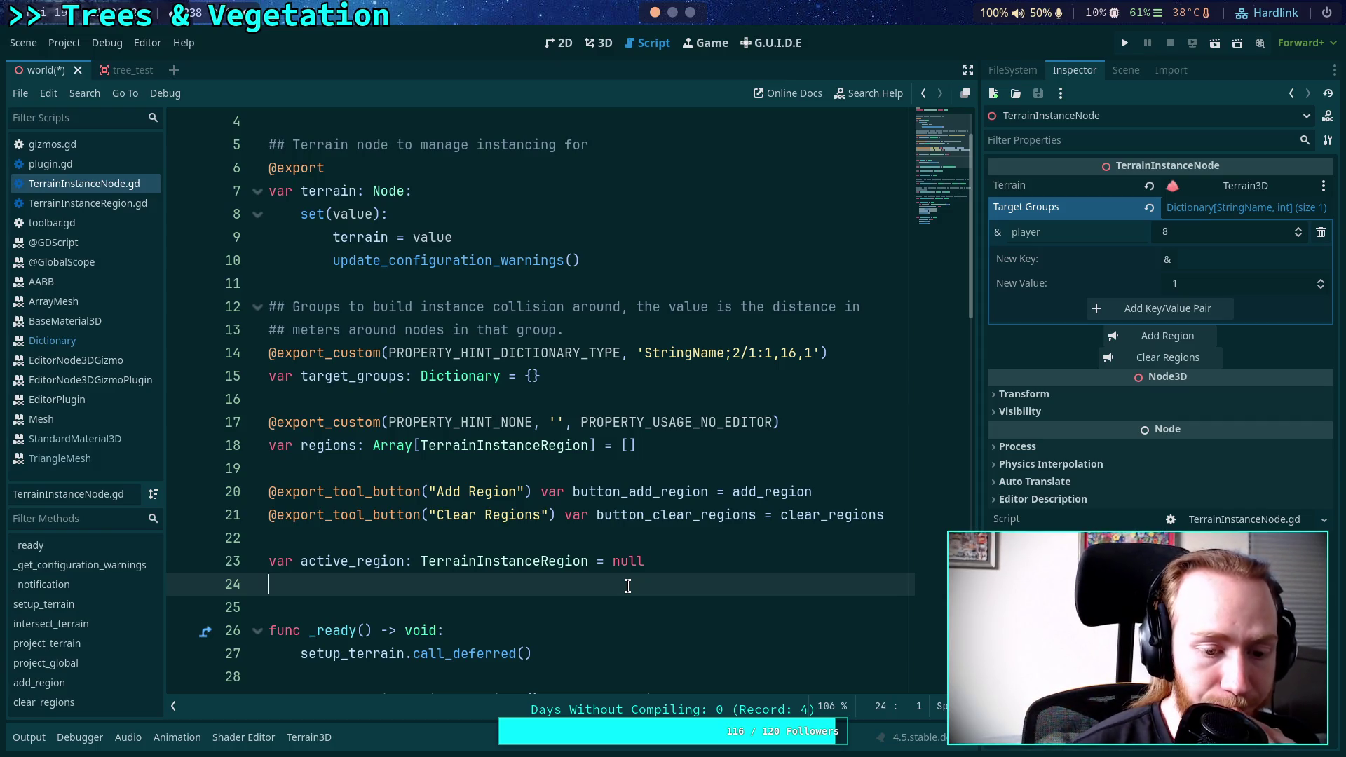
Insert blank lines above _ready and around the active_region declaration.
key("Return")
key("Return")
key("Up")
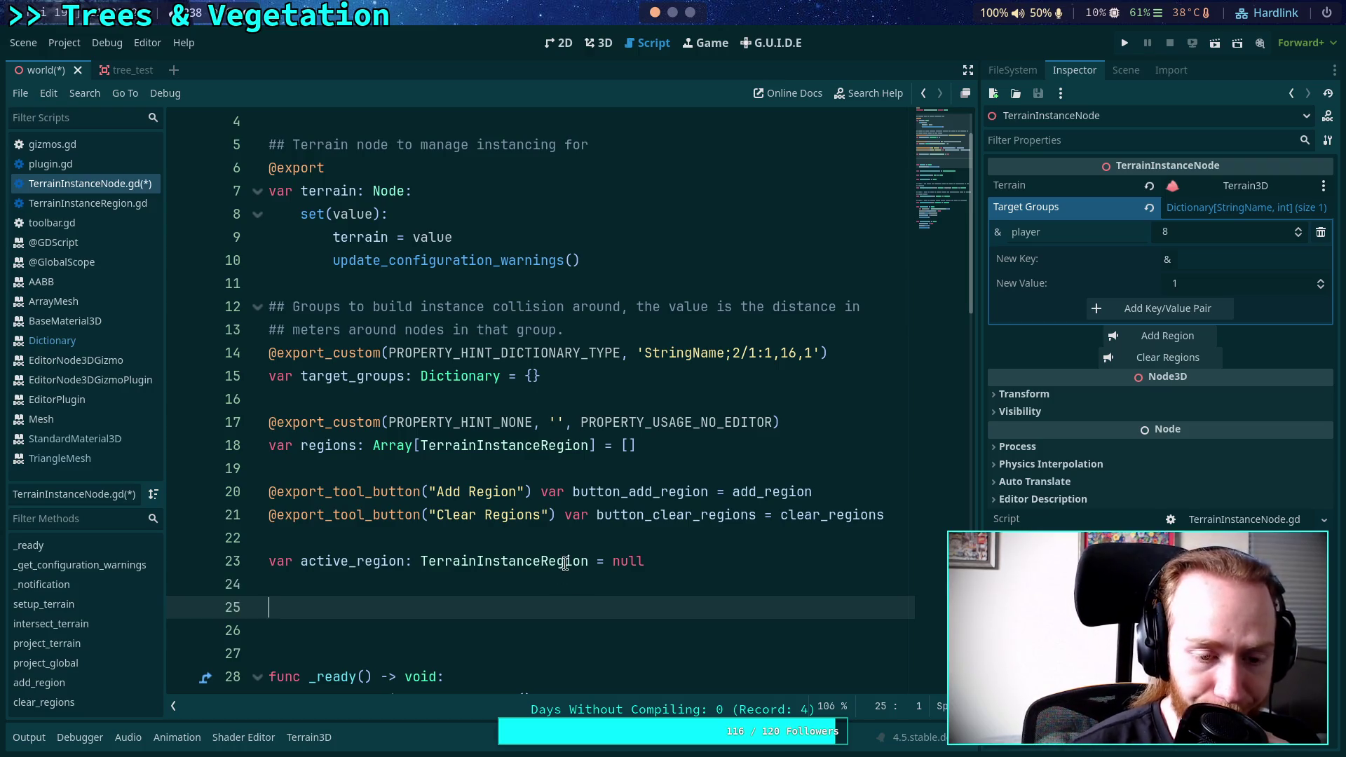
scroll(566, 564, "down", 1)
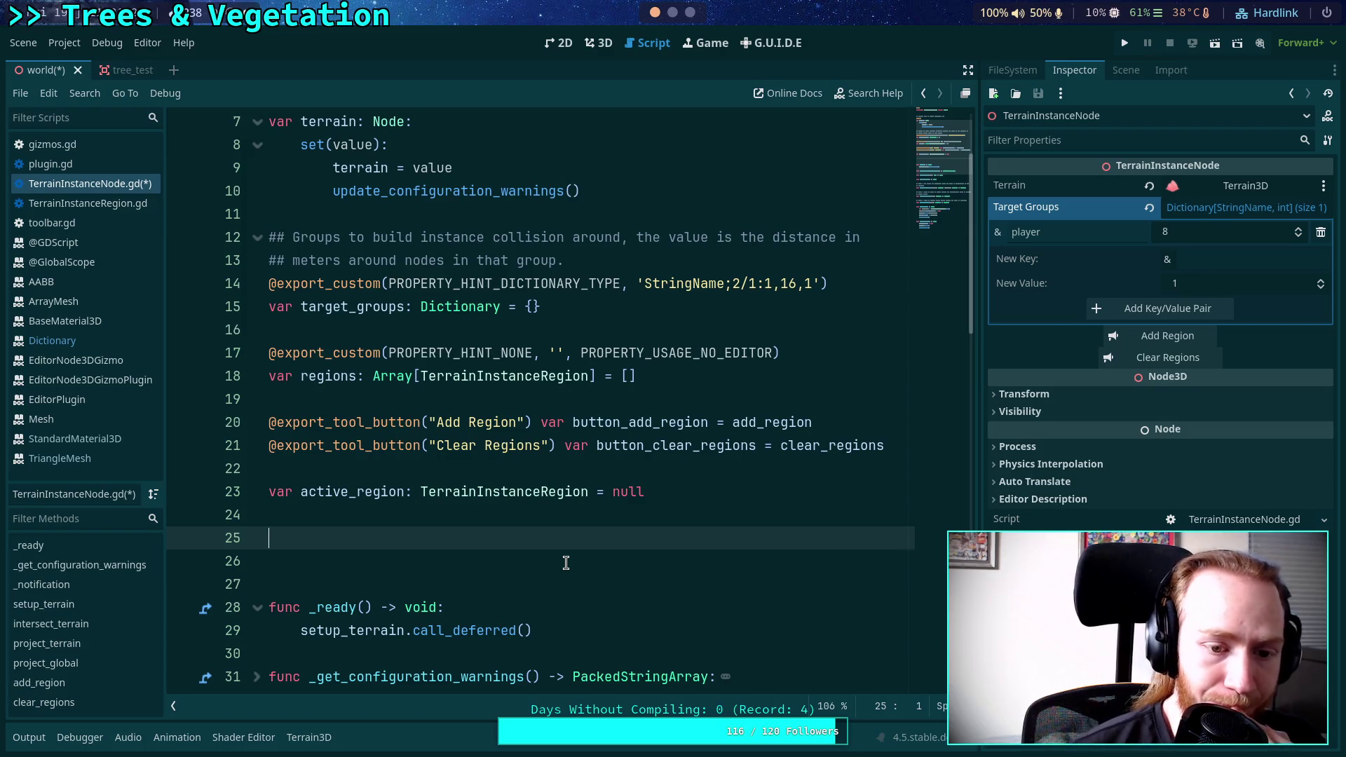
key("Up")
key("Up")
key("Up")
key("Return")
key("Down")
key("Down")
key("Down")
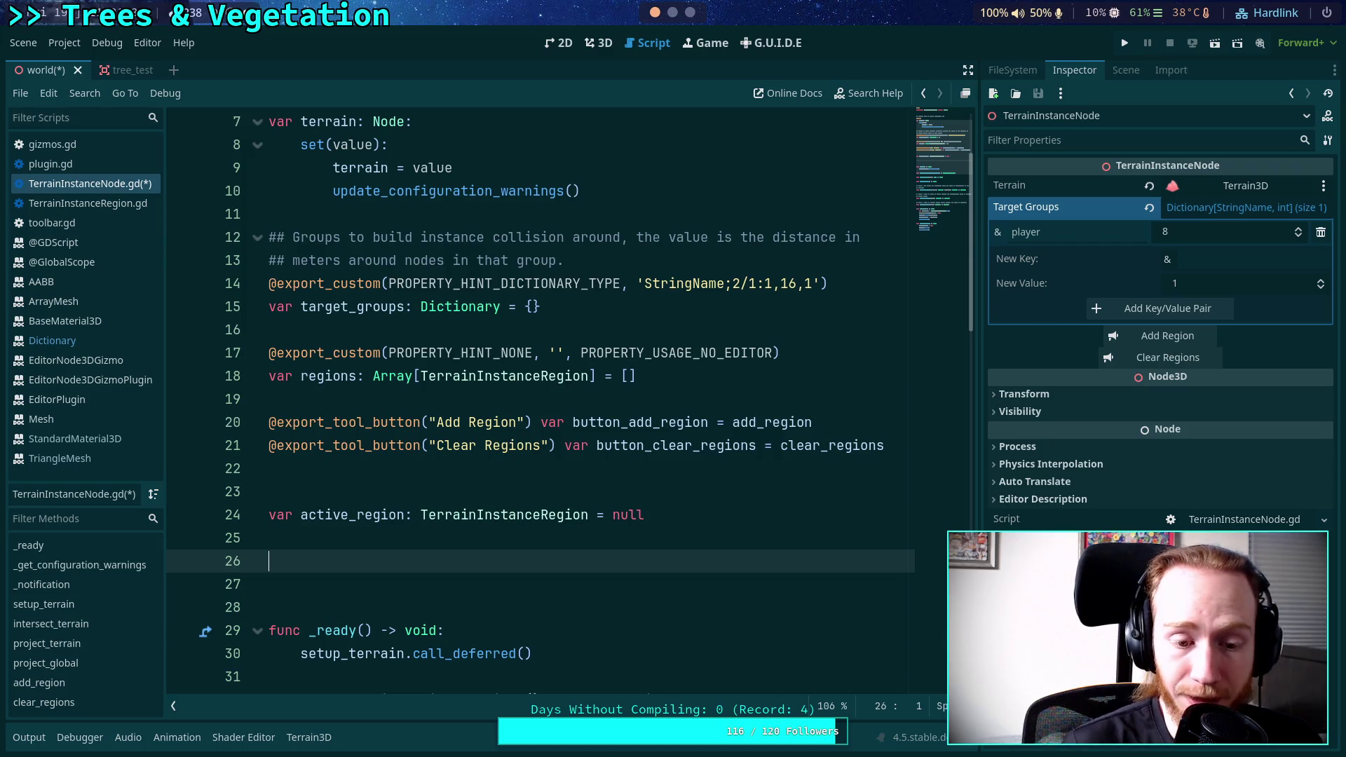
scroll(567, 561, "down", 3)
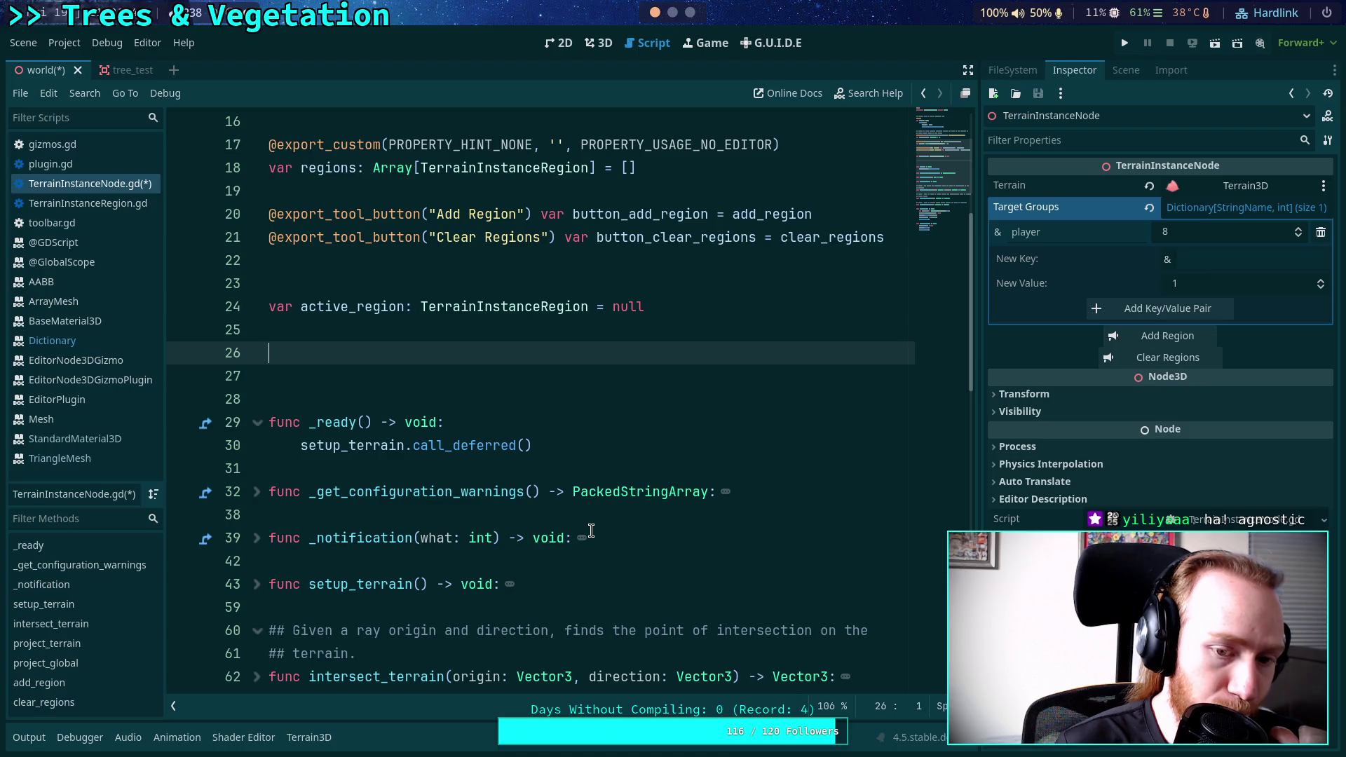
scroll(591, 531, "down", 1)
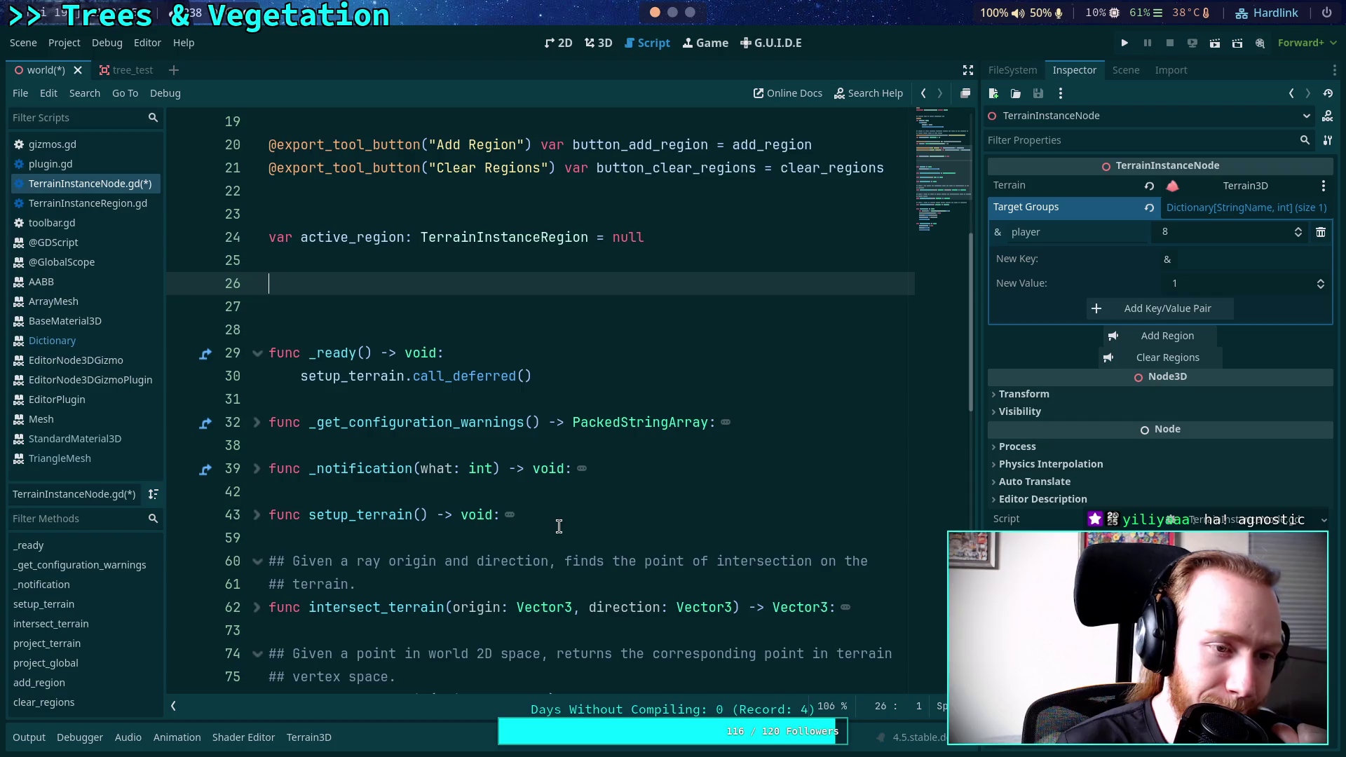
scroll(559, 527, "up", 3)
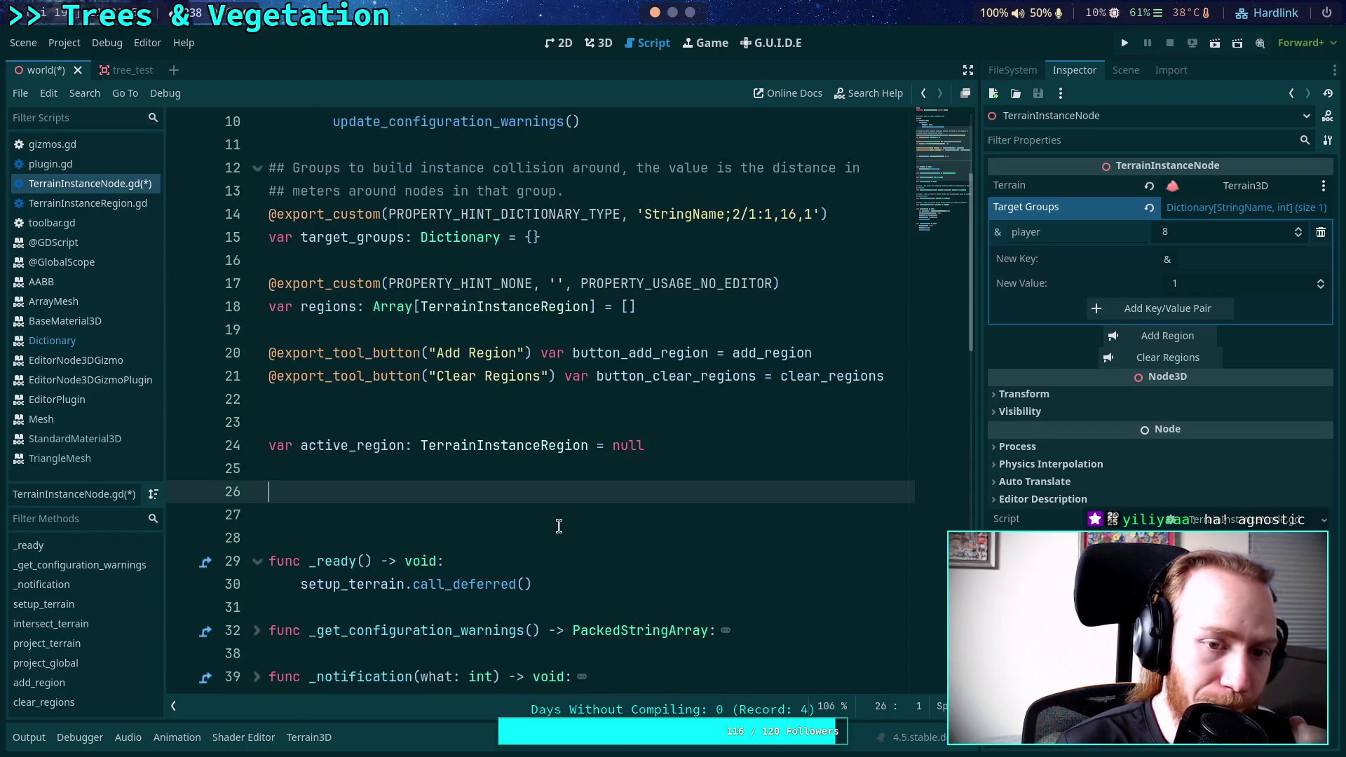
scroll(559, 526, "up", 2)
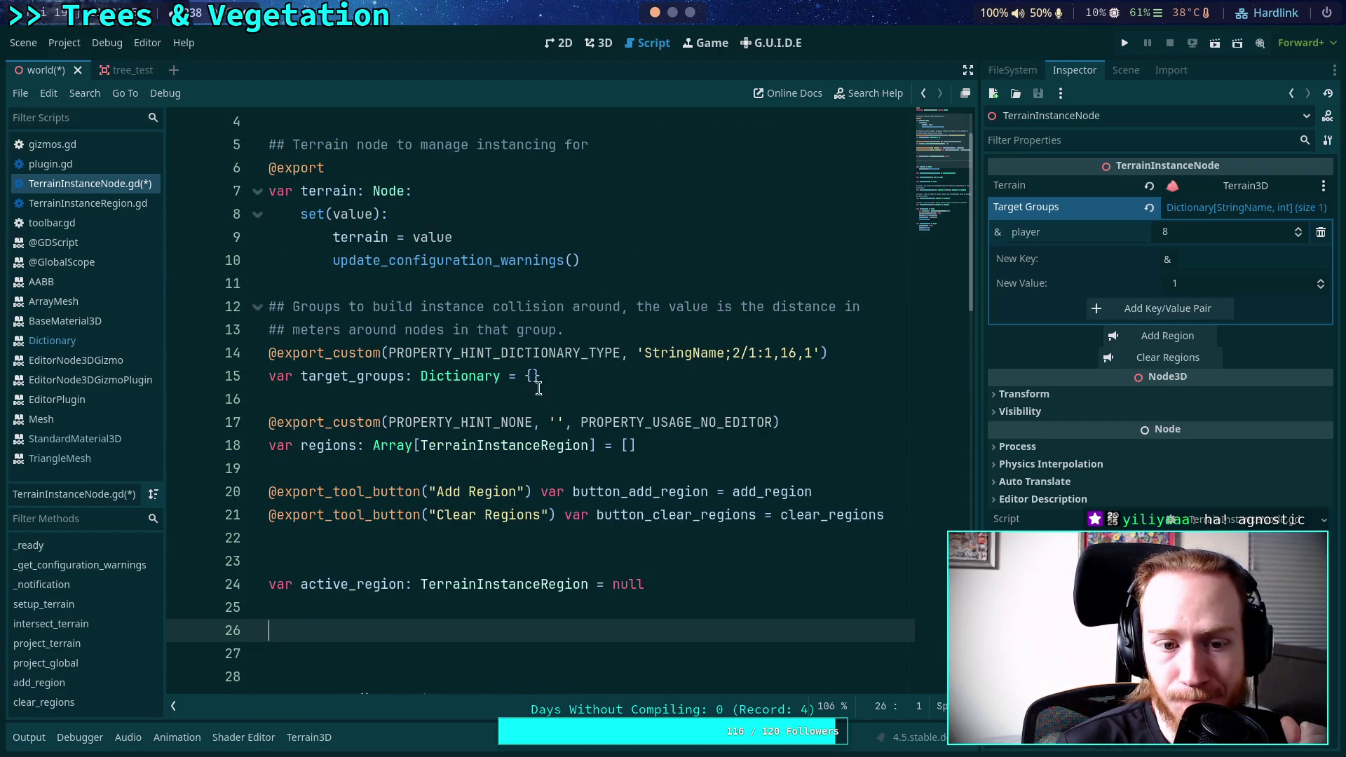
Switch to the Godot online documentation and start a new search.
left_click(613, 376)
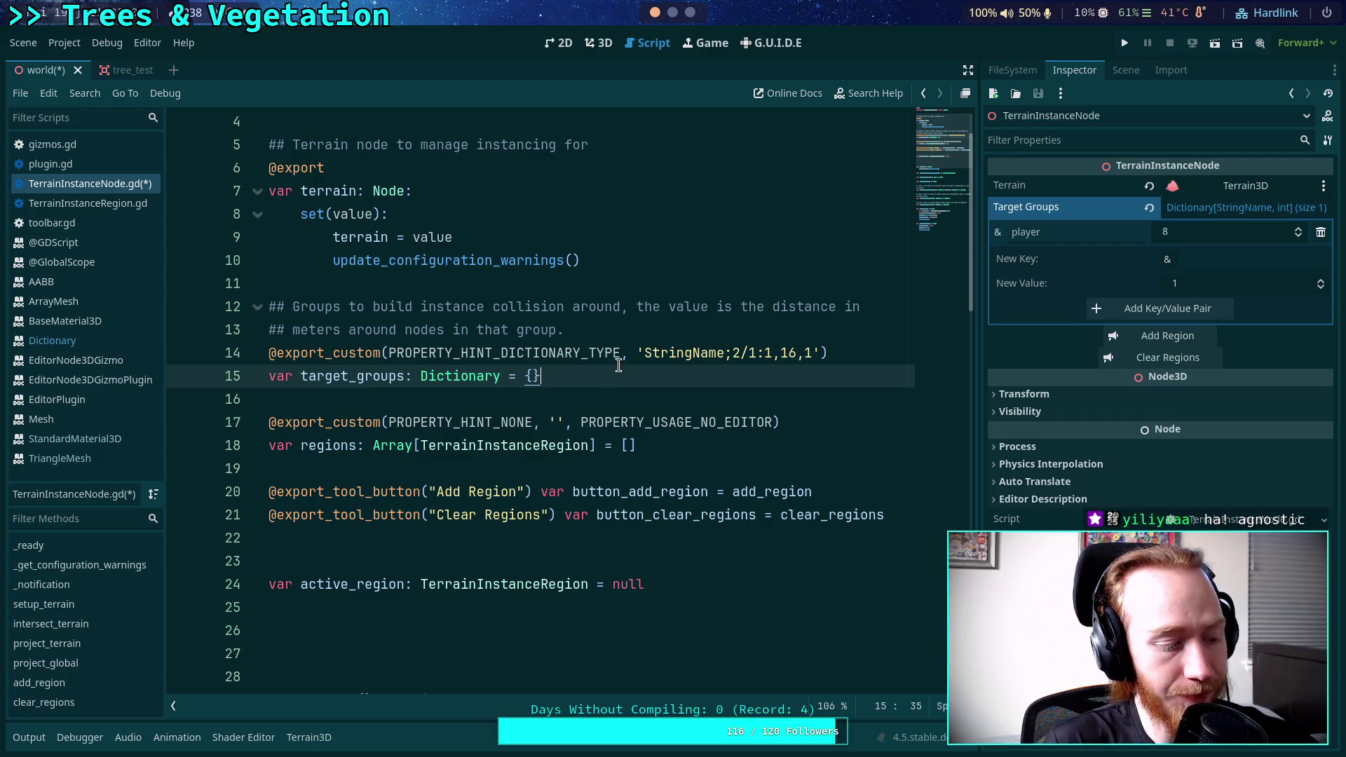
key("super+3")
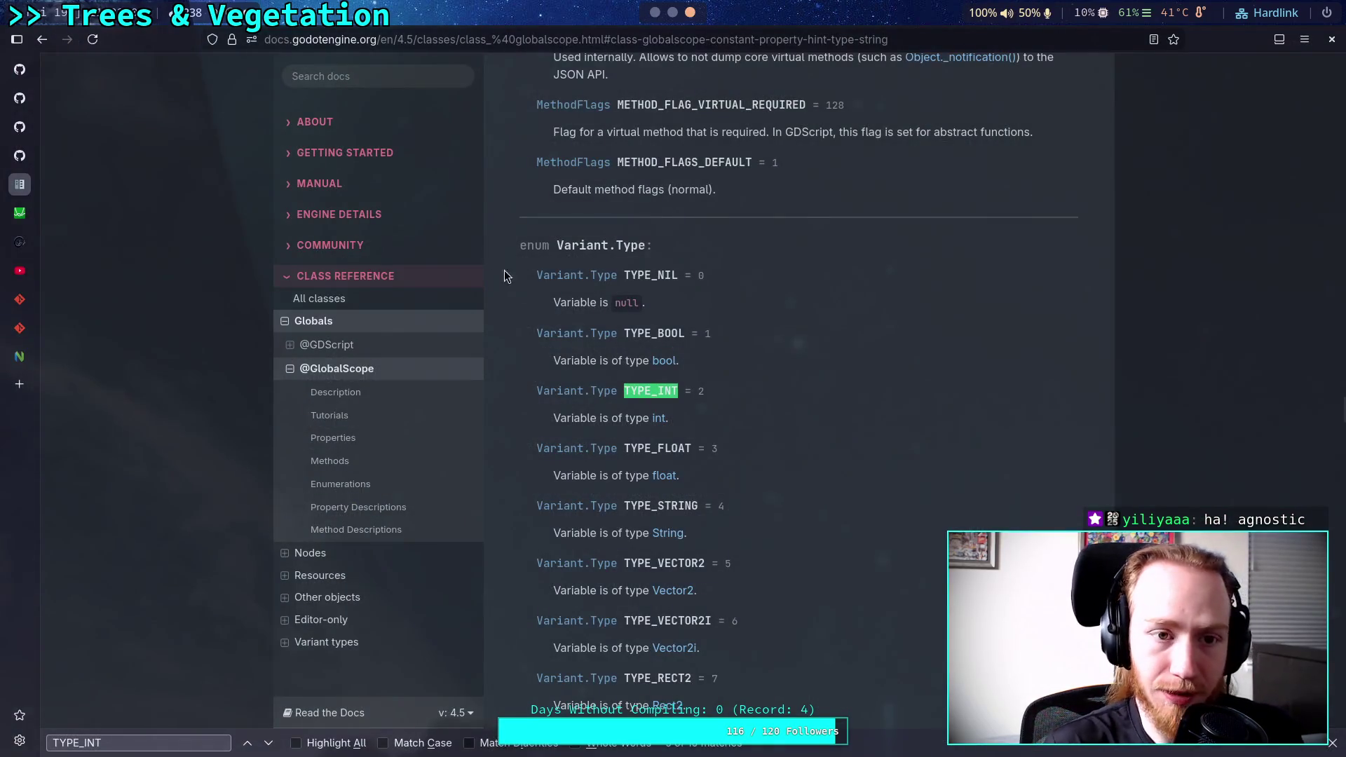
left_click(390, 75)
Search the docs for SceneTree and open the SceneTree class reference.
type("scene tree")
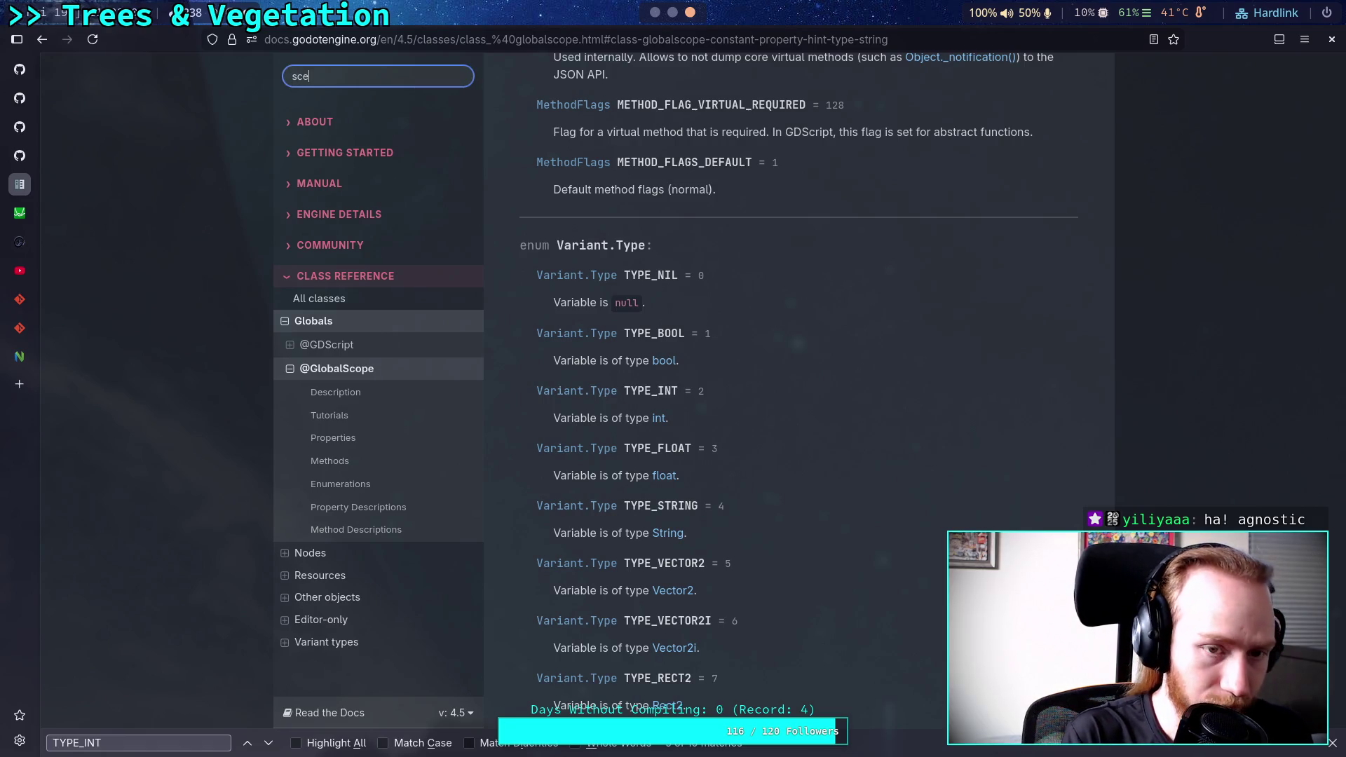
key("Return")
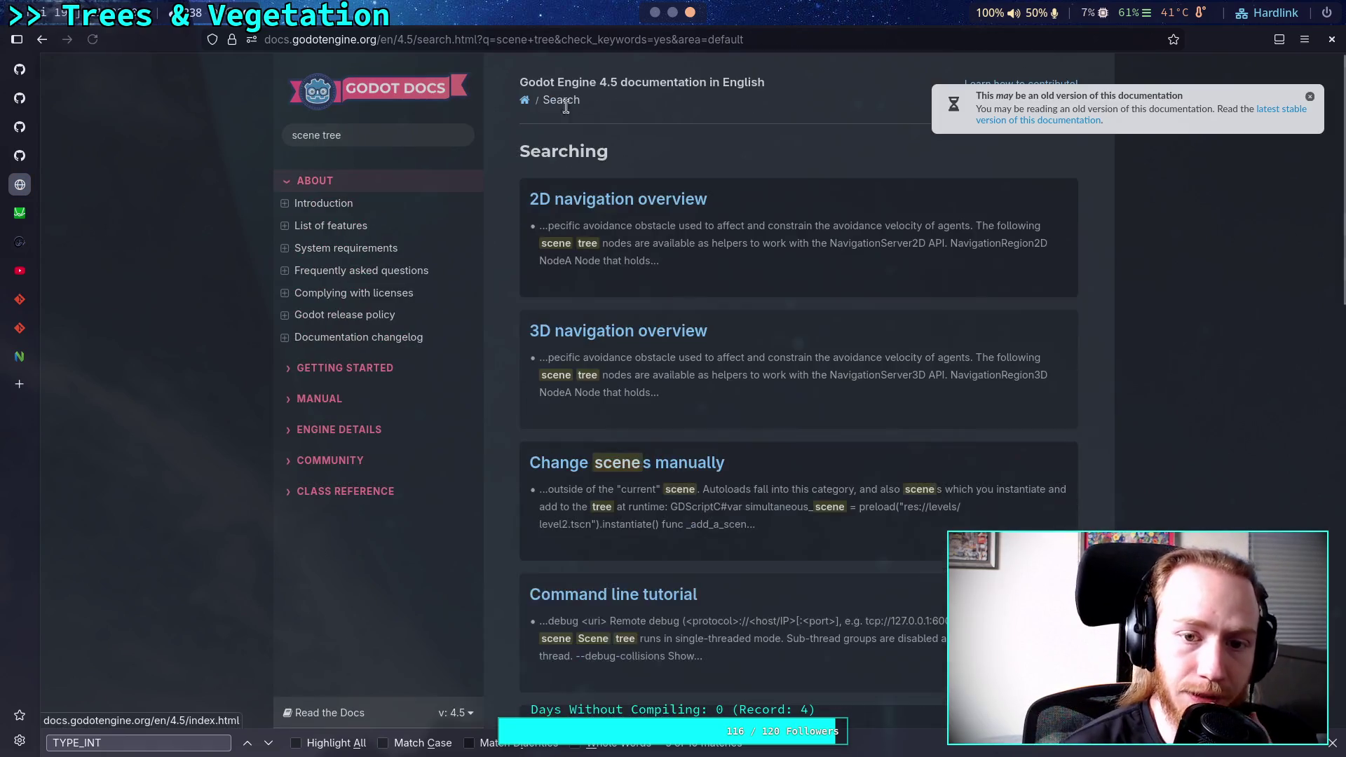
scroll(673, 505, "down", 3)
triple_click(355, 86)
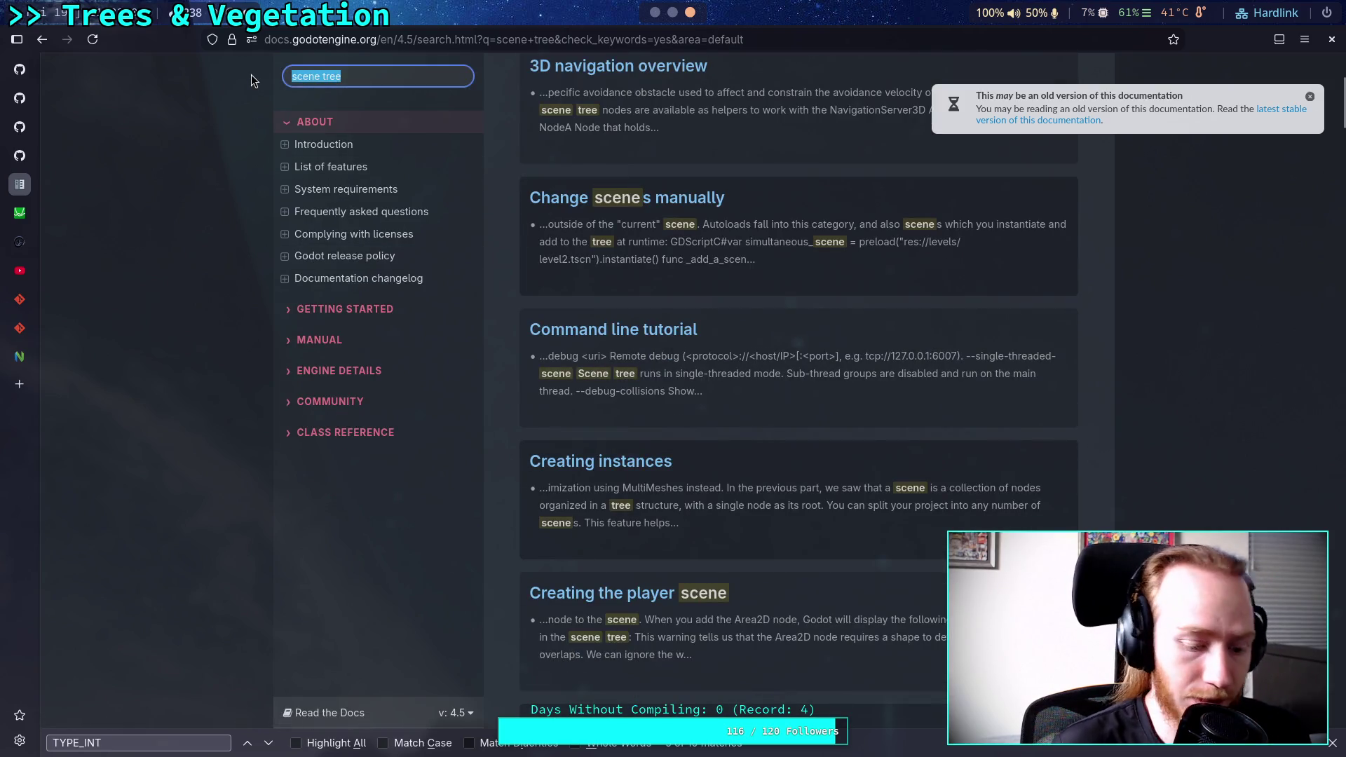
type("SceneTree")
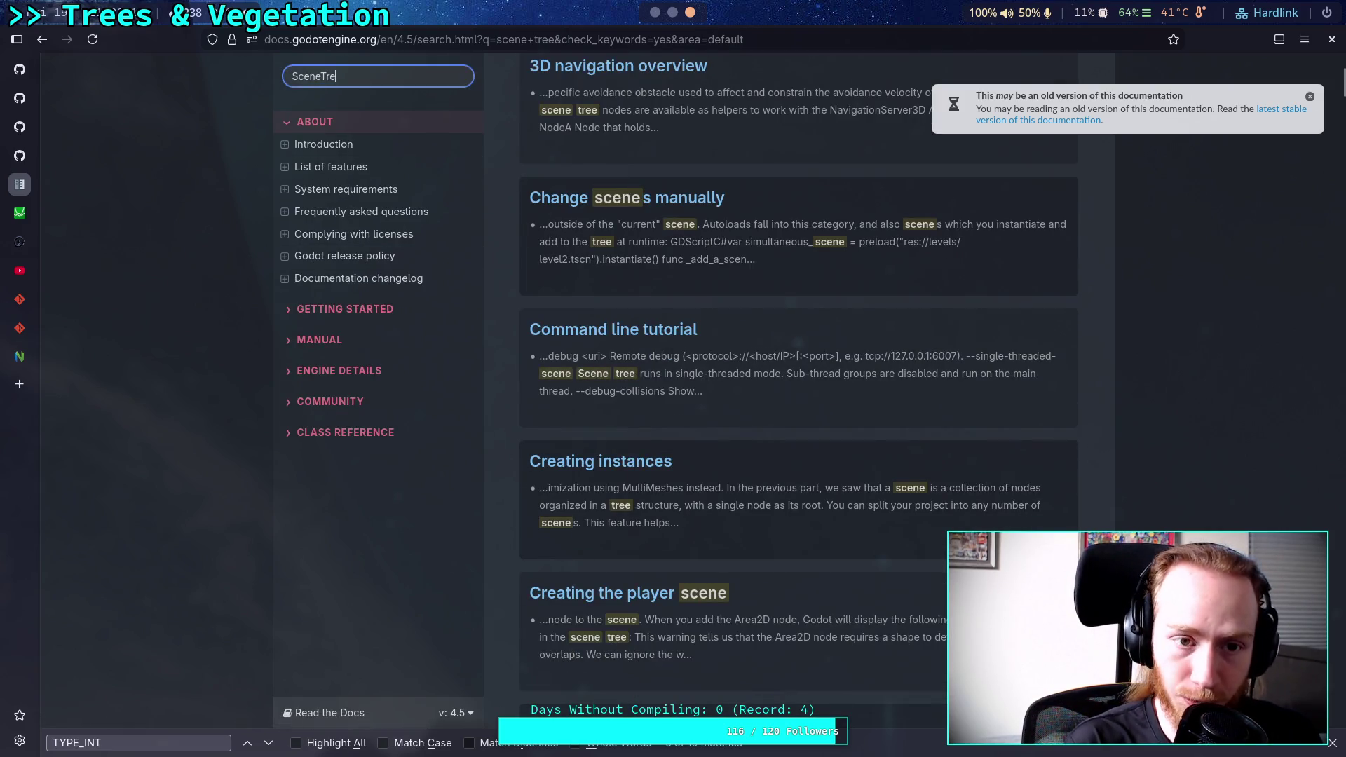
key("Return")
left_click(571, 199)
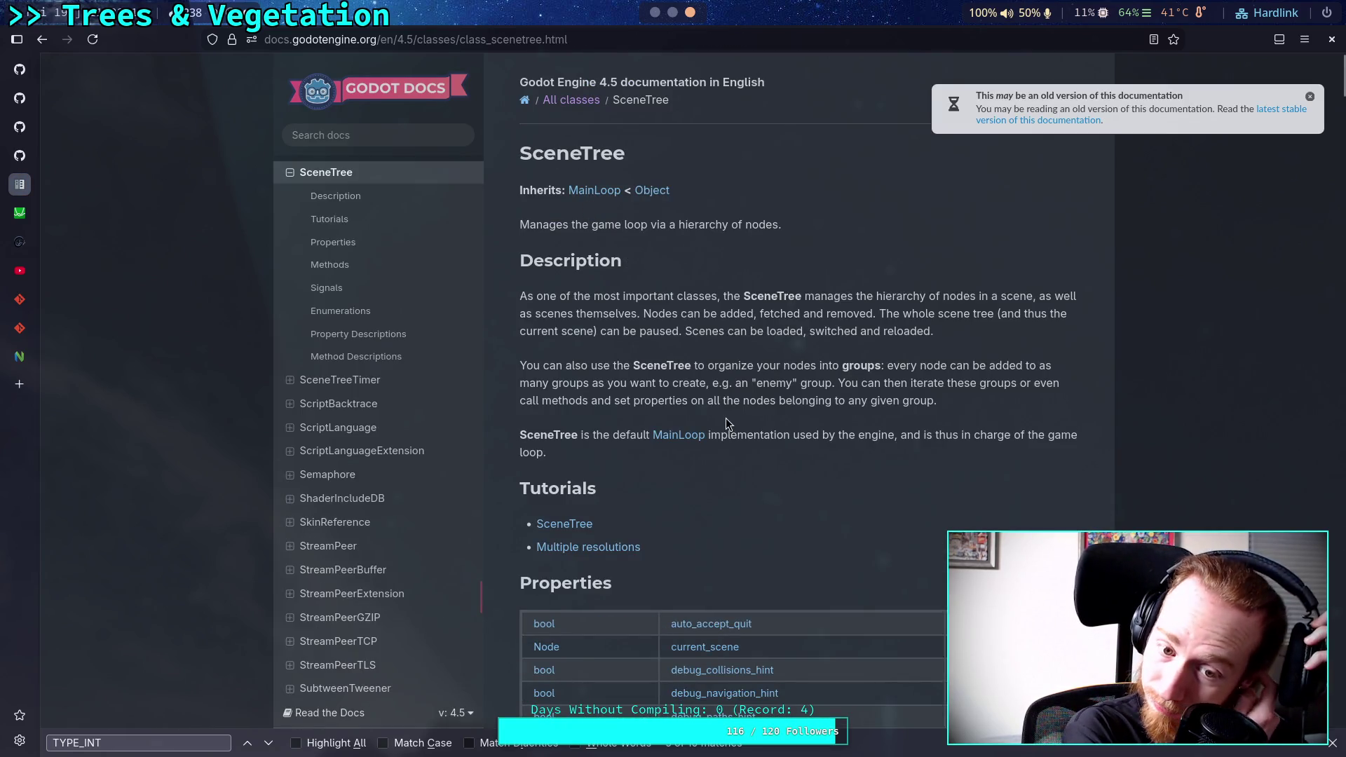
Read the node_added signal description under Signals, then return to the script editor.
scroll(726, 421, "down", 15)
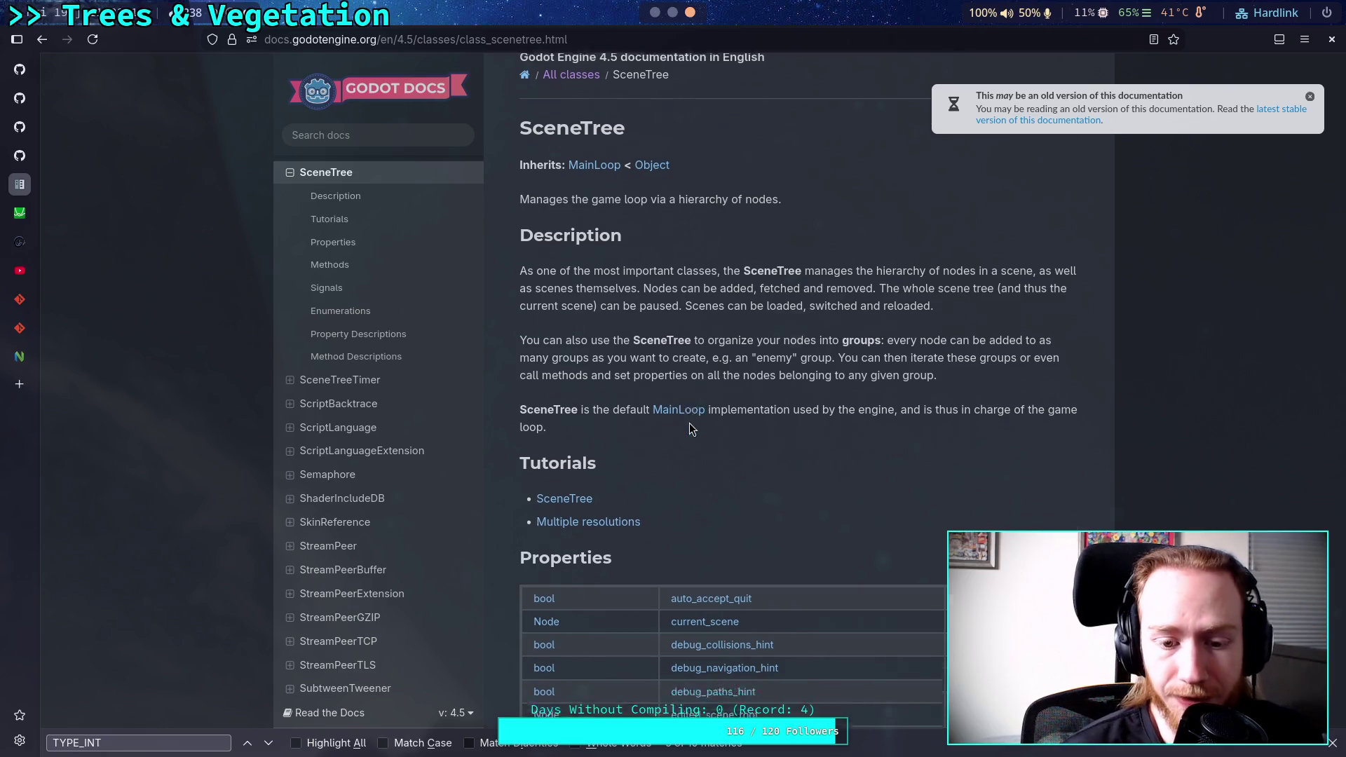
scroll(759, 435, "down", 5)
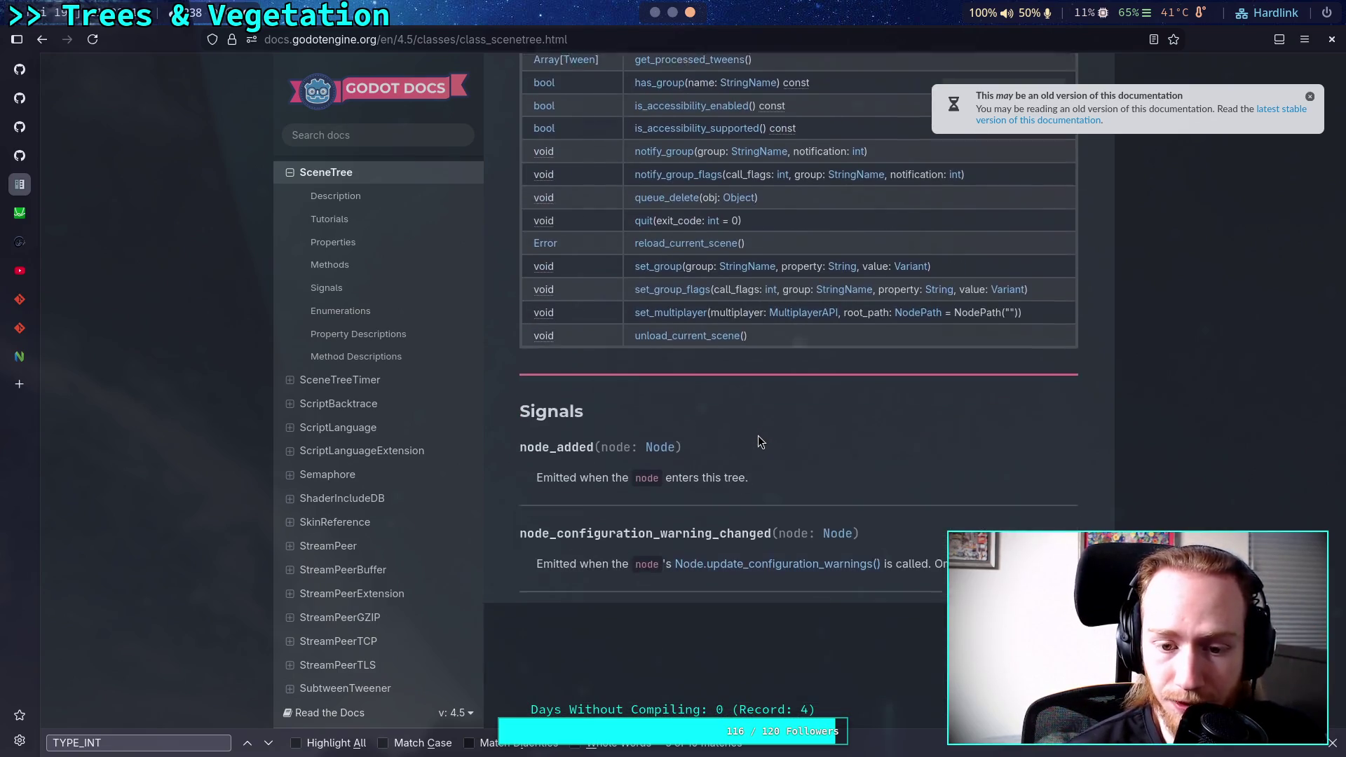
left_click_drag(536, 389, 520, 390)
left_click_drag(768, 410, 810, 435)
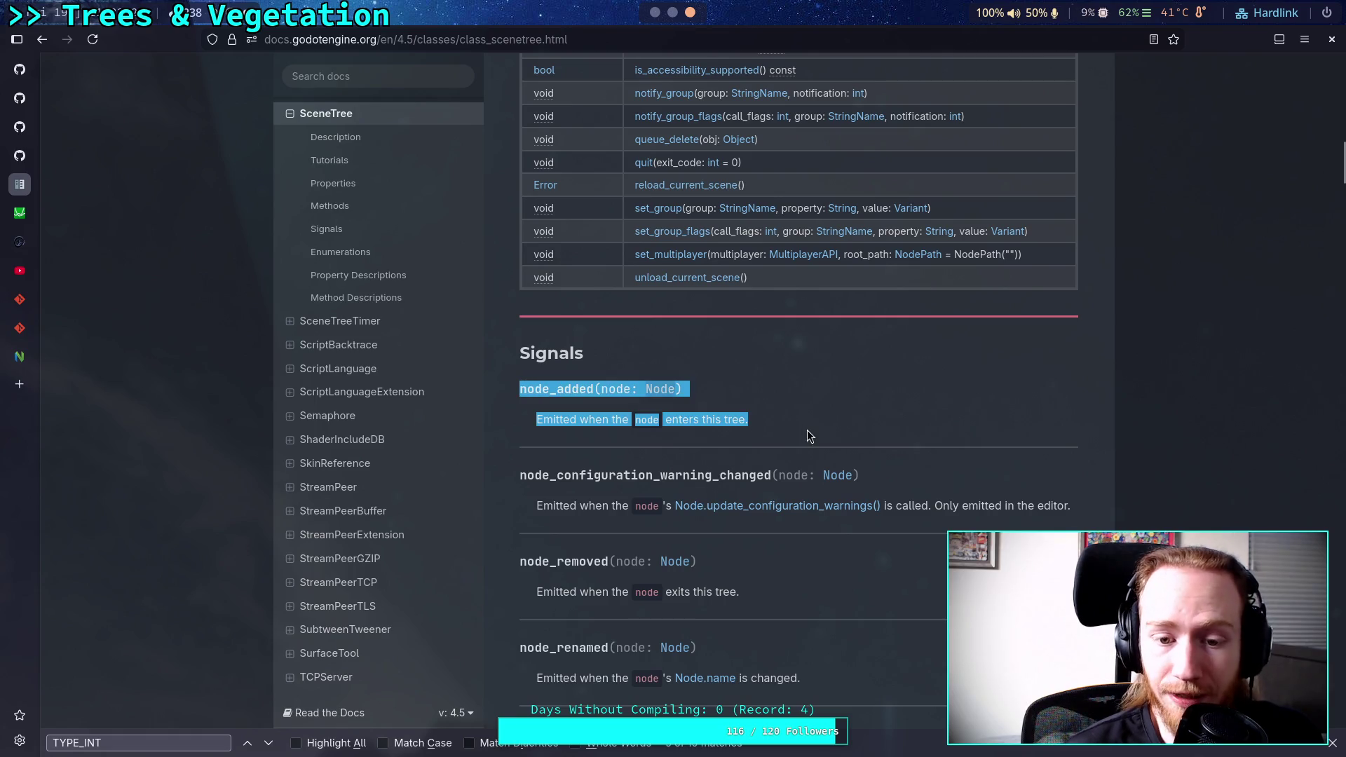
scroll(809, 447, "down", 5)
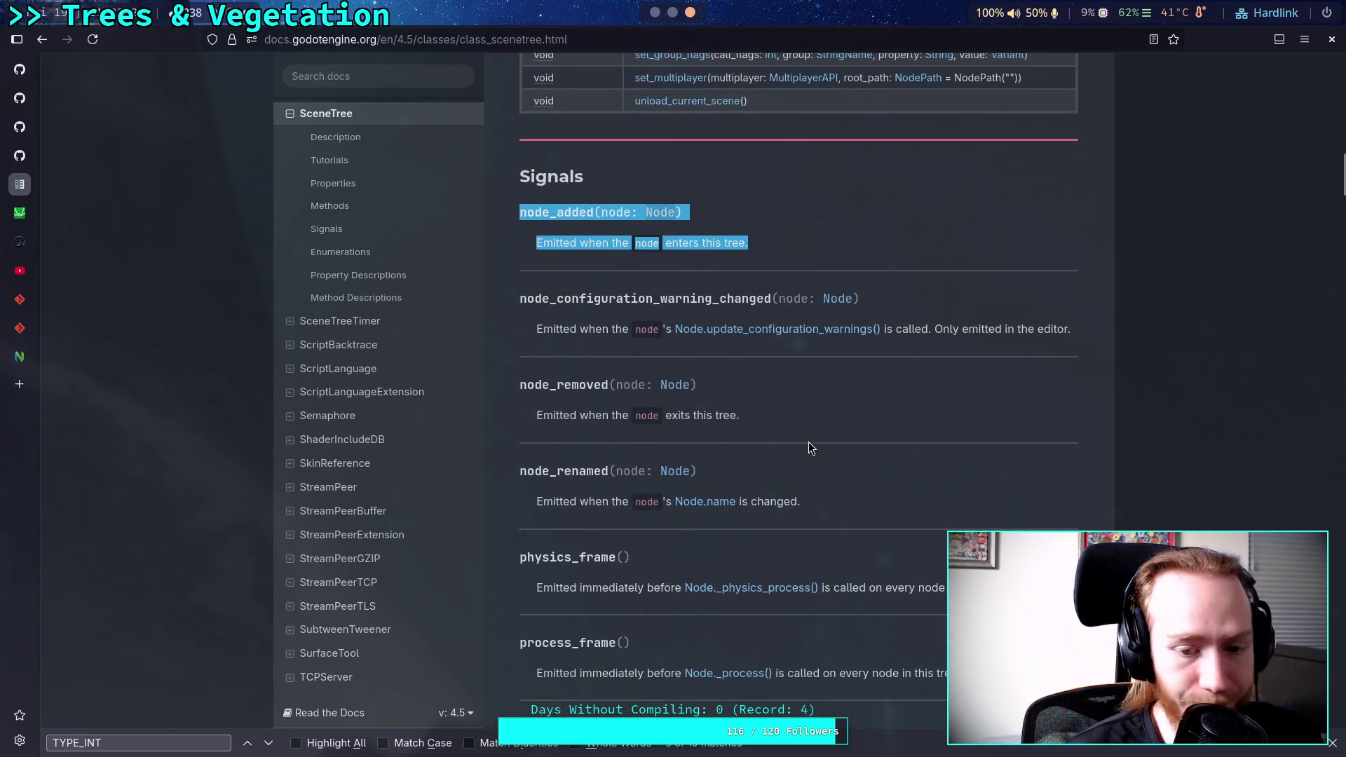
scroll(809, 443, "down", 7)
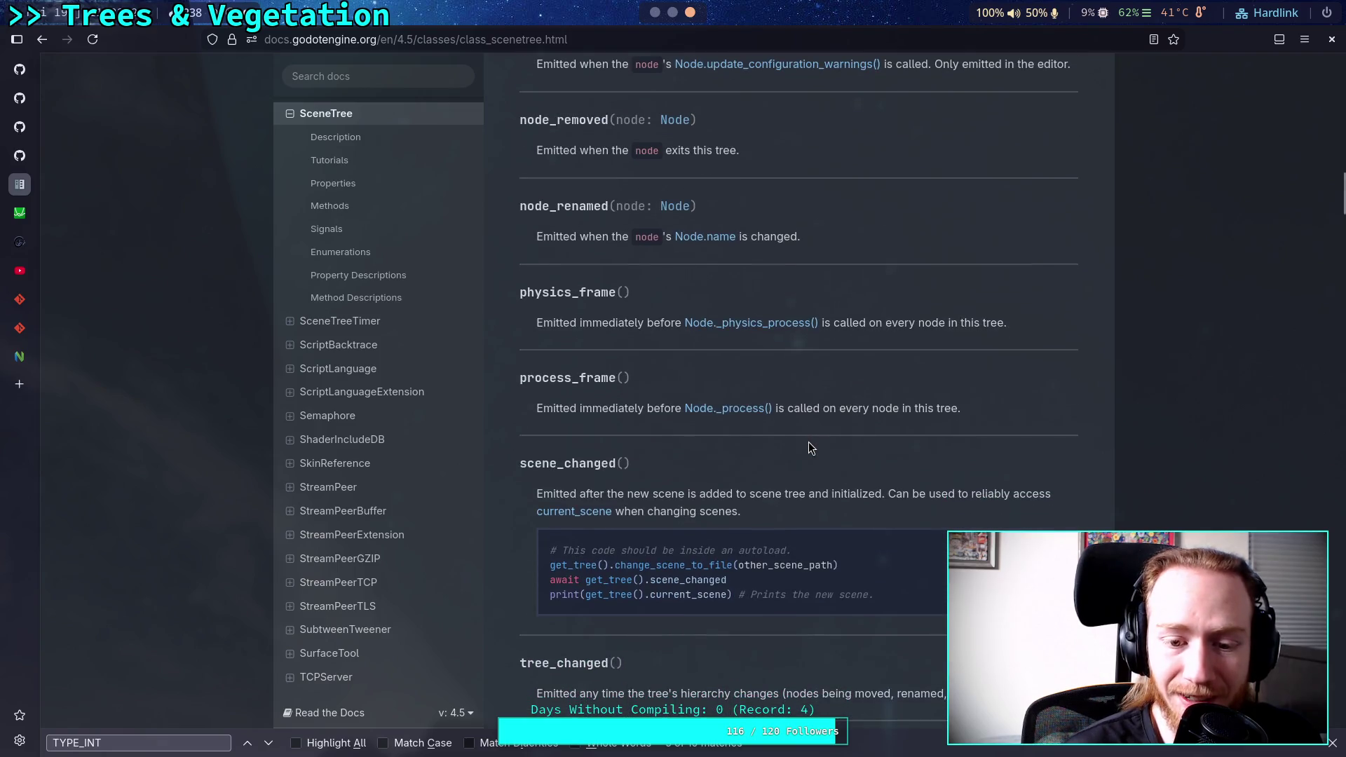
scroll(811, 448, "down", 9)
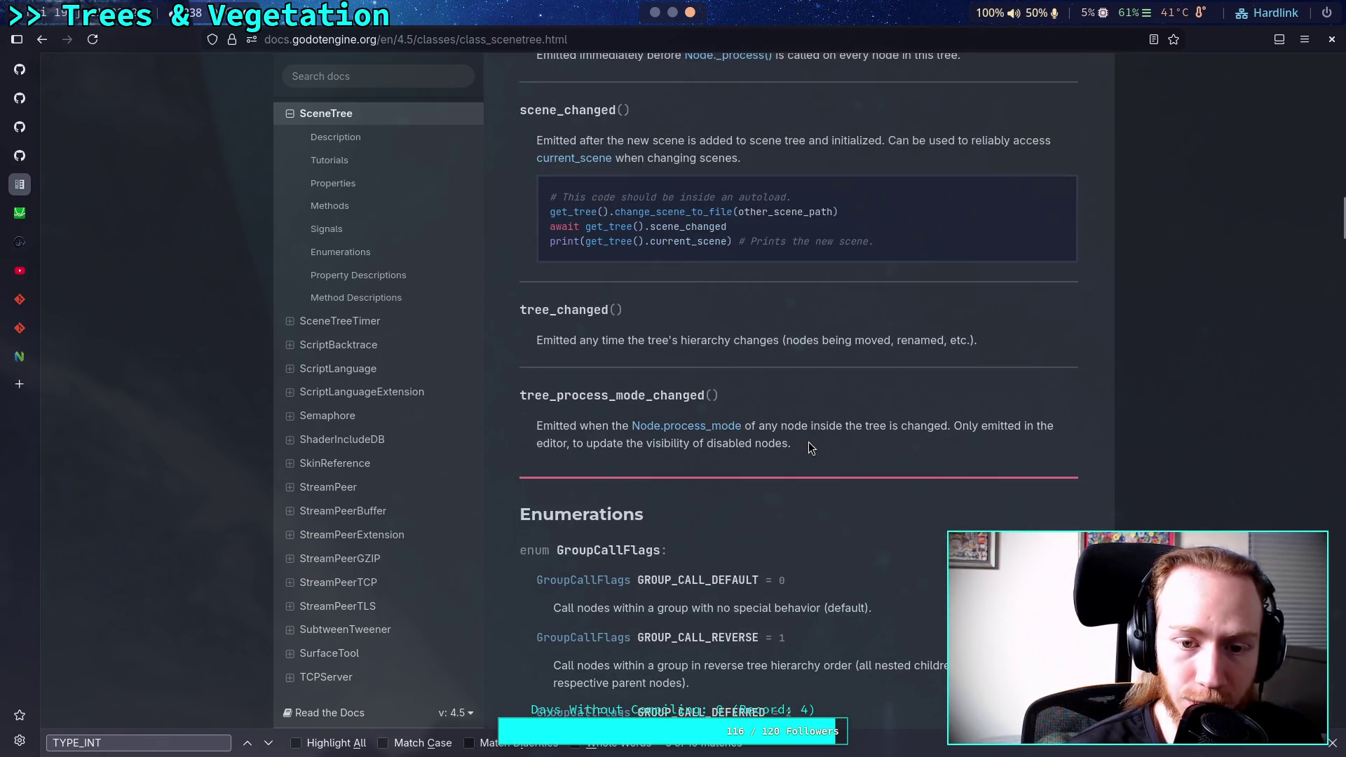
scroll(812, 444, "up", 12)
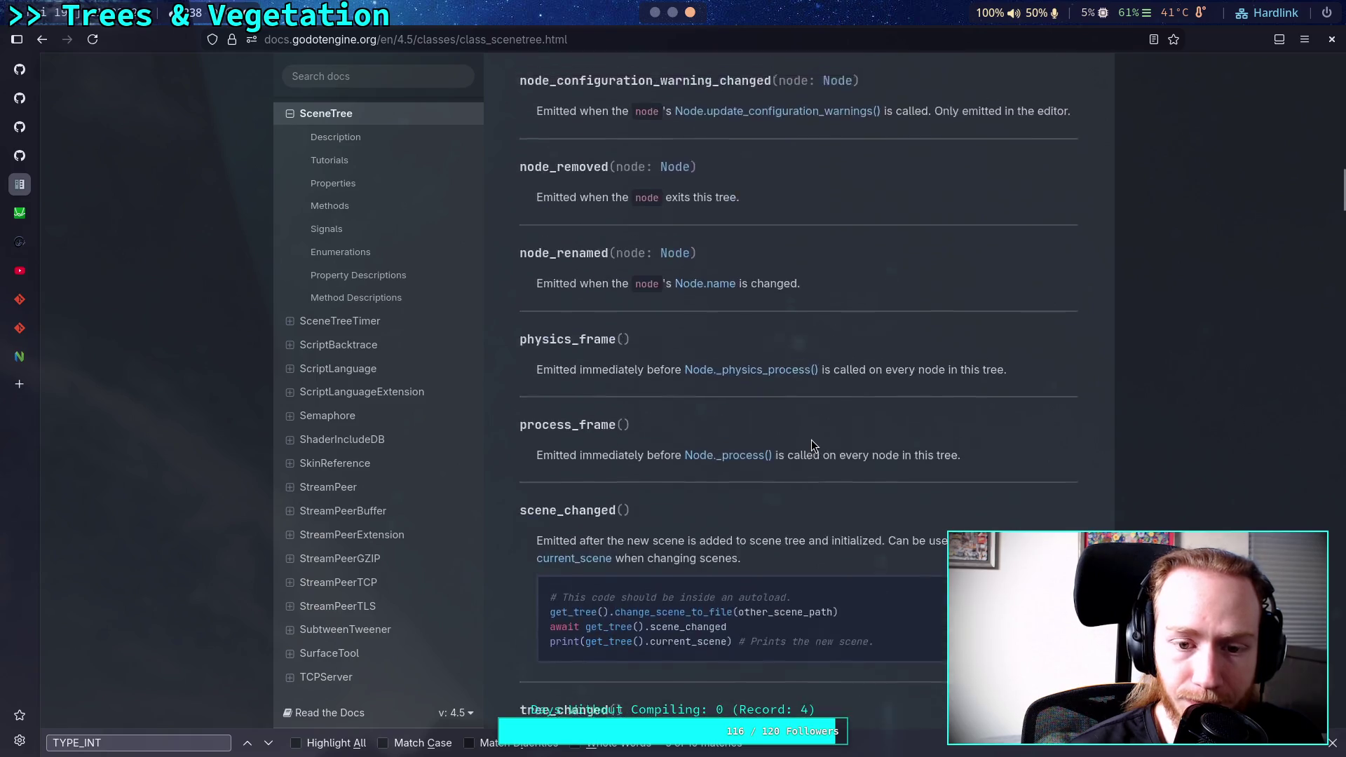
scroll(718, 390, "up", 5)
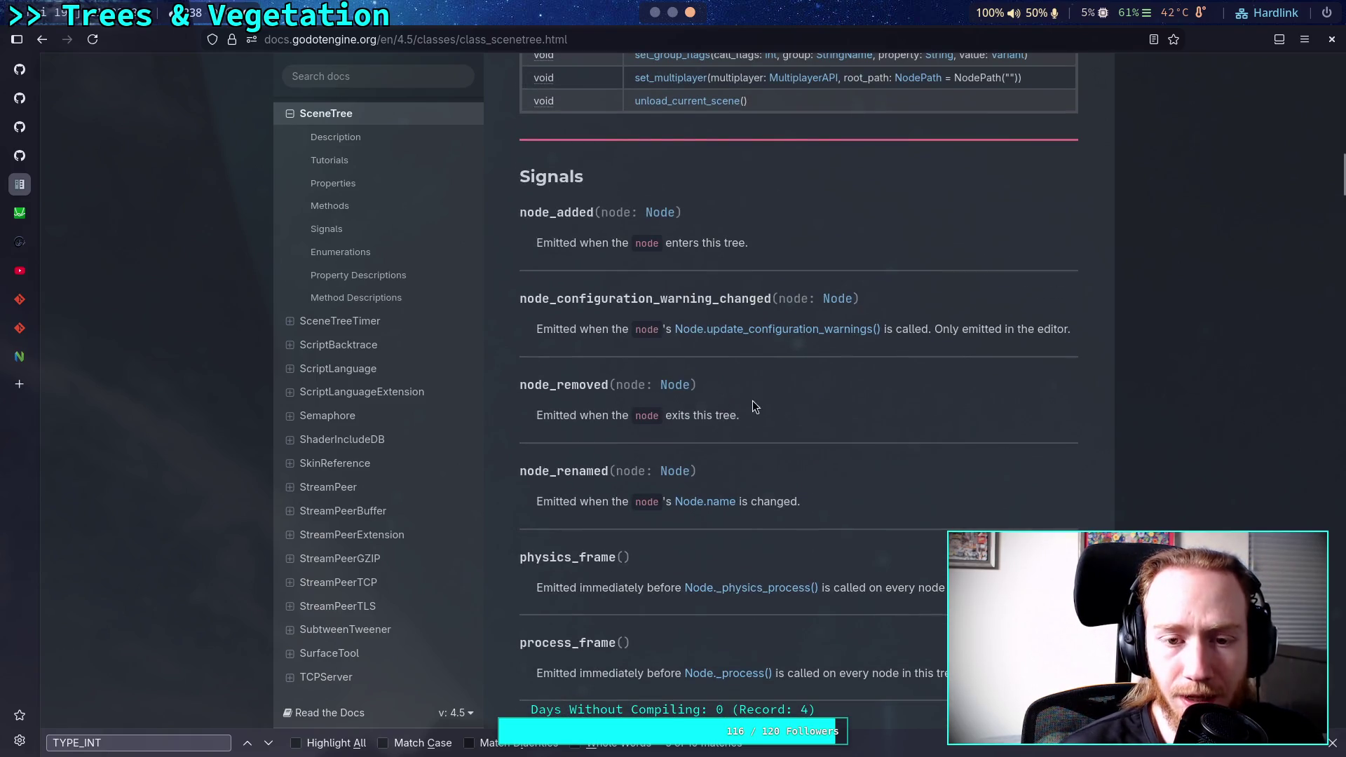
key("super+1")
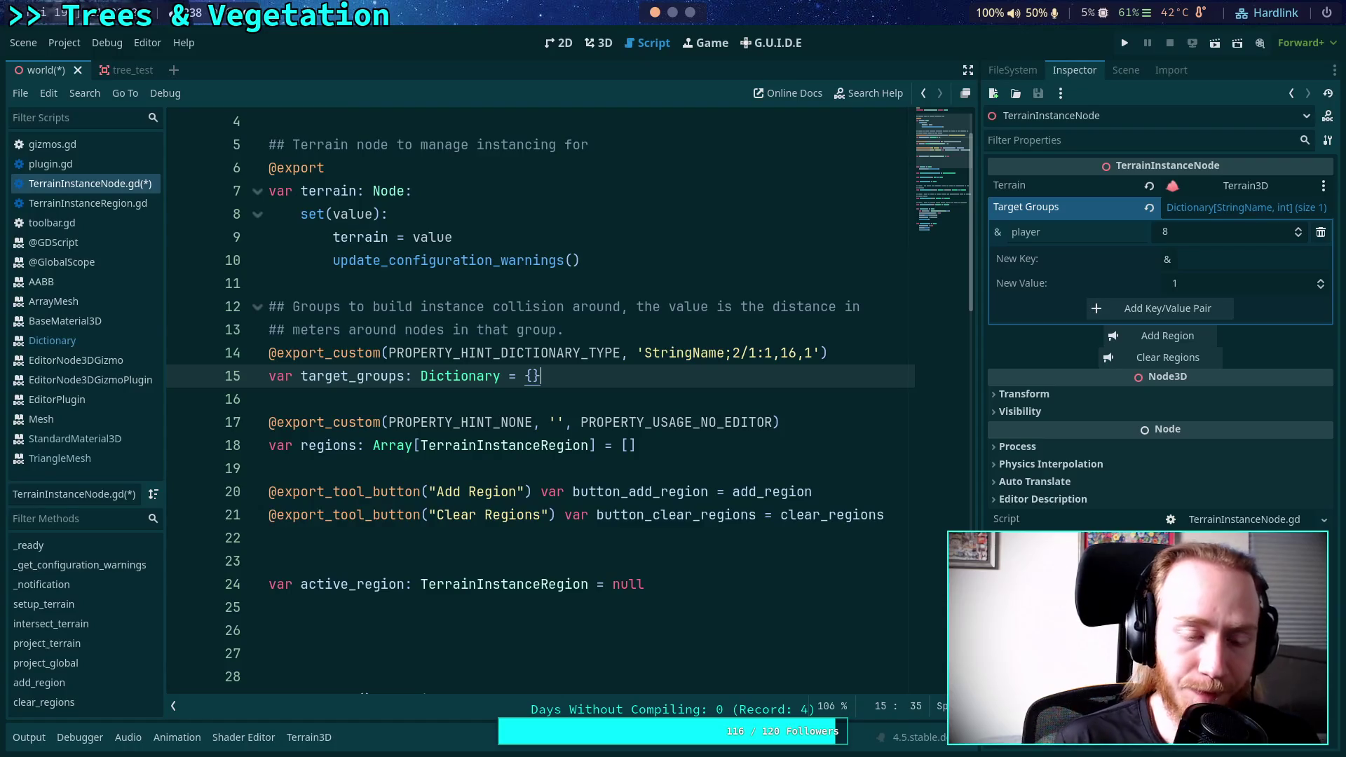
In _ready, add get_tree().node_added.connect(on_node_added) after the setup_terrain call.
scroll(635, 420, "down", 4)
left_click(645, 443)
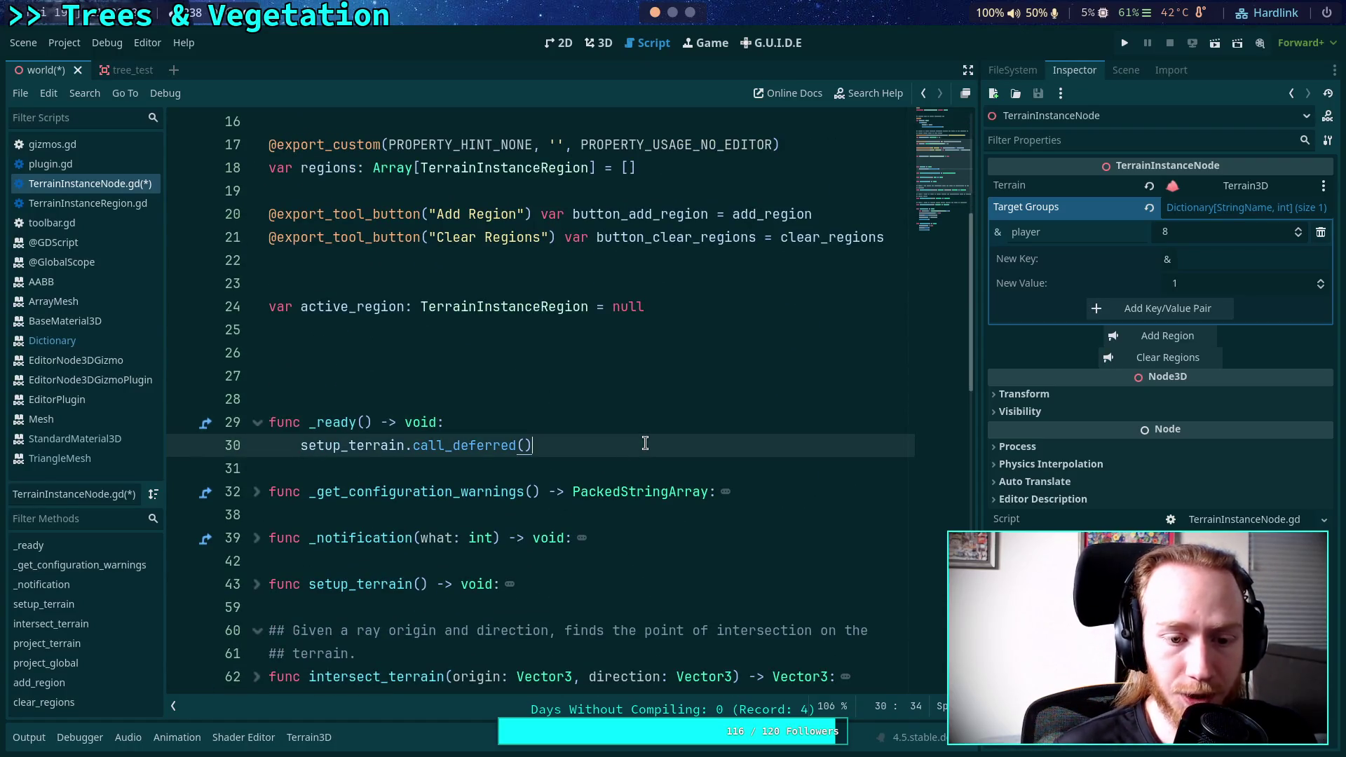
key("Return")
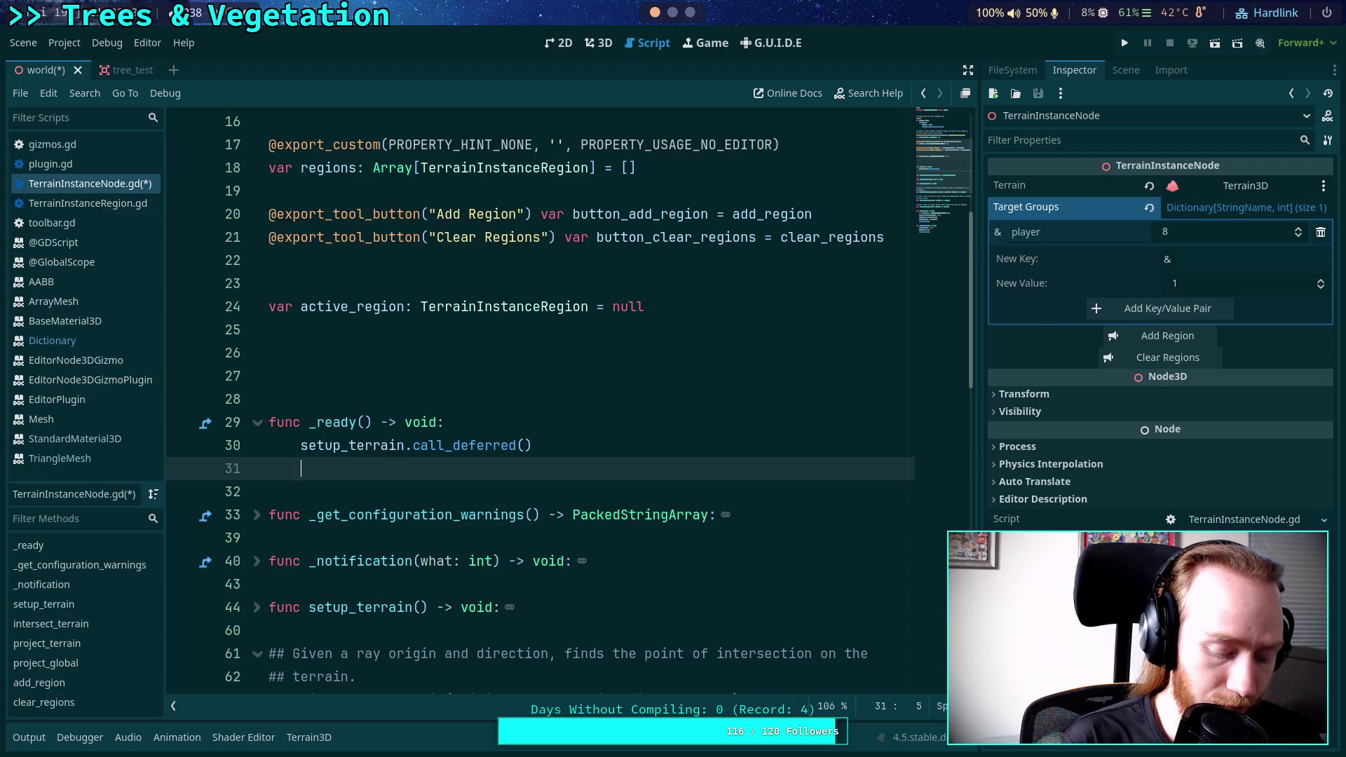
type("get_tree().no")
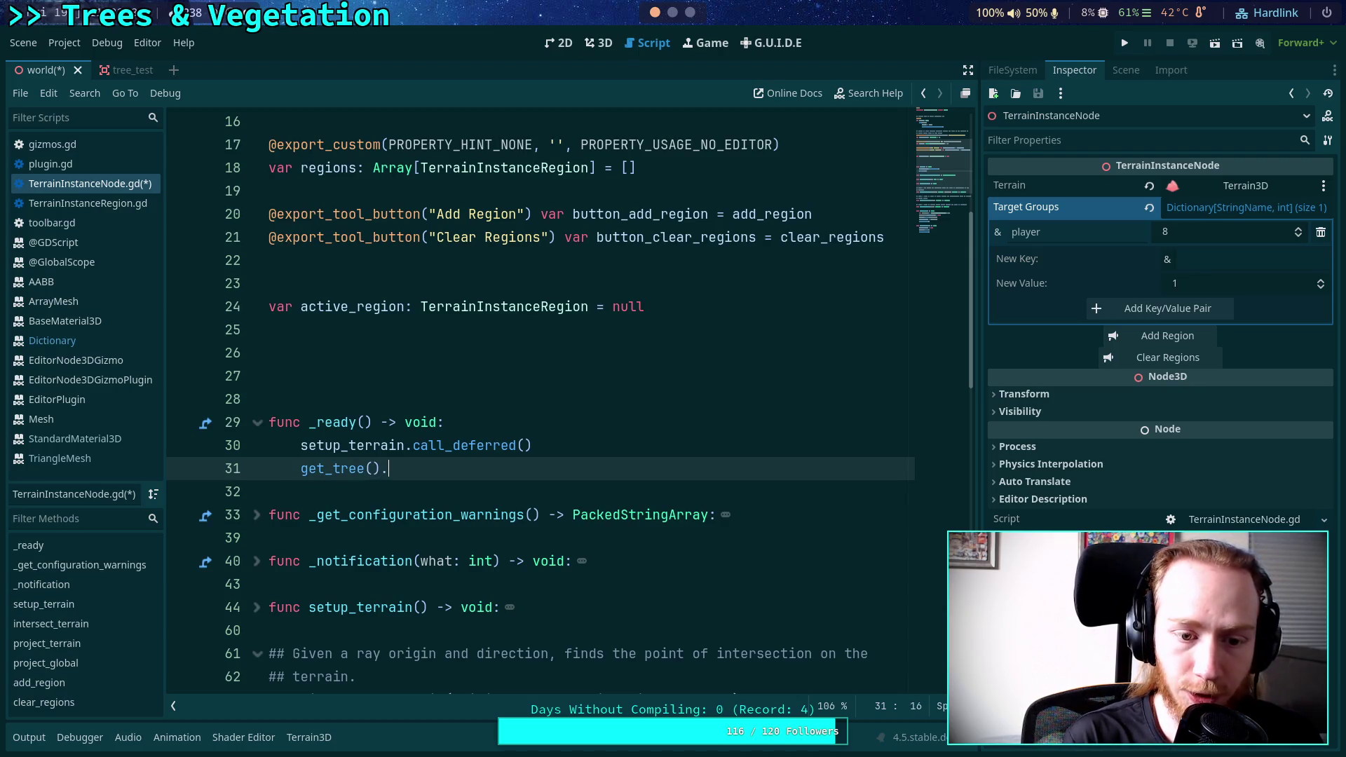
type("d")
key("Return")
type(".connect")
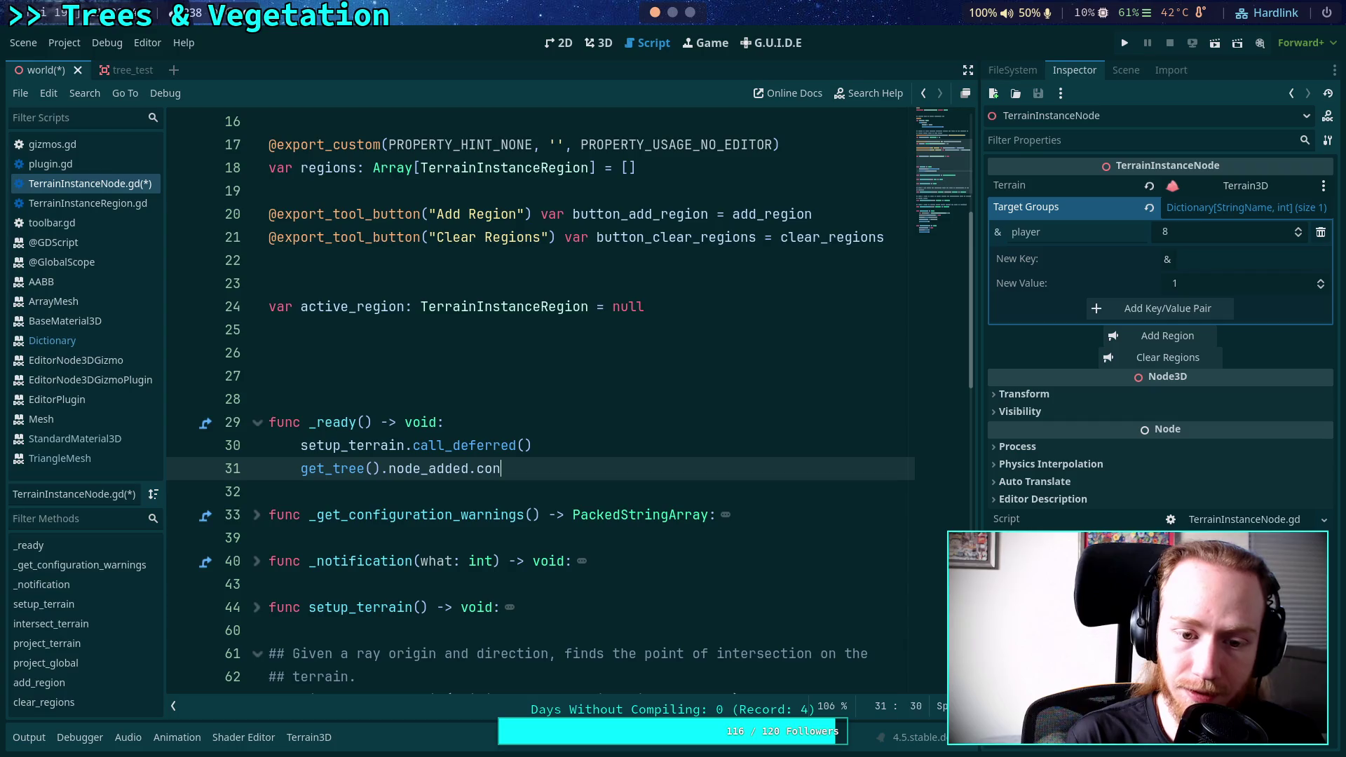
type("(")
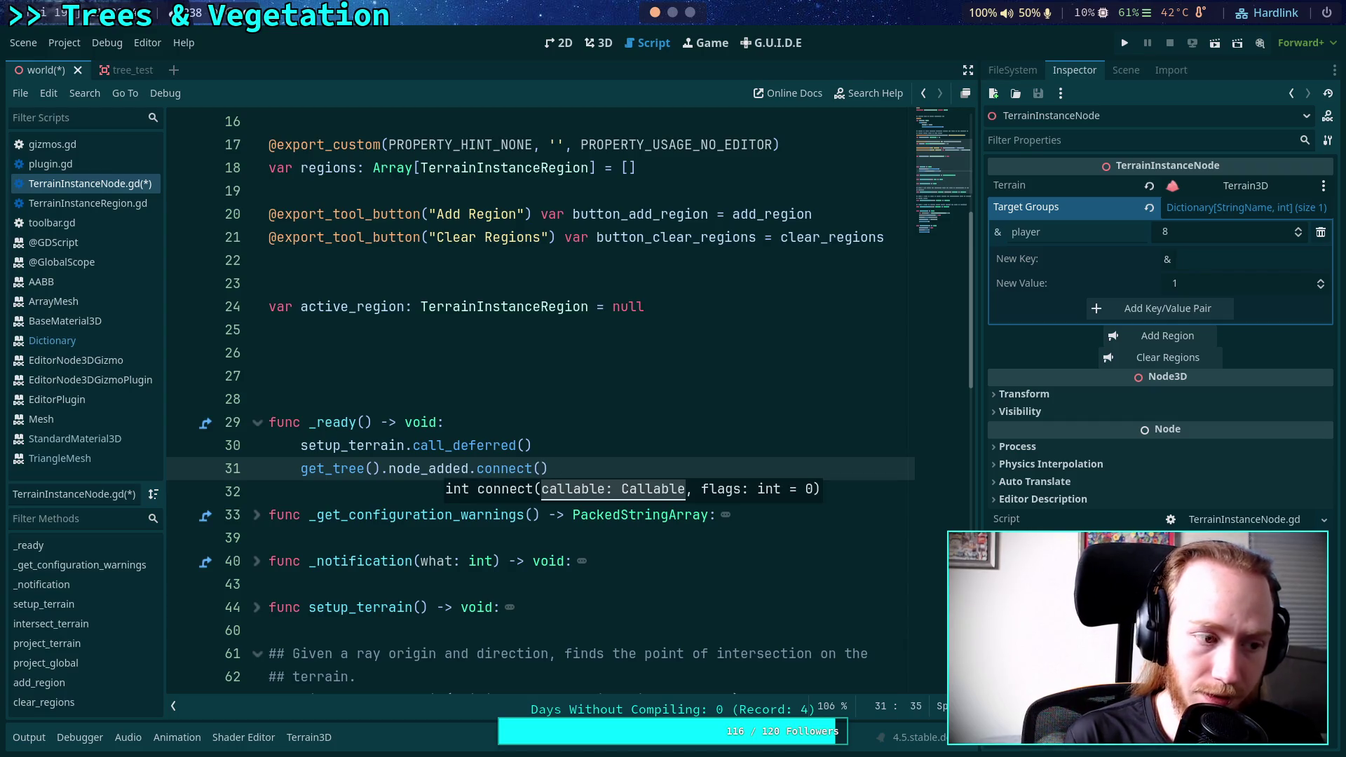
type("on_node")
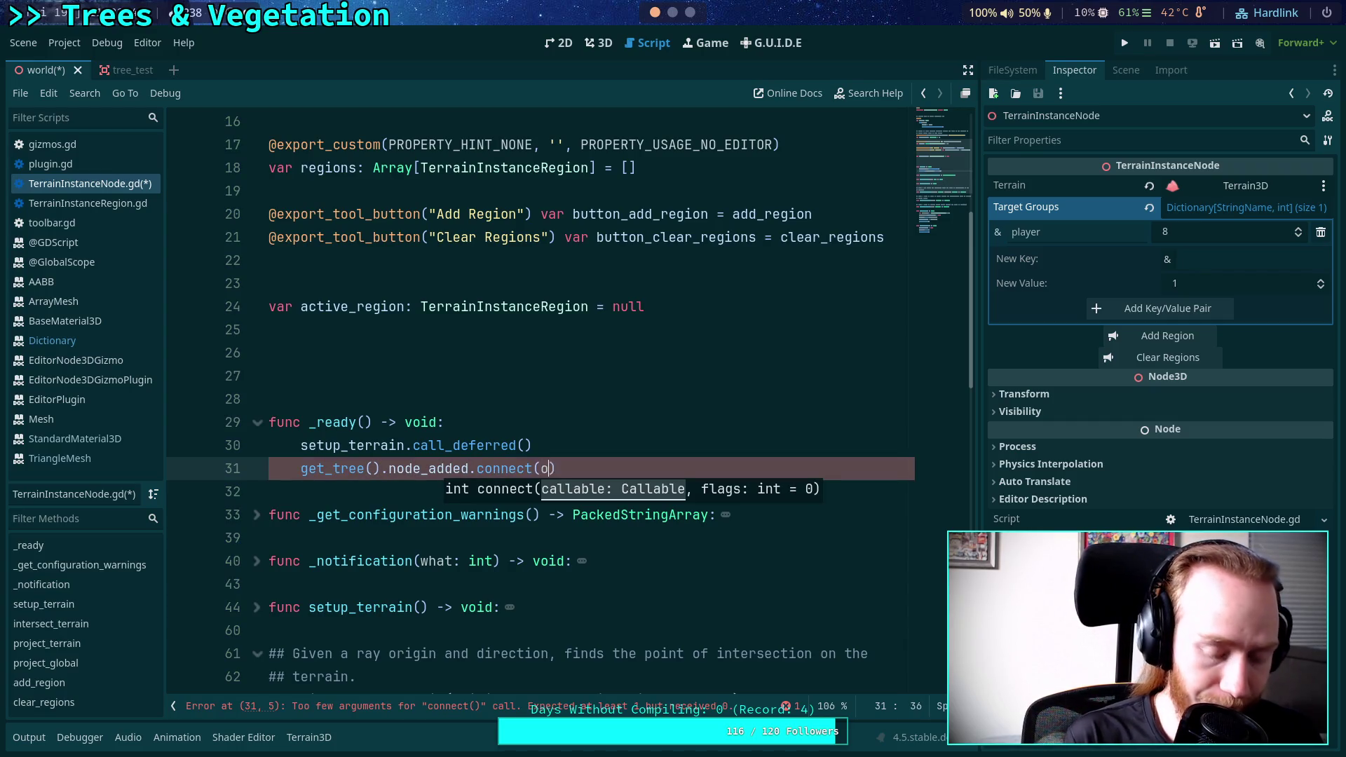
type("_entered")
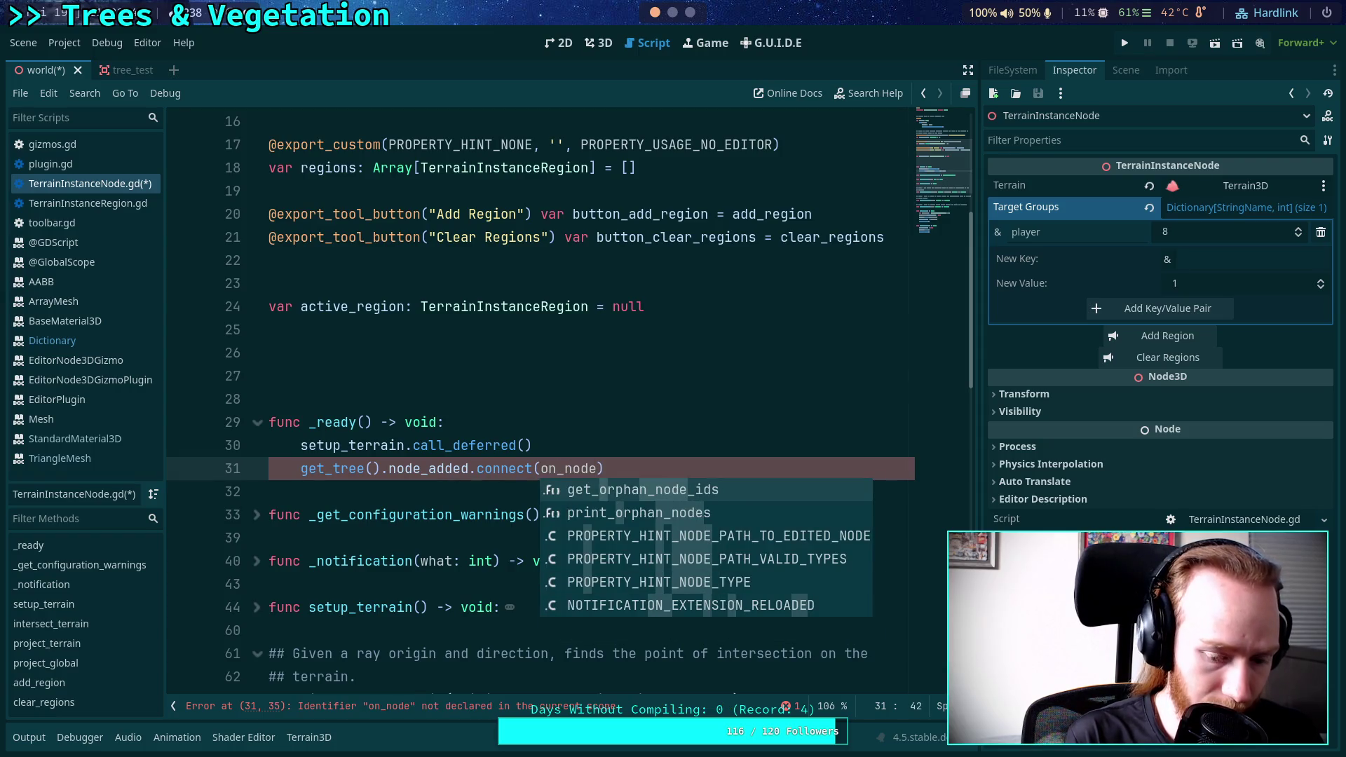
type(")")
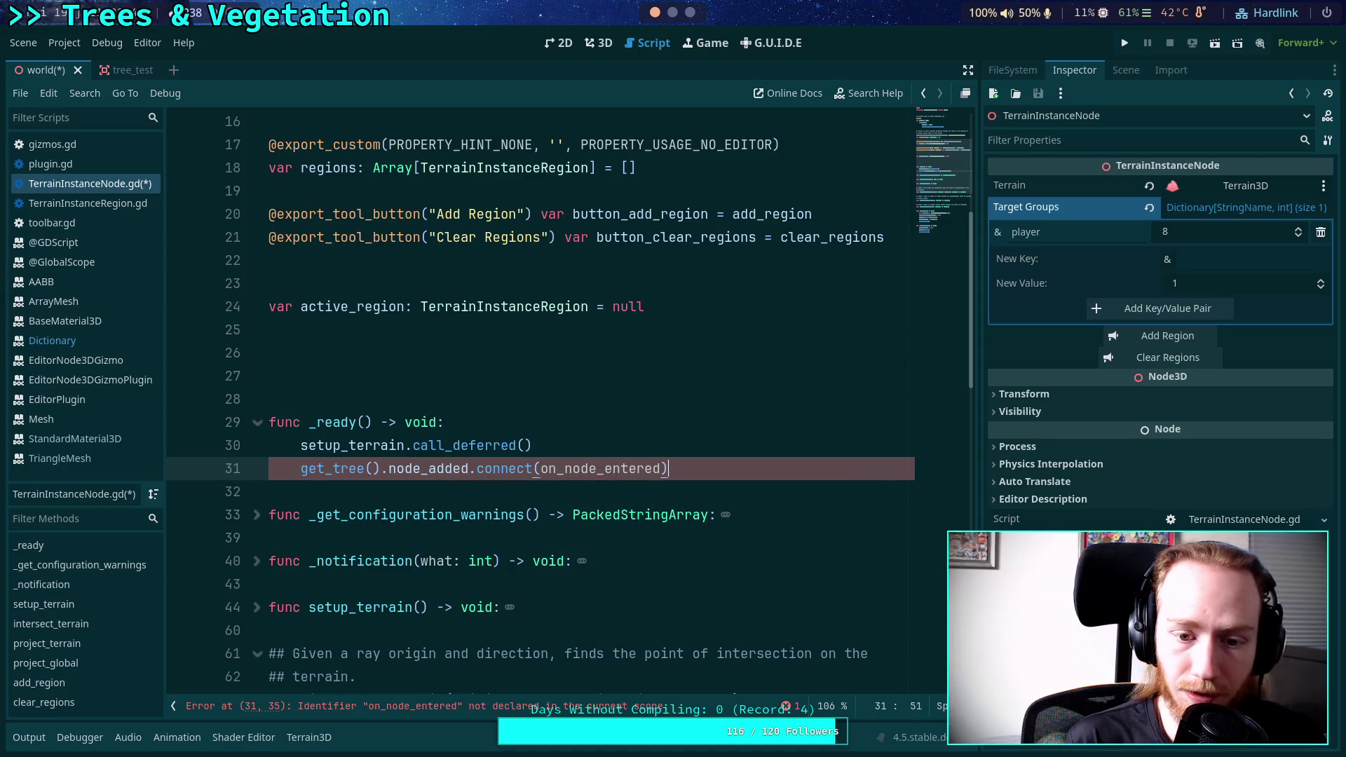
key("Left")
key("BackSpace")
key("BackSpace")
key("BackSpace")
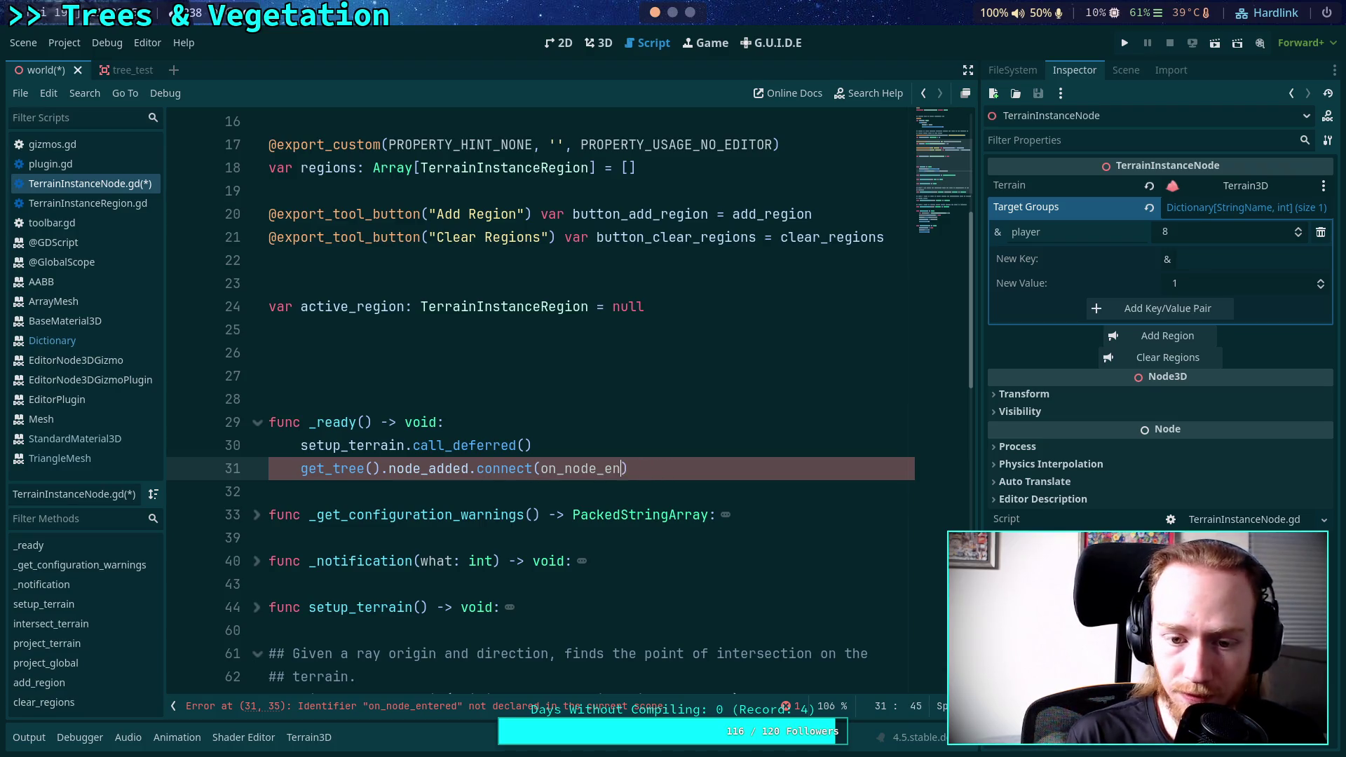
type("added")
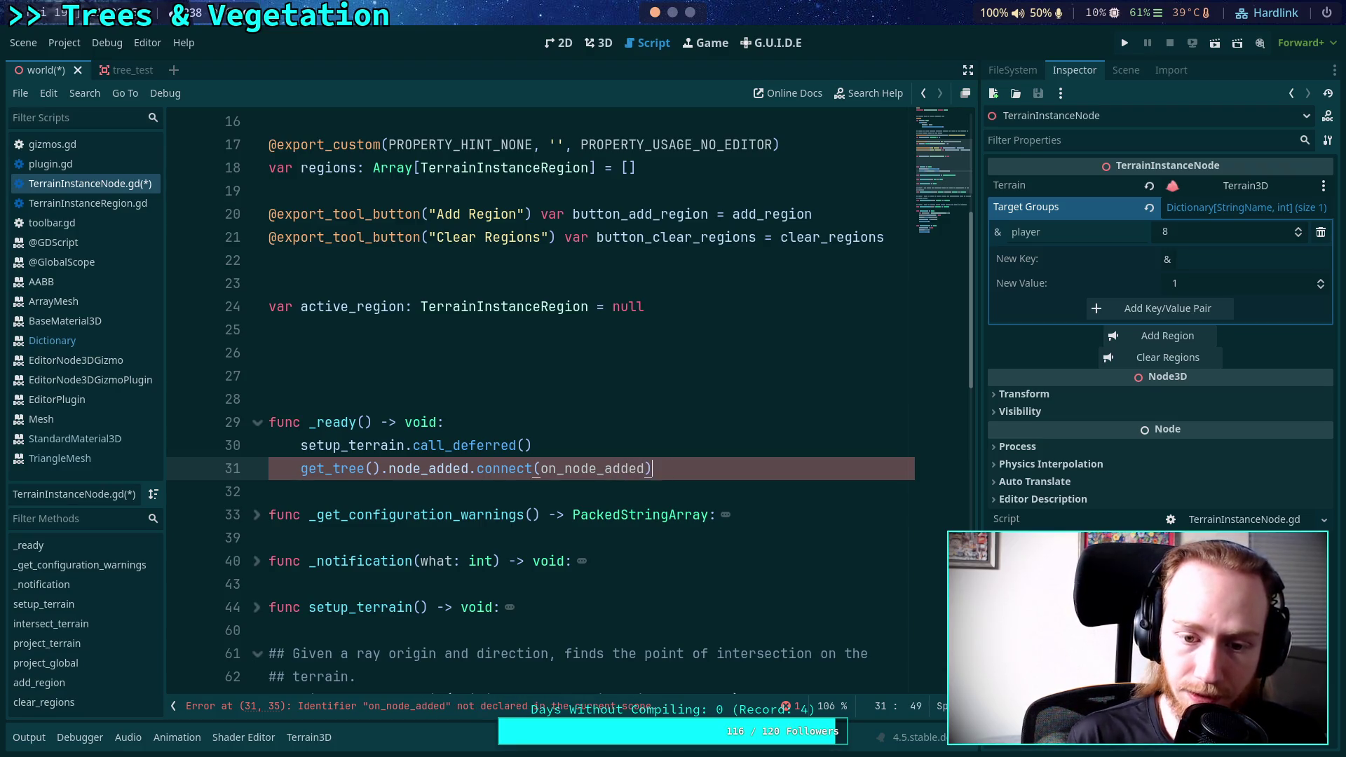
key("ctrl+Return")
Add get_tree().node_removed.connect(on_node_removed) on the next line.
type("get_tree().nod")
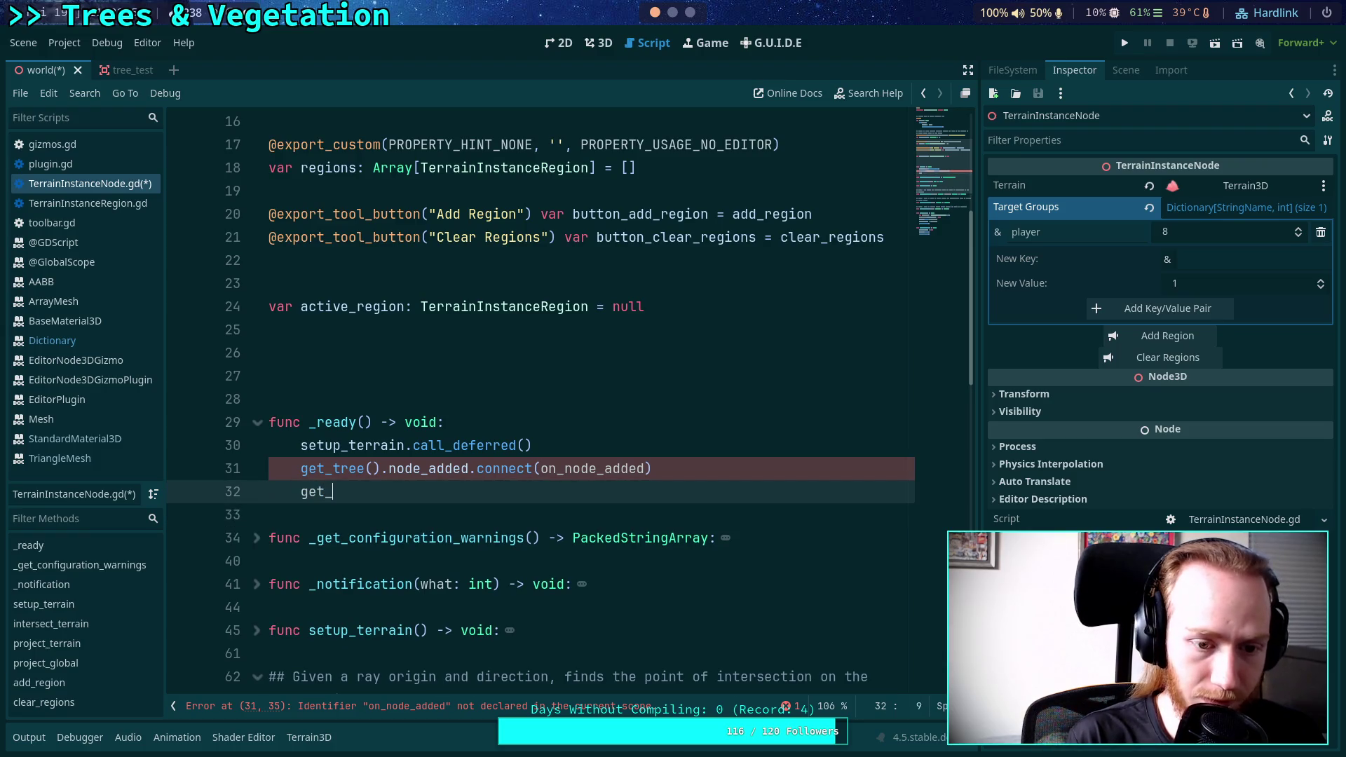
type("e_")
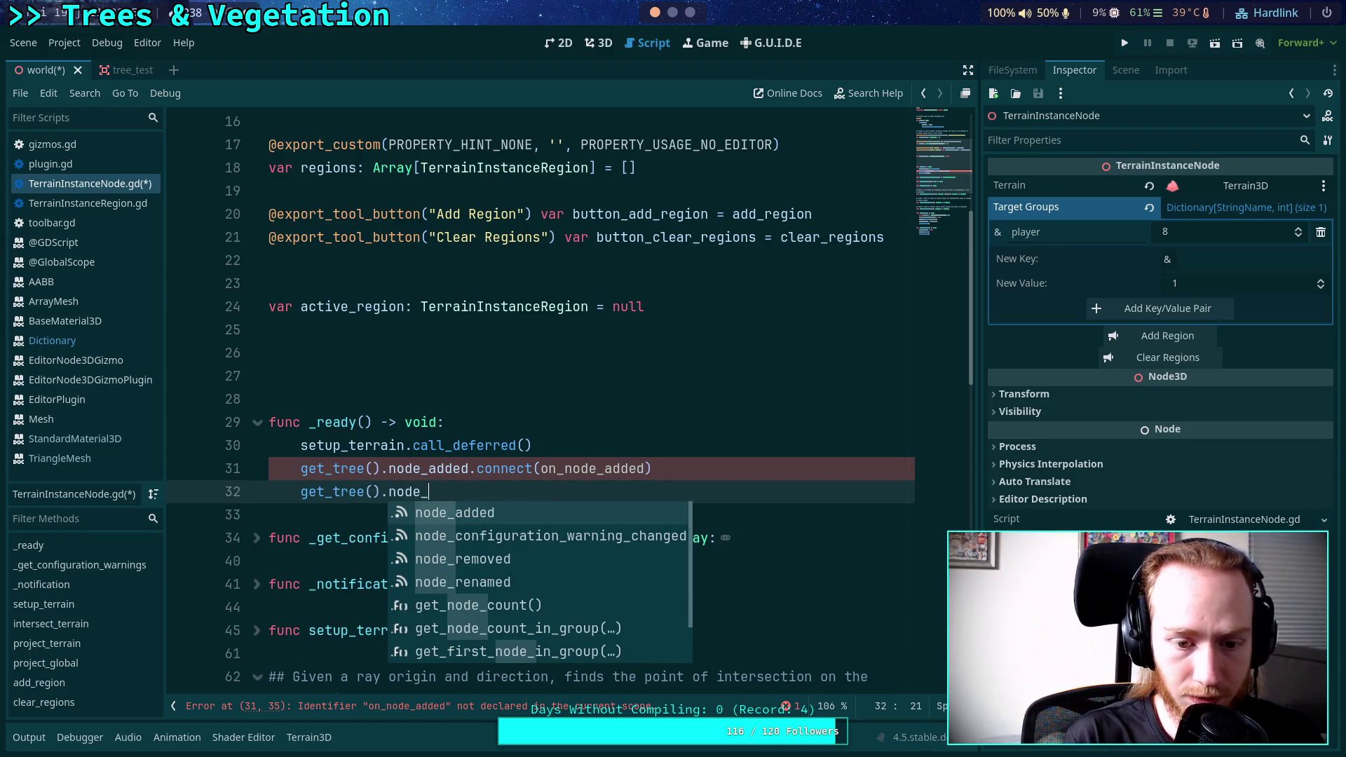
type("removed.connect")
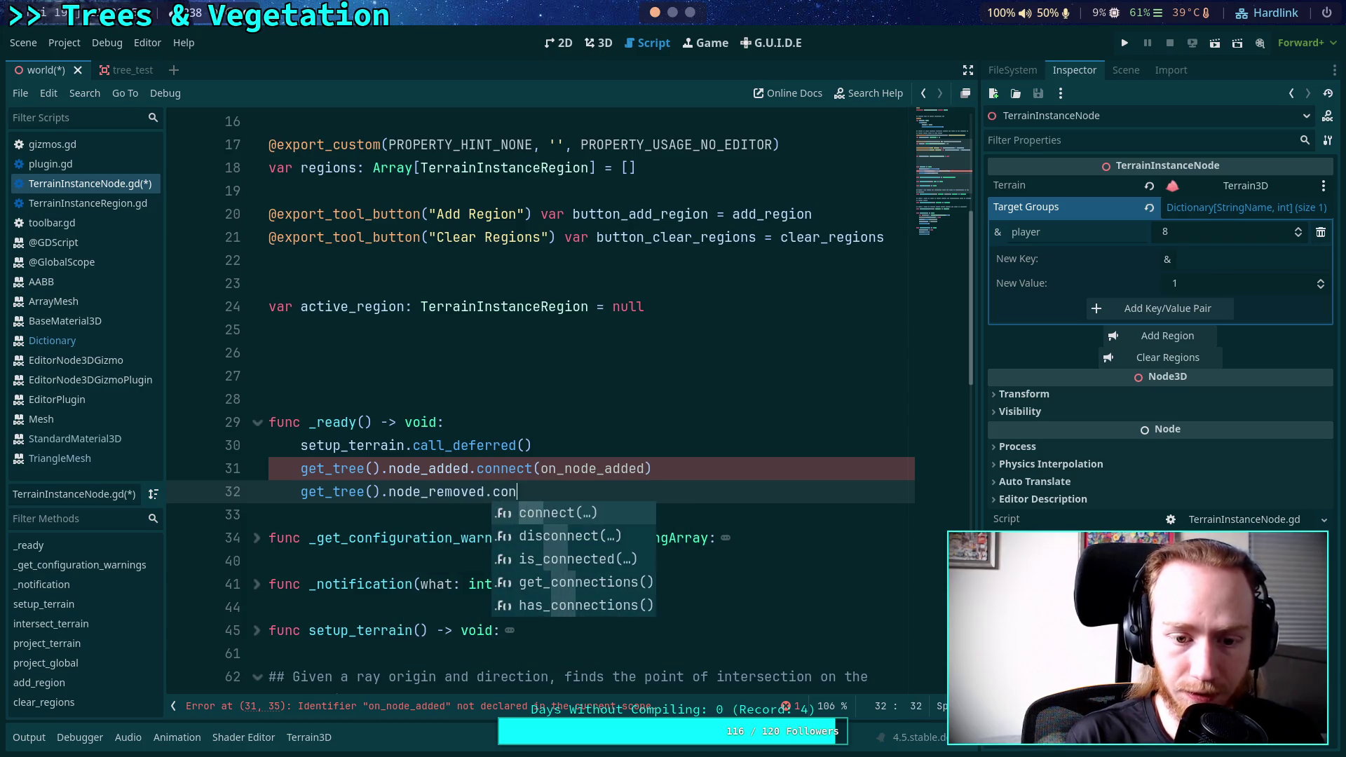
type("(on_node_remo")
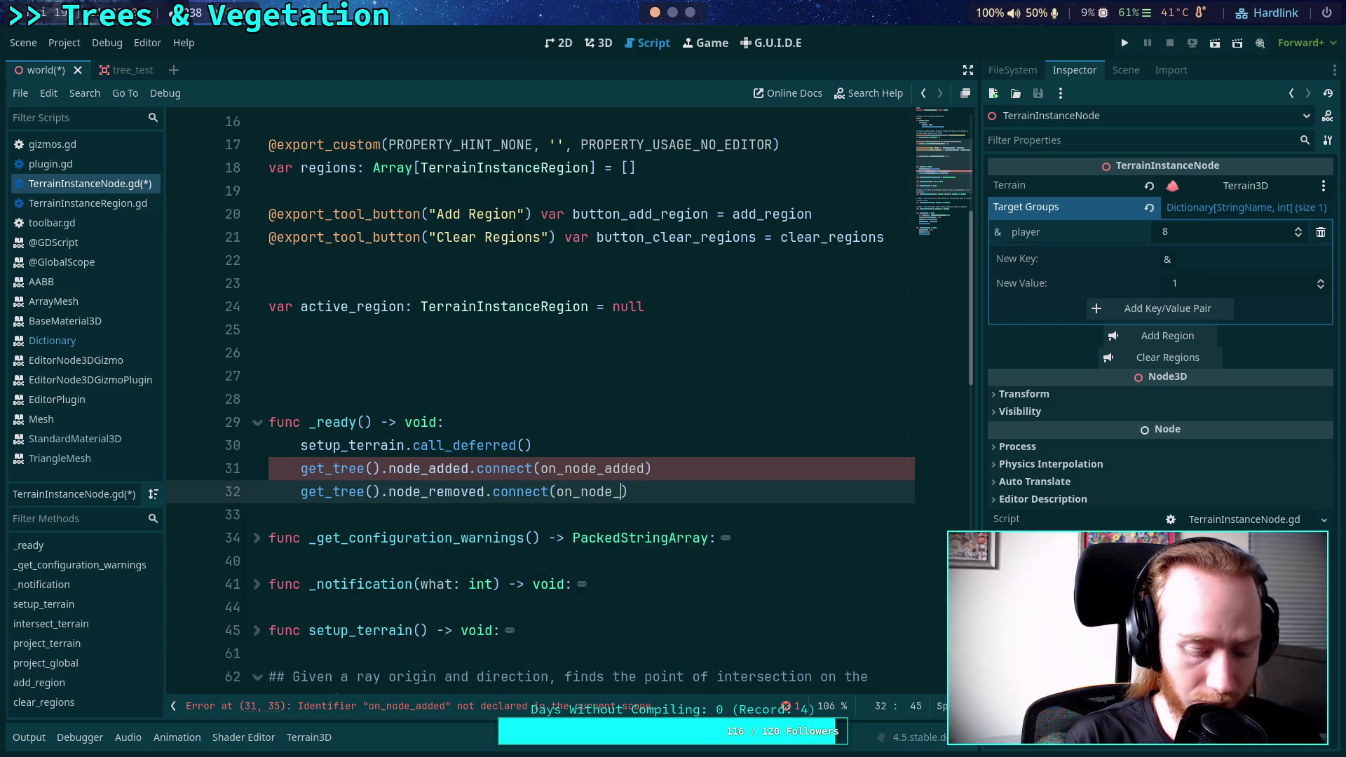
type("ved")
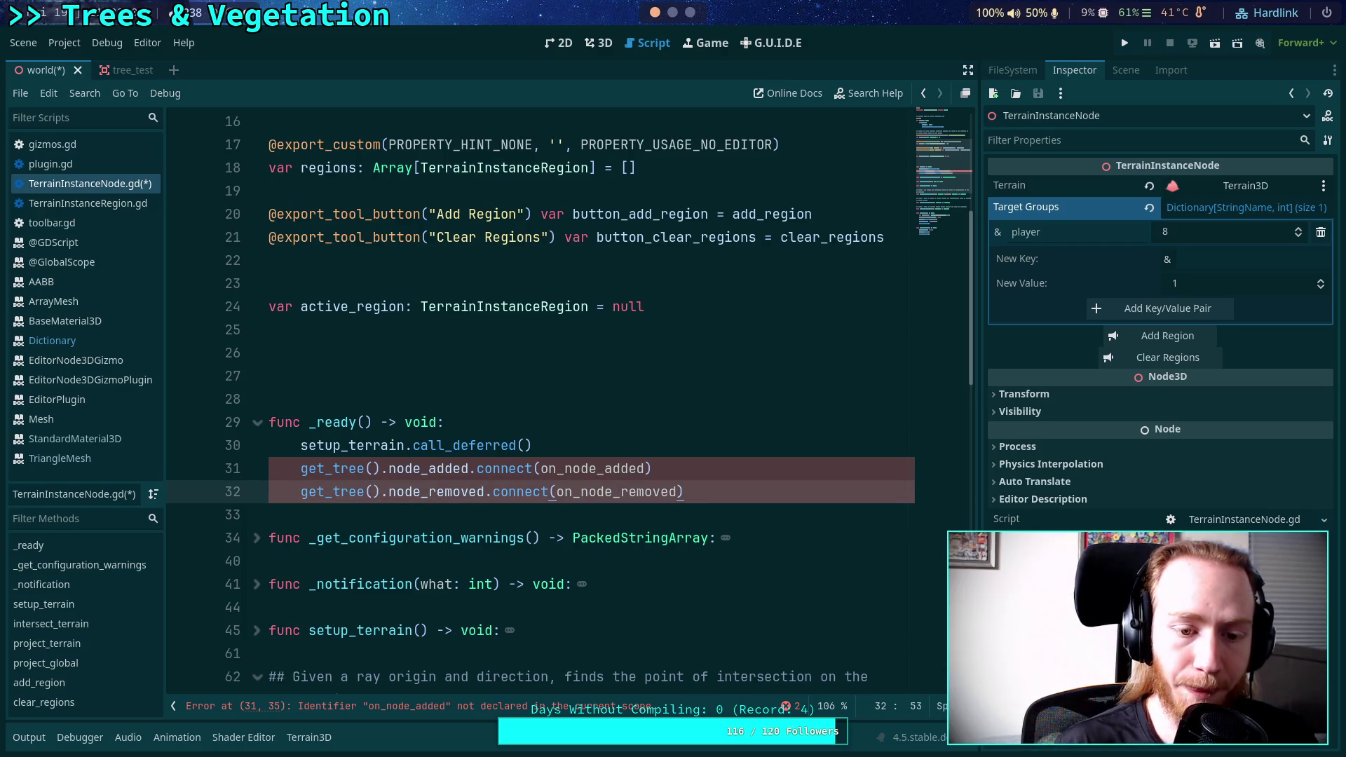
scroll(617, 381, "down", 4)
scroll(456, 432, "down", 4)
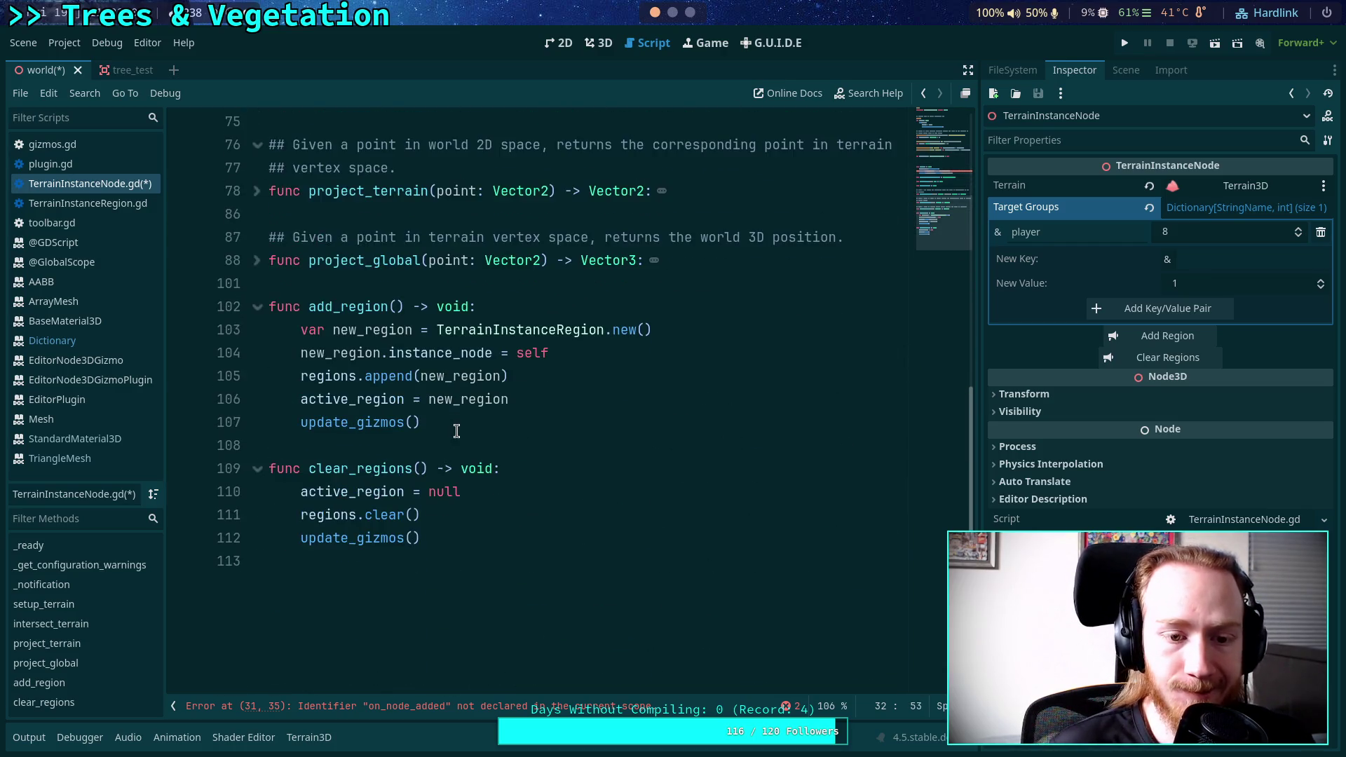
Append a func on_node_added(node: Node) -> void: stub containing pass.
left_click(460, 608)
key("Return")
type("func on_node_ad")
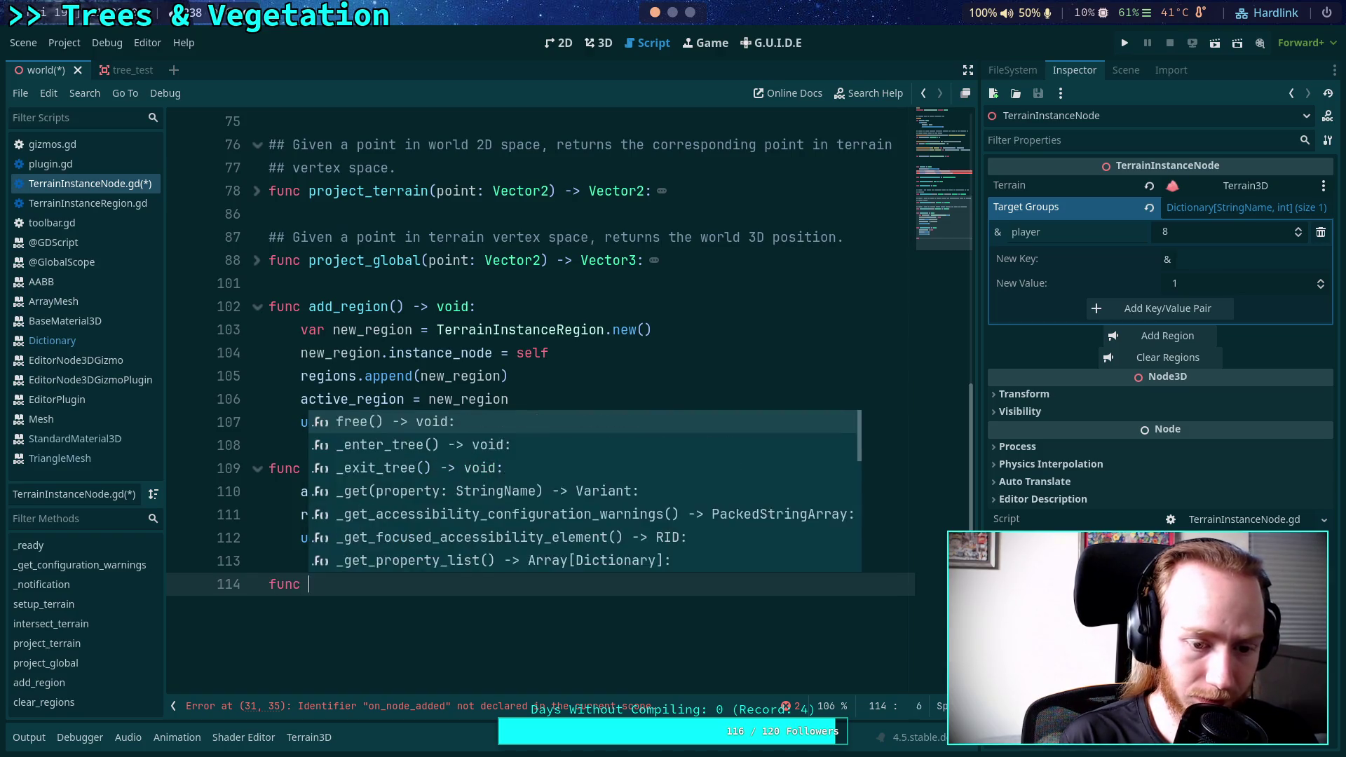
type("ded(node:")
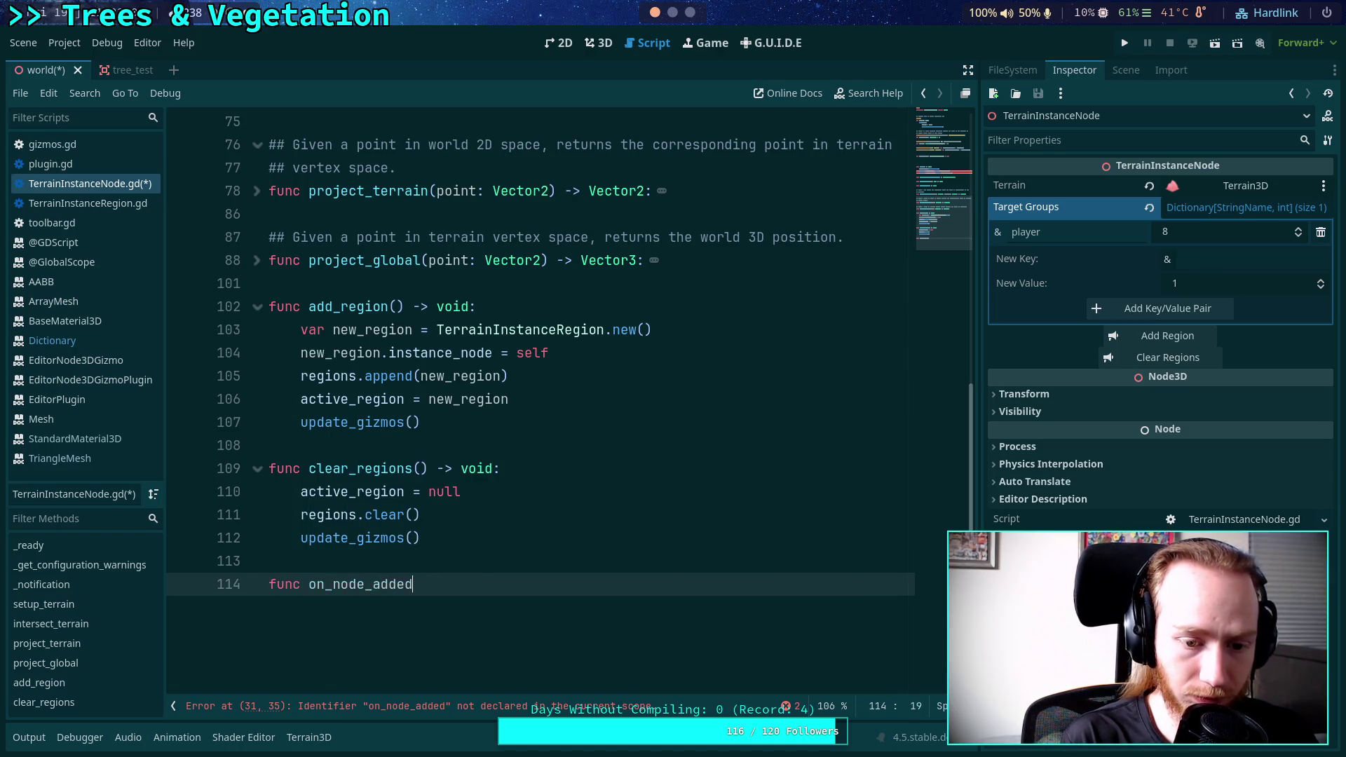
type(" Node)")
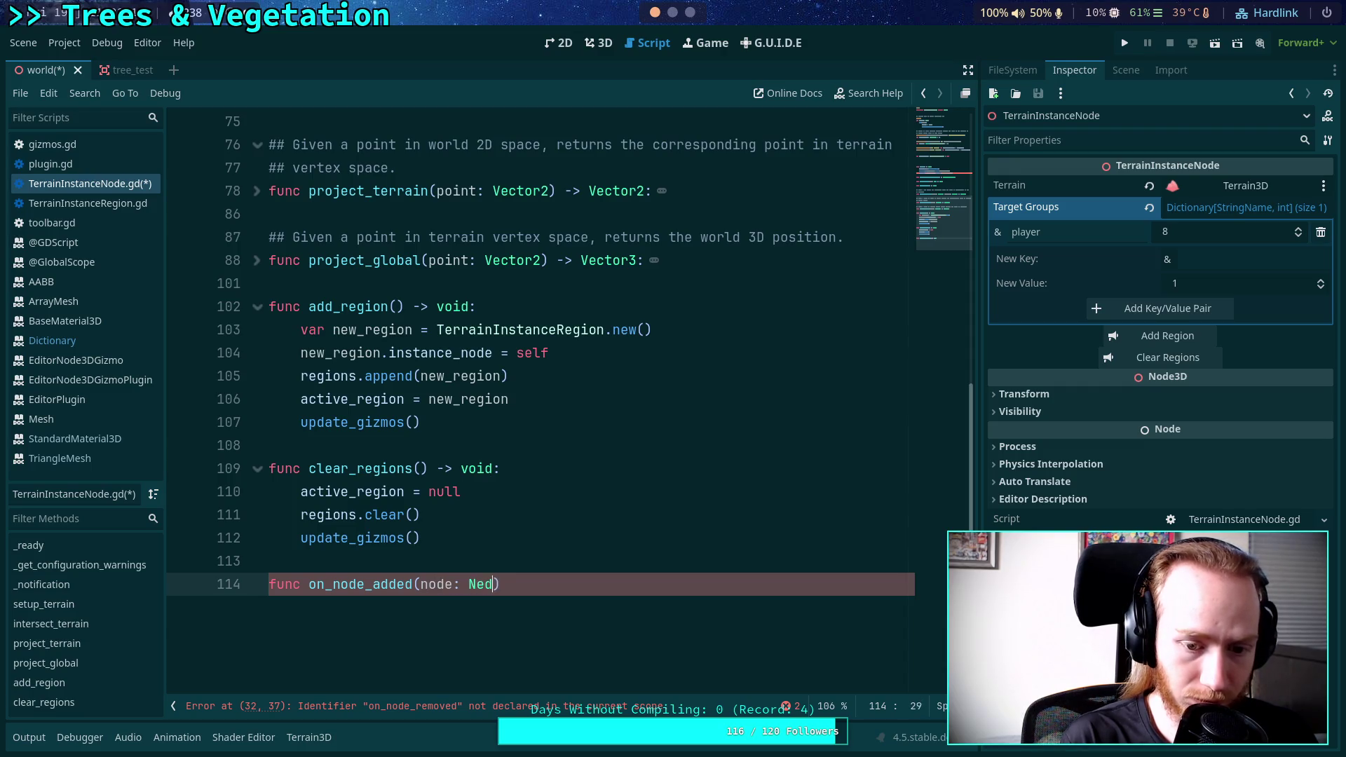
type(" -> void:")
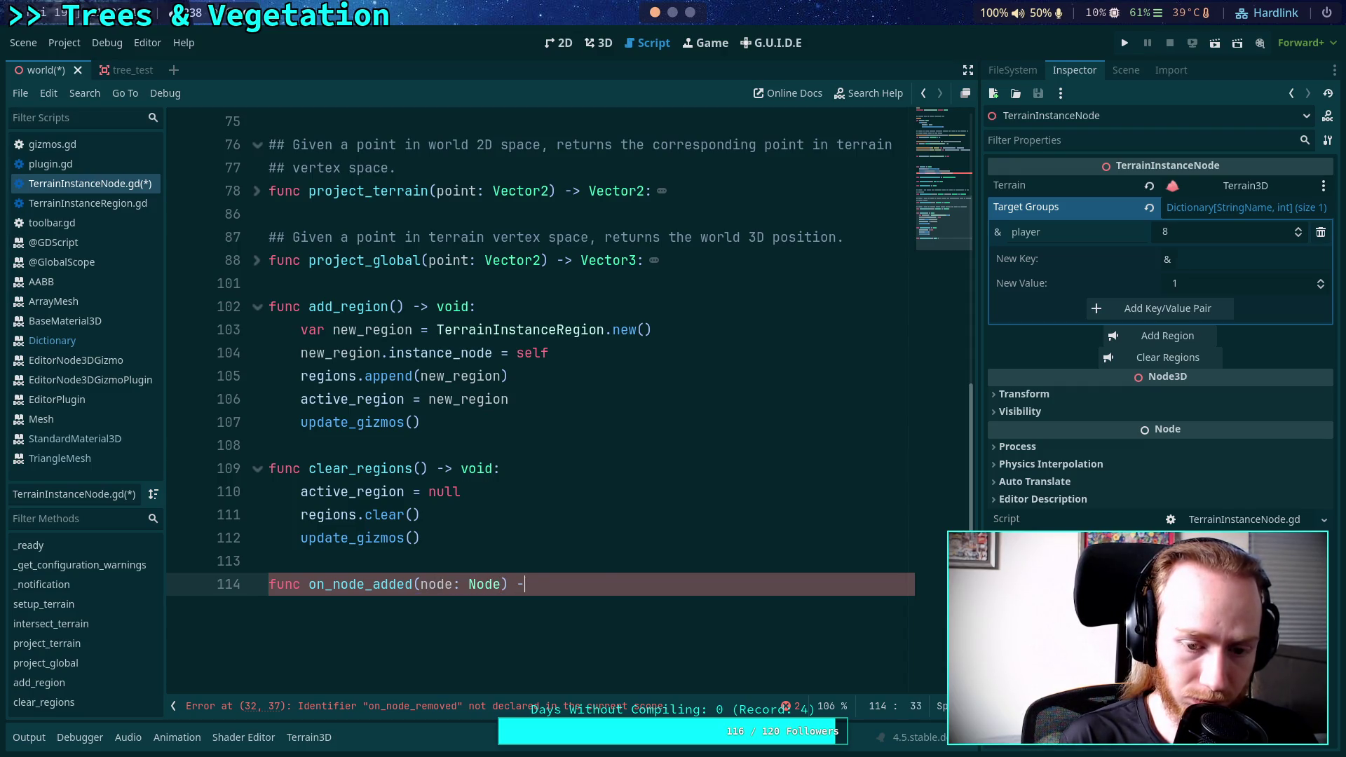
key("Return")
type("pass")
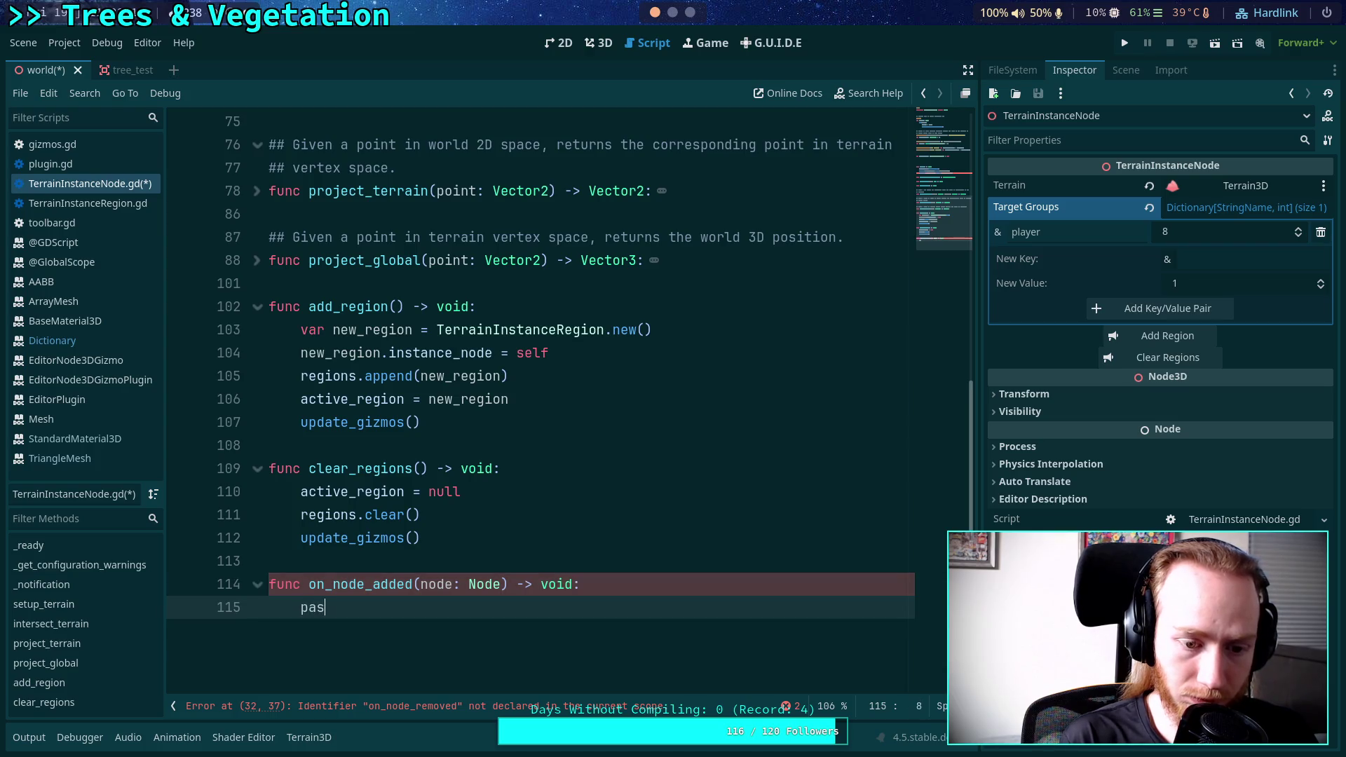
key("Return")
key("Return")
Append a matching on_node_removed(node: Node) -> void: stub with pass and save the script.
type("func on_node_re")
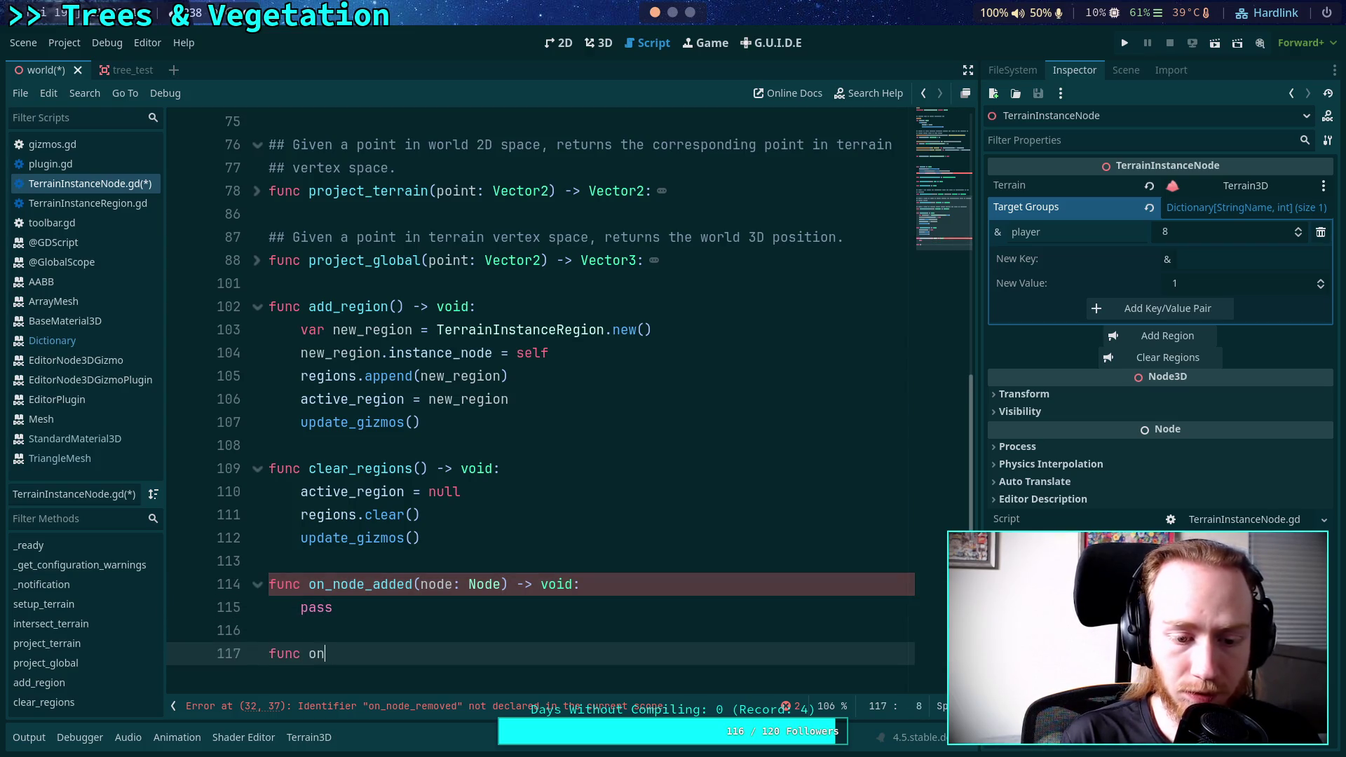
type("moved(no")
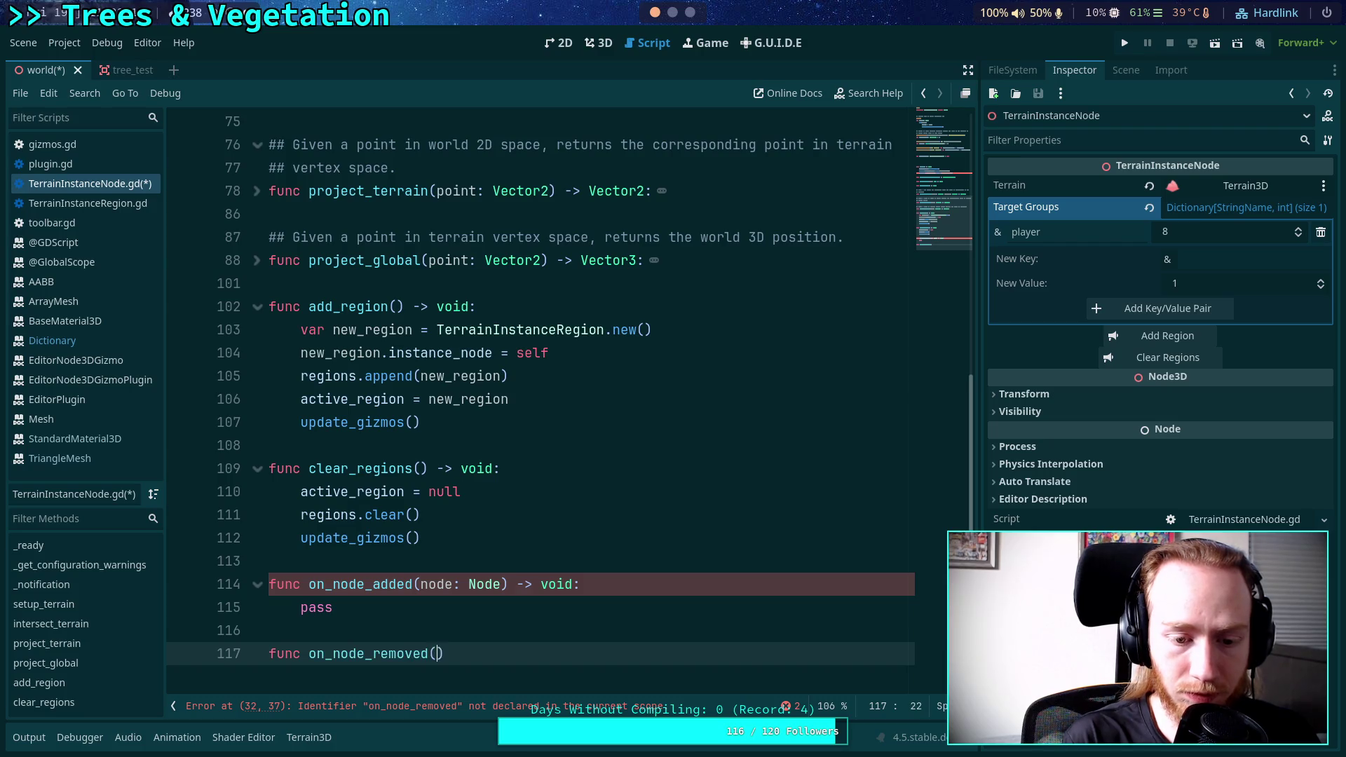
type("de: Node) ")
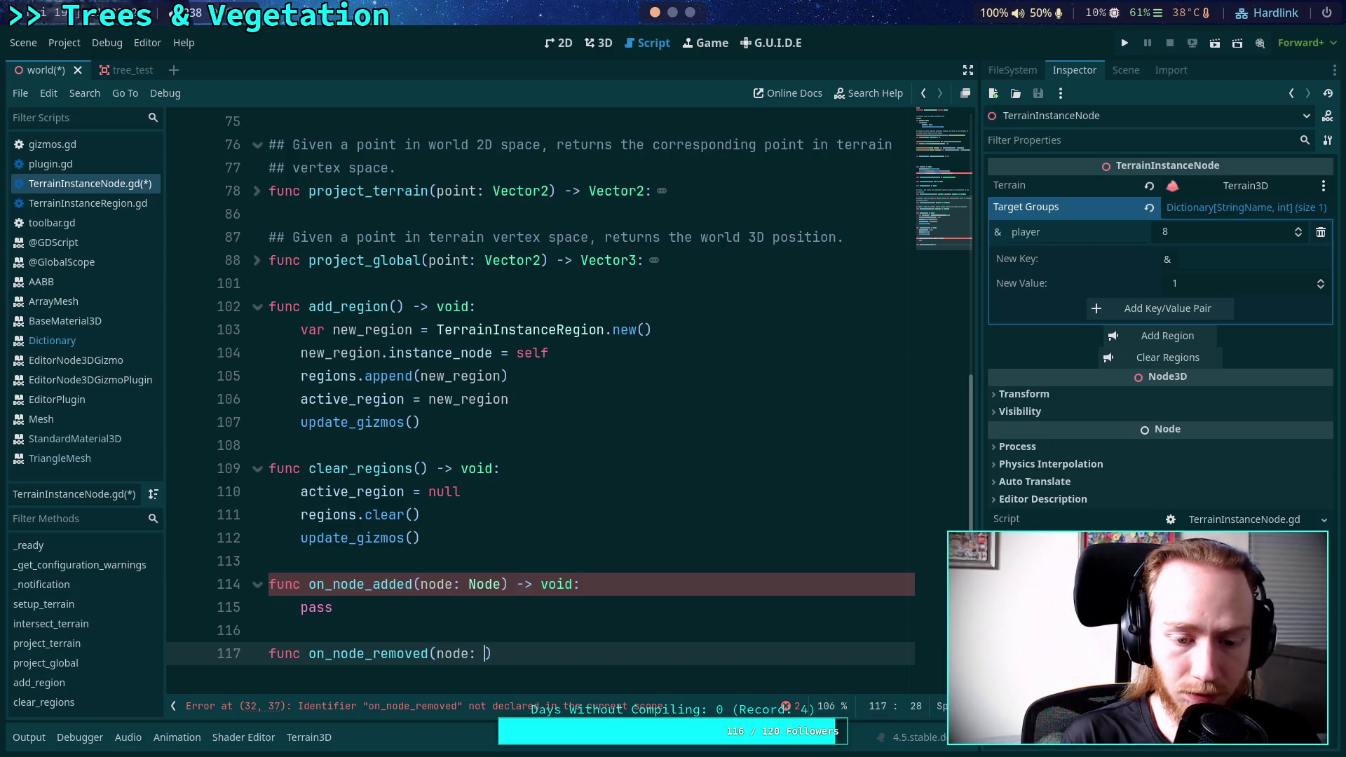
type("-> void:")
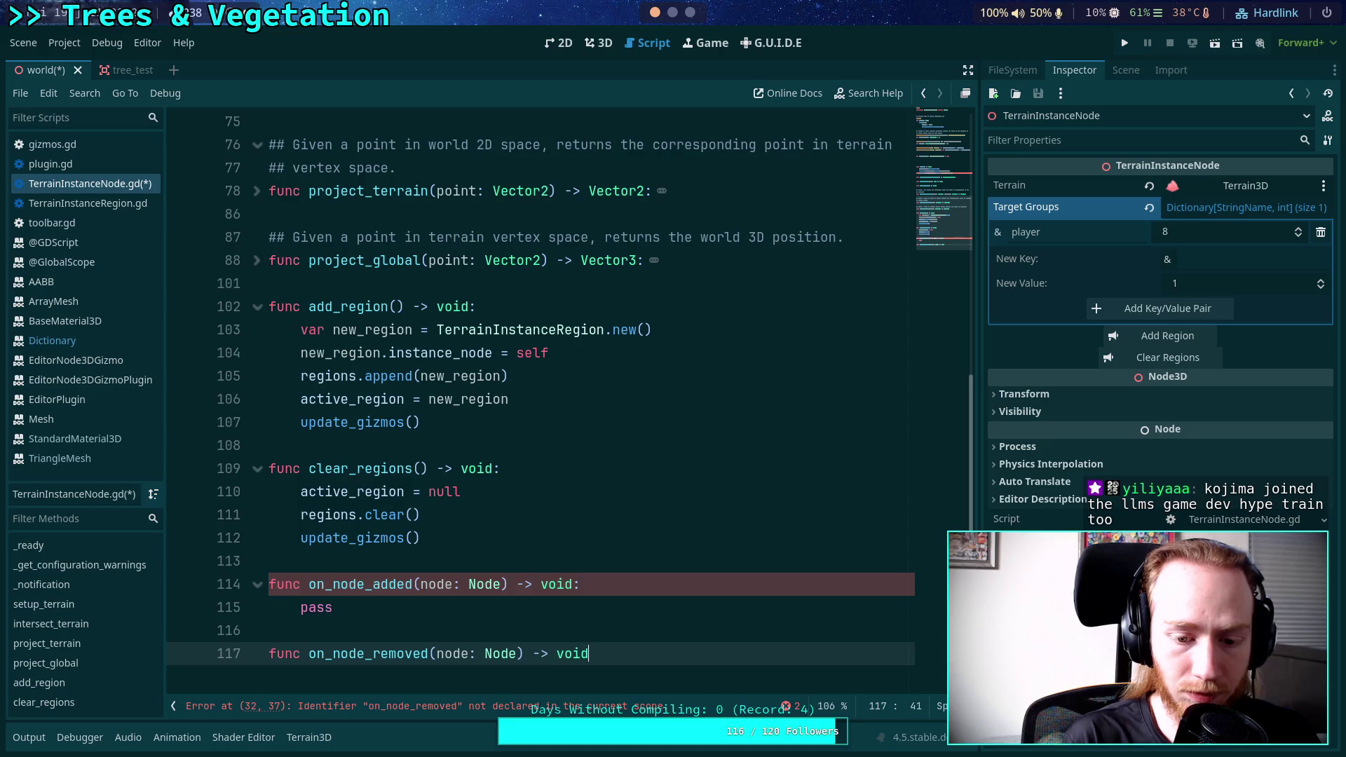
key("Return")
type("pass")
key("ctrl+s")
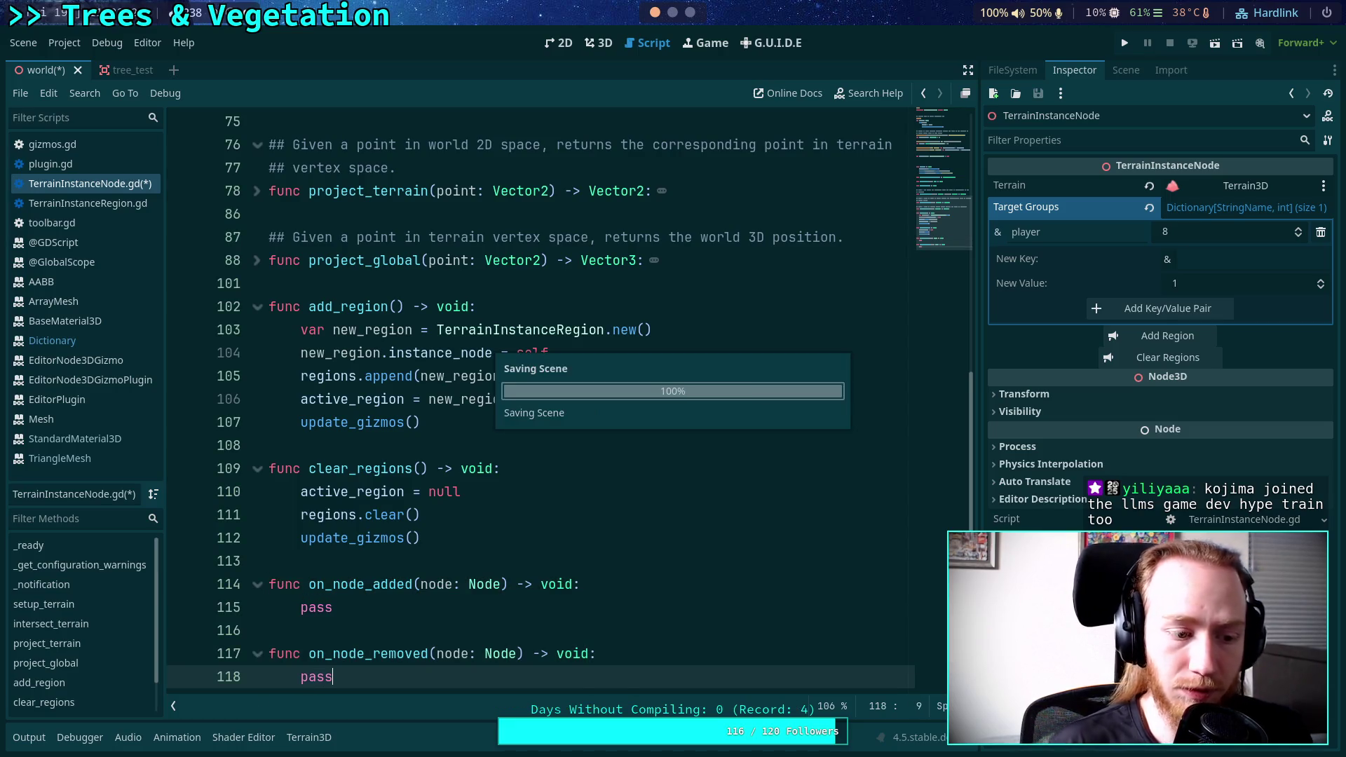
scroll(491, 536, "down", 2)
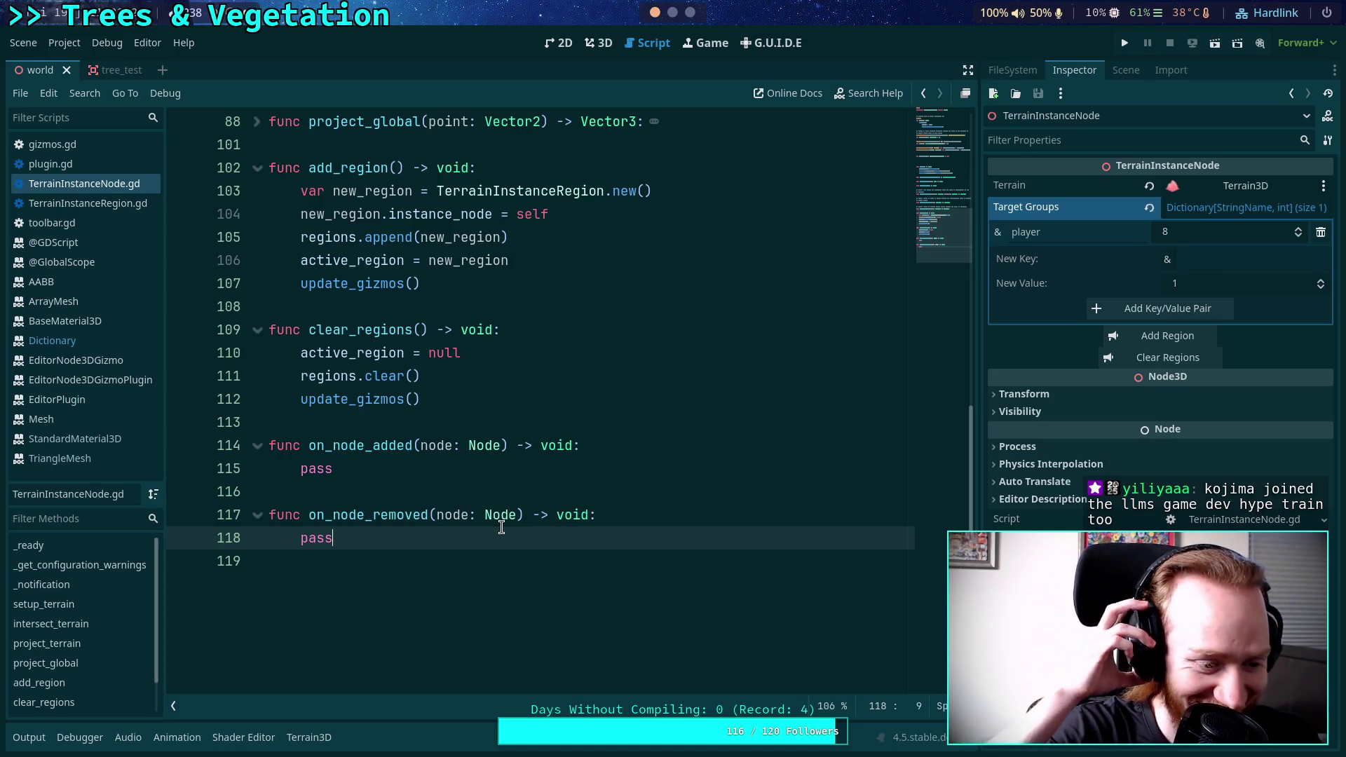
scroll(501, 528, "up", 1)
left_click(412, 555)
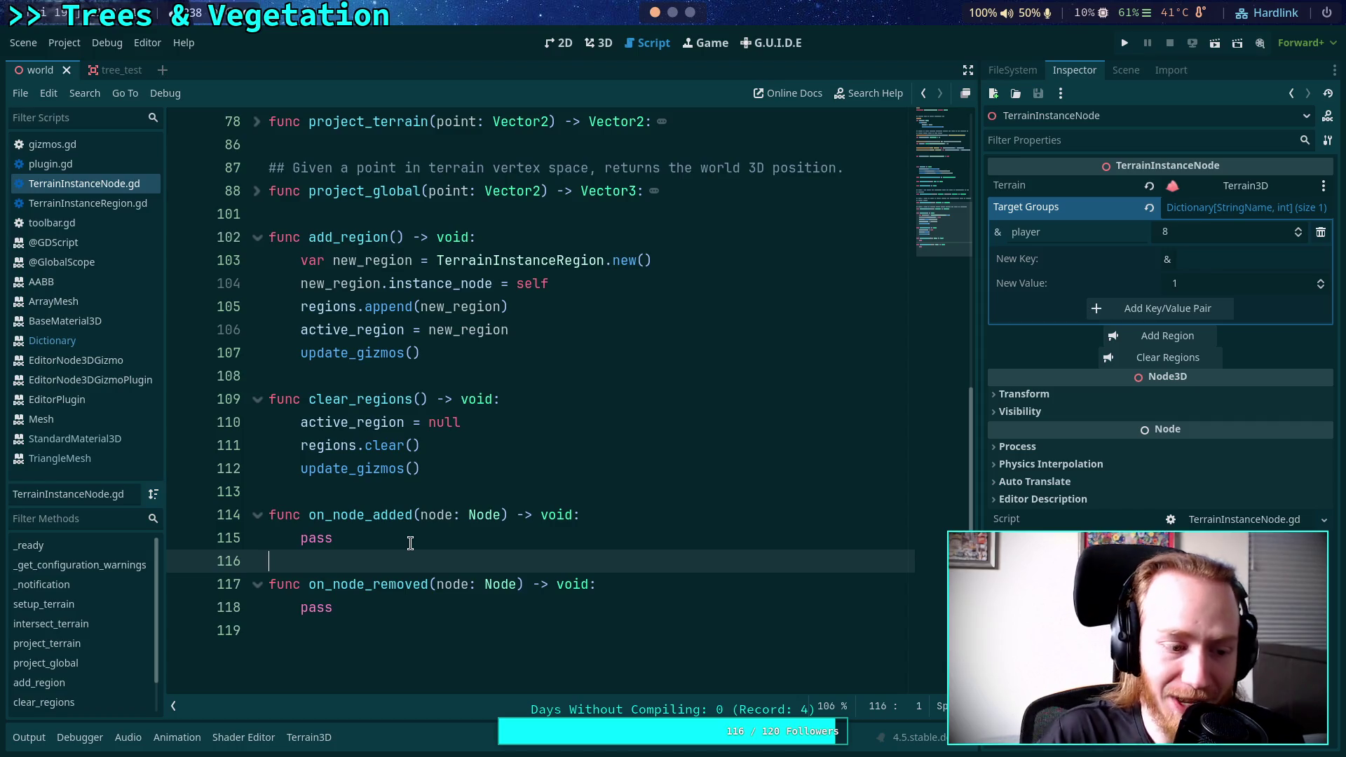
left_click(616, 522)
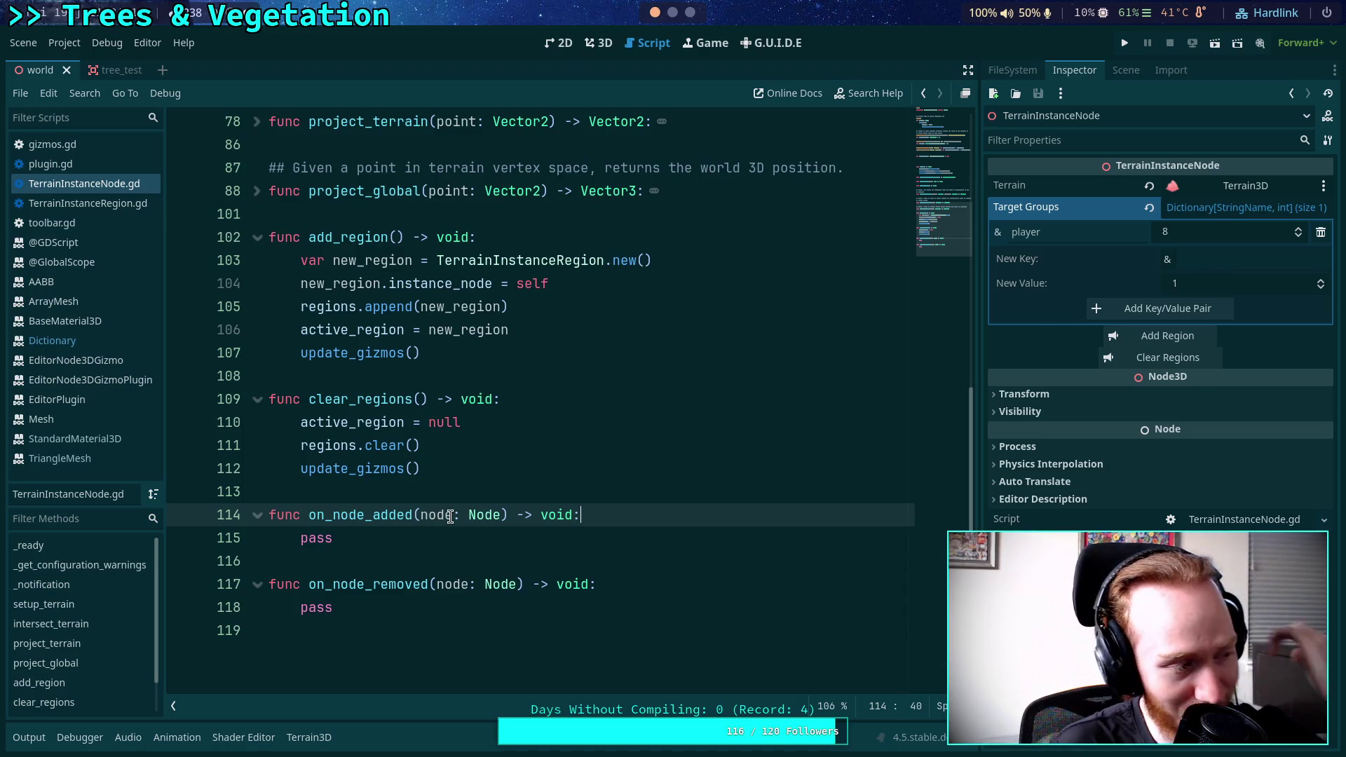
Adjust the blank lines after the setup_terrain call in _ready.
double_click(347, 531)
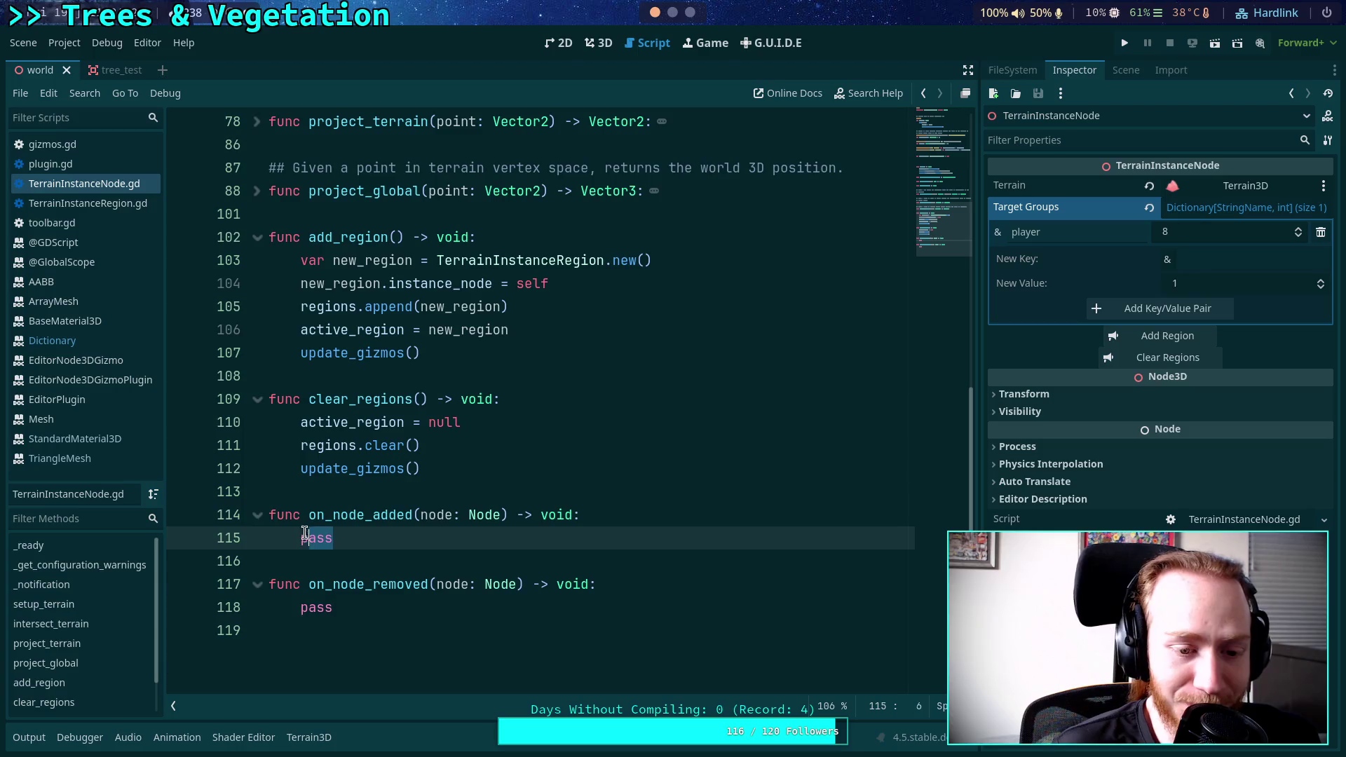
scroll(608, 559, "up", 1)
scroll(608, 559, "up", 10)
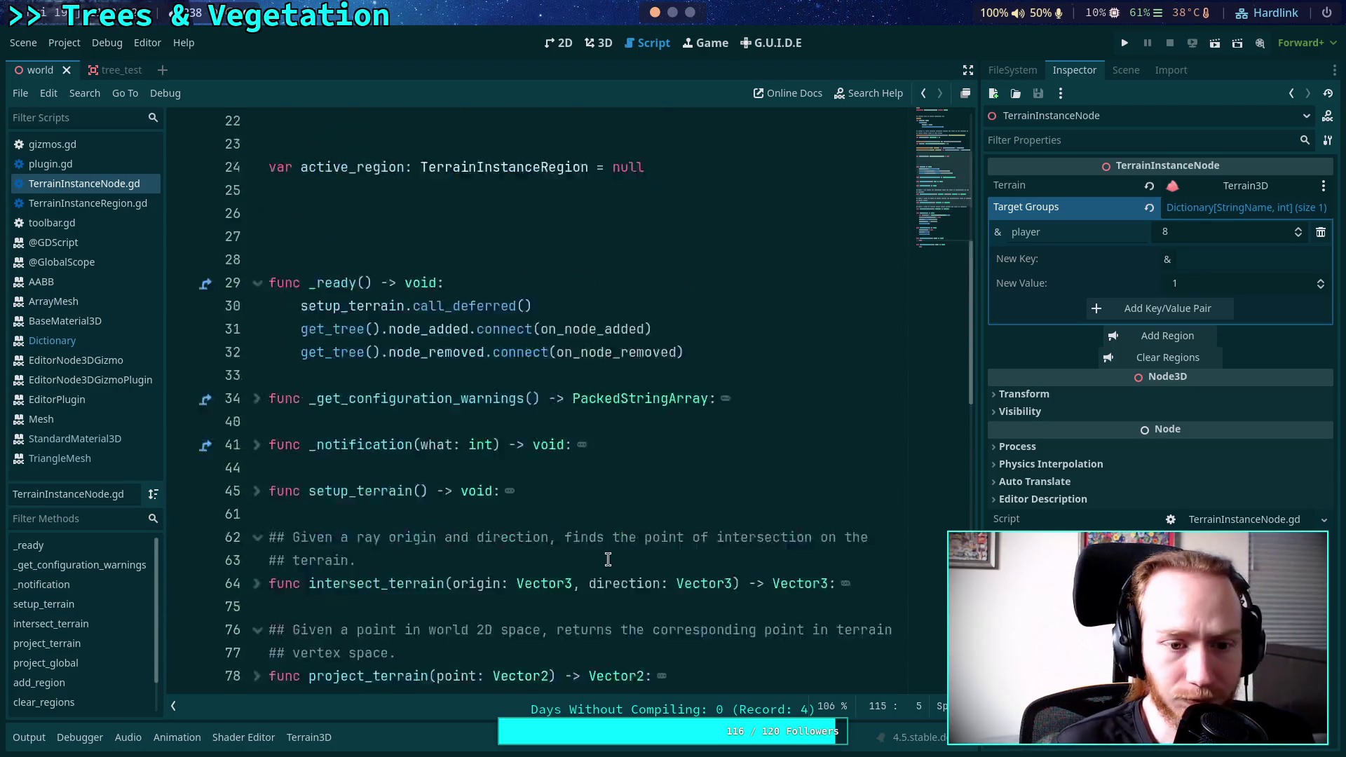
left_click(669, 515)
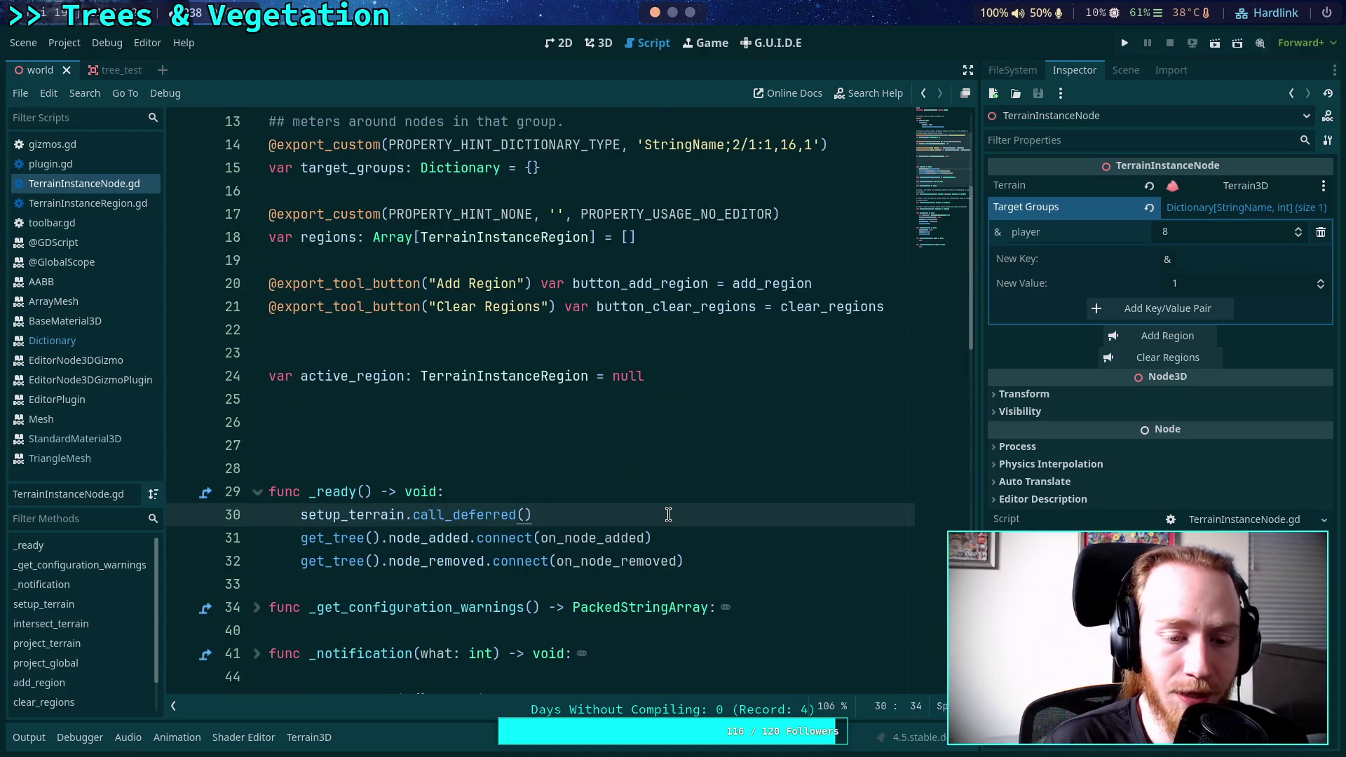
key("Return")
key("Return")
key("Up")
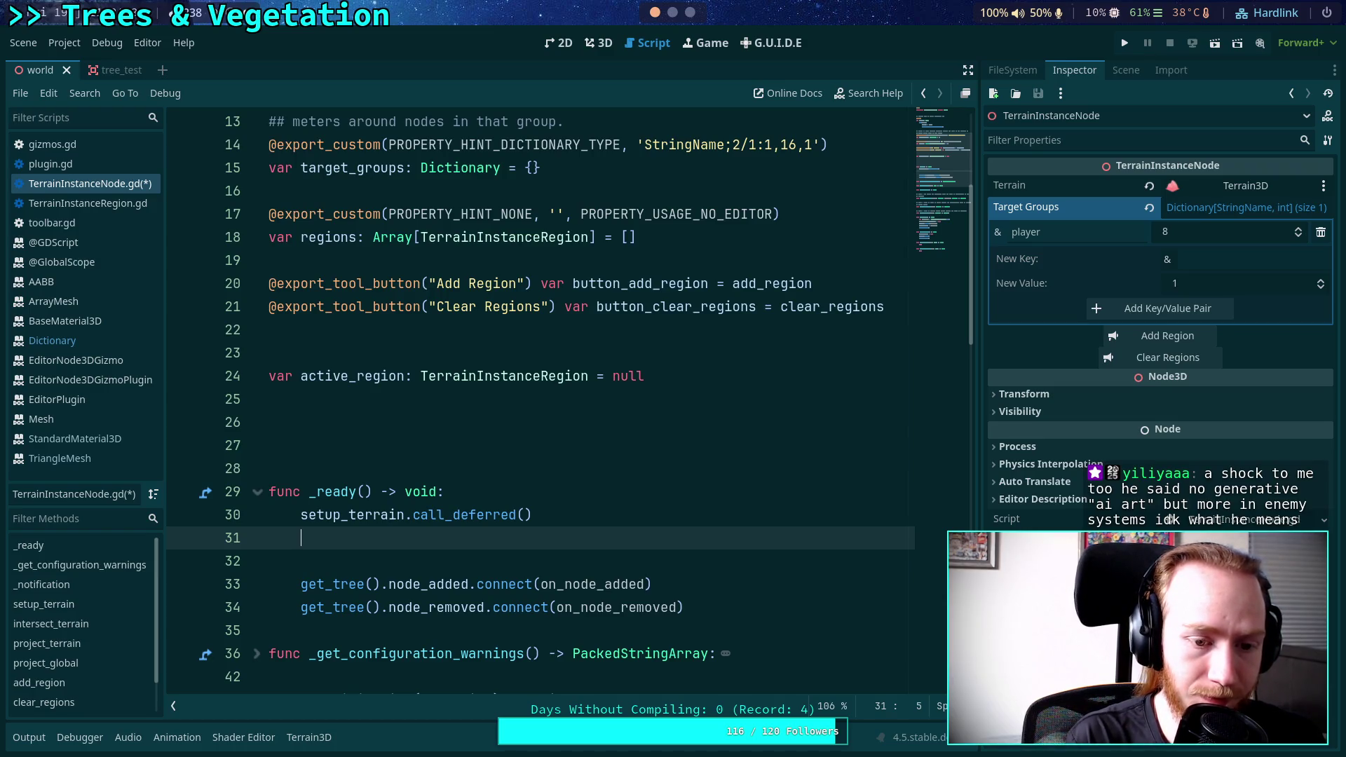
key("BackSpace")
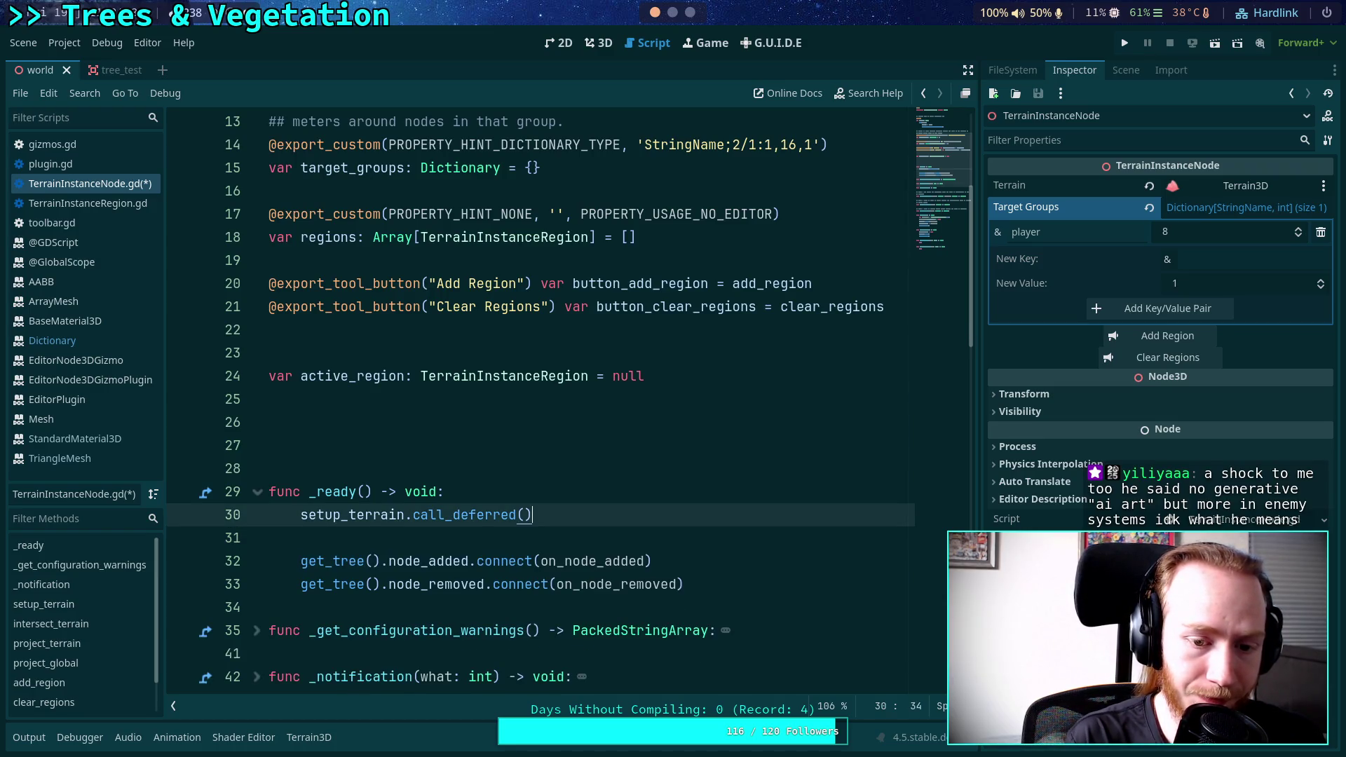
Declare _physics_process(delta: float) -> void after _notification via 'func _ph' autocomplete.
scroll(659, 519, "down", 4)
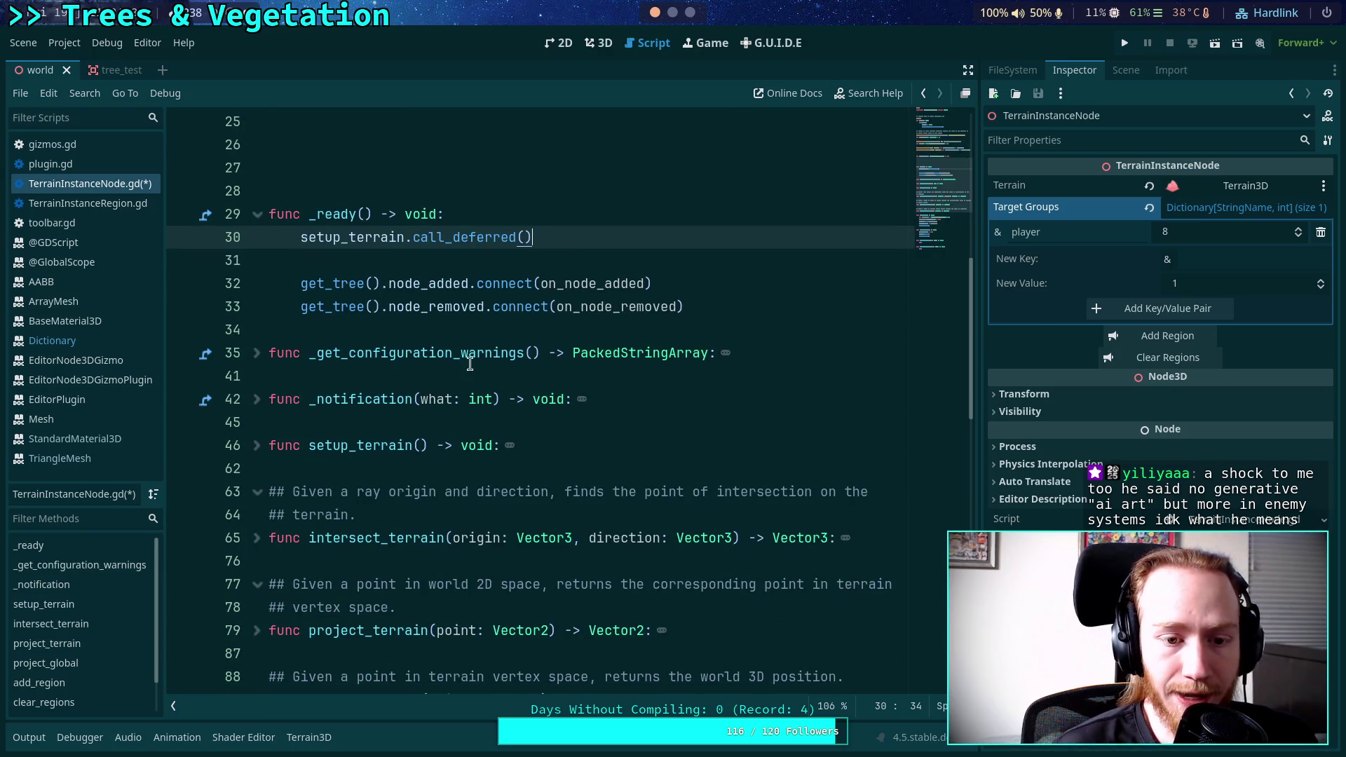
left_click(378, 422)
key("Return")
key("Return")
key("Up")
type("func _")
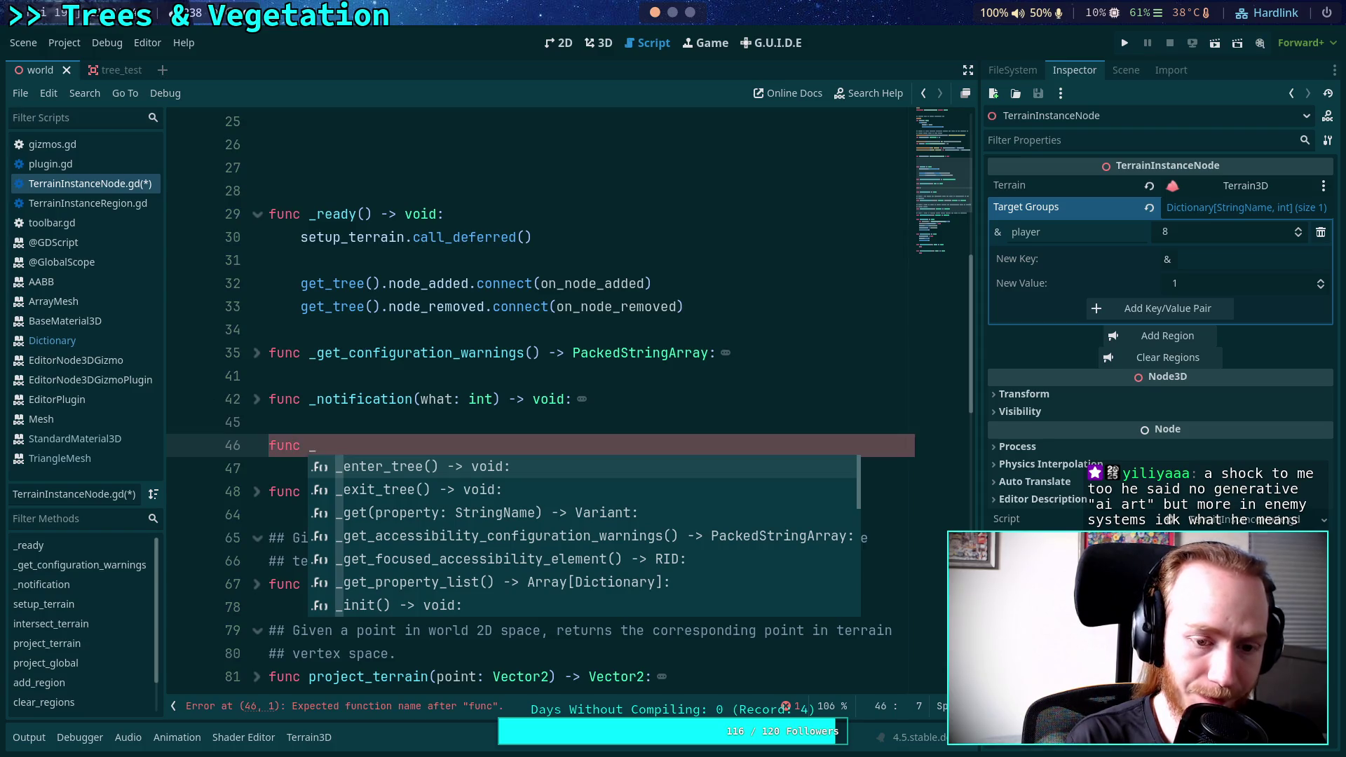
type("ph")
key("Return")
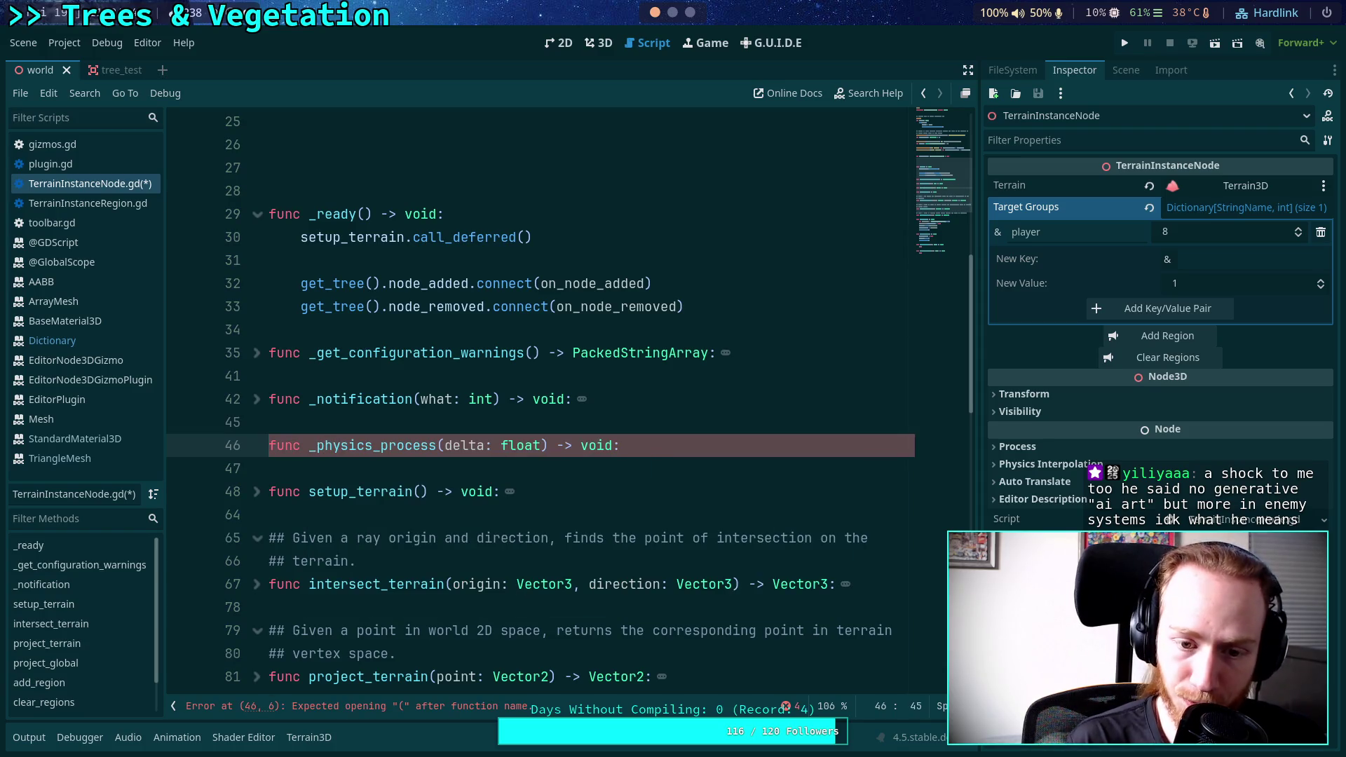
Add blank lines below target_groups and above its doc comment at the top of the script.
scroll(478, 465, "up", 5)
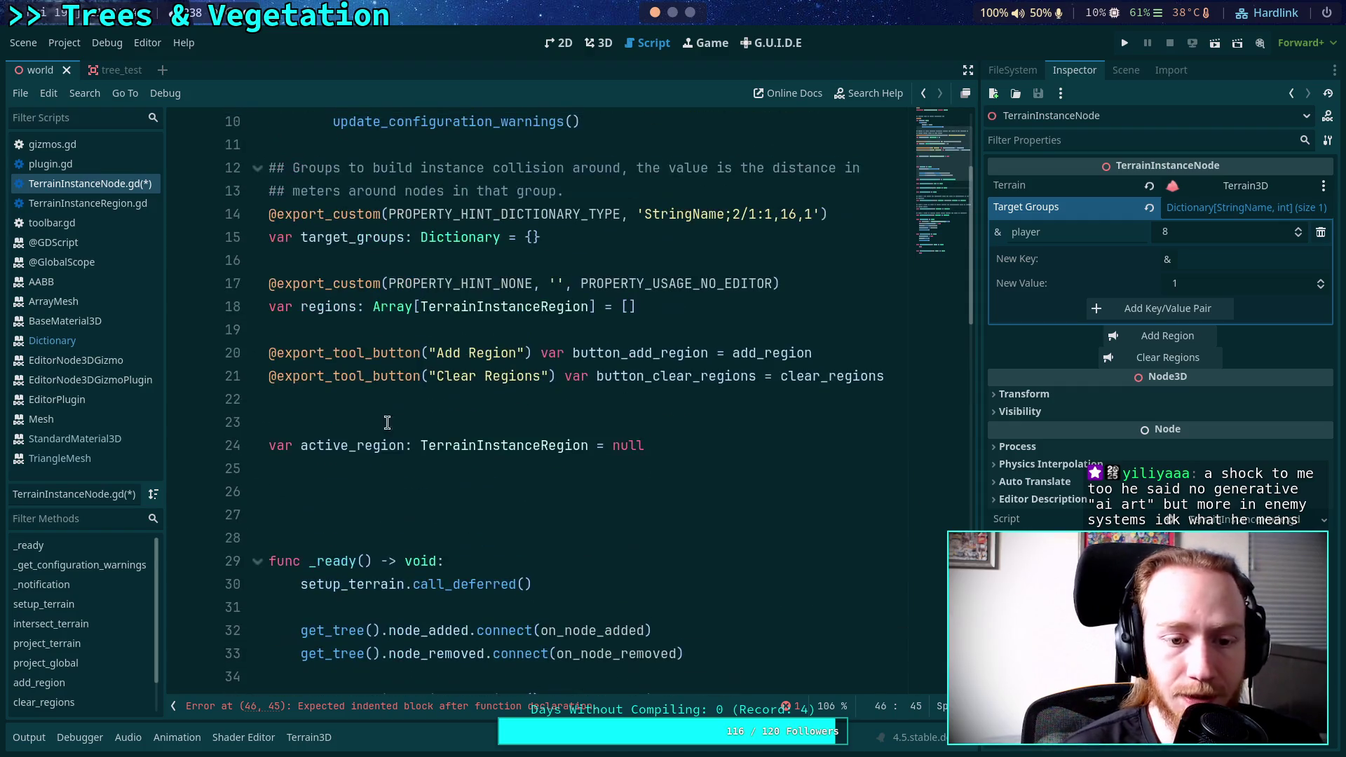
scroll(512, 504, "up", 2)
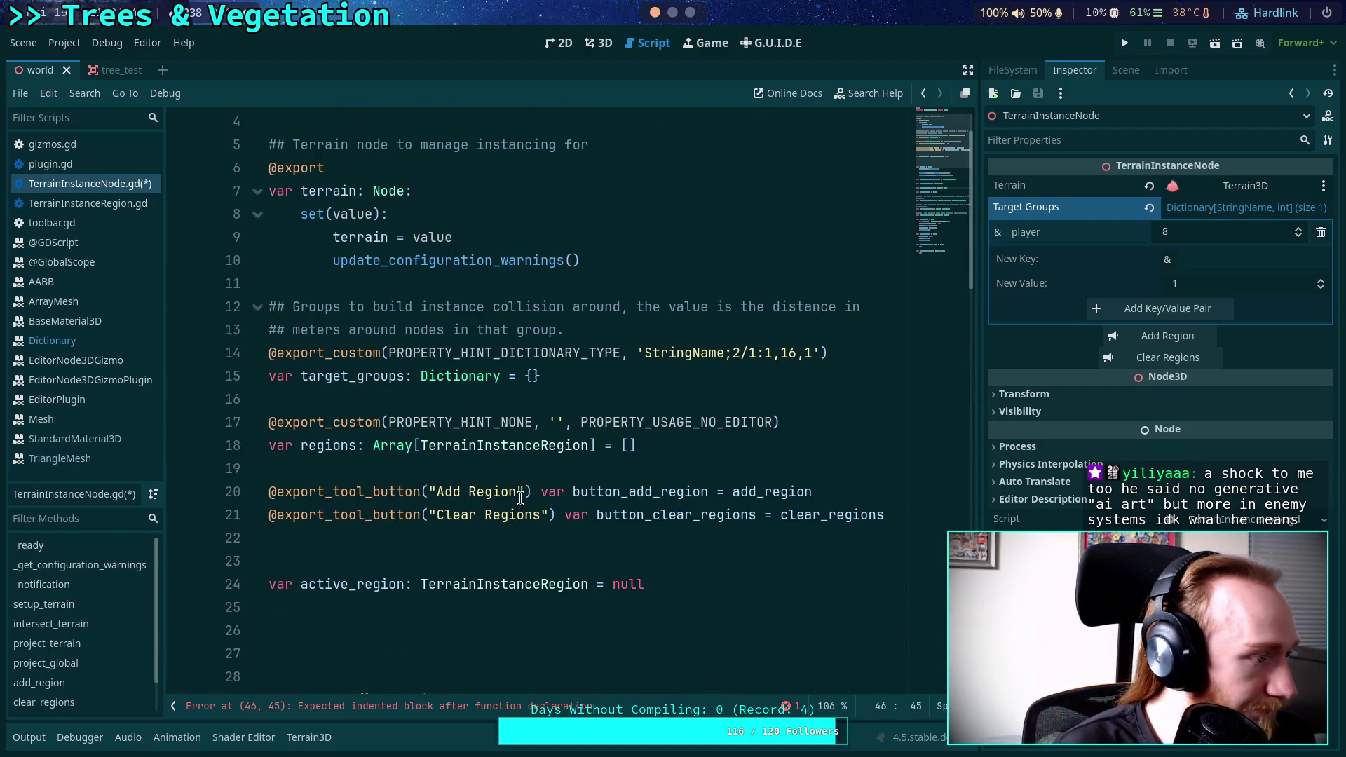
scroll(425, 377, "up", 1)
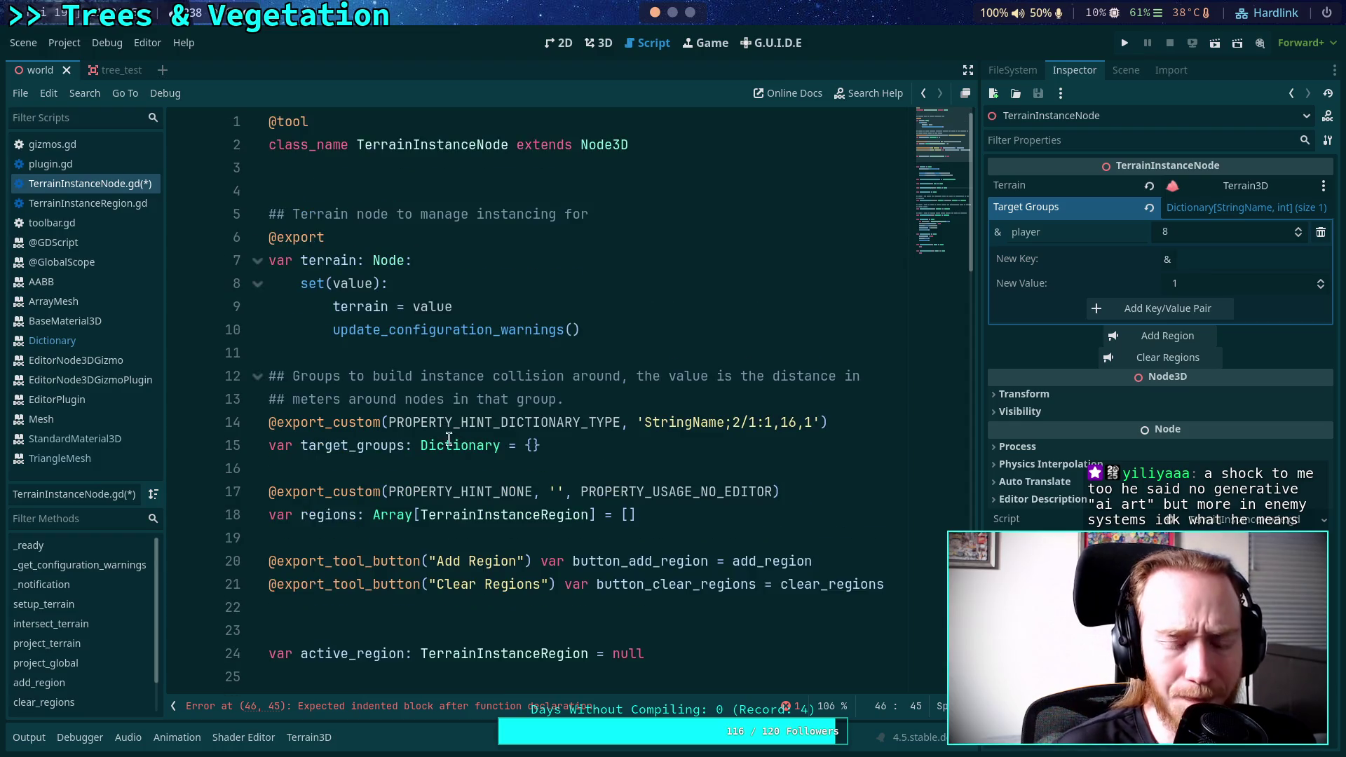
scroll(589, 515, "down", 2)
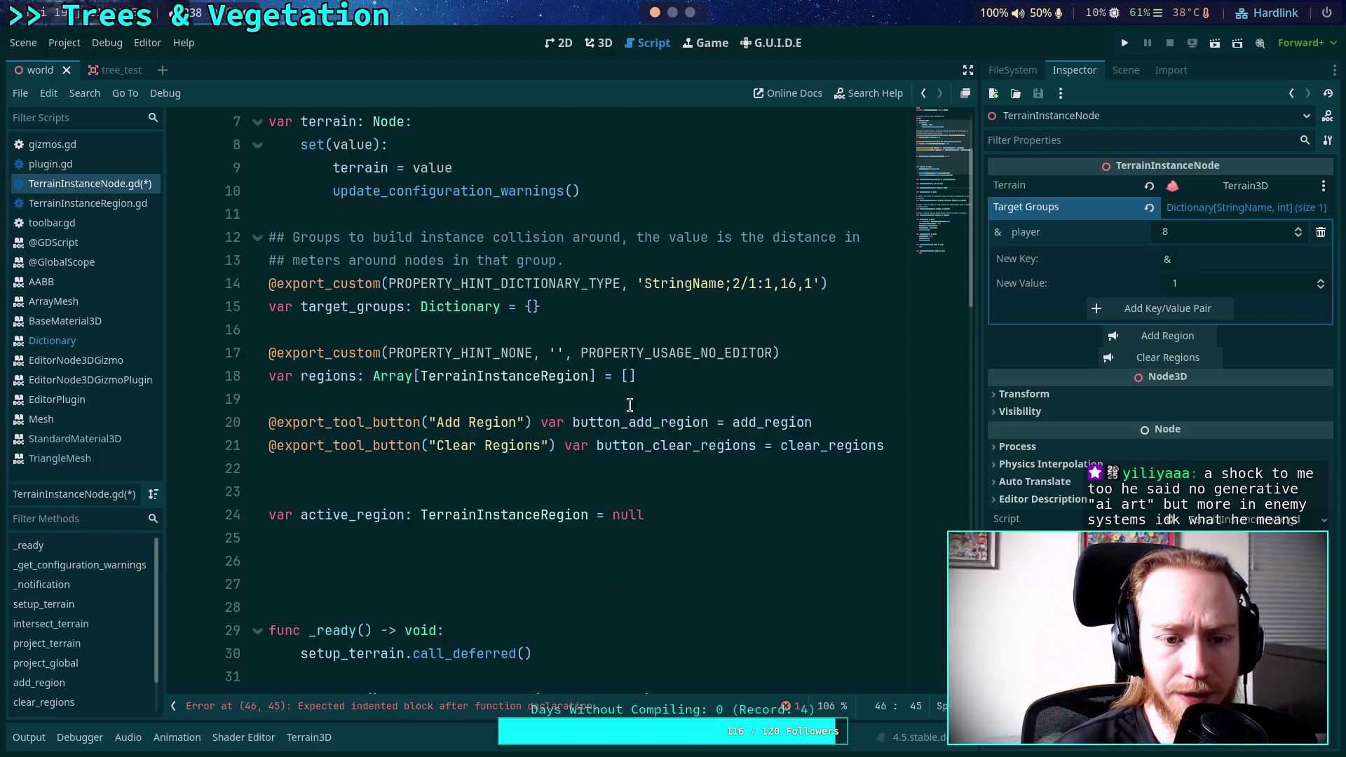
scroll(663, 526, "up", 2)
left_click(676, 445)
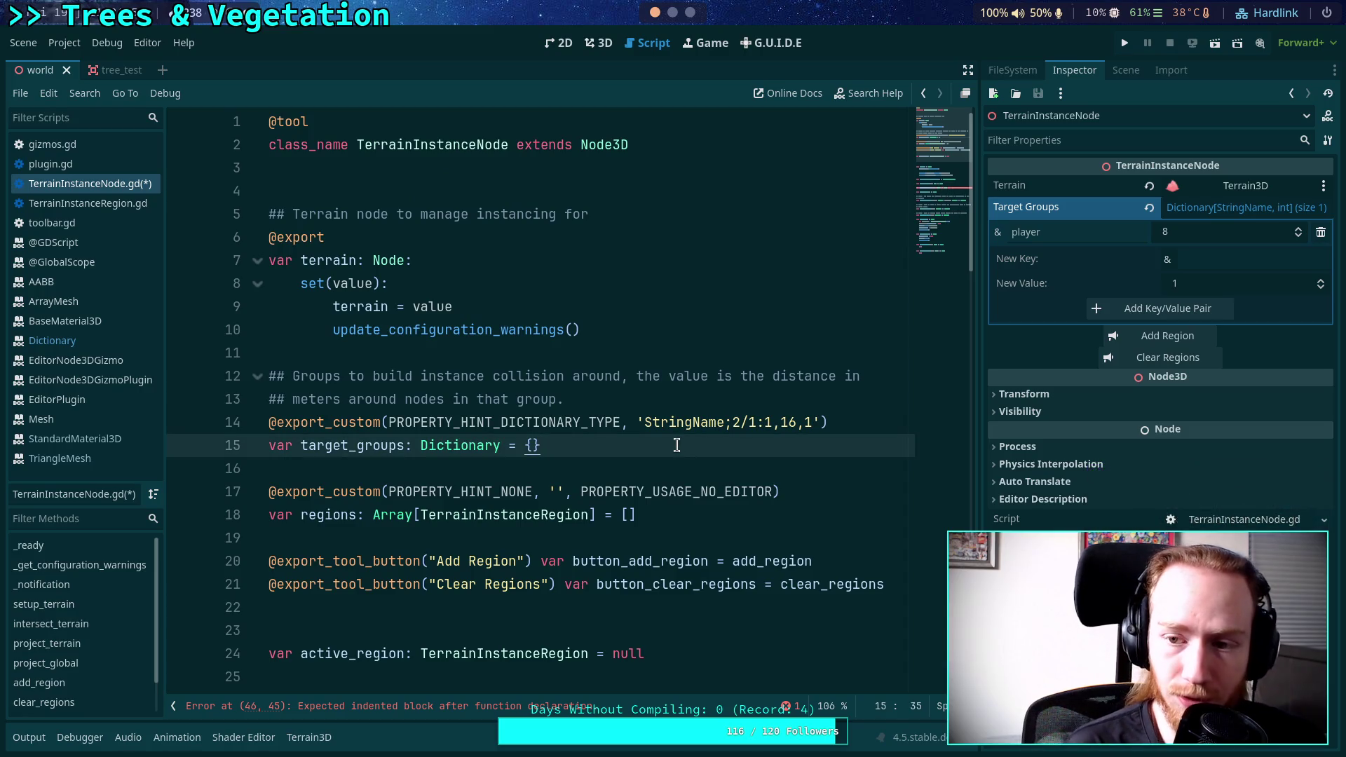
key("Return")
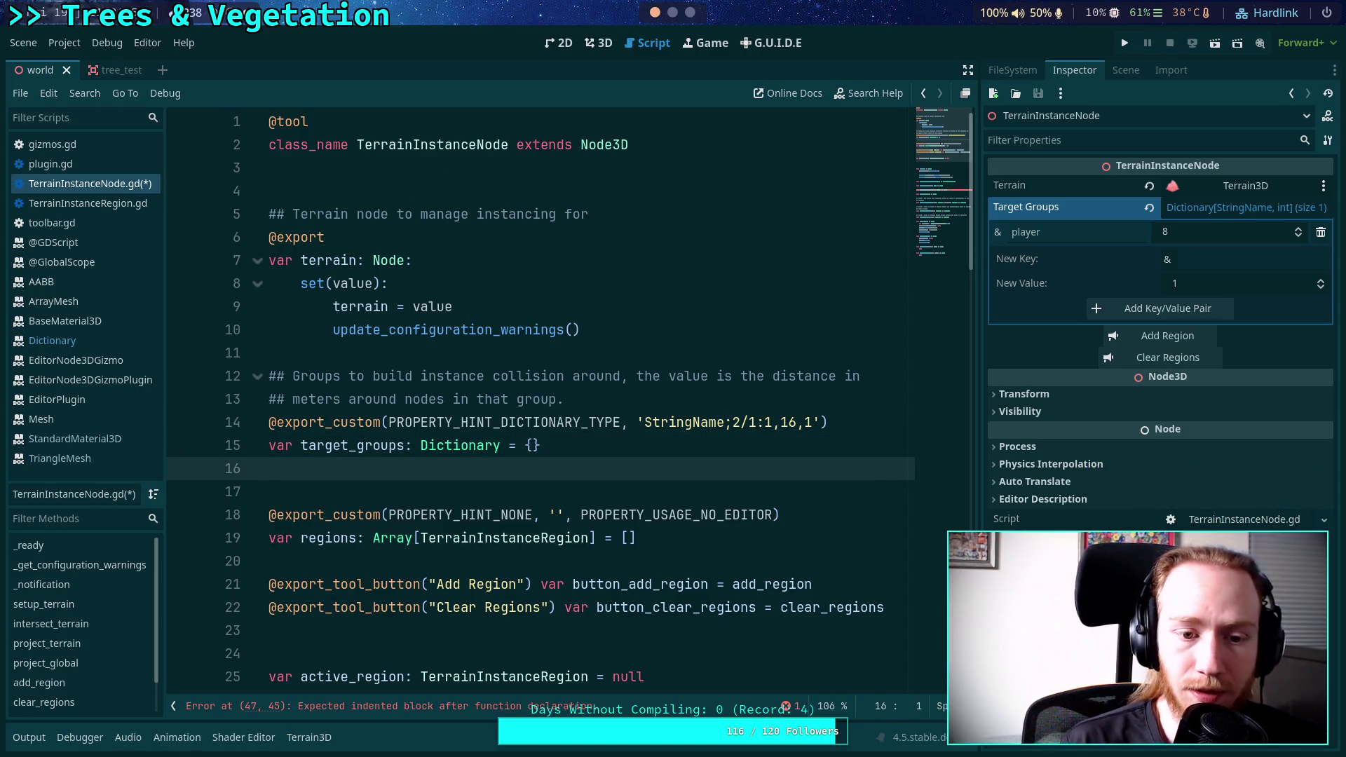
left_click(586, 351)
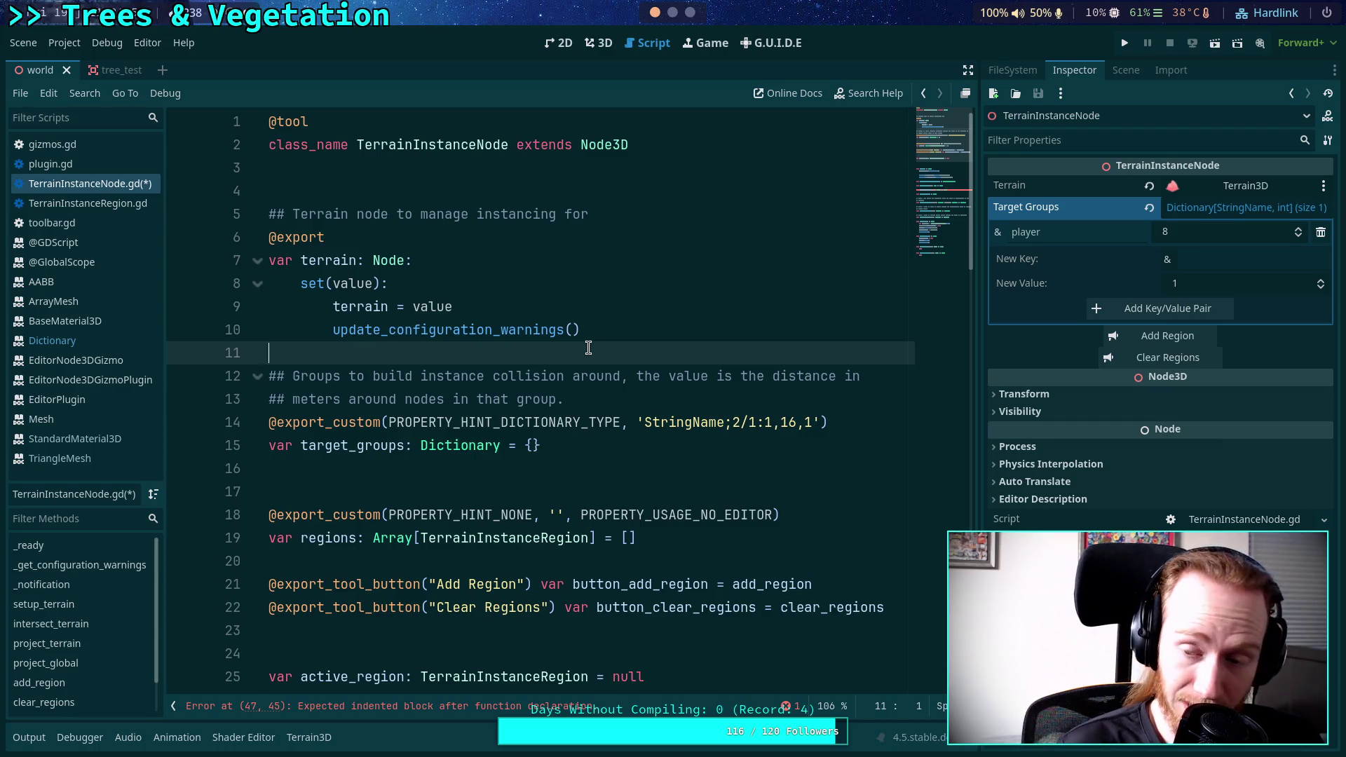
key("Return")
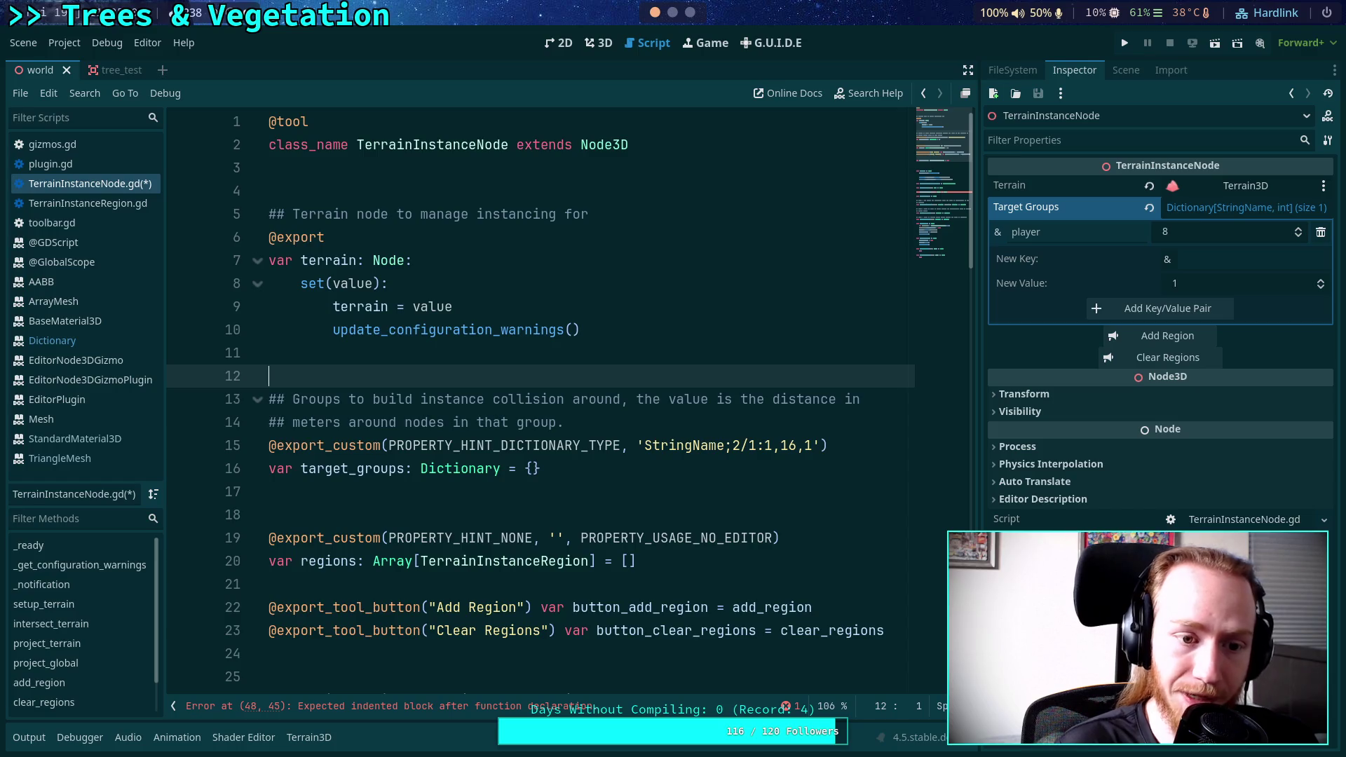
key("Return")
key("Up")
type("@")
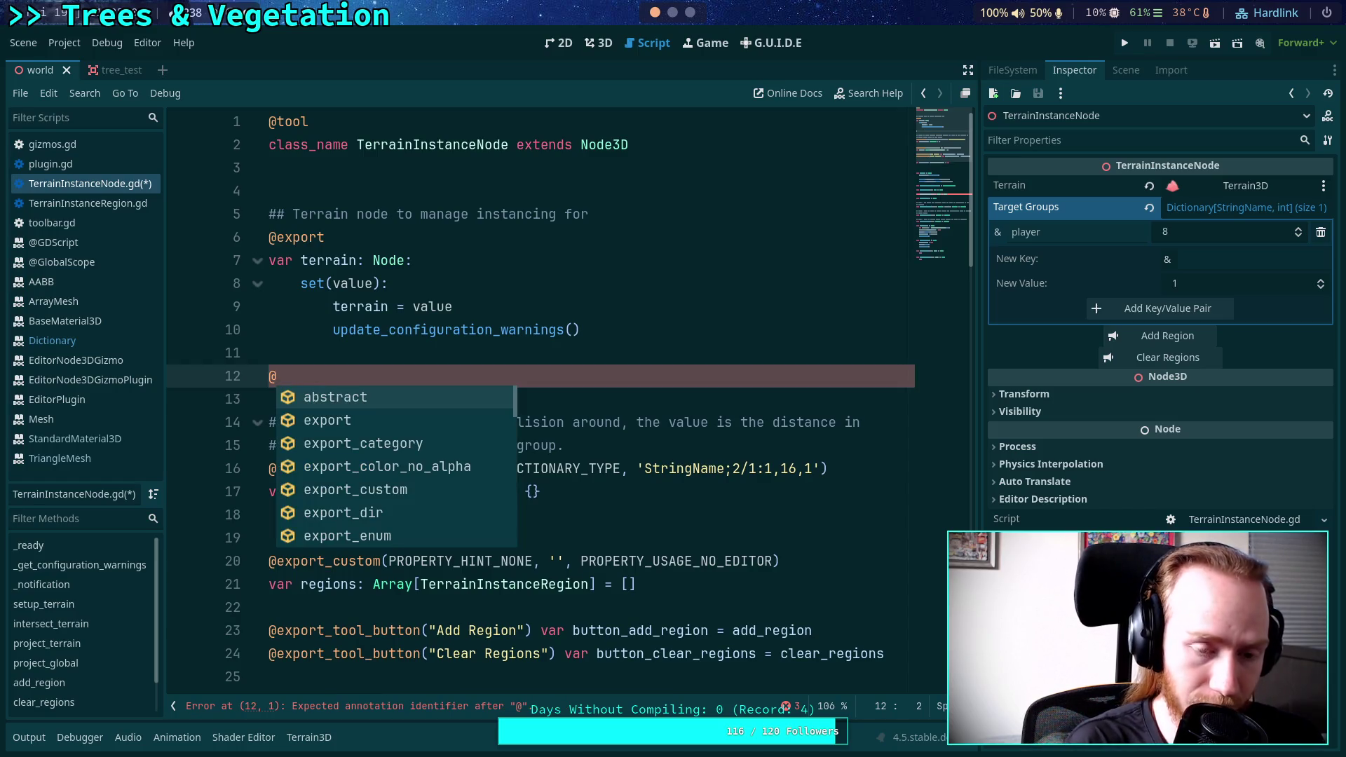
type("export_")
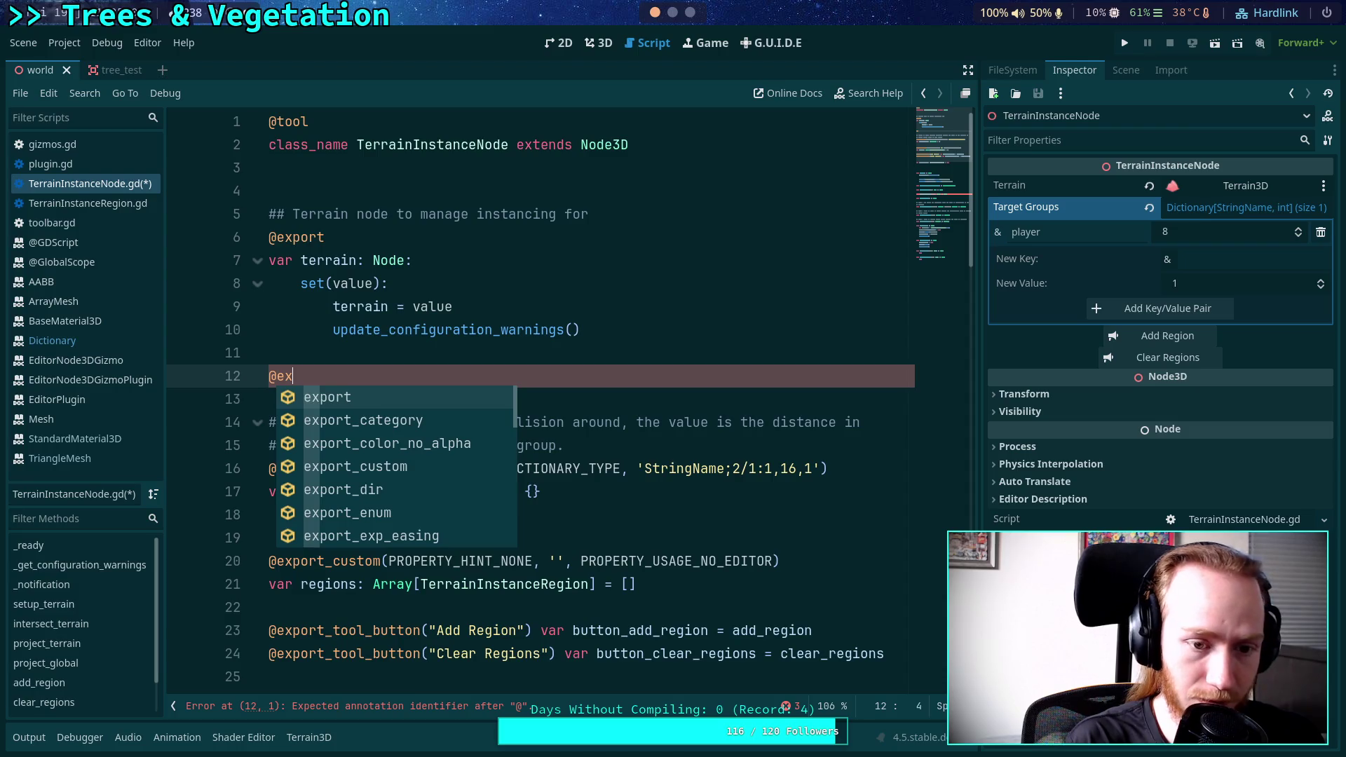
type("sub")
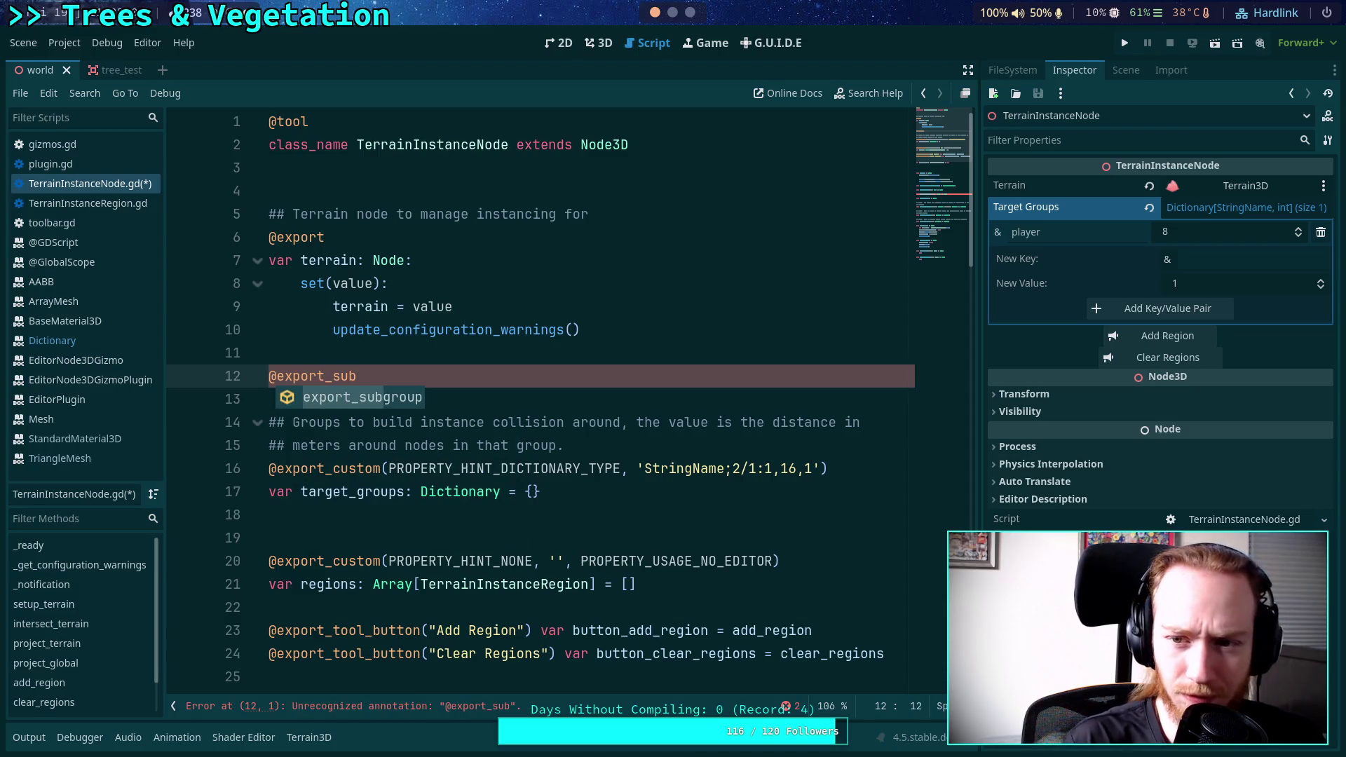
key("Return")
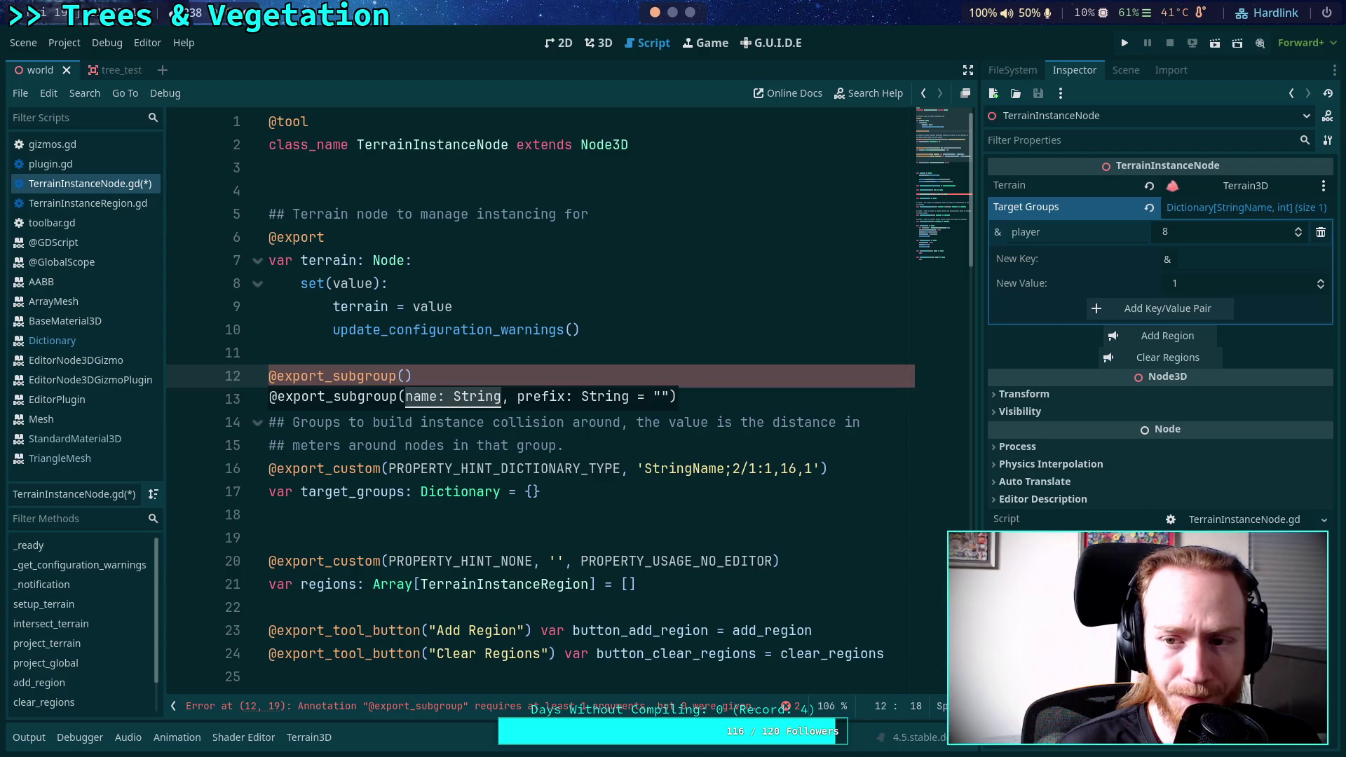
key("BackSpace")
key("BackSpace")
key("BackSpace")
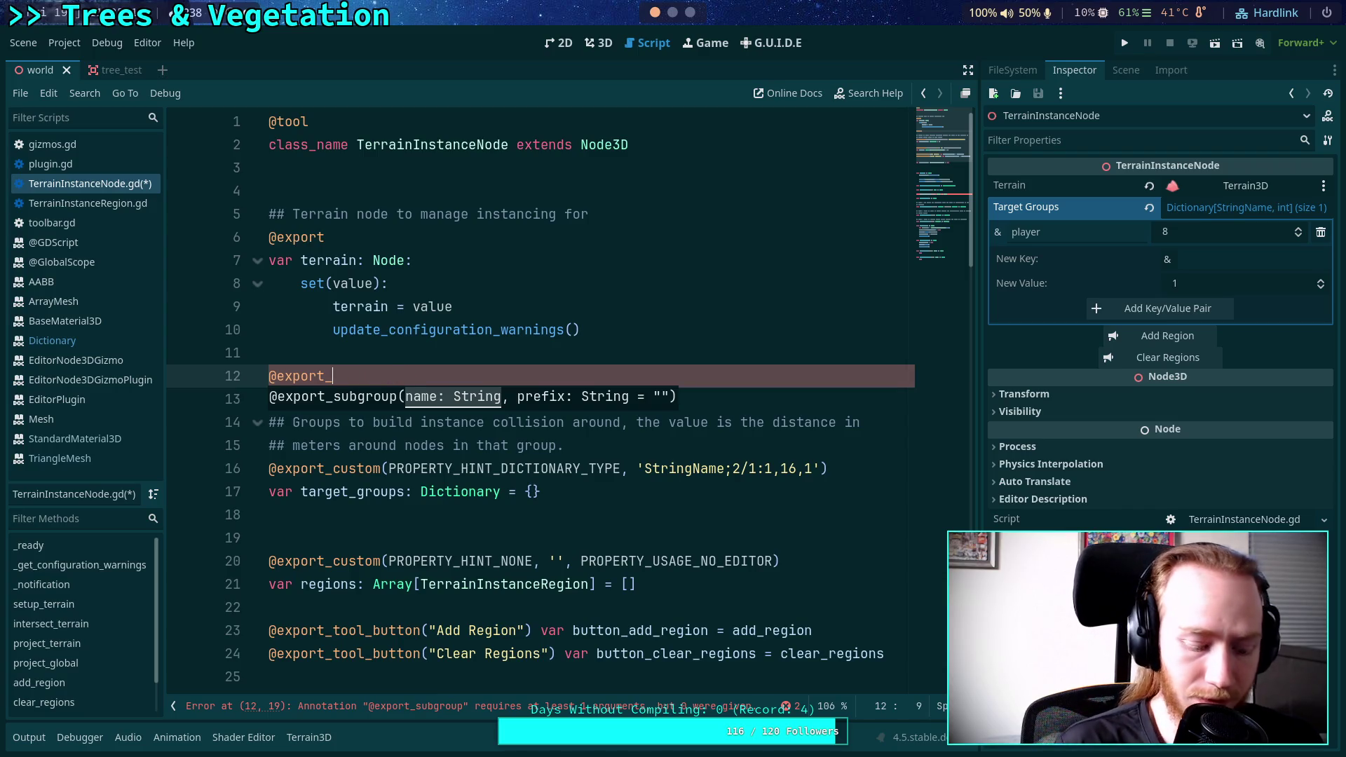
type("gro")
key("Return")
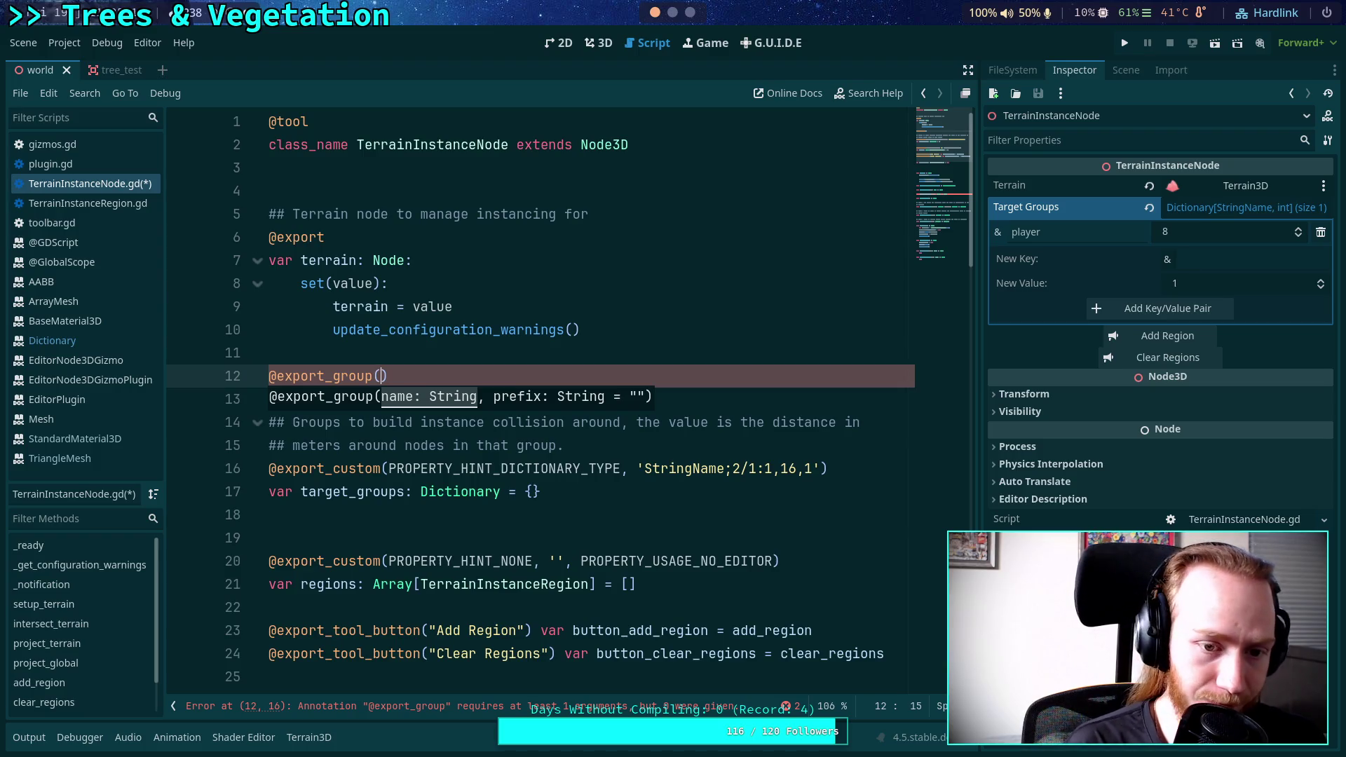
type("\"Targe")
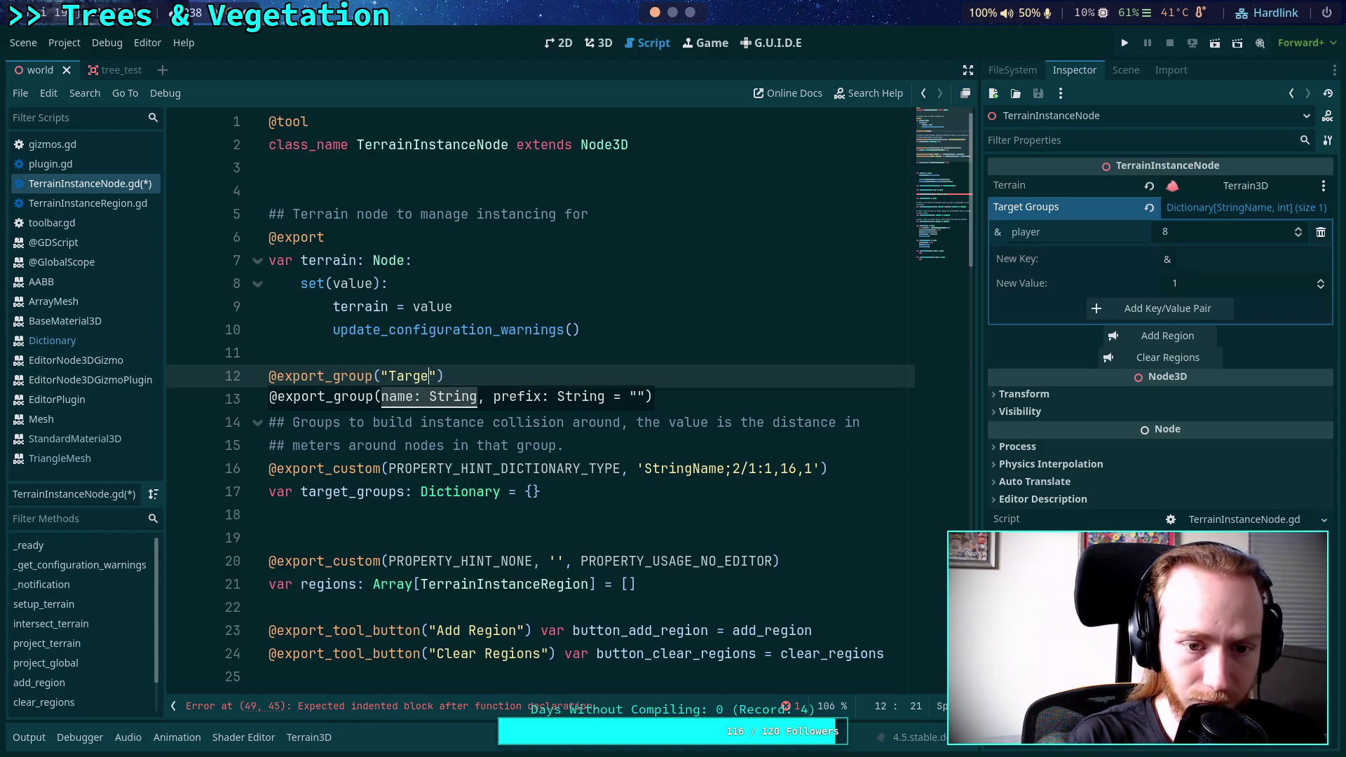
type("t")
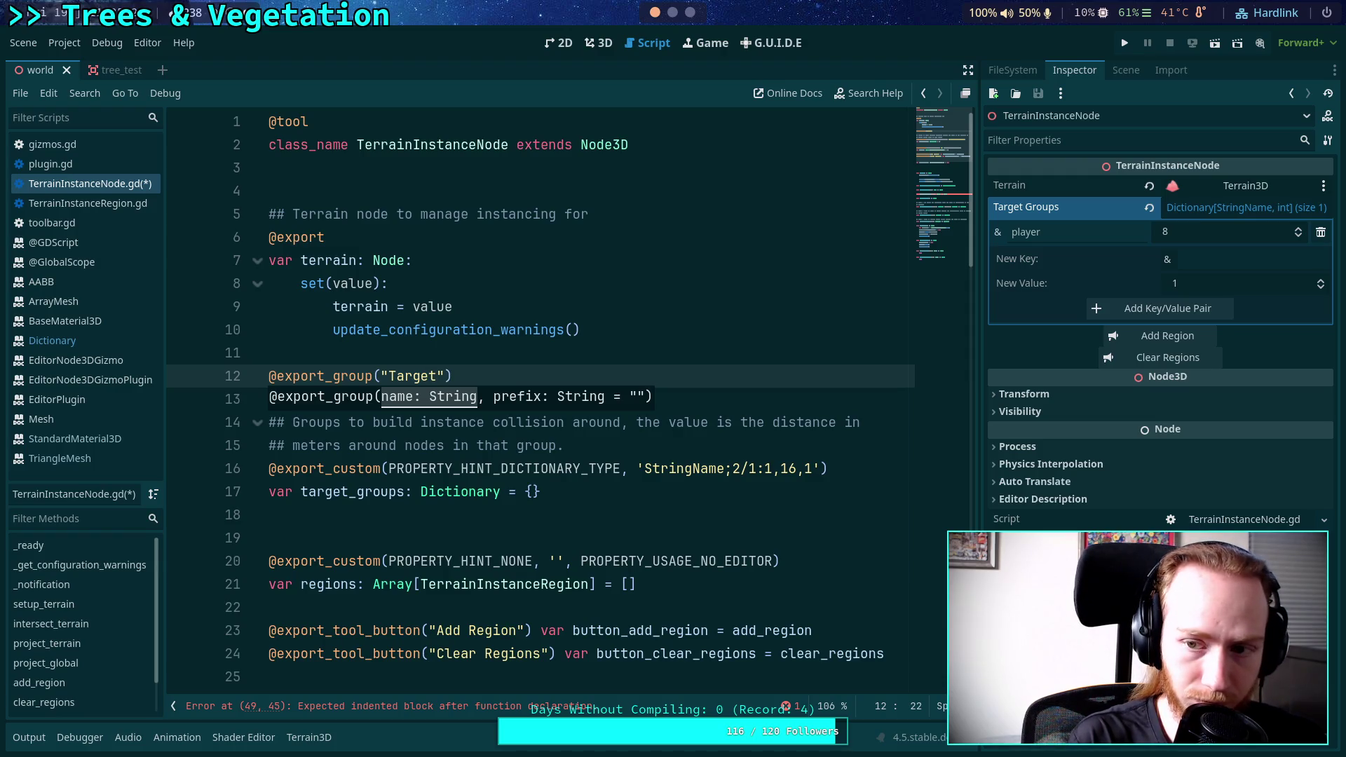
key("BackSpace")
key("BackSpace")
key("BackSpace")
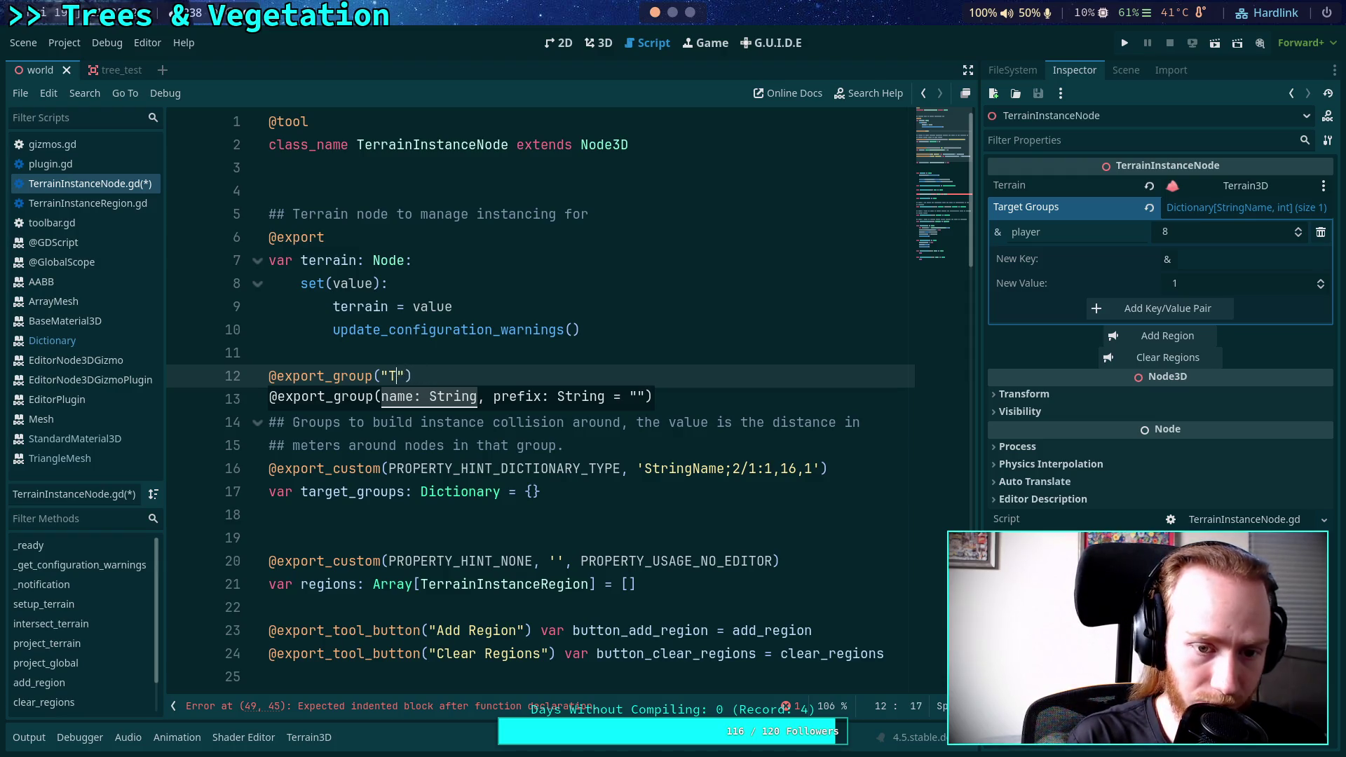
type("Cell")
key("BackSpace")
key("BackSpace")
key("BackSpace")
type("ollision T")
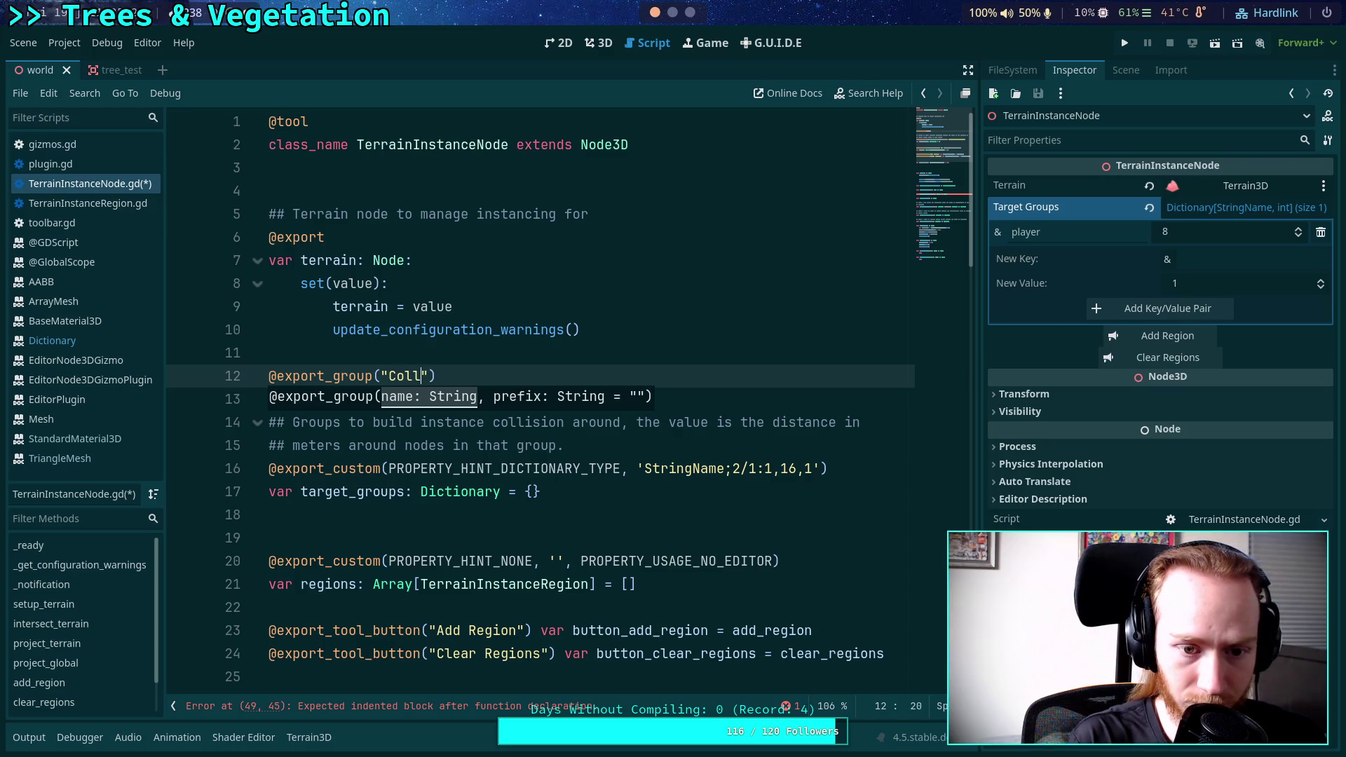
type("argets")
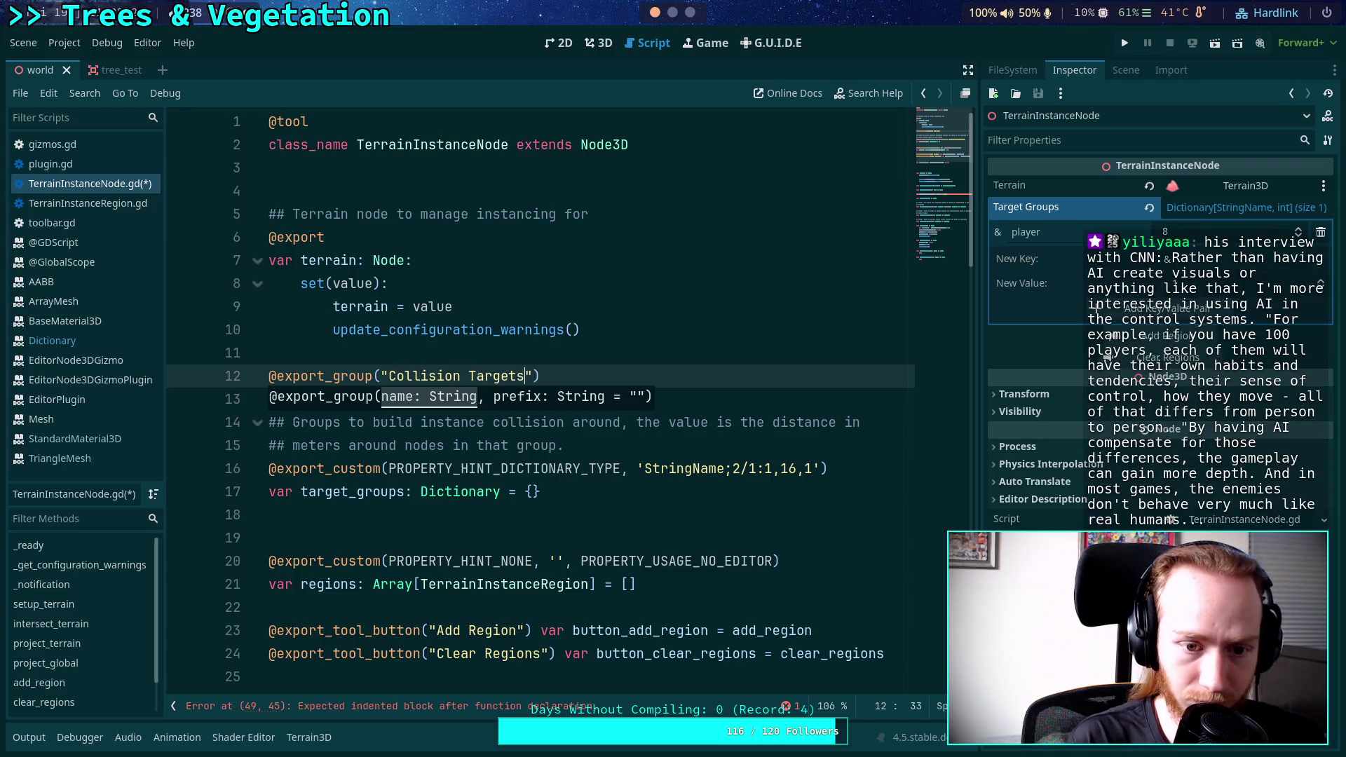
key("Escape")
key("Down")
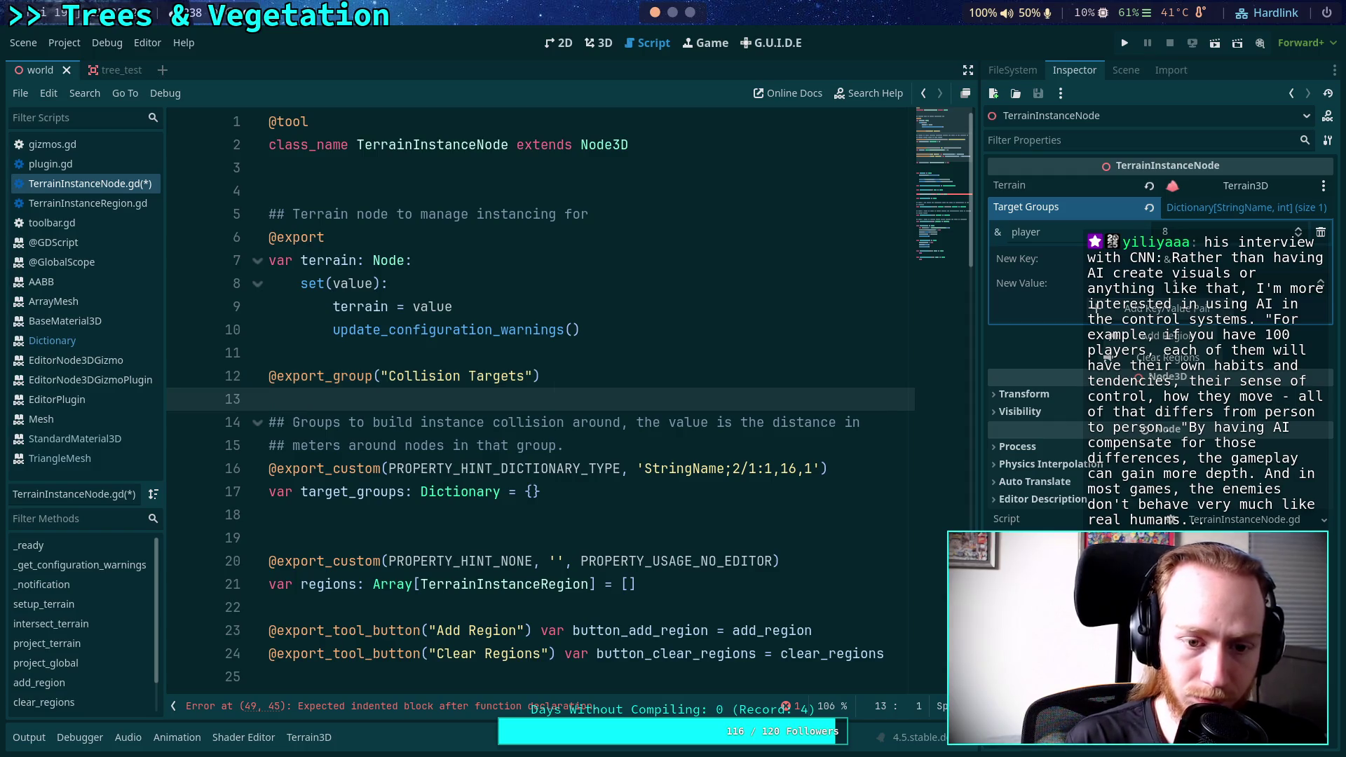
key("Return")
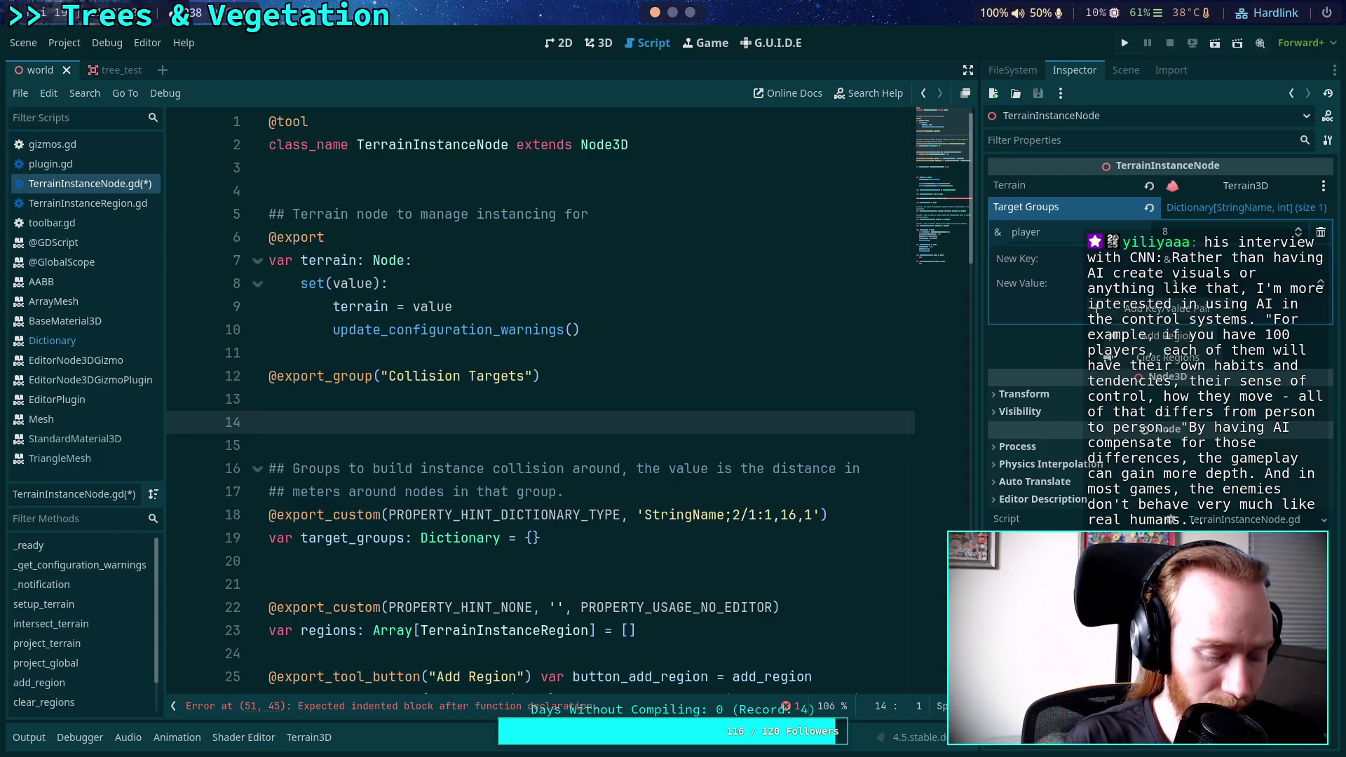
type("@export_ra")
key("Return")
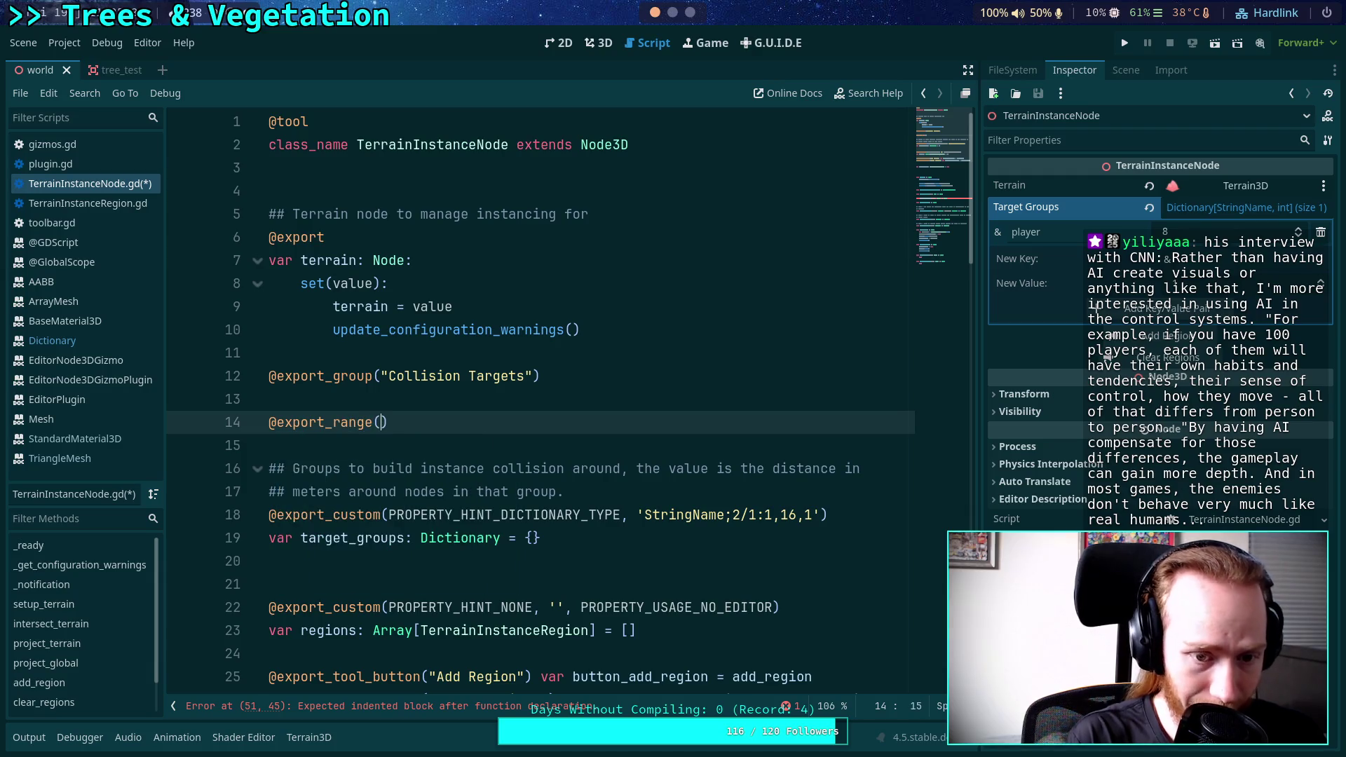
type("0, ")
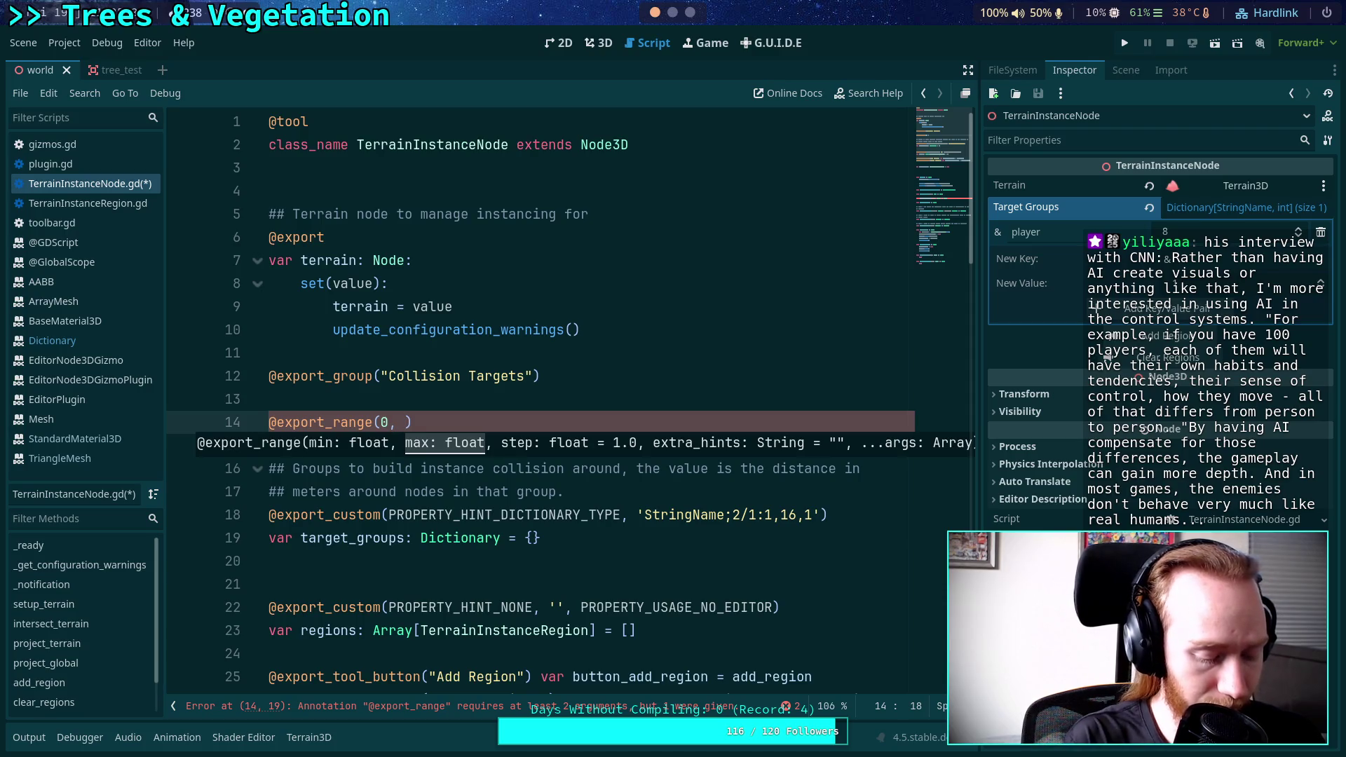
type("60, 1, ")
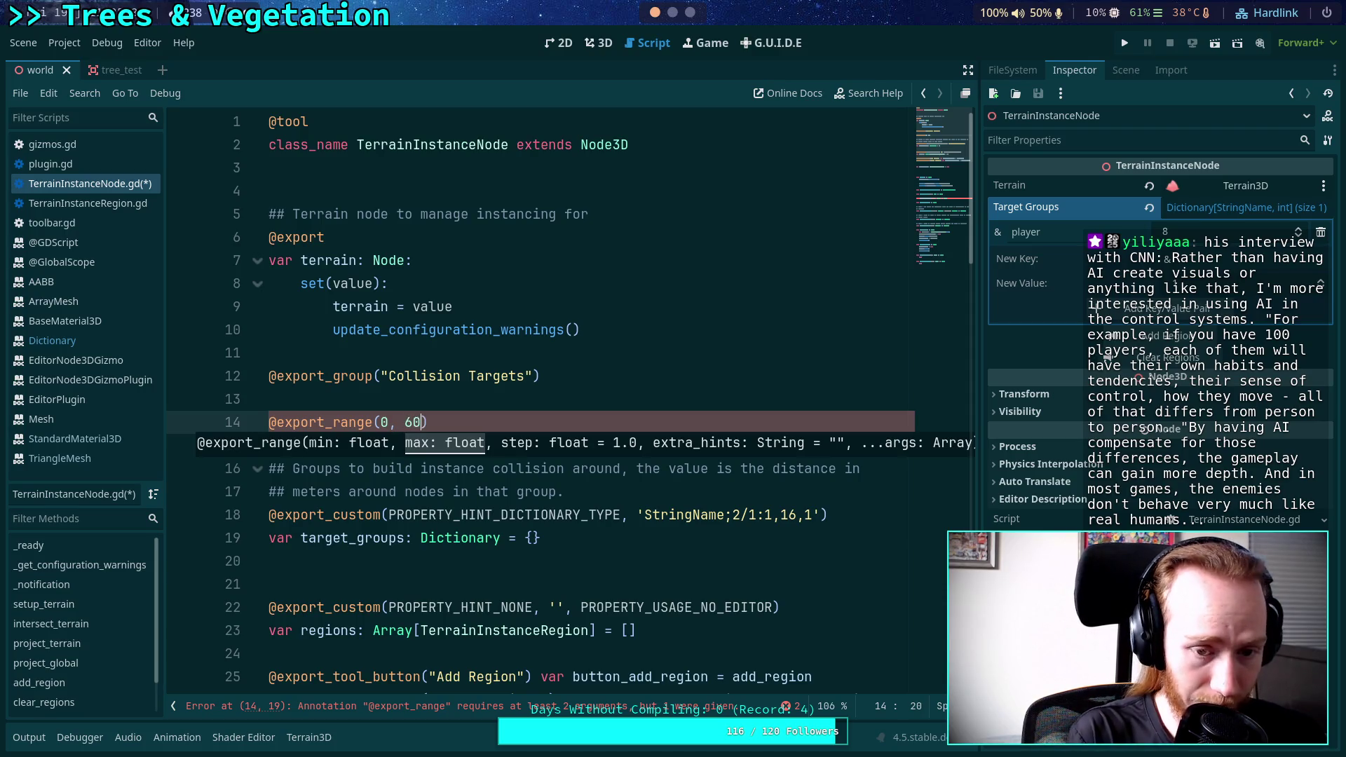
type("'or")
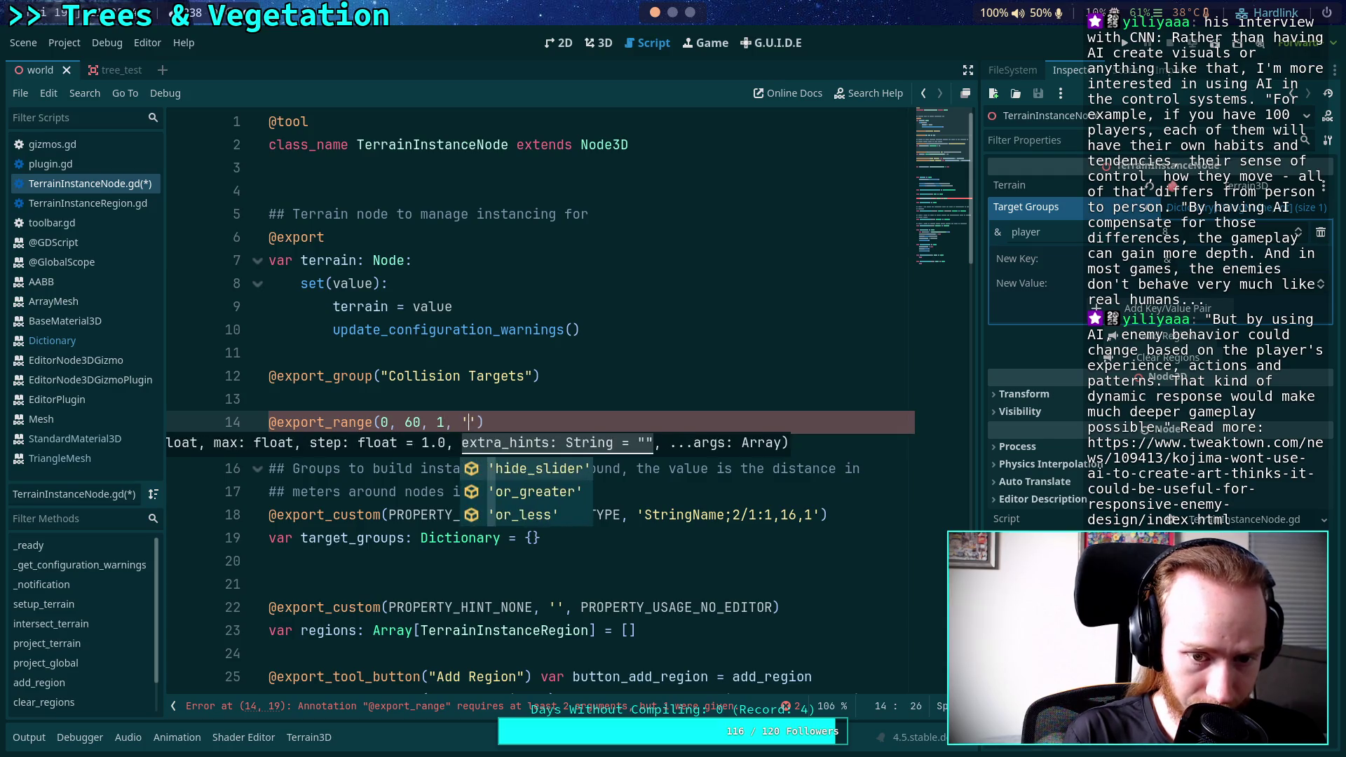
key("Return")
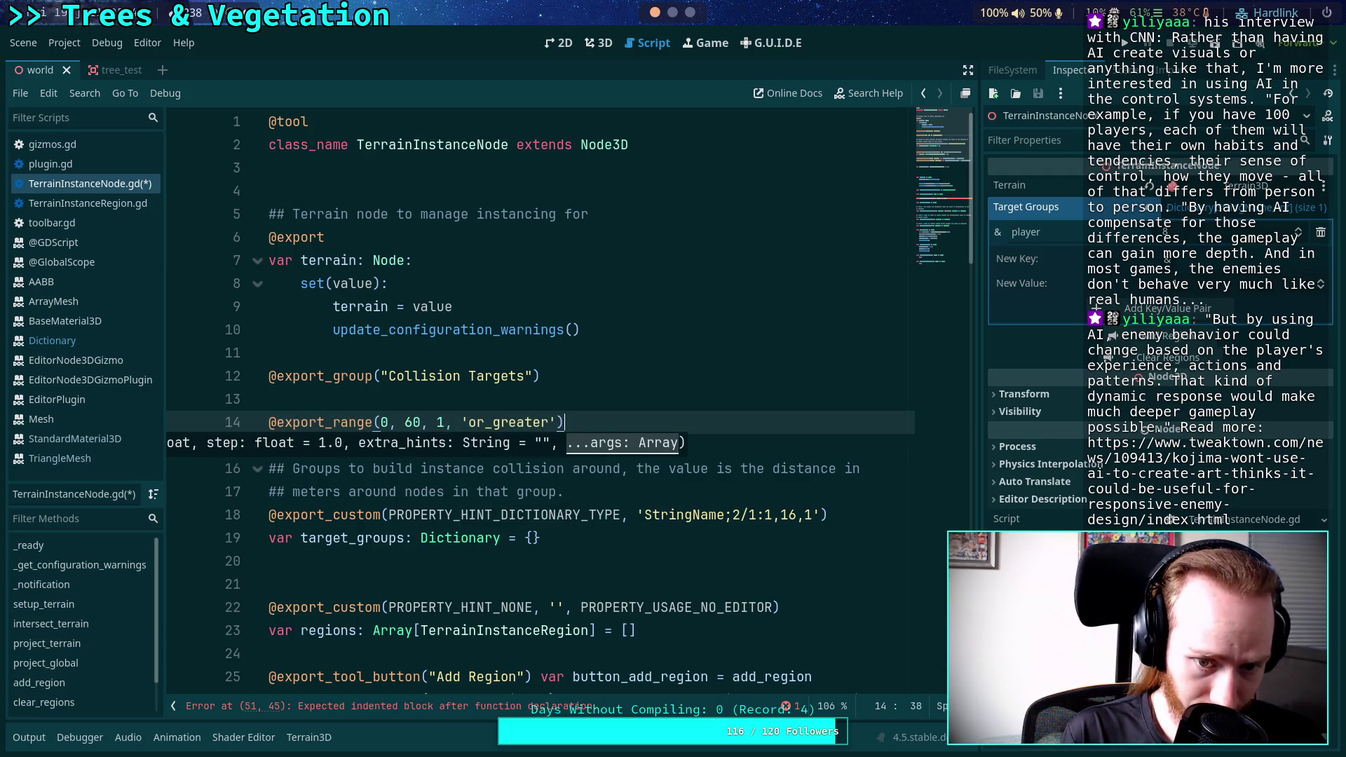
key("End")
key("Return")
type("var ")
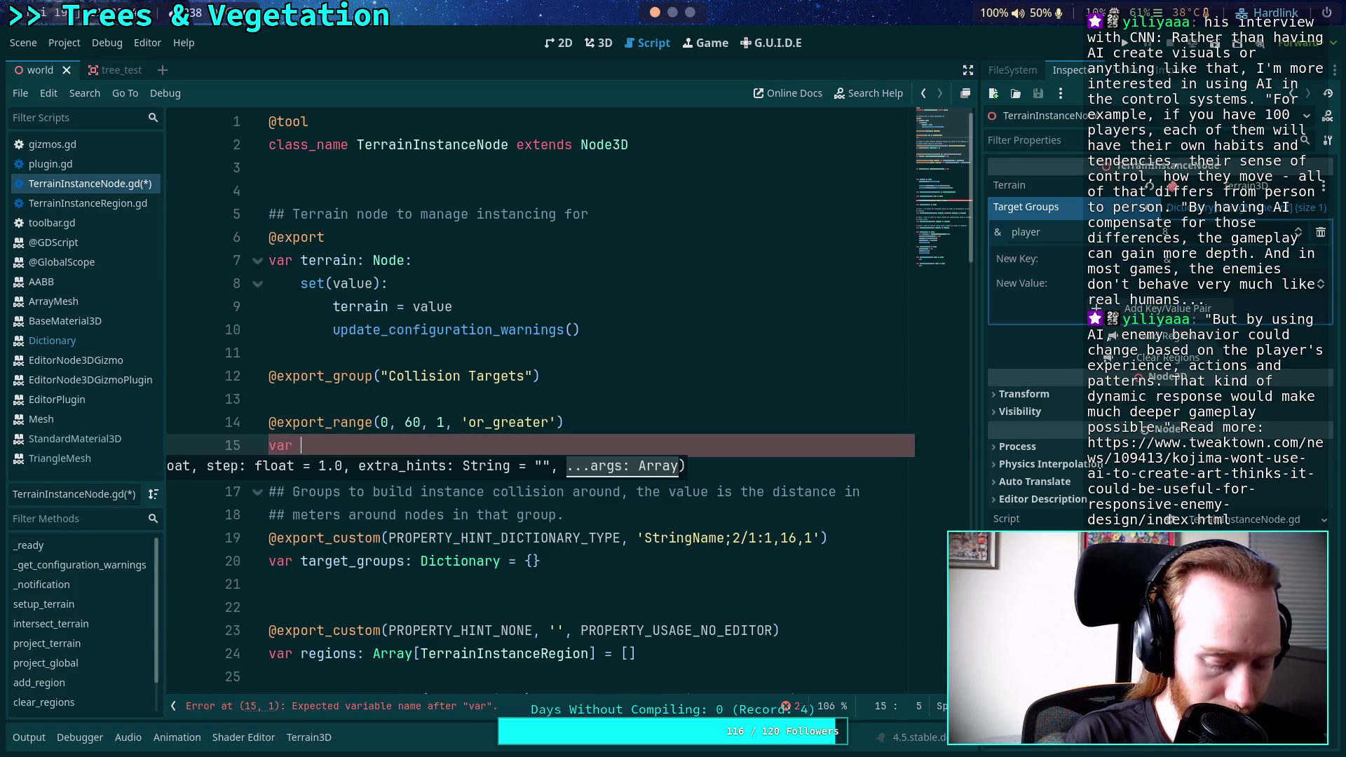
type("ta")
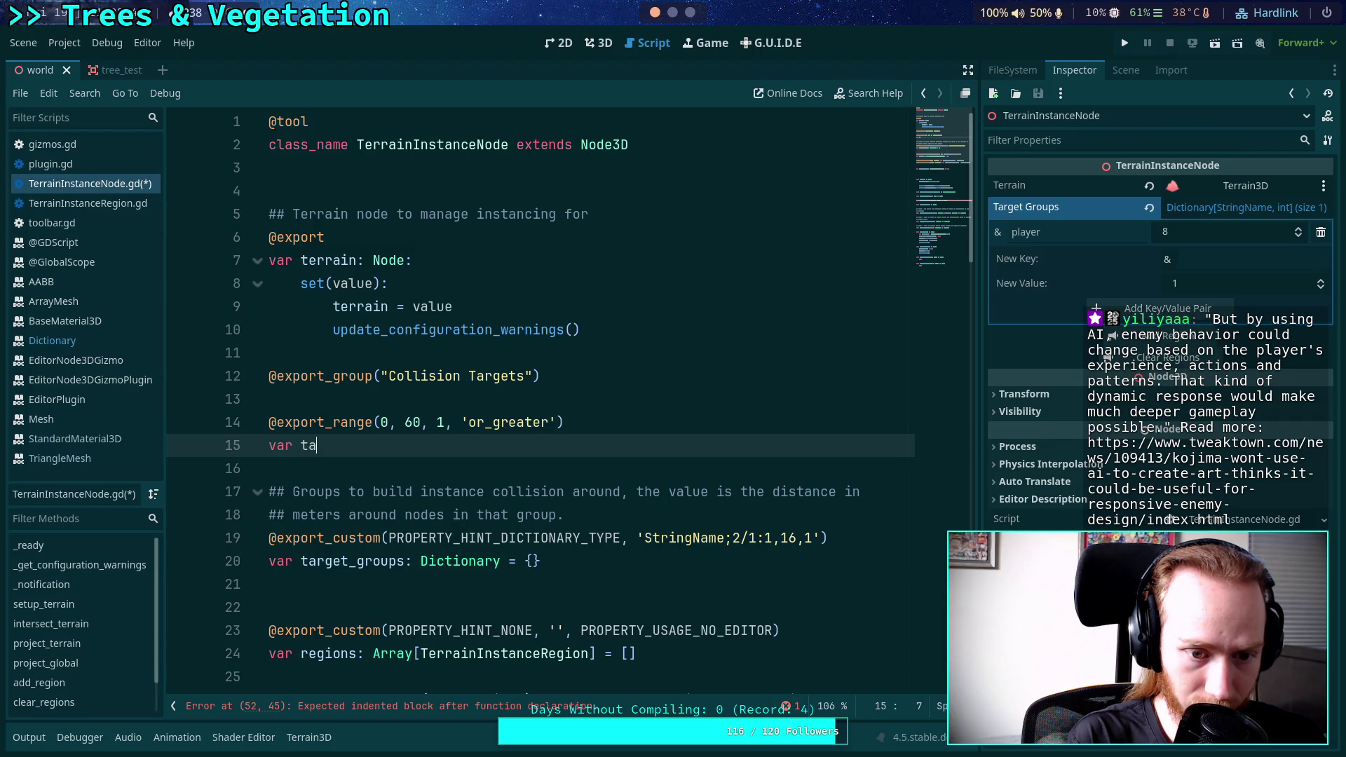
type("rget_")
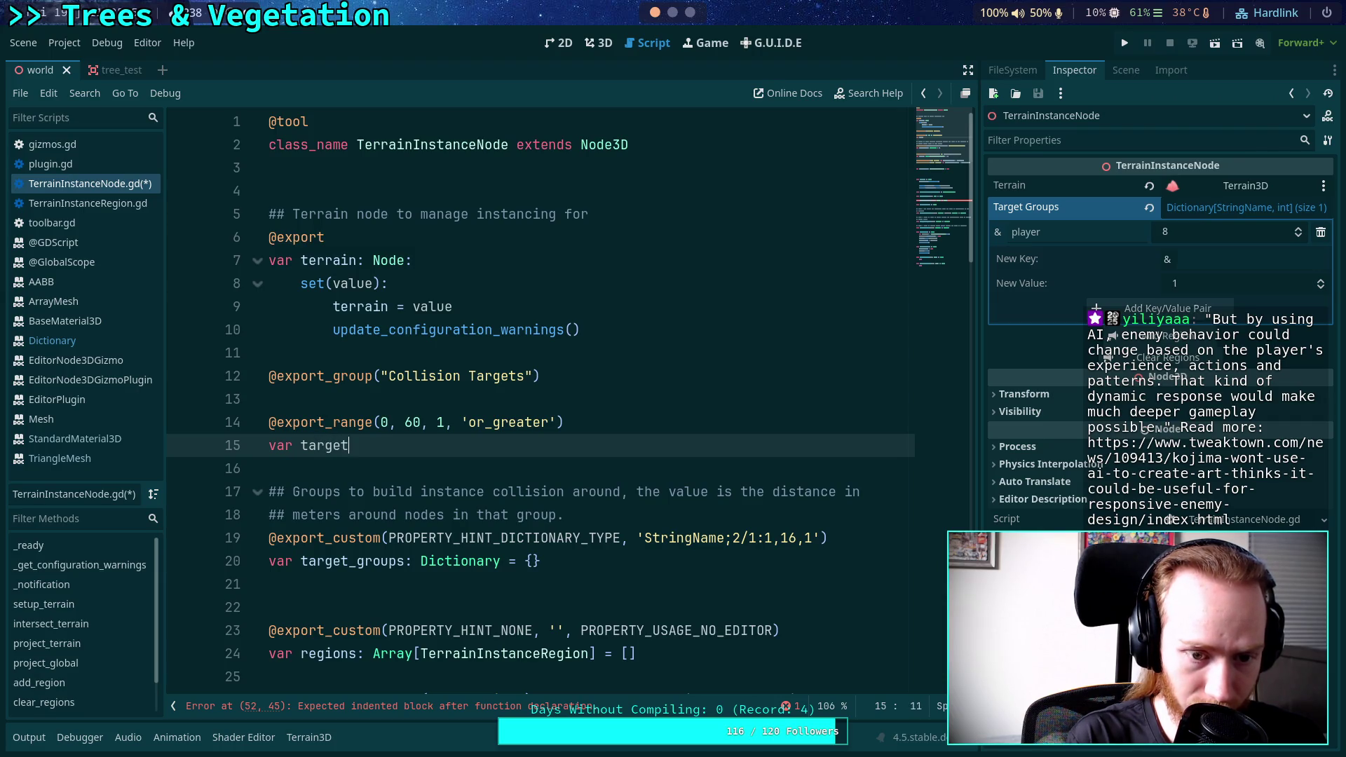
type("update_rate")
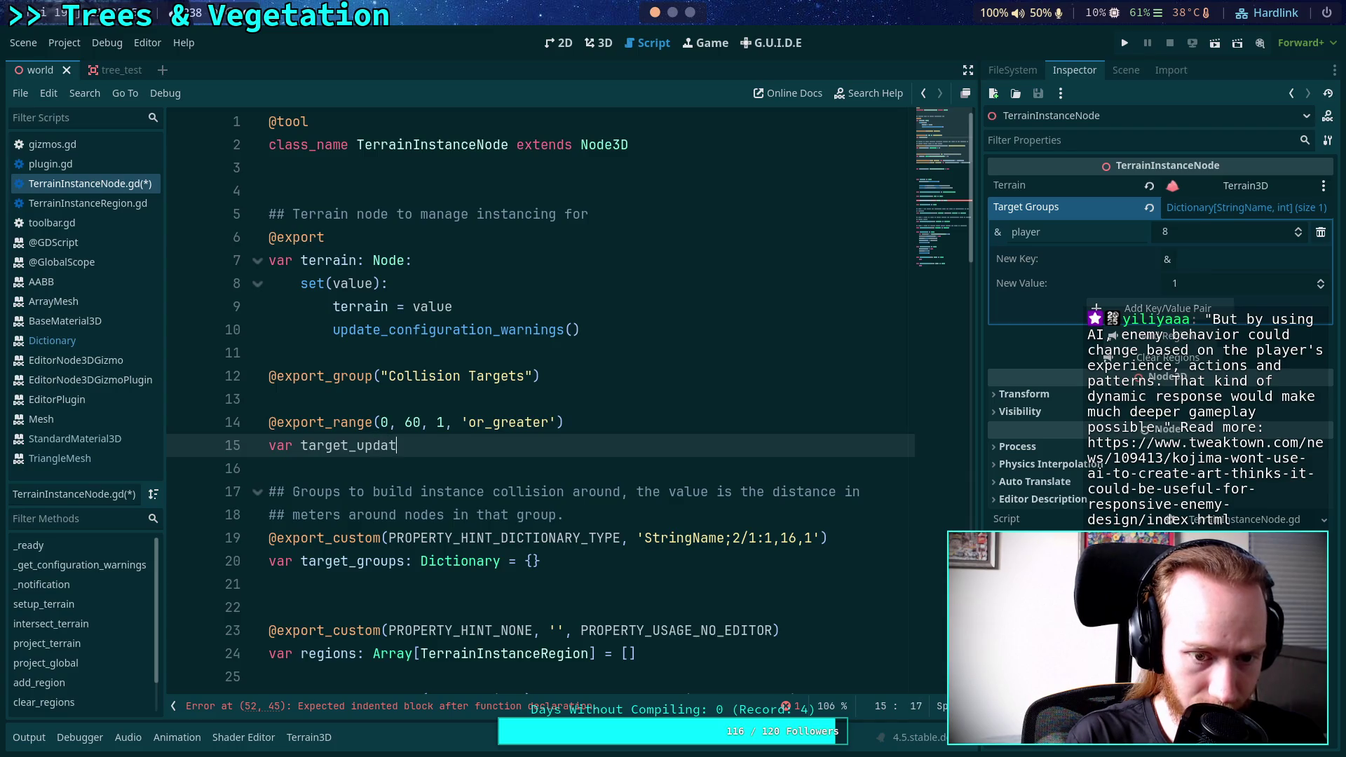
Give Collision Targets the "target" prefix and type target_update_rate as int = 32.
left_click(535, 377)
type(", \"target")
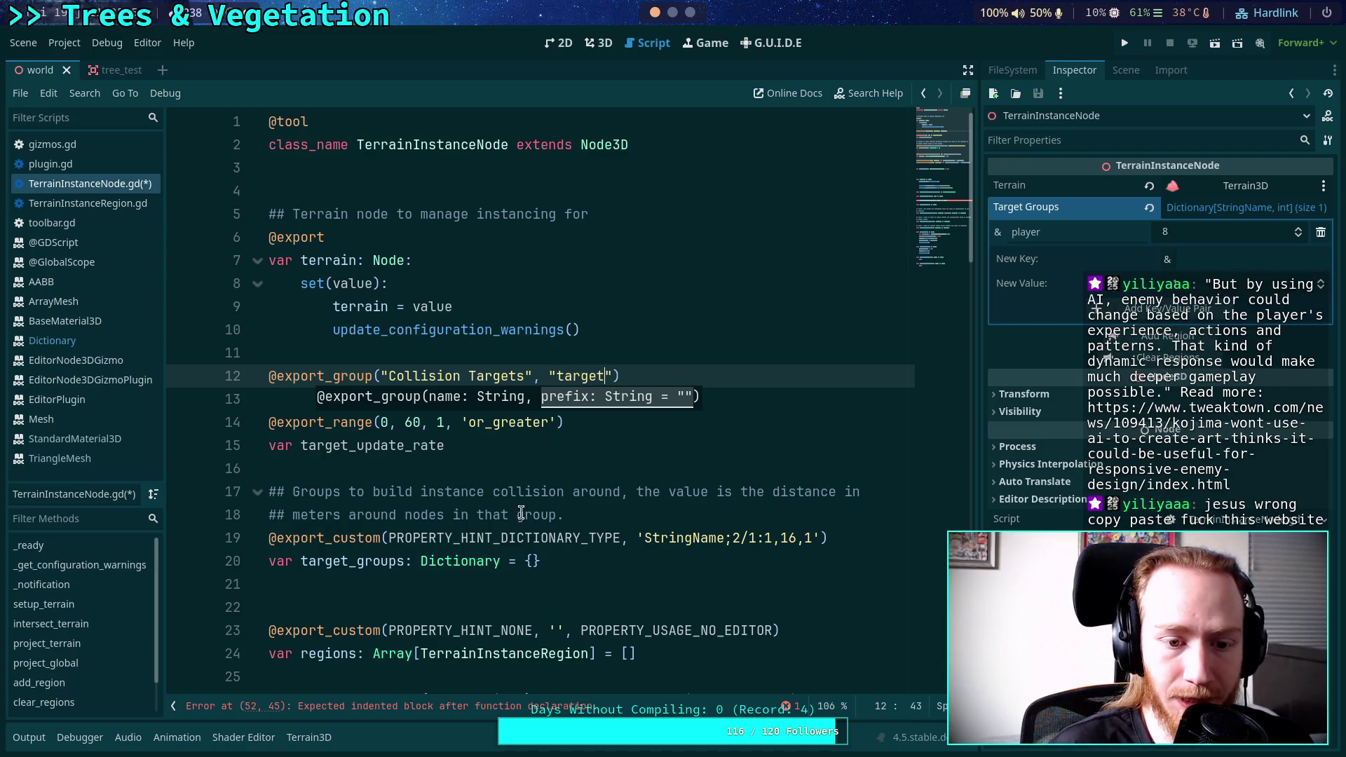
left_click(545, 445)
type(": int =")
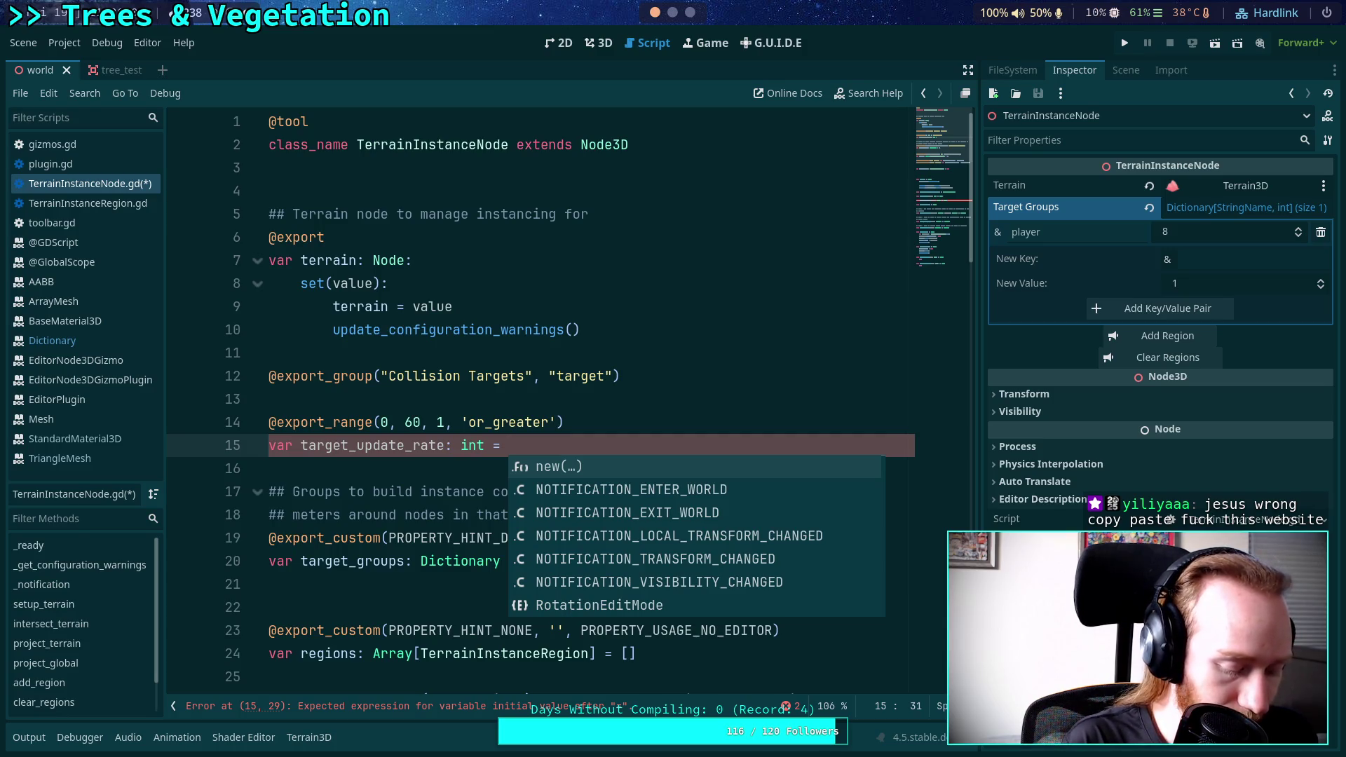
type("32")
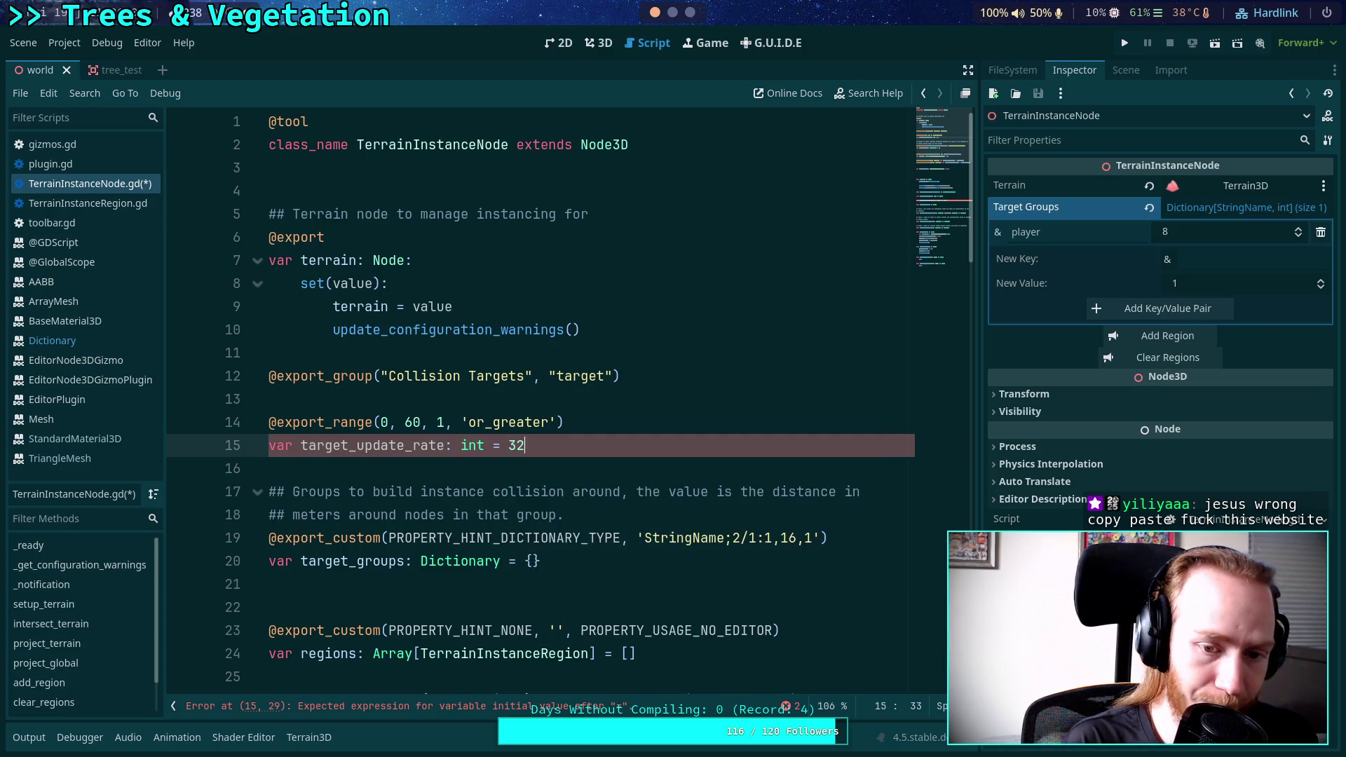
Add a ## comment about how often to check for node movement above the range annotation.
left_click(565, 395)
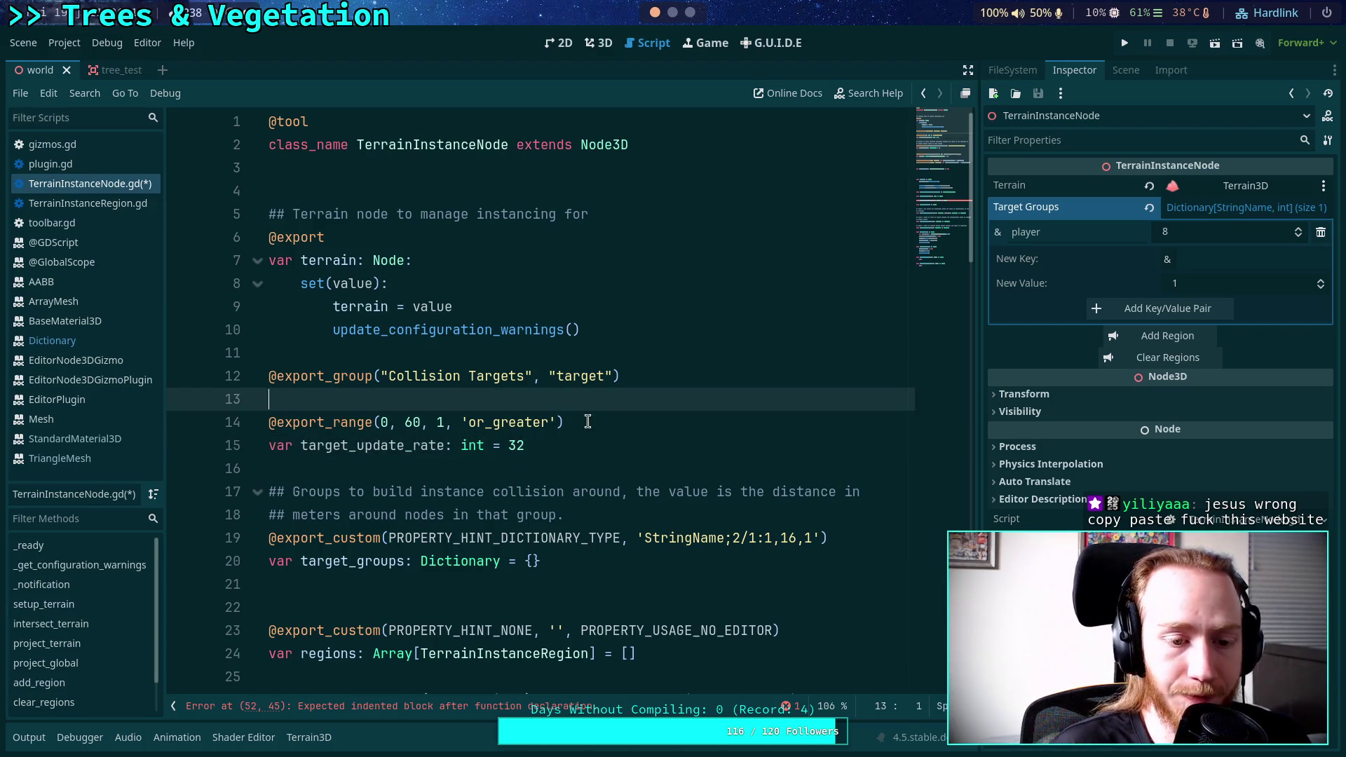
key("Return")
type("## Frequency ")
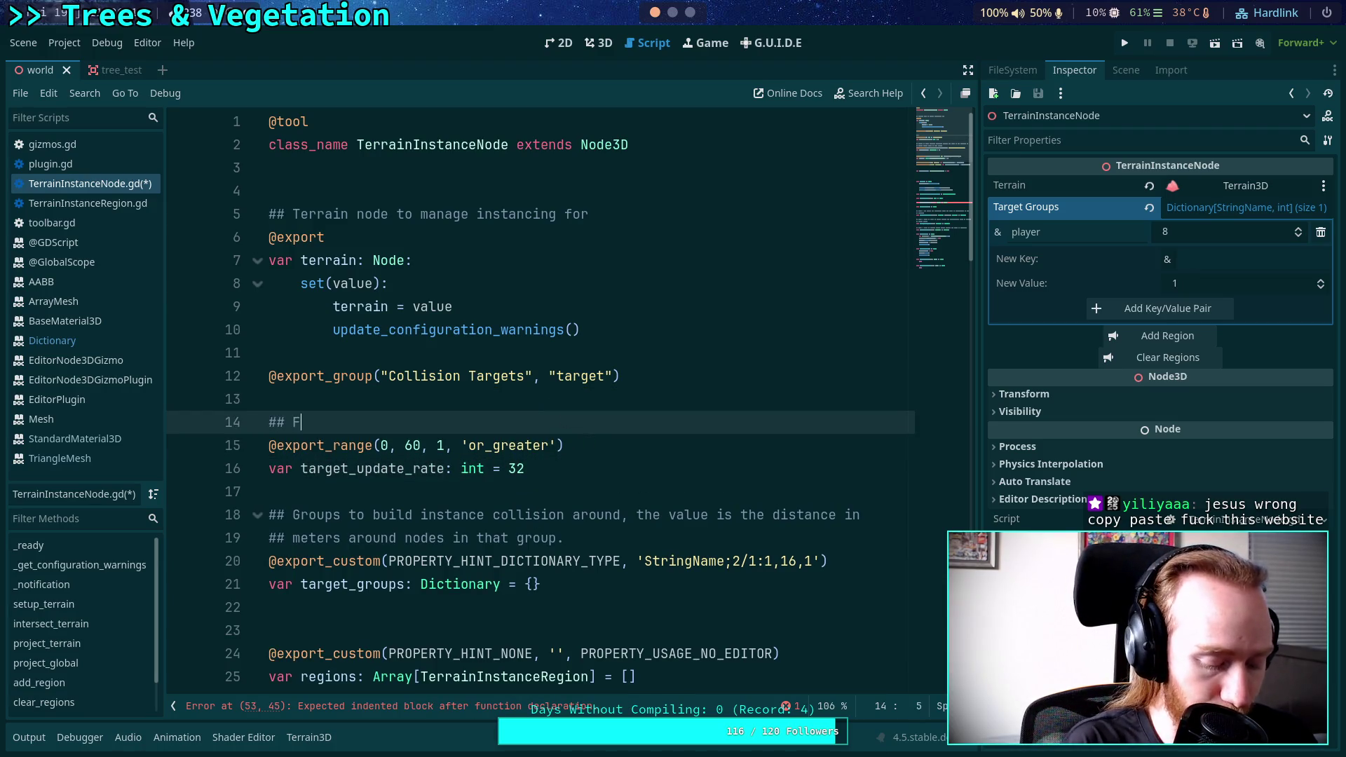
type("to")
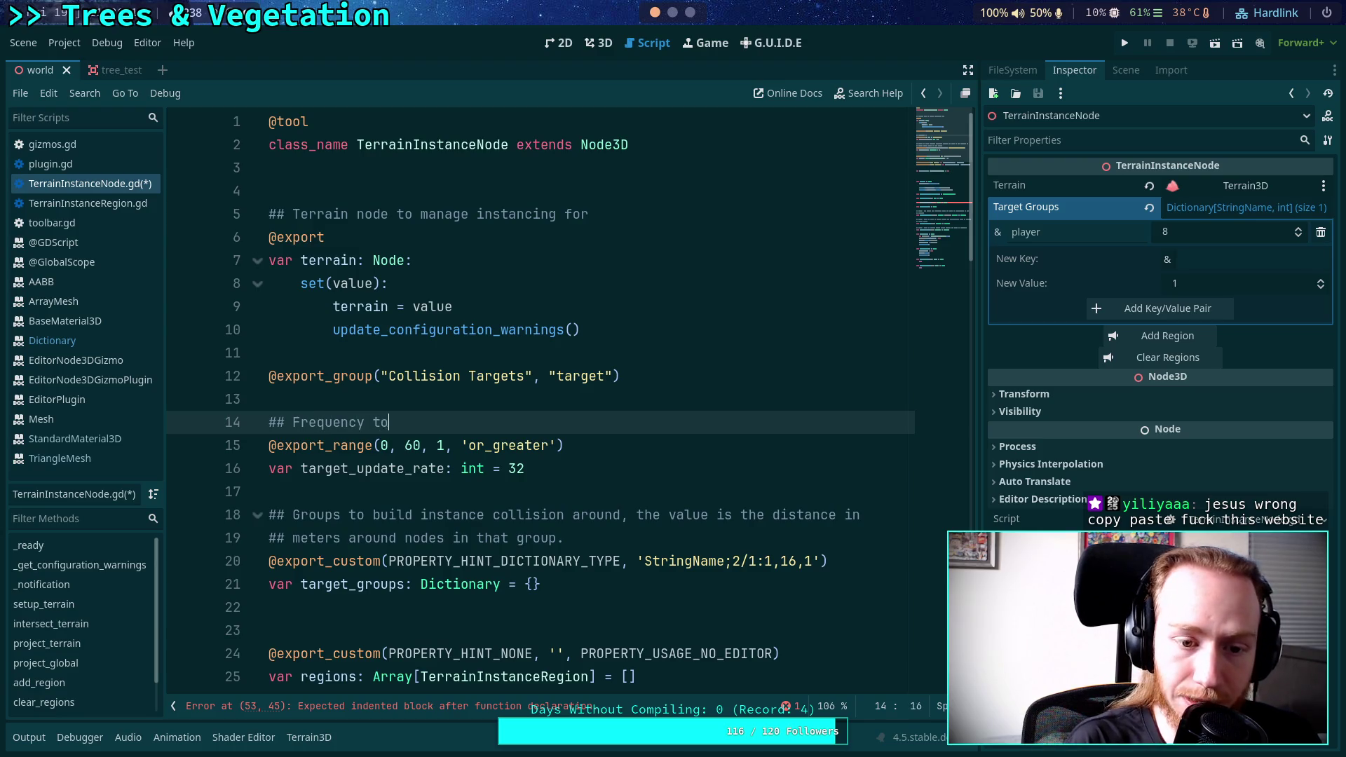
type("check")
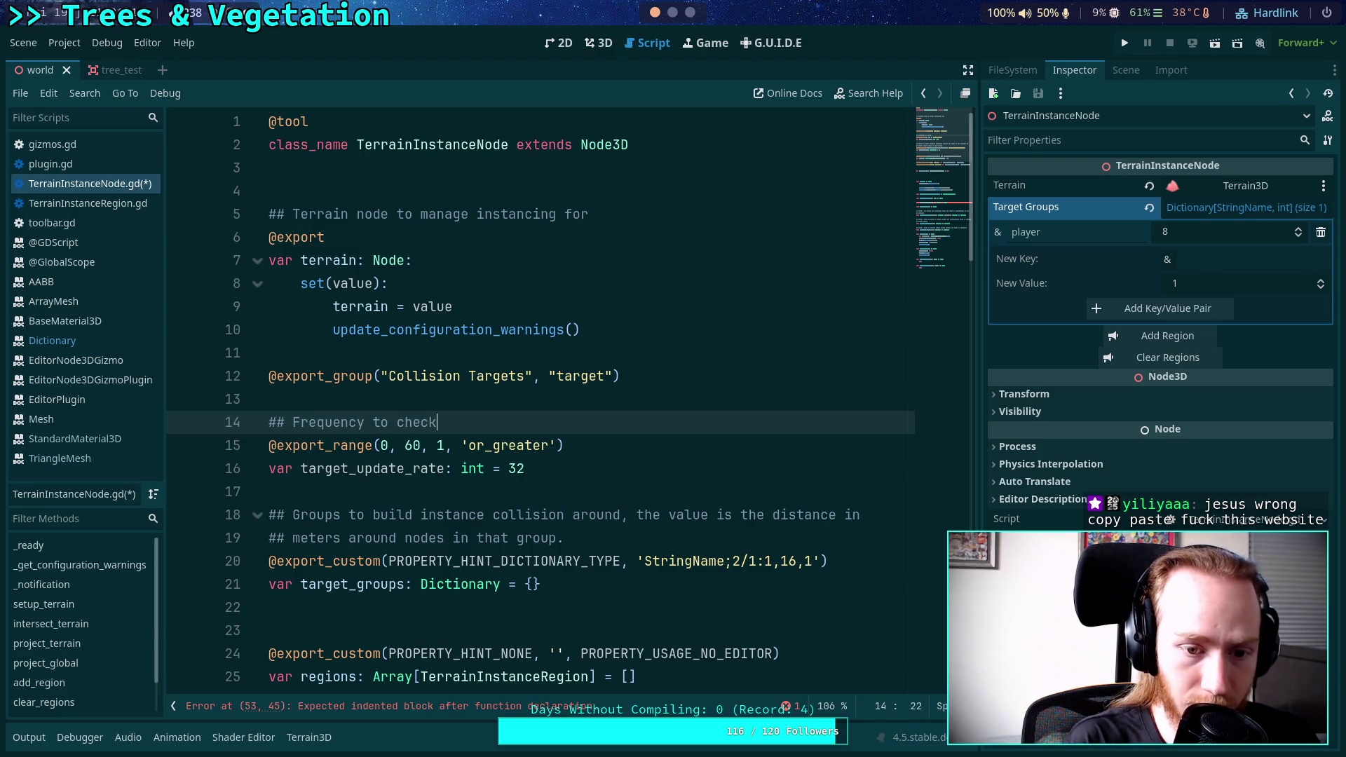
type("for")
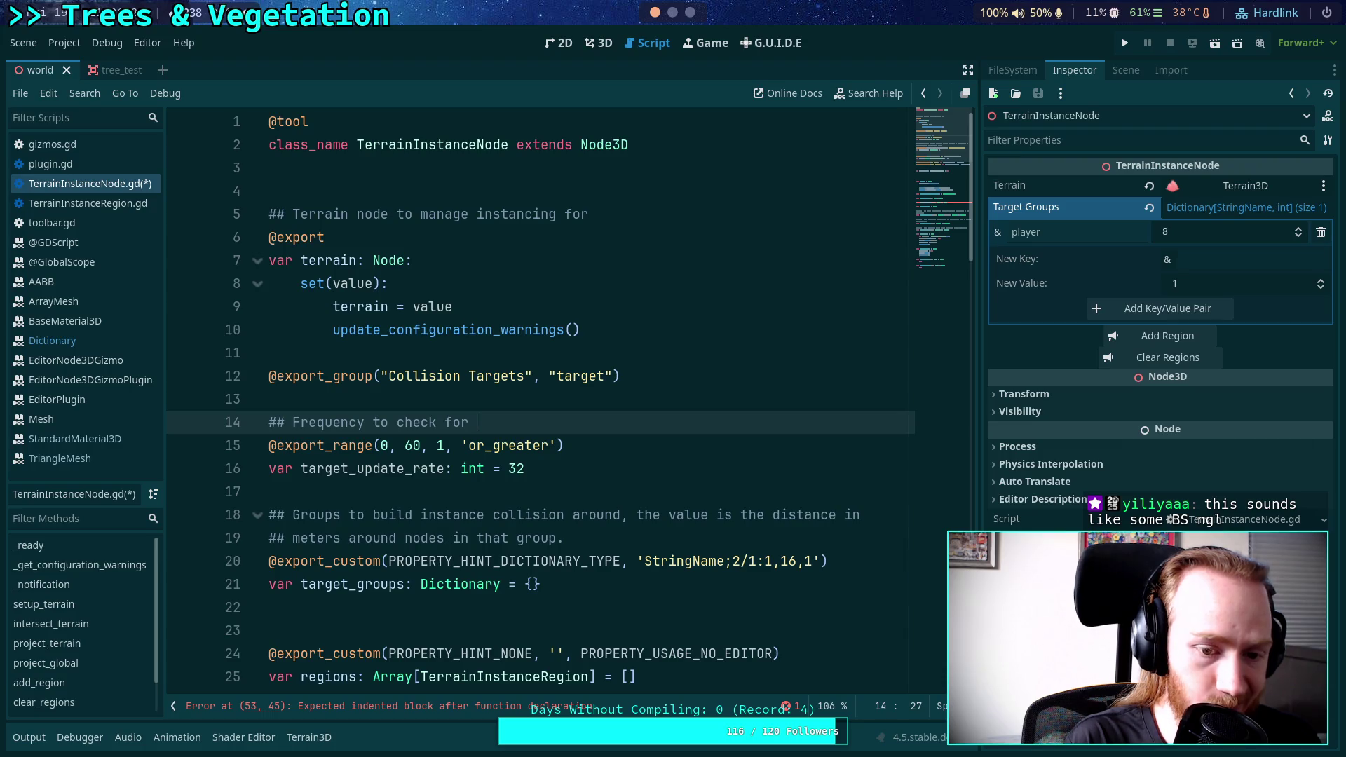
type("node")
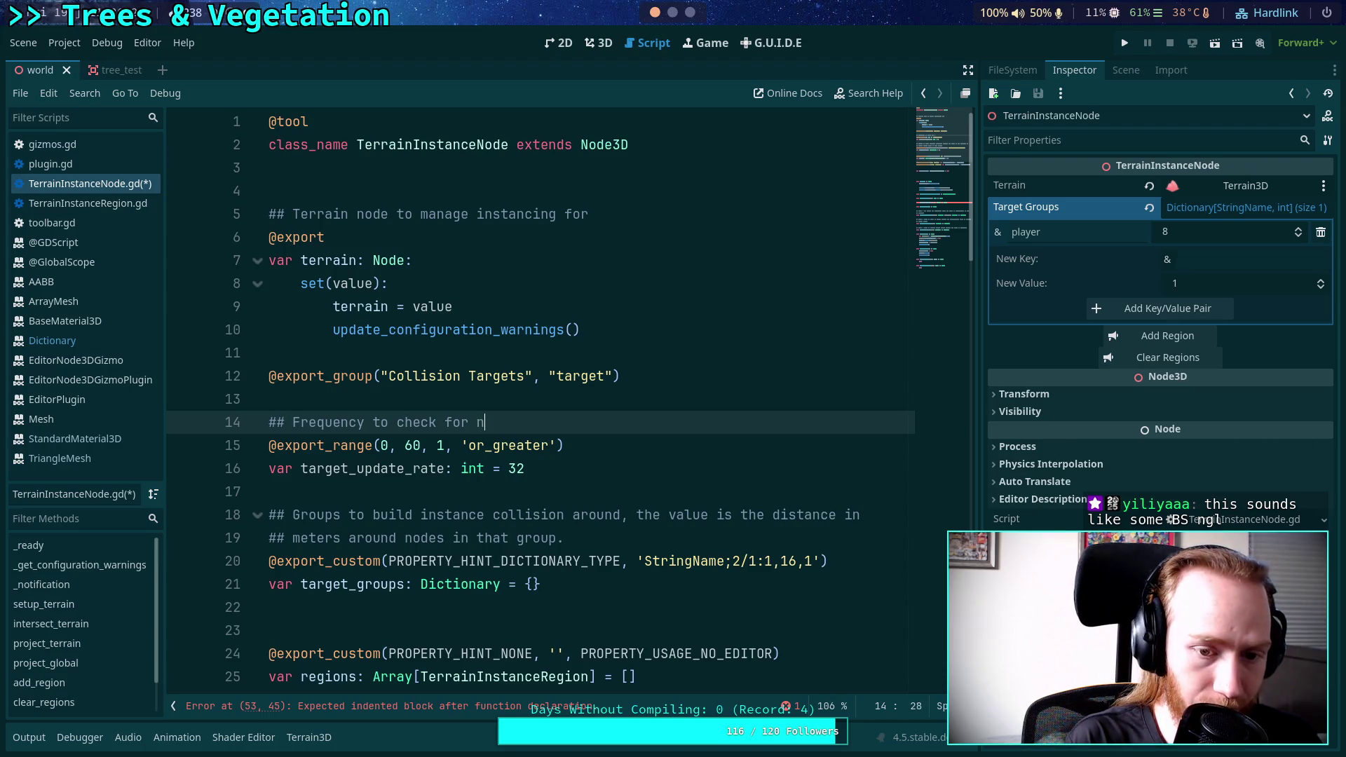
type(" movement")
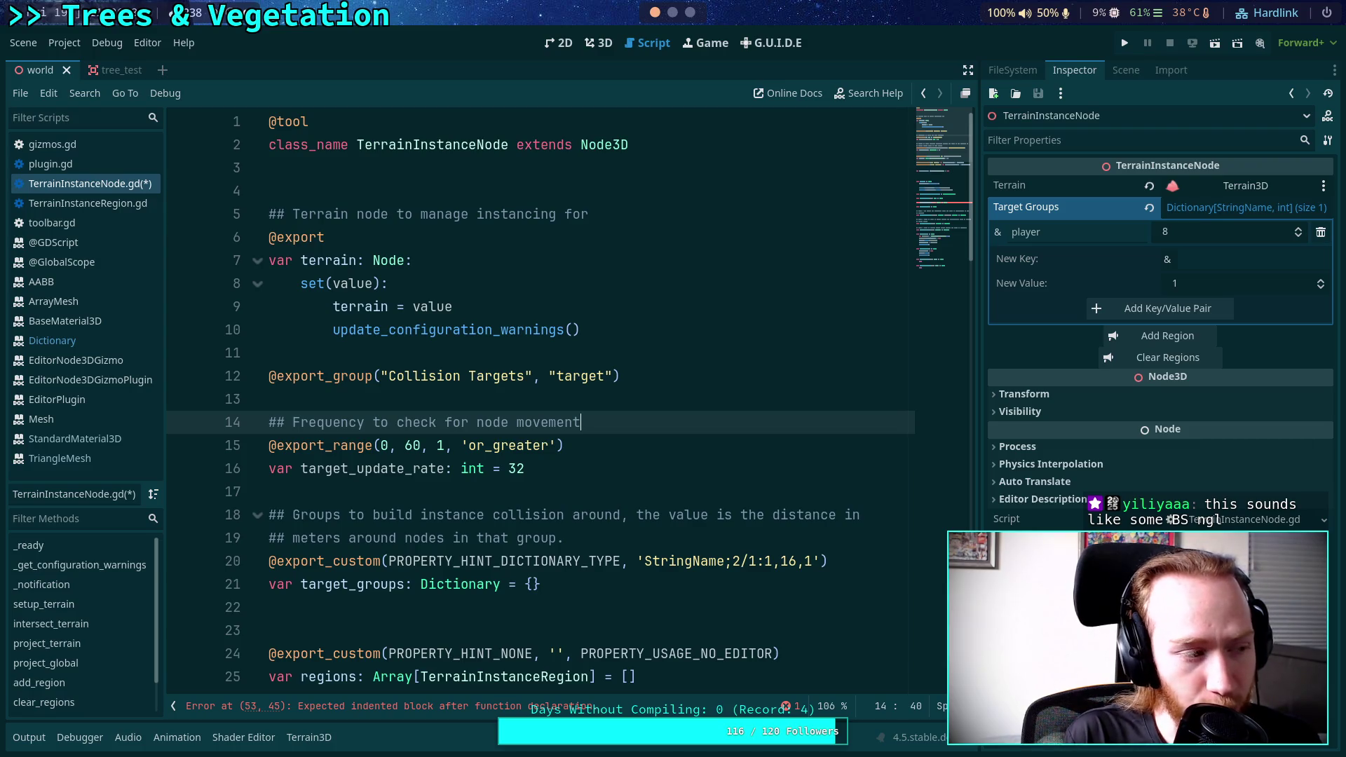
key("BackSpace")
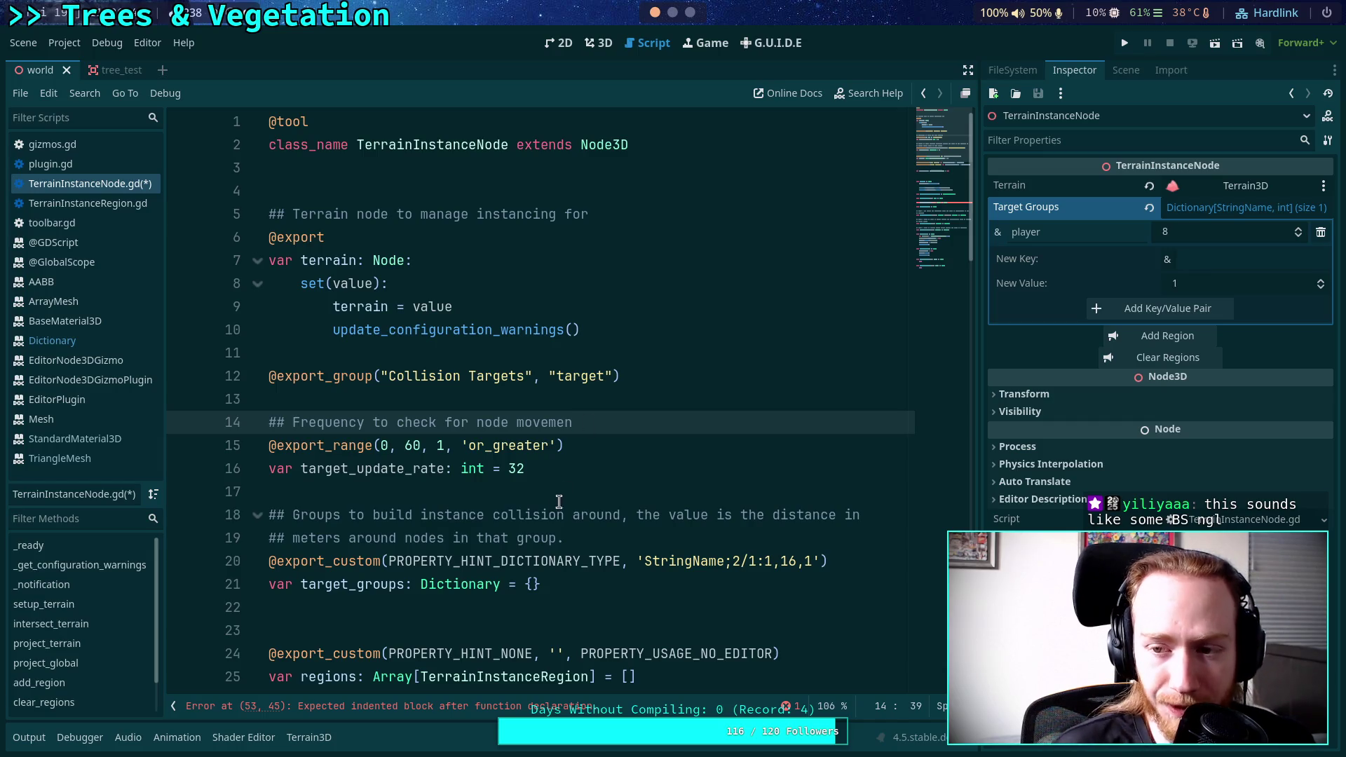
left_click_drag(561, 468, 433, 403)
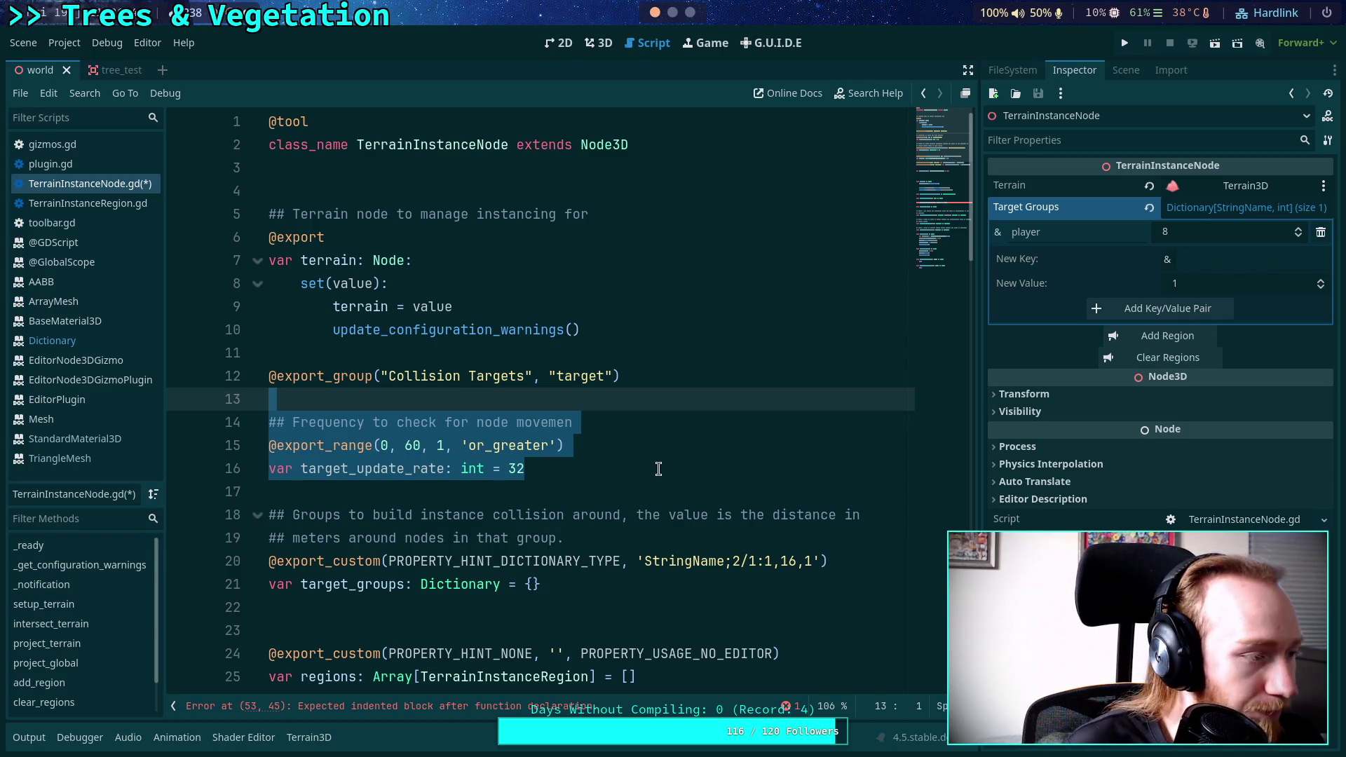
Delete the target_update_rate lines, its comment and the leftover blank line, then save.
left_click_drag(585, 465, 379, 398)
key("BackSpace")
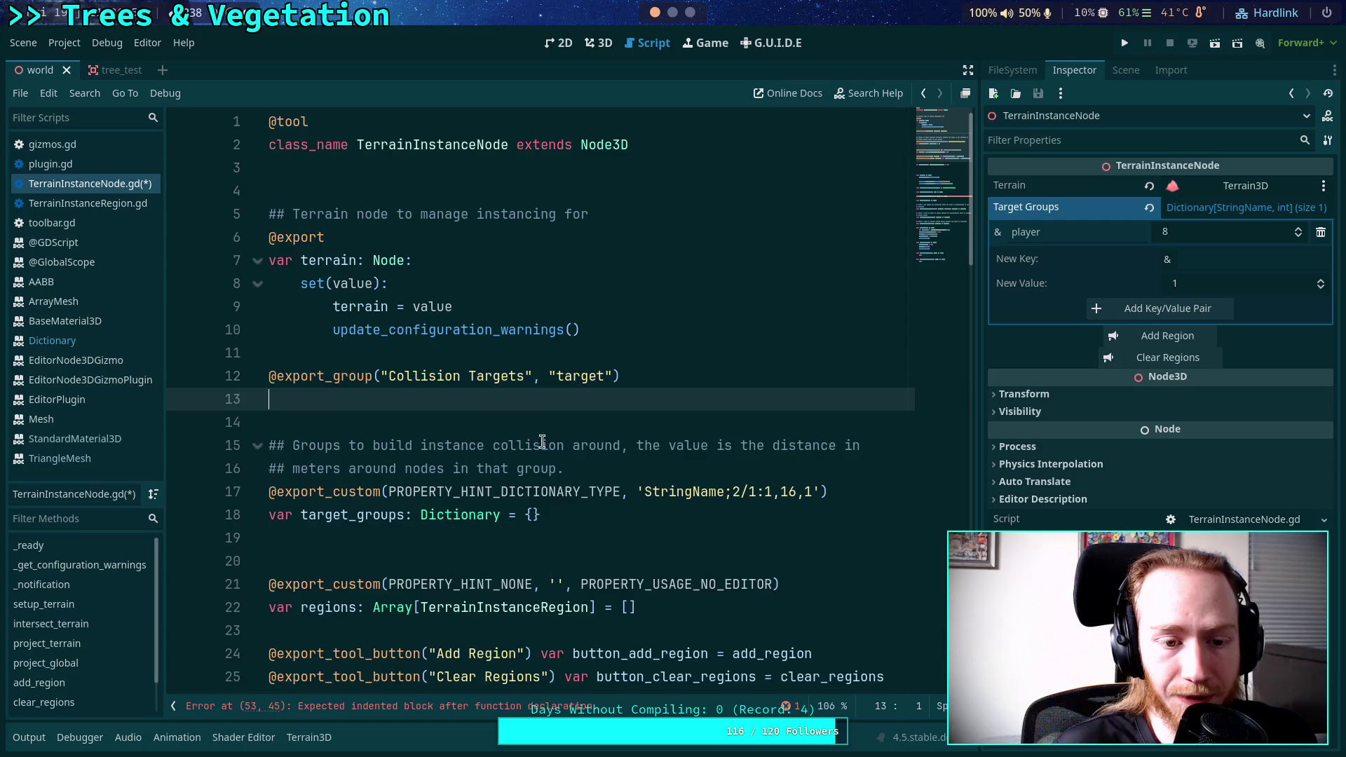
key("BackSpace")
key("ctrl+s")
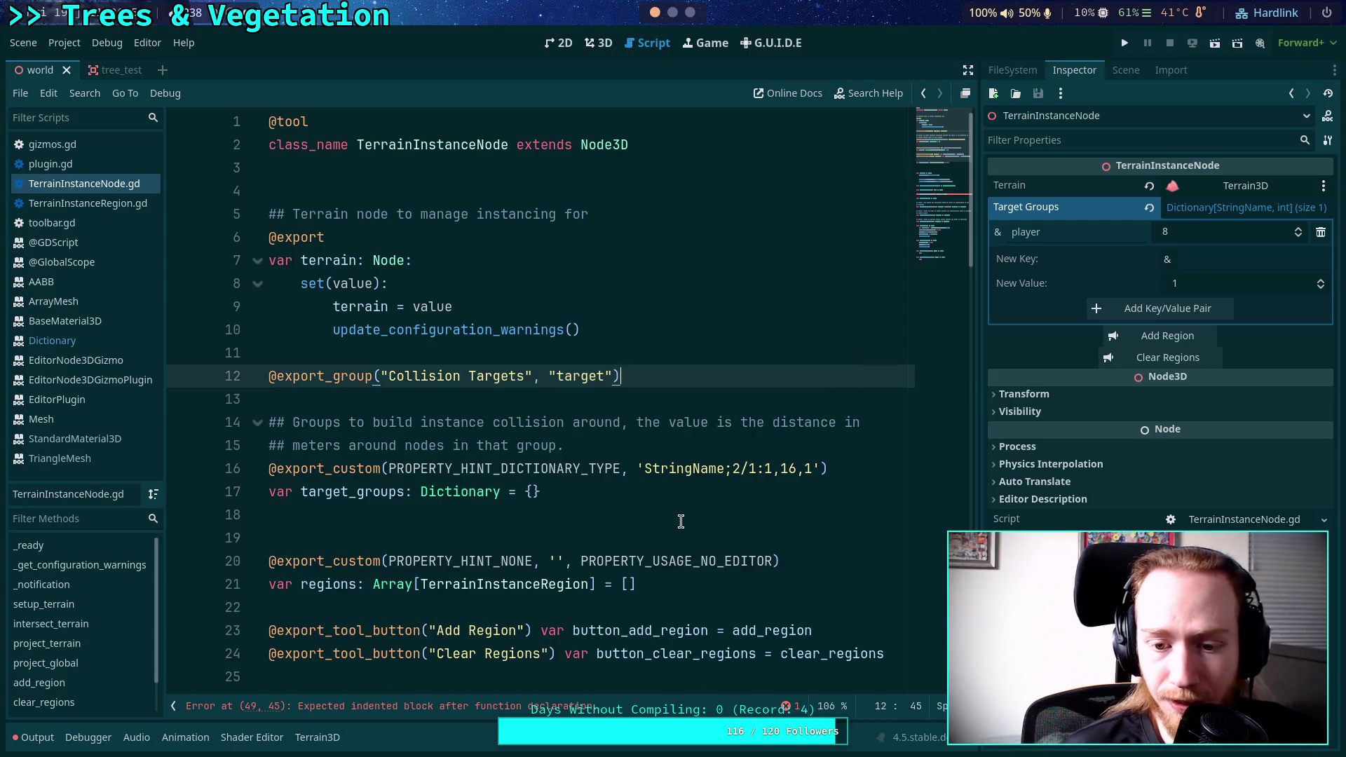
left_click(682, 519)
scroll(631, 477, "down", 10)
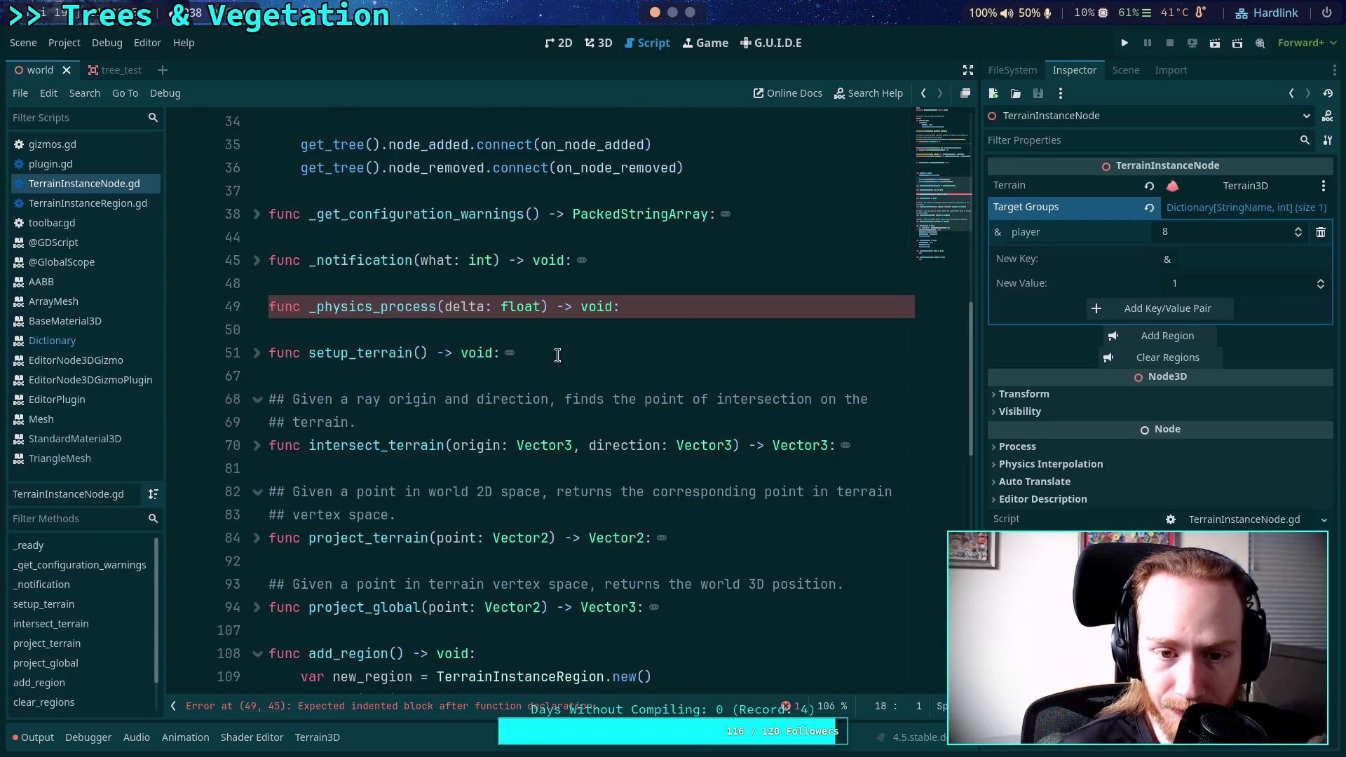
left_click(662, 309)
scroll(664, 354, "down", 4)
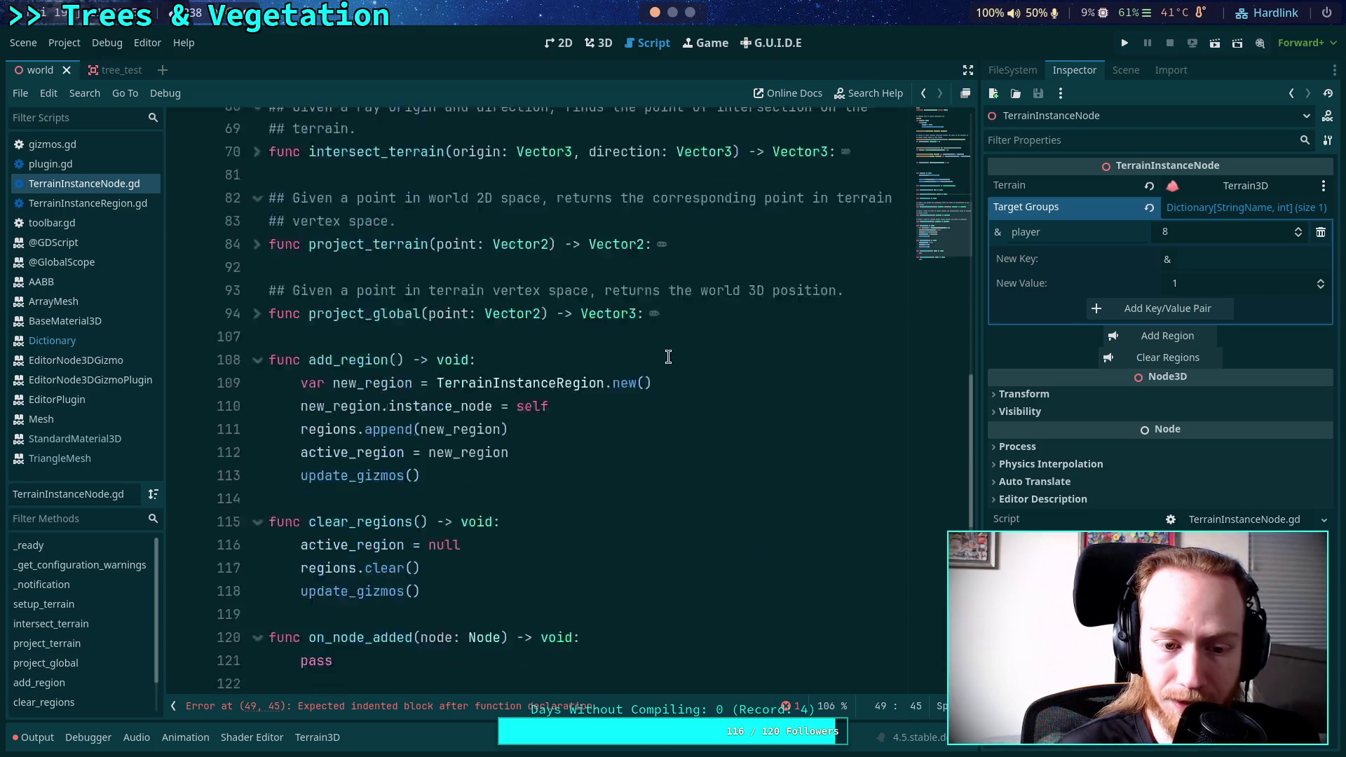
scroll(640, 365, "up", 5)
scroll(640, 365, "up", 2)
Below setup_terrain.call_deferred() in _ready, write the comment '# Get all existing nodes that need to be tracked'.
left_click(682, 329)
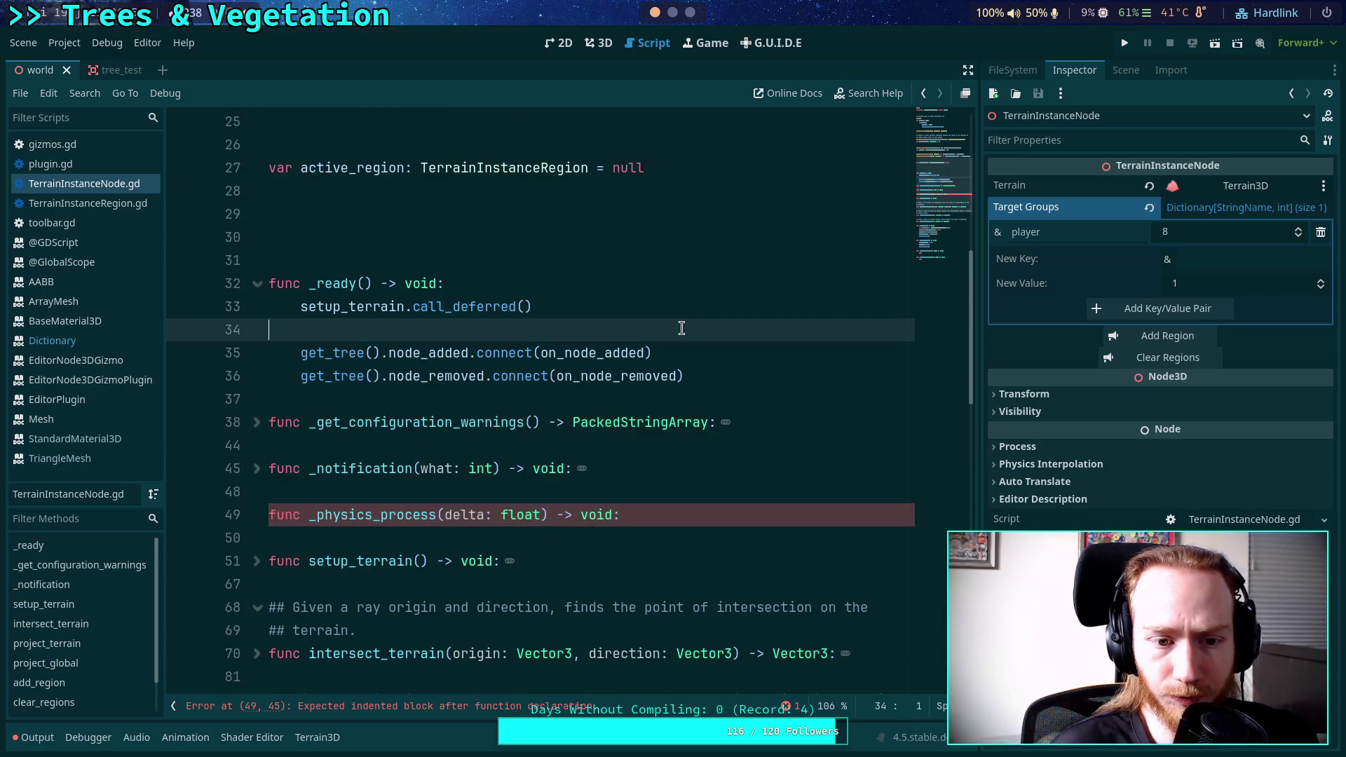
key("Return")
key("Return")
key("Up")
key("Tab")
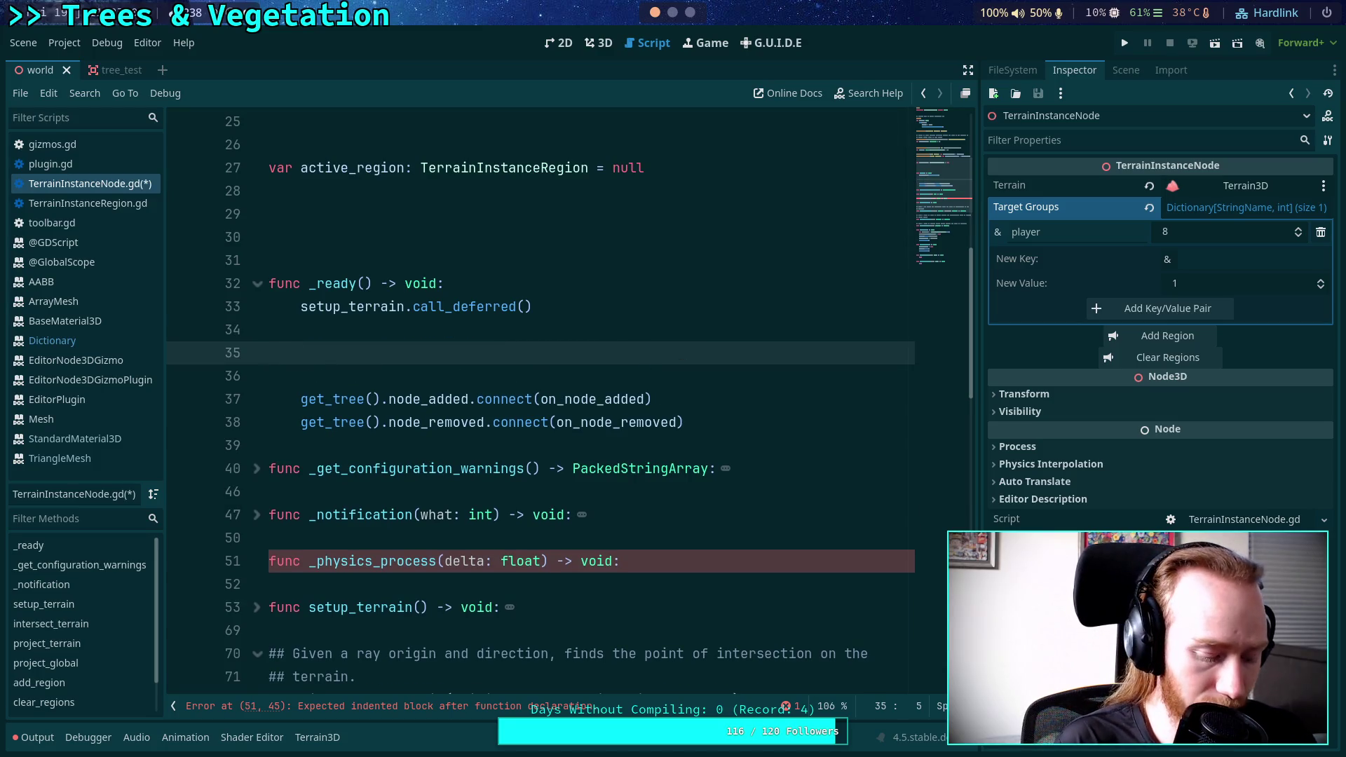
type("update_nodes")
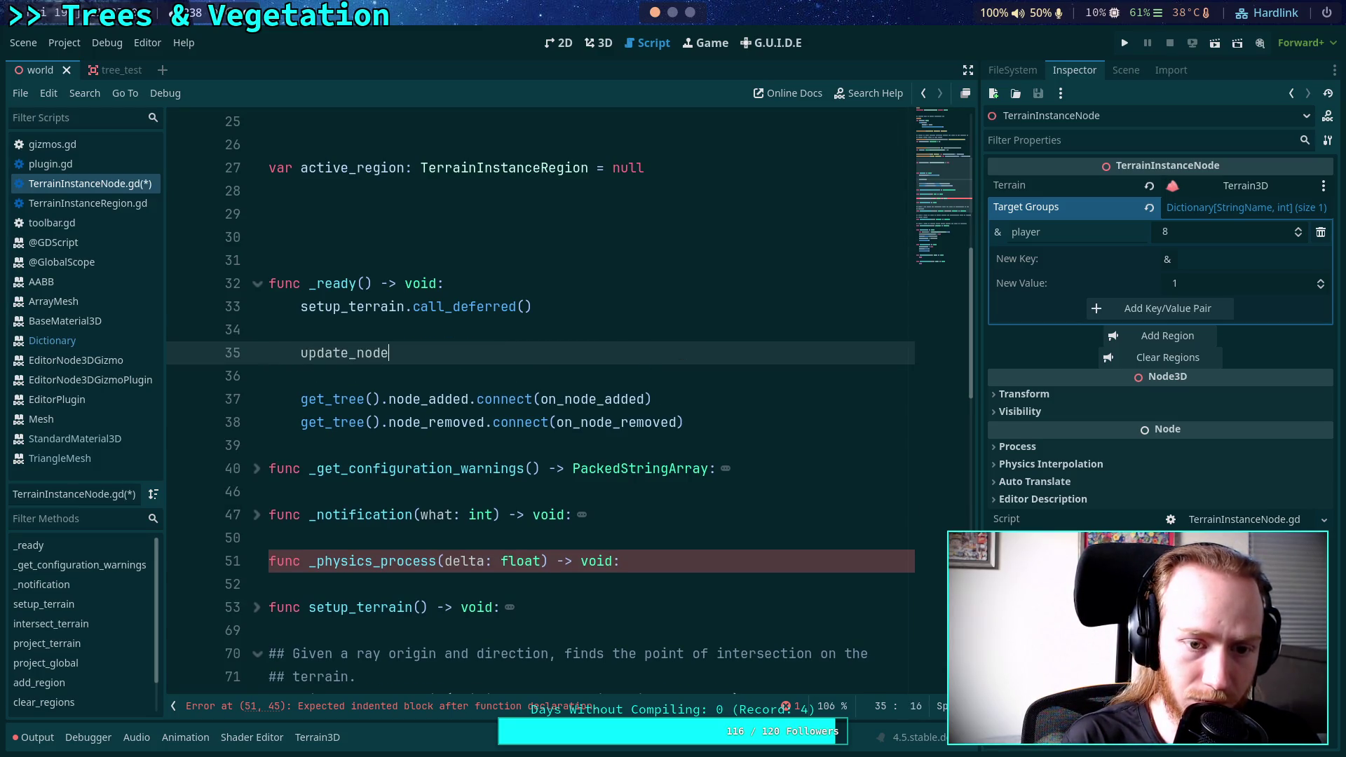
key("BackSpace")
key("BackSpace")
key("BackSpace")
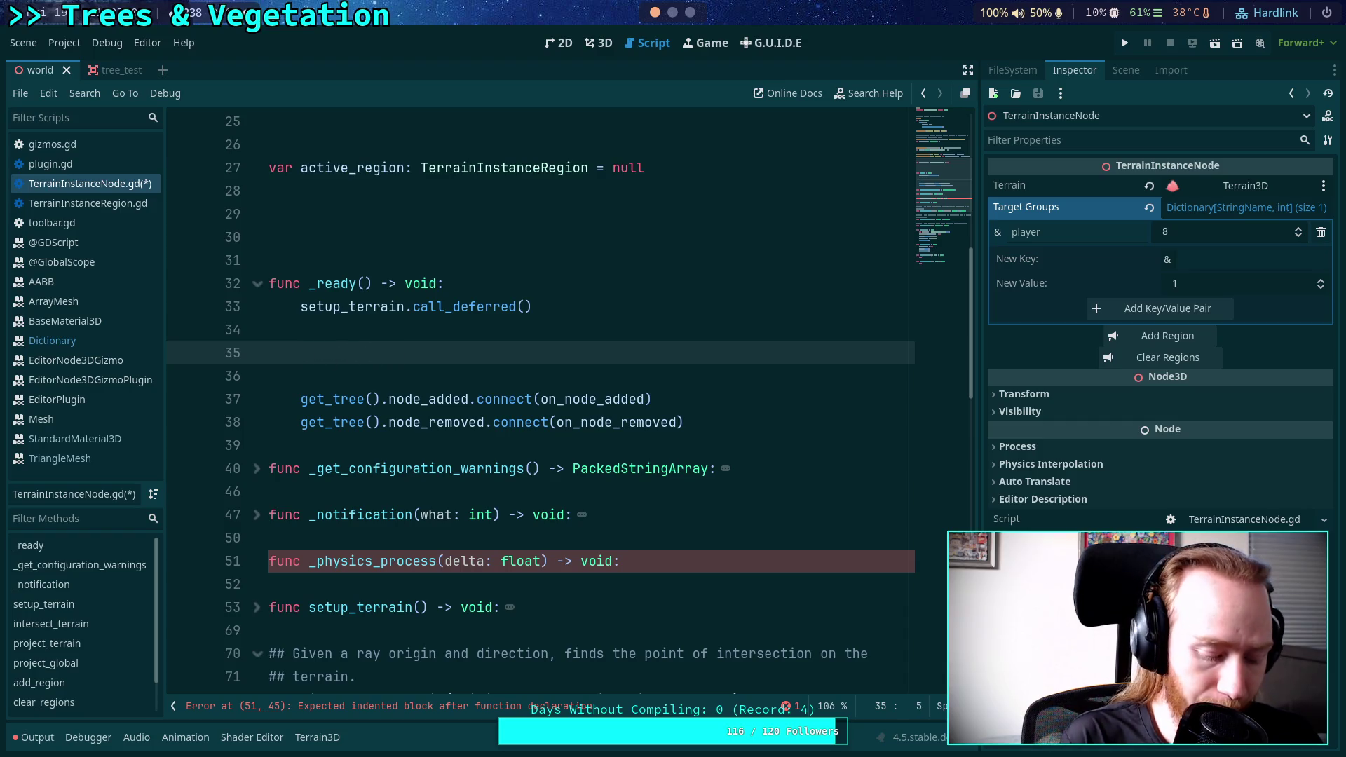
type("# ")
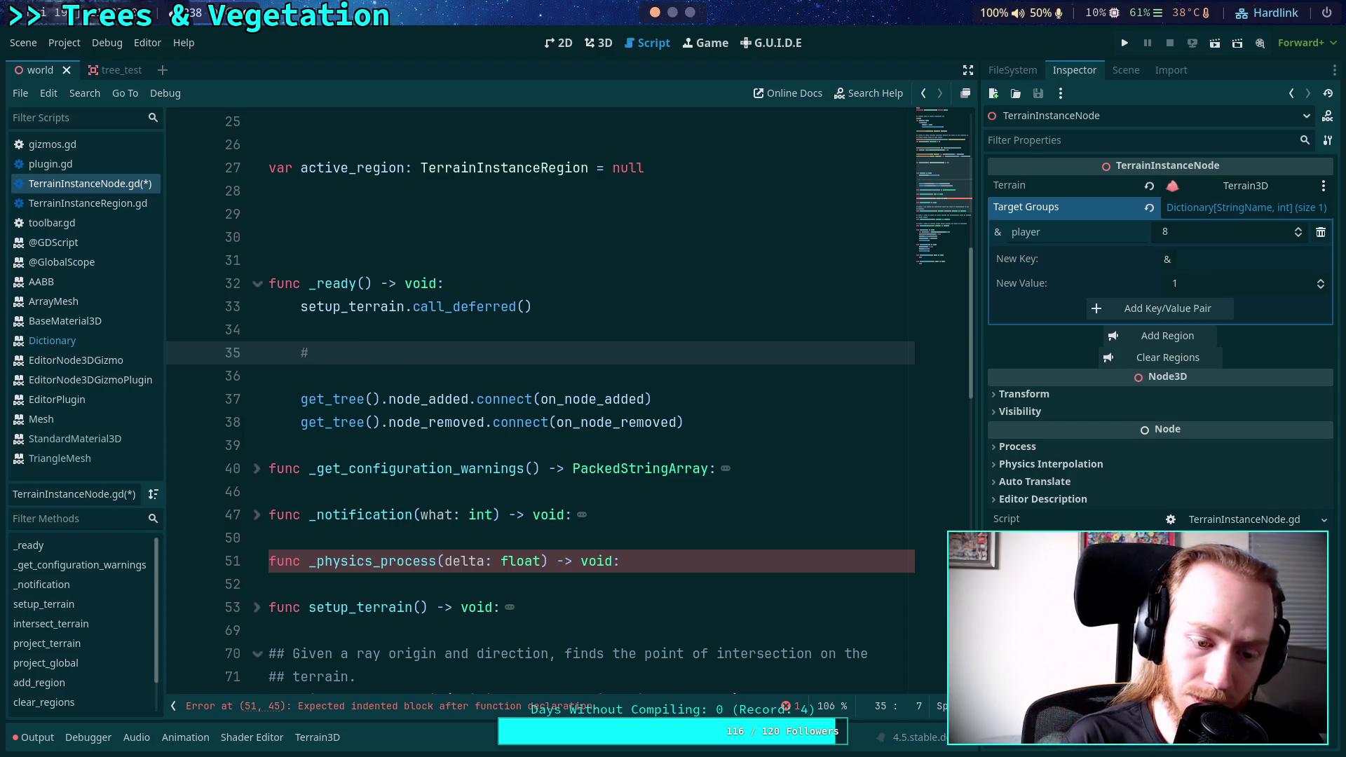
type("Get ")
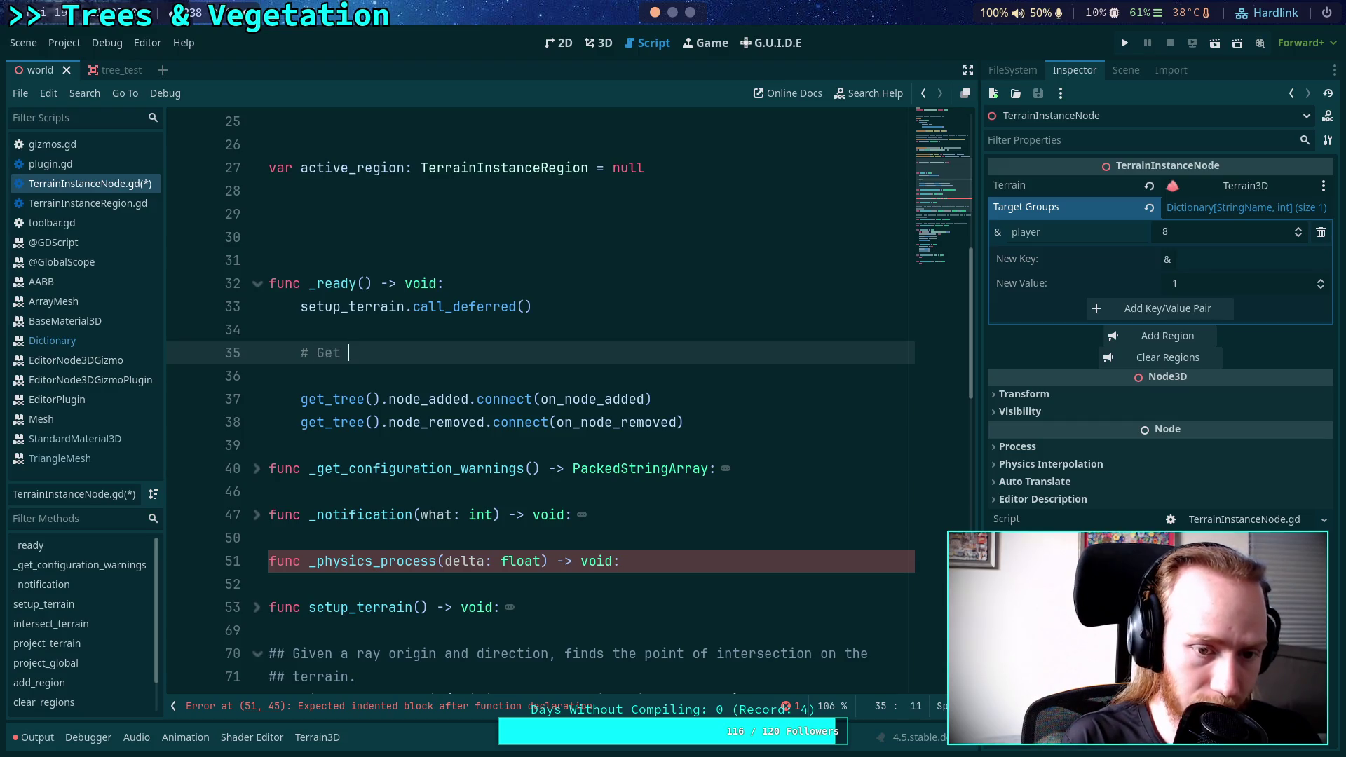
type("all existing noed")
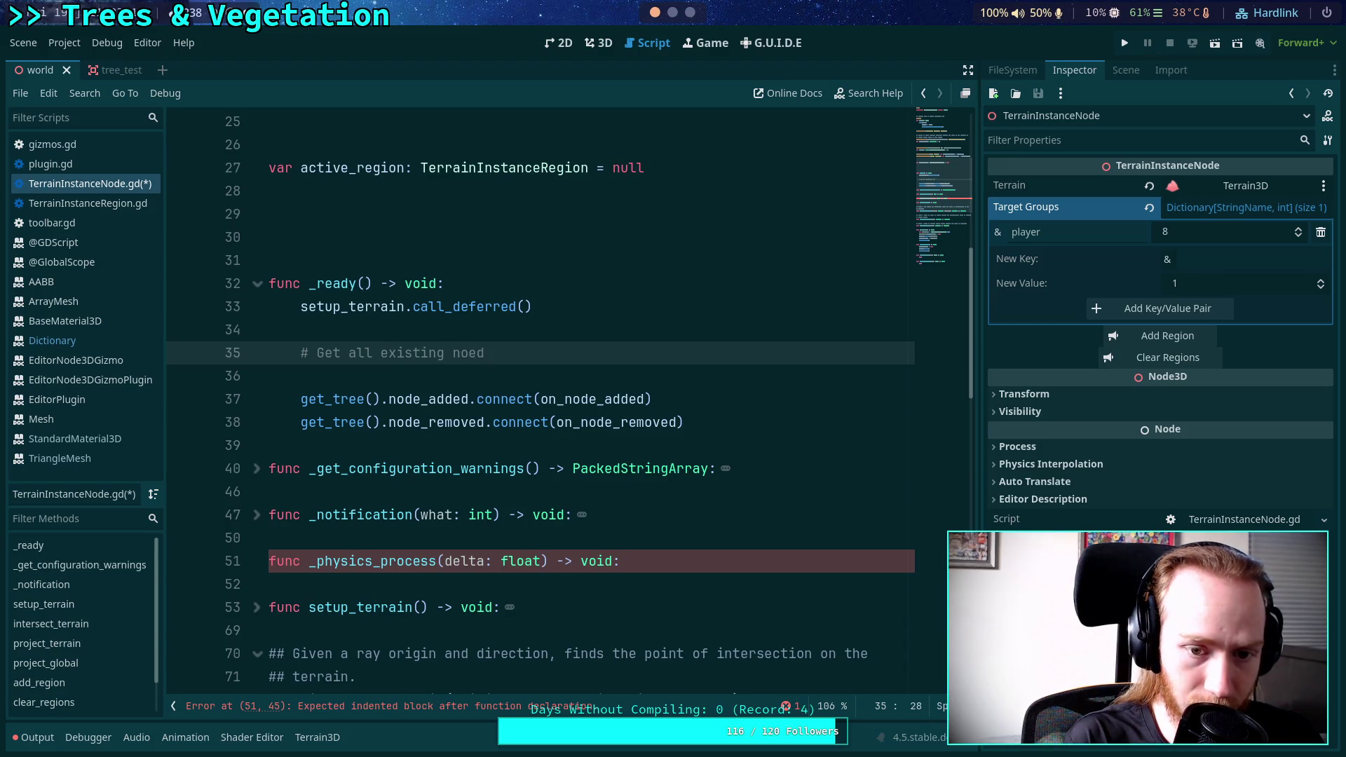
key("BackSpace")
type("des that need to be tra")
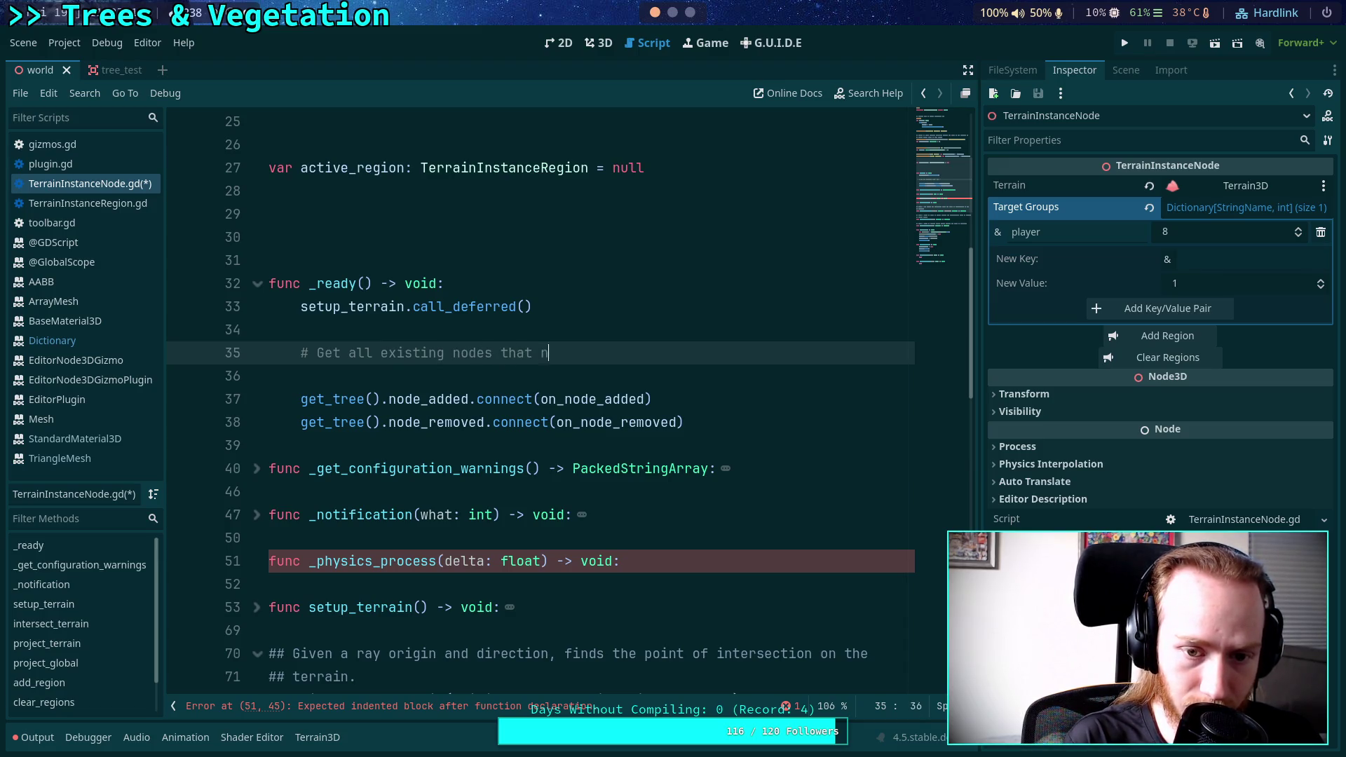
type("cked")
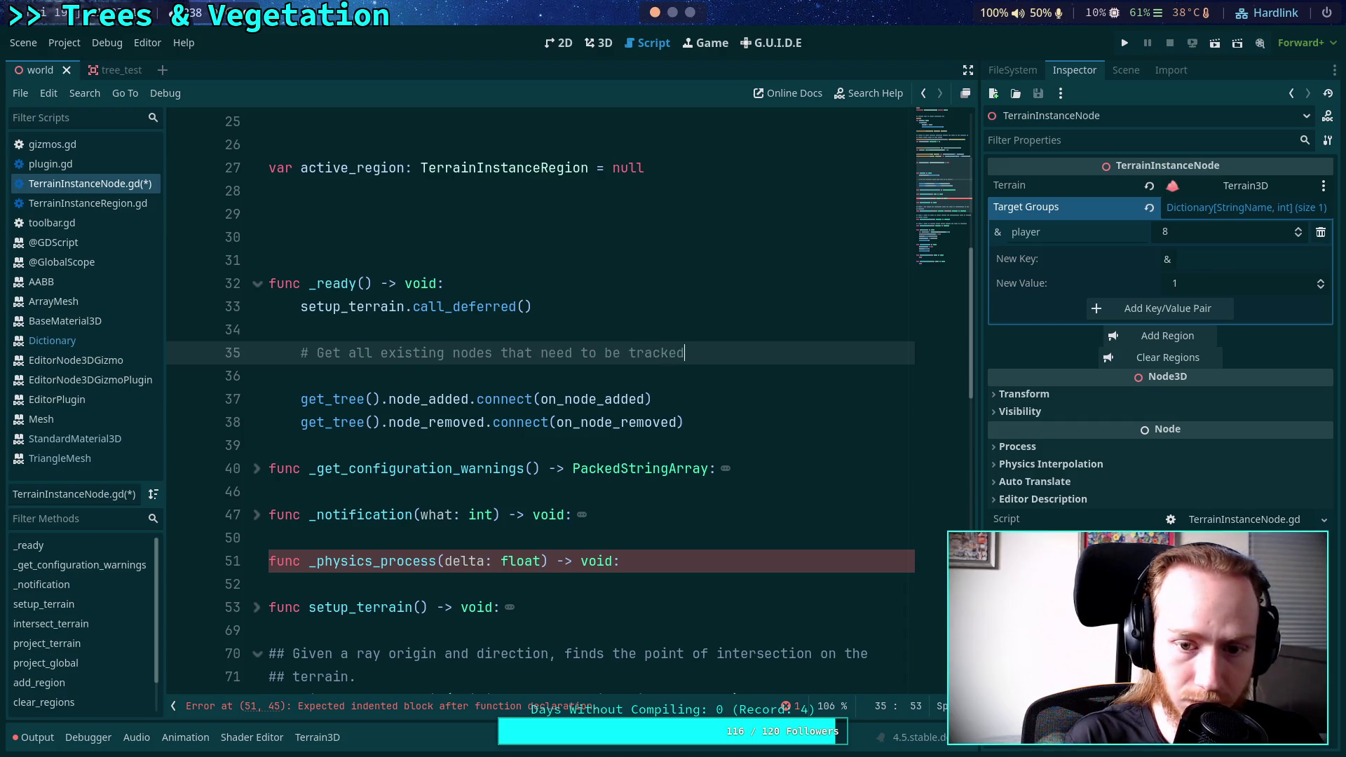
Declare 'var node_locations: Dictionary' on line 29 above _ready.
scroll(677, 393, "up", 3)
left_click(681, 405)
left_click(672, 424)
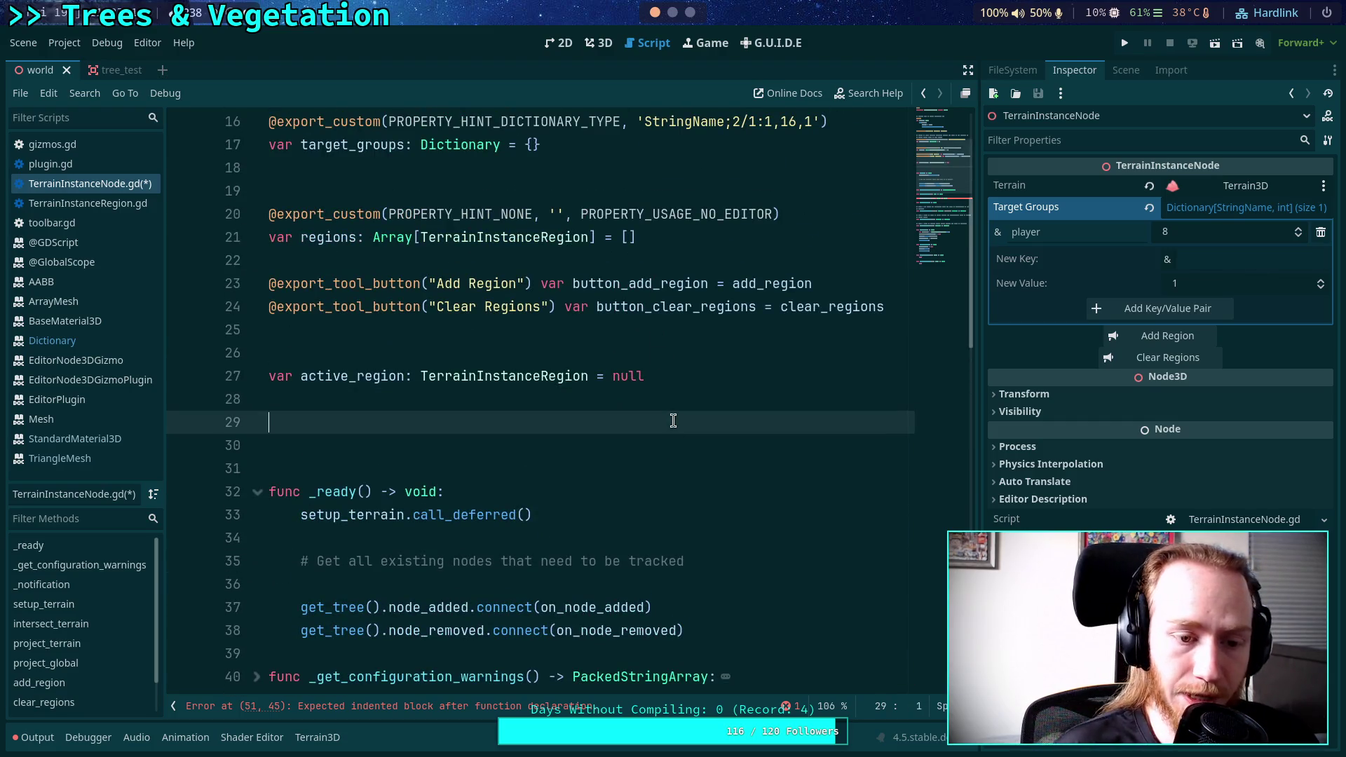
type("var ")
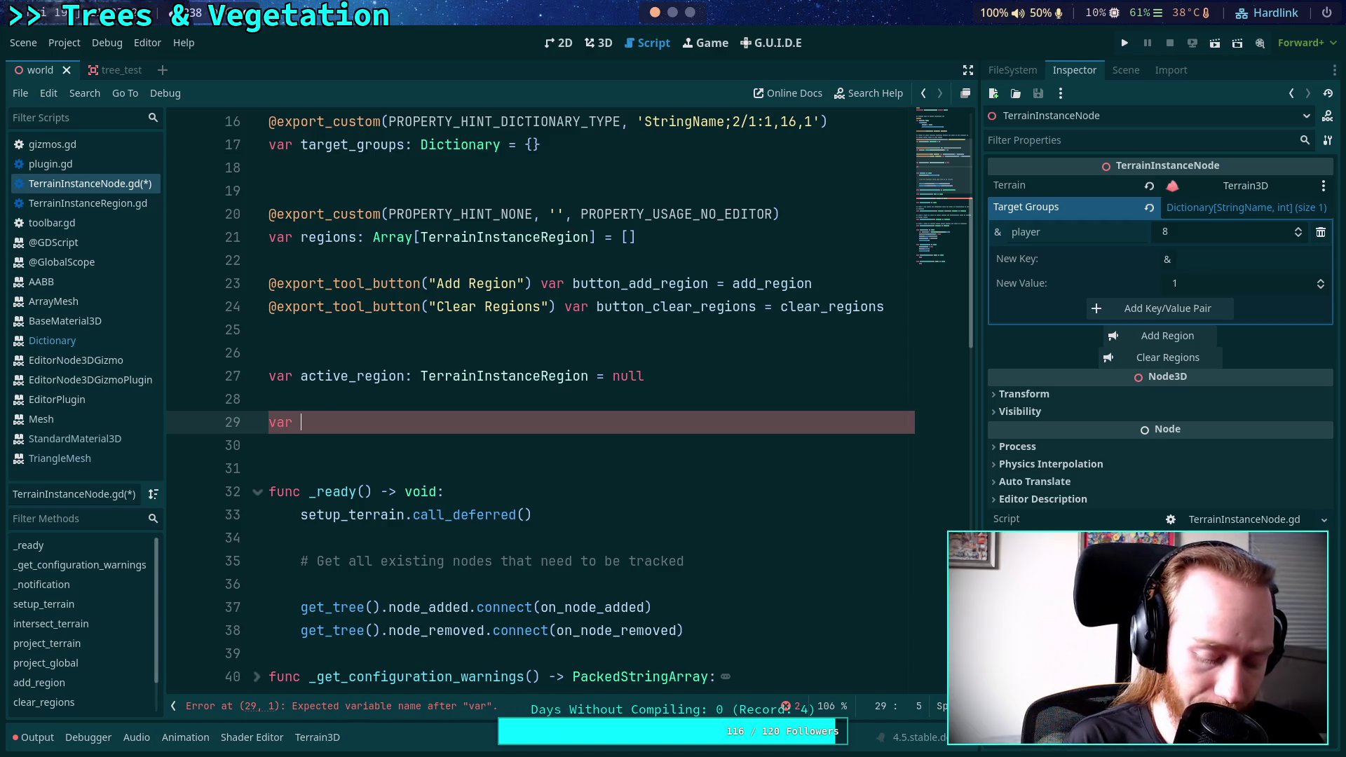
type("node_p")
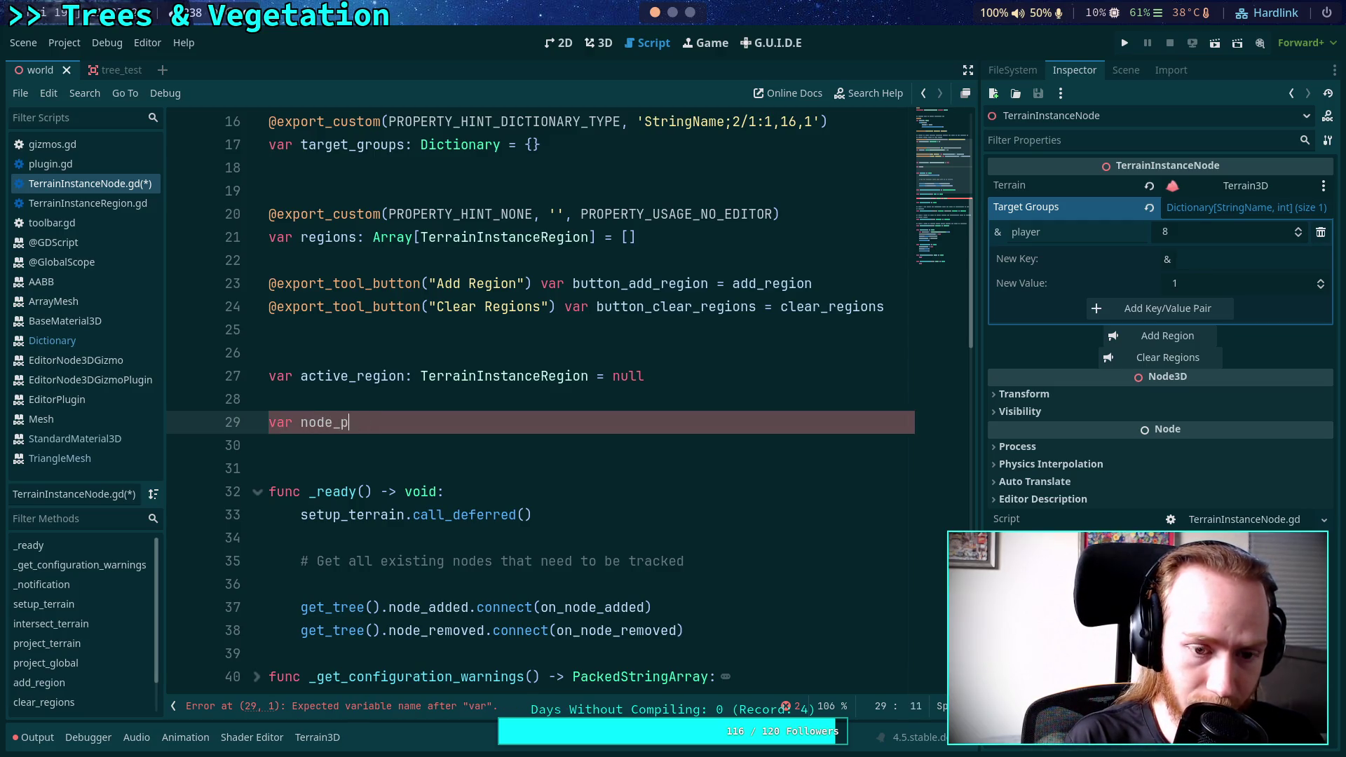
type("os")
key("BackSpace")
key("BackSpace")
key("BackSpace")
type("l")
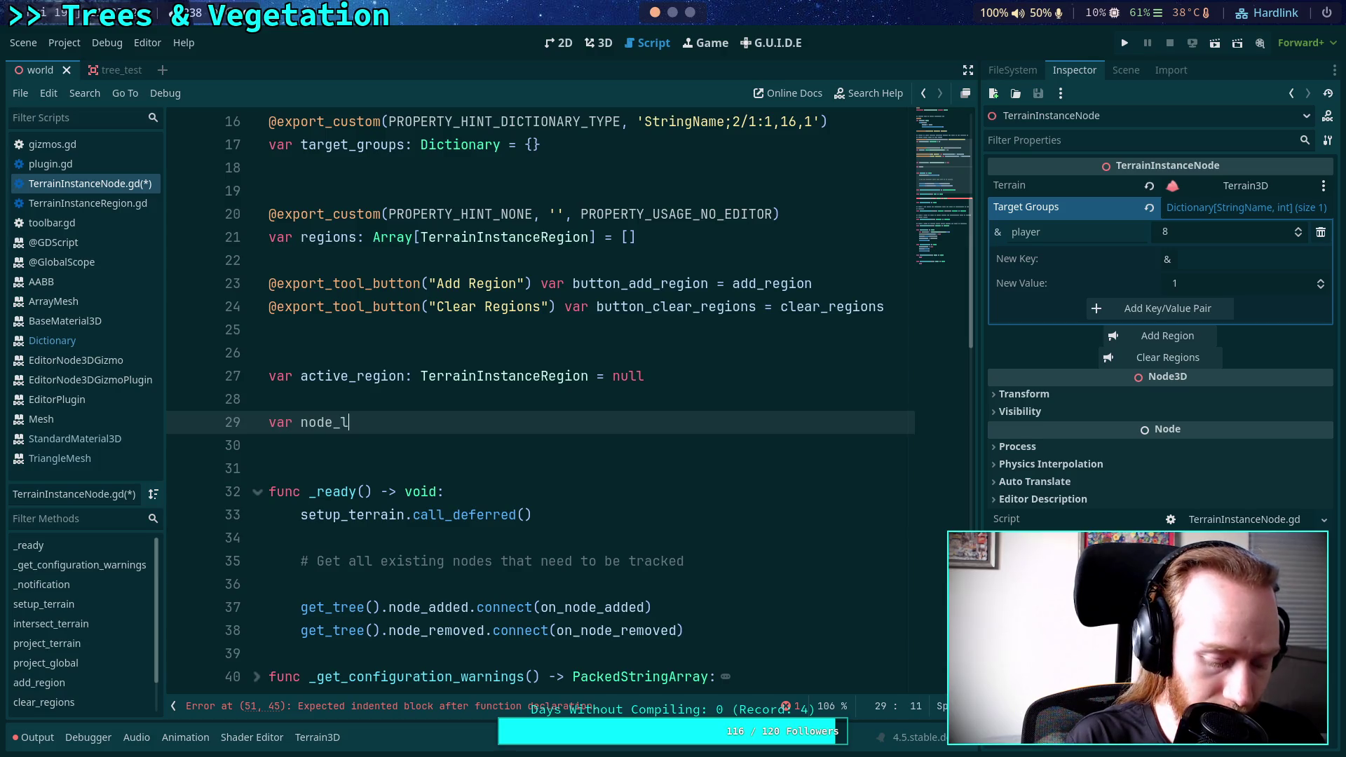
type("ocations:")
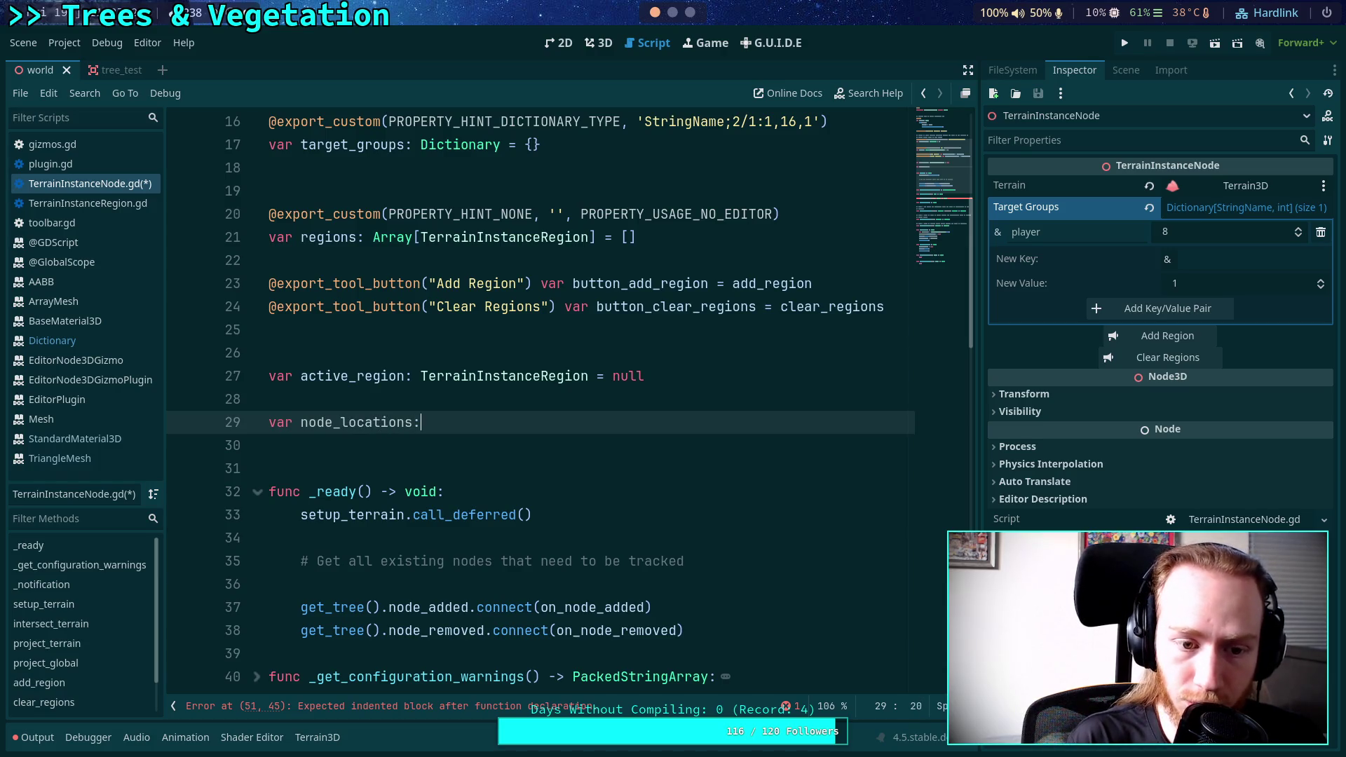
type(" Dictionary")
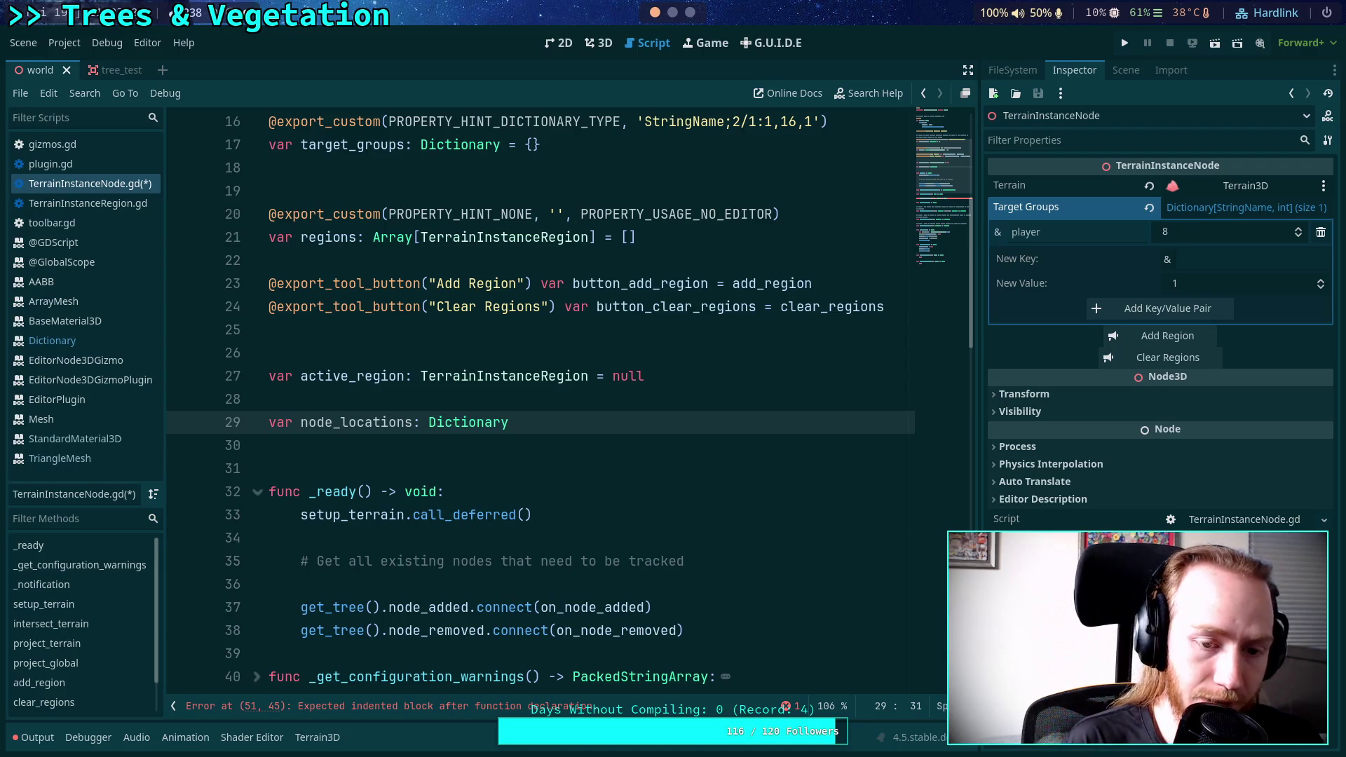
Document node_locations with '## Key Node to value Vector2i (some snapped position)'.
key("Up")
key("Return")
type("## ")
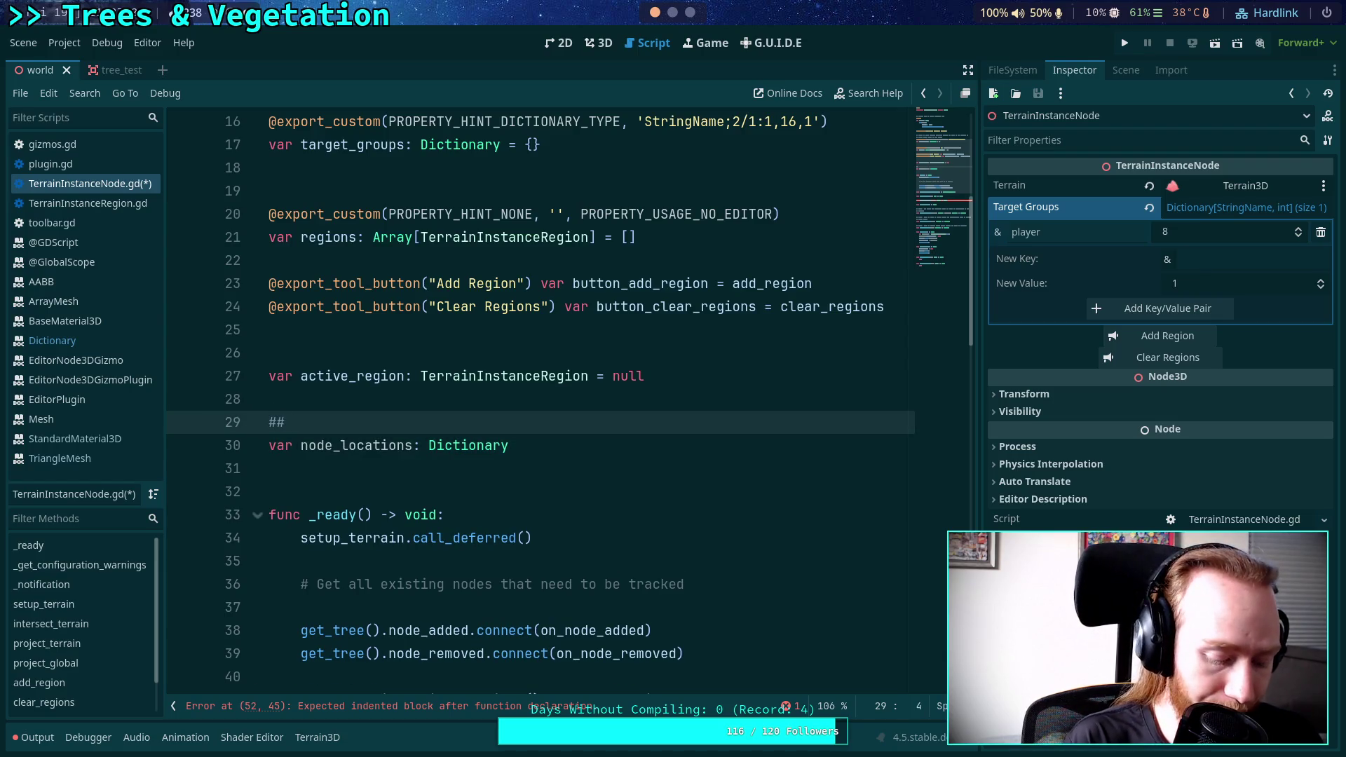
type("Key")
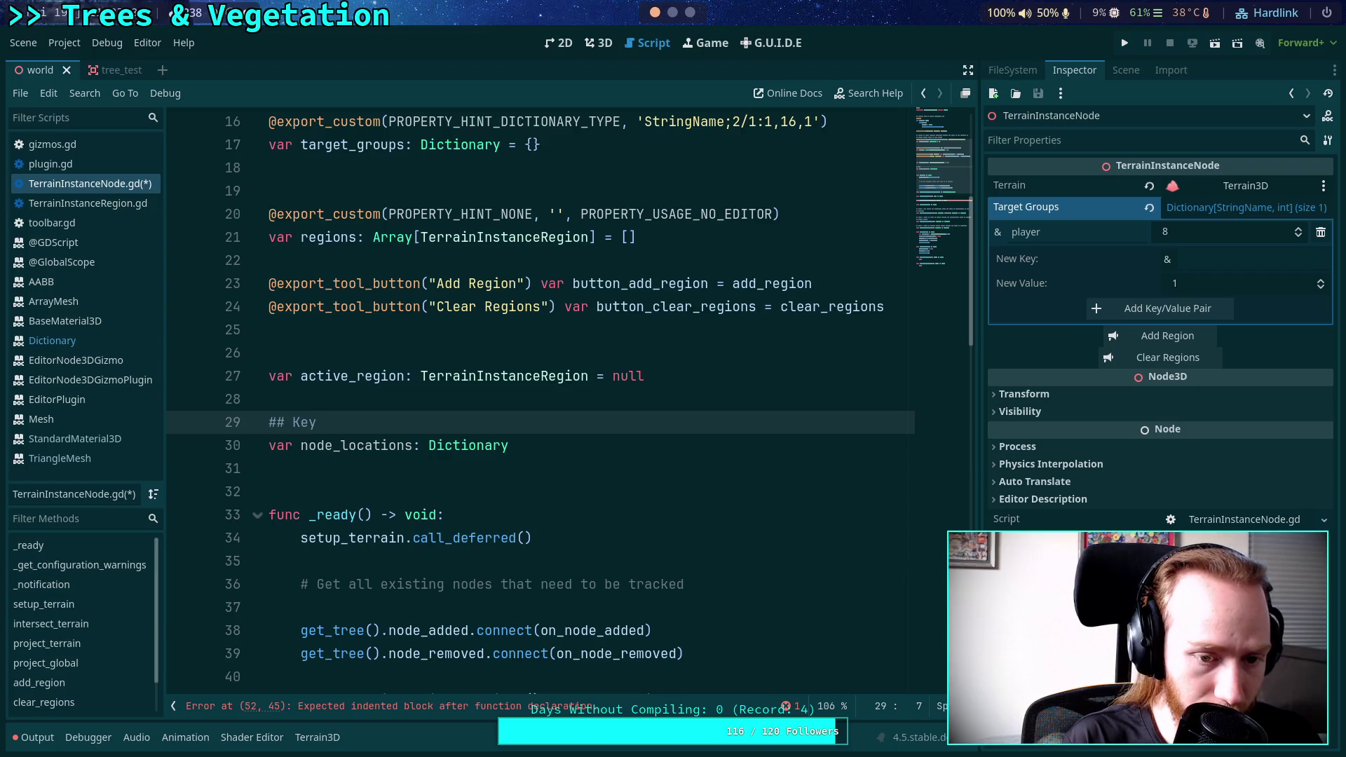
type(" Node ")
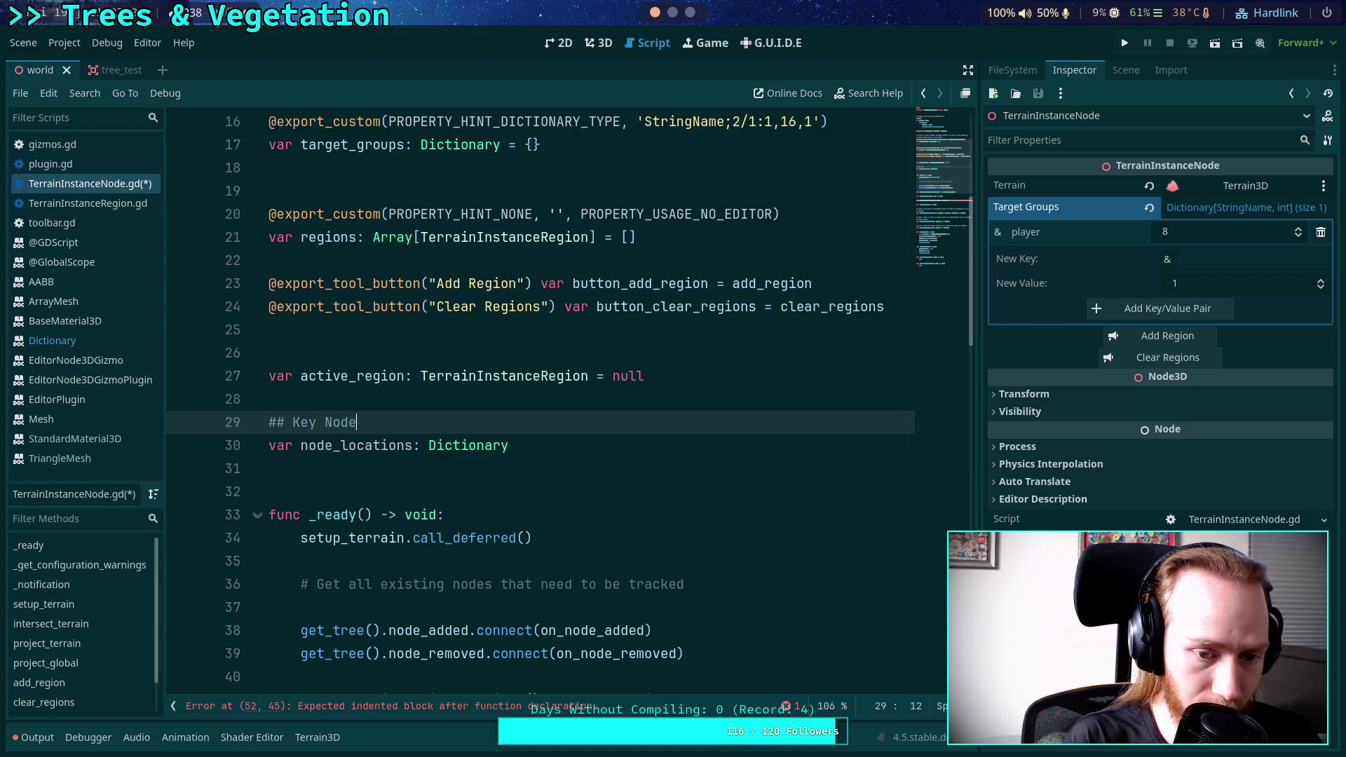
type("to value Vect")
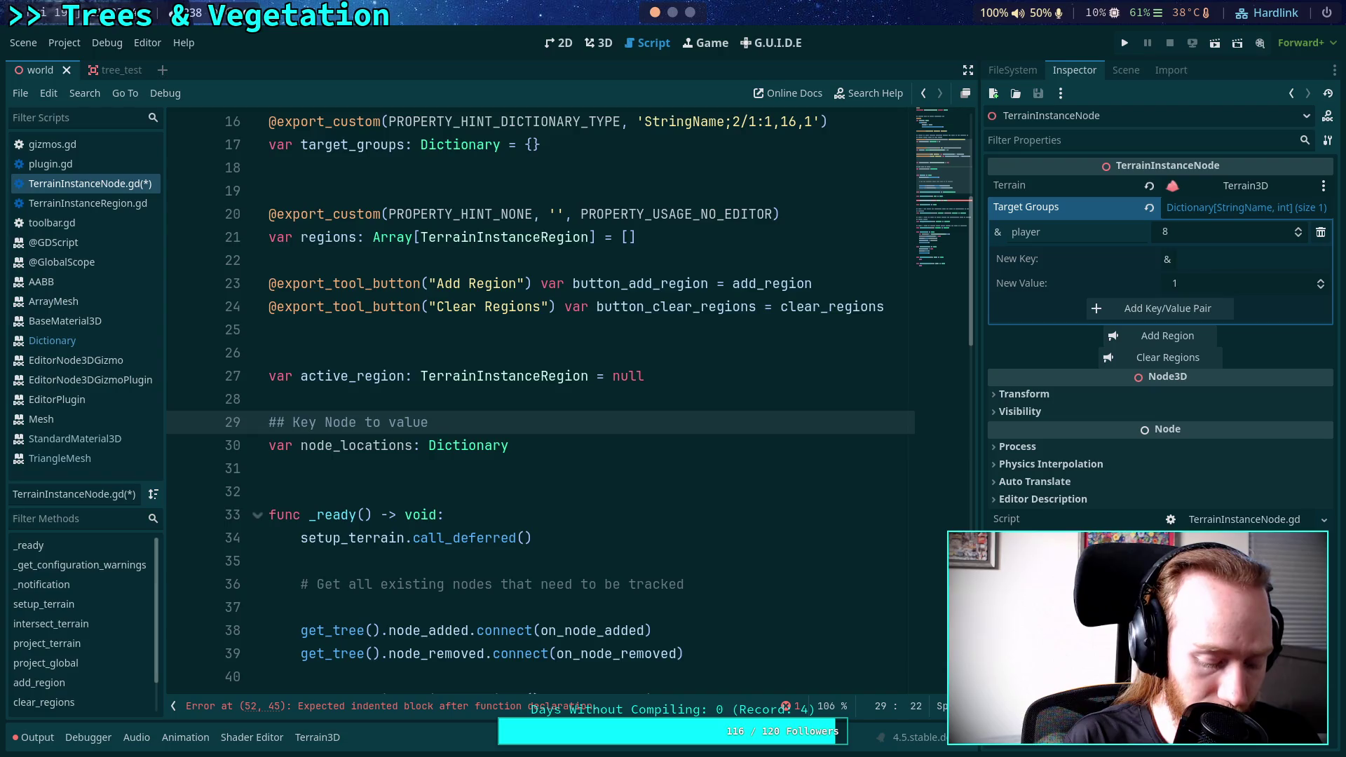
type("or2i ")
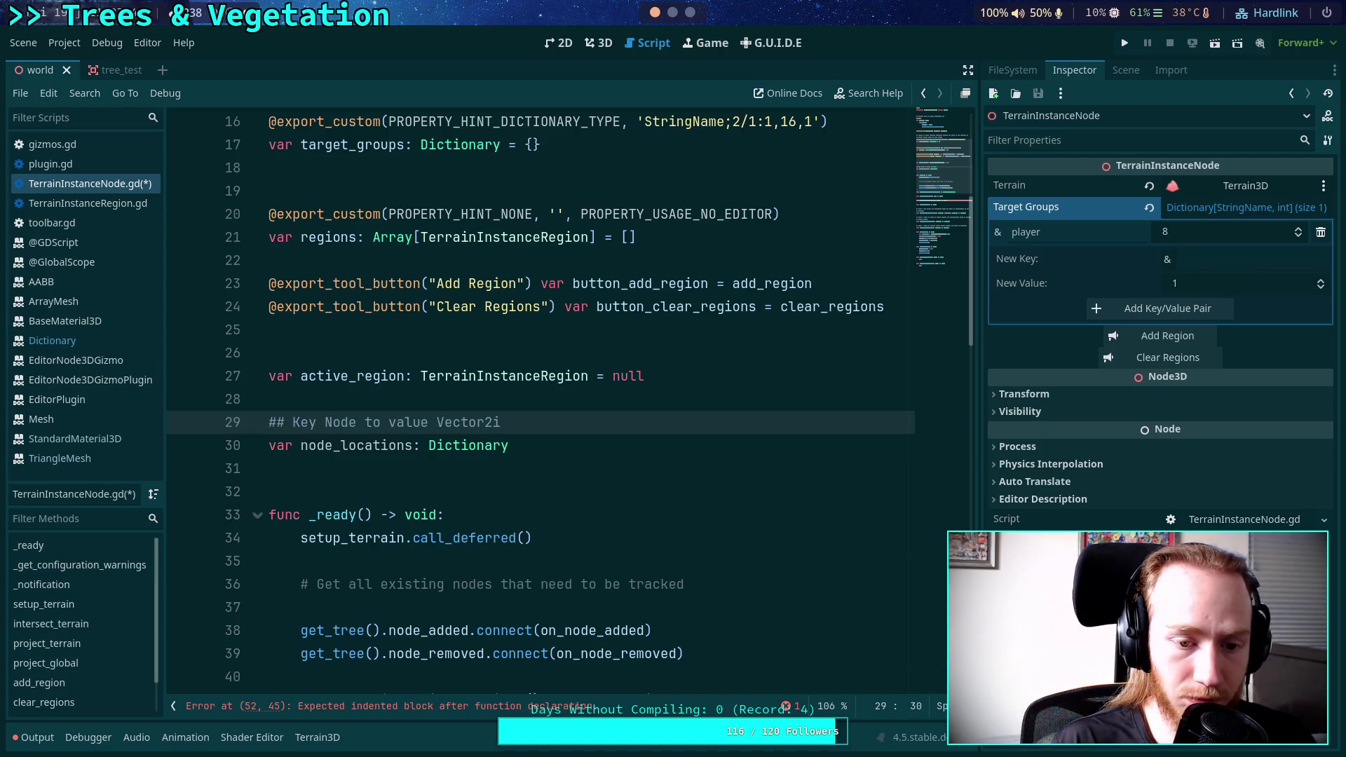
type("(cell)")
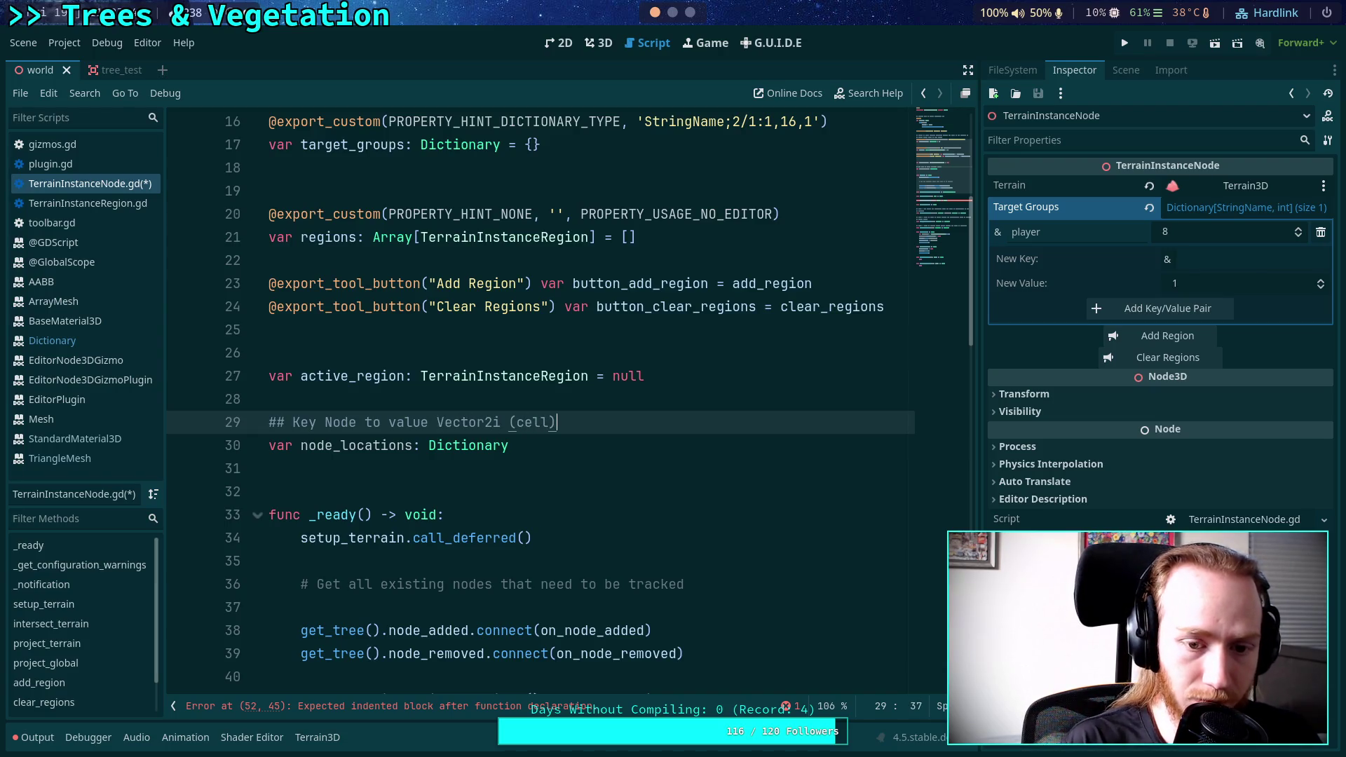
left_click(664, 479)
double_click(536, 423)
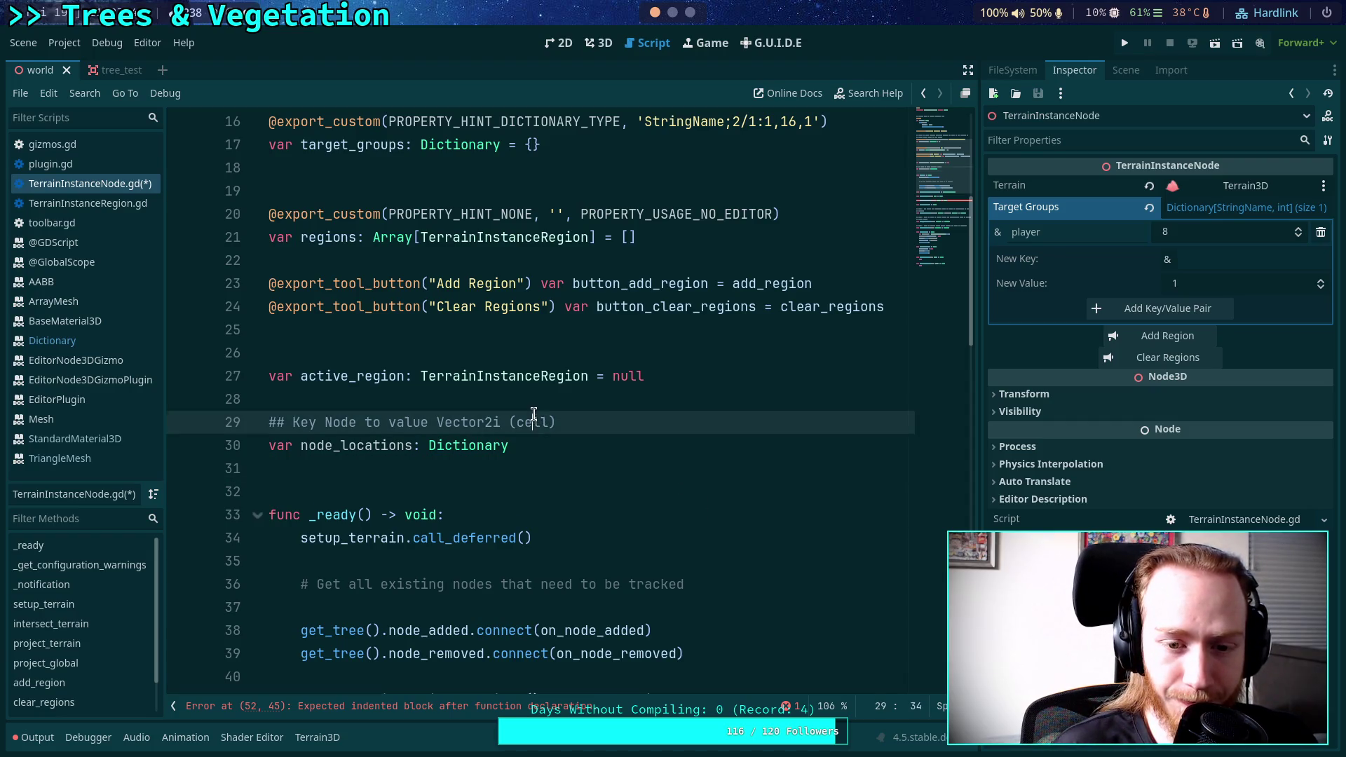
type("some ")
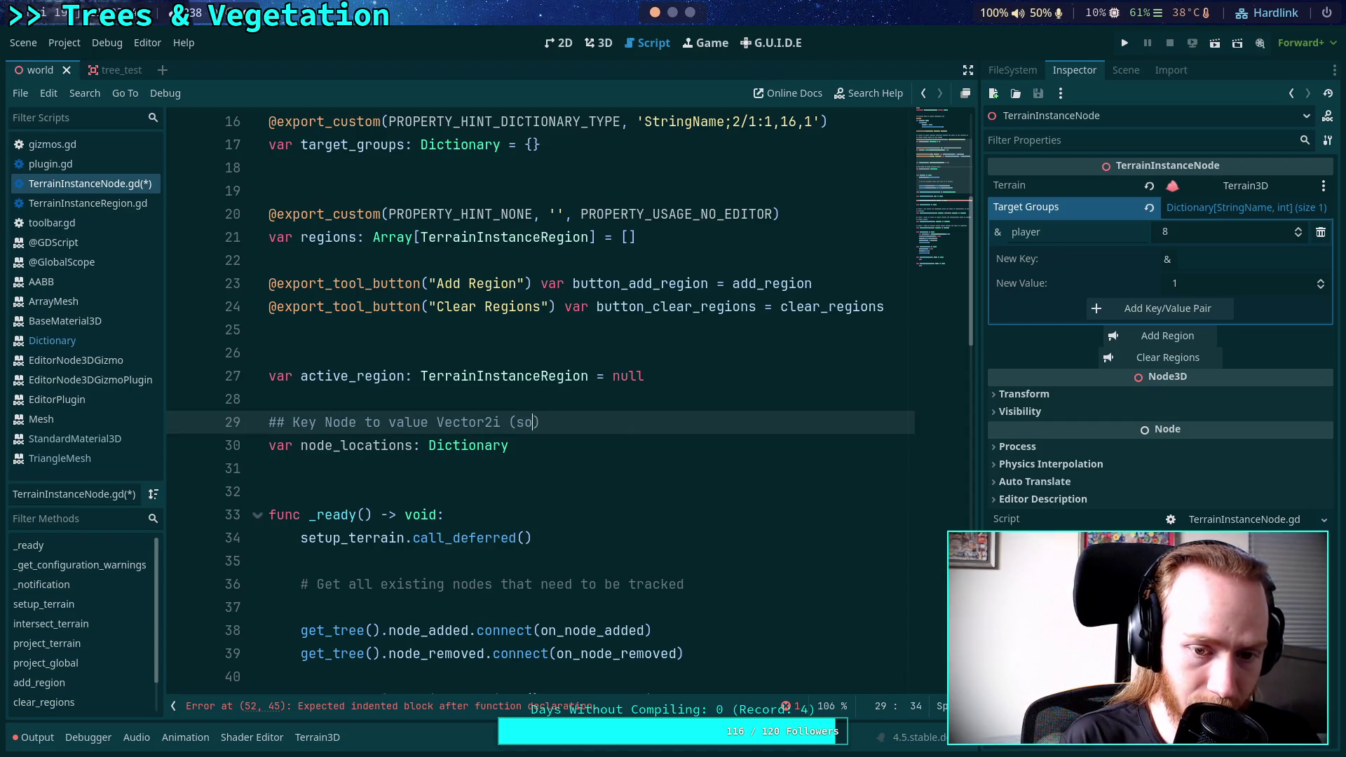
type("snapped posit")
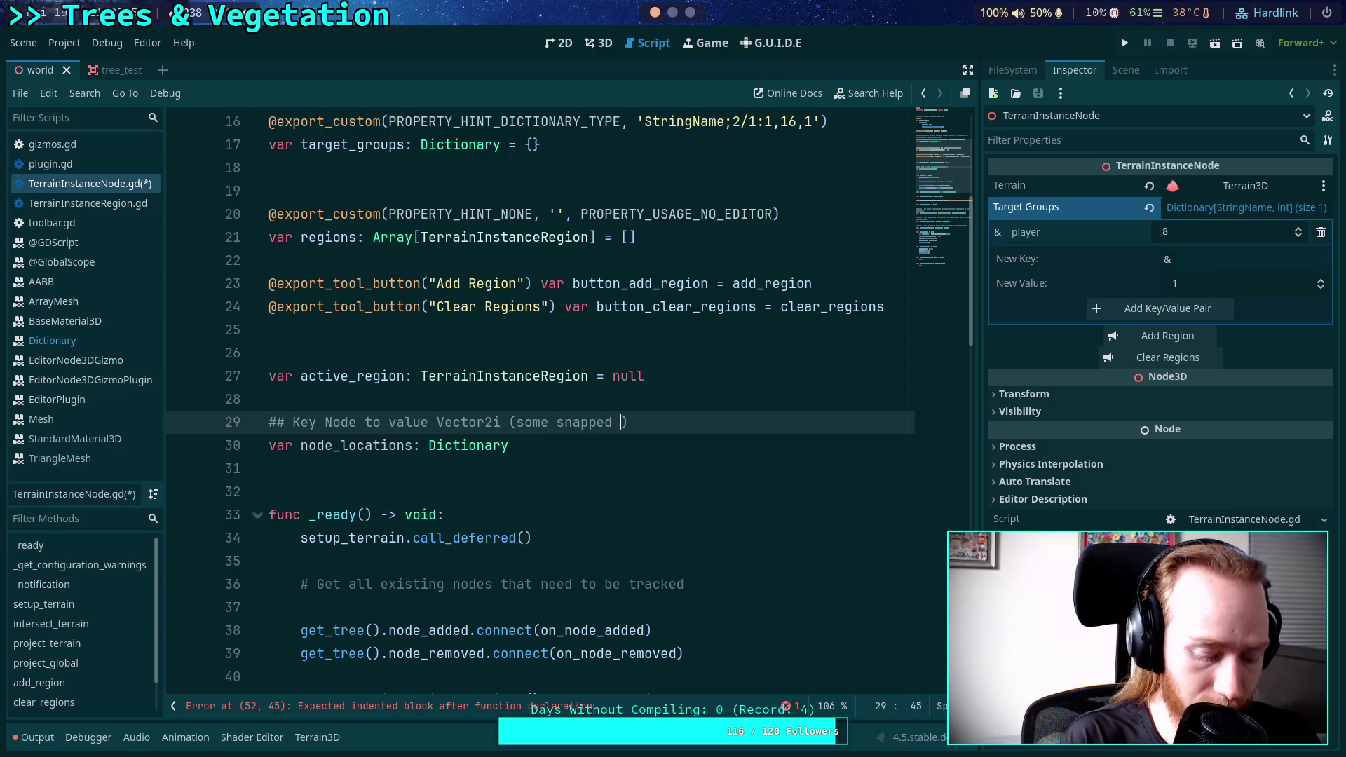
type("ion")
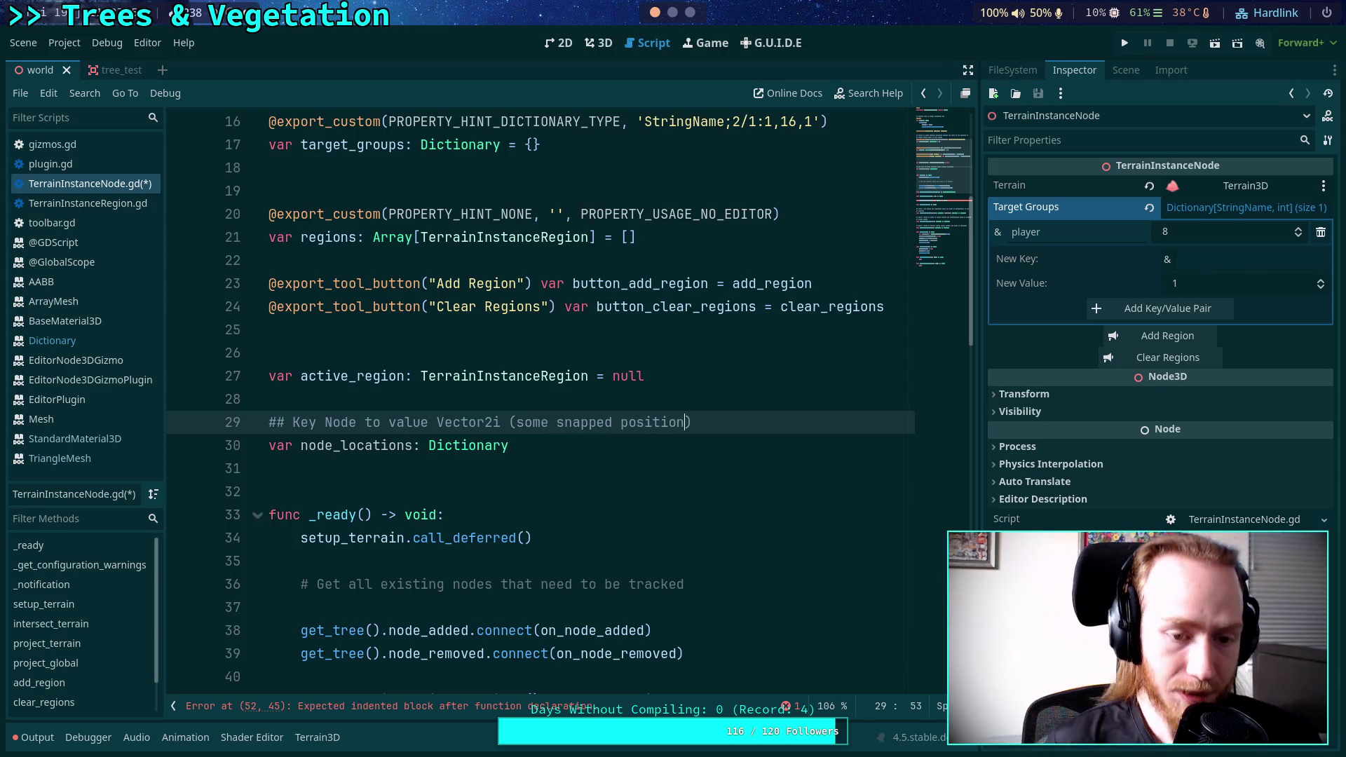
scroll(693, 471, "up", 2)
scroll(607, 491, "down", 1)
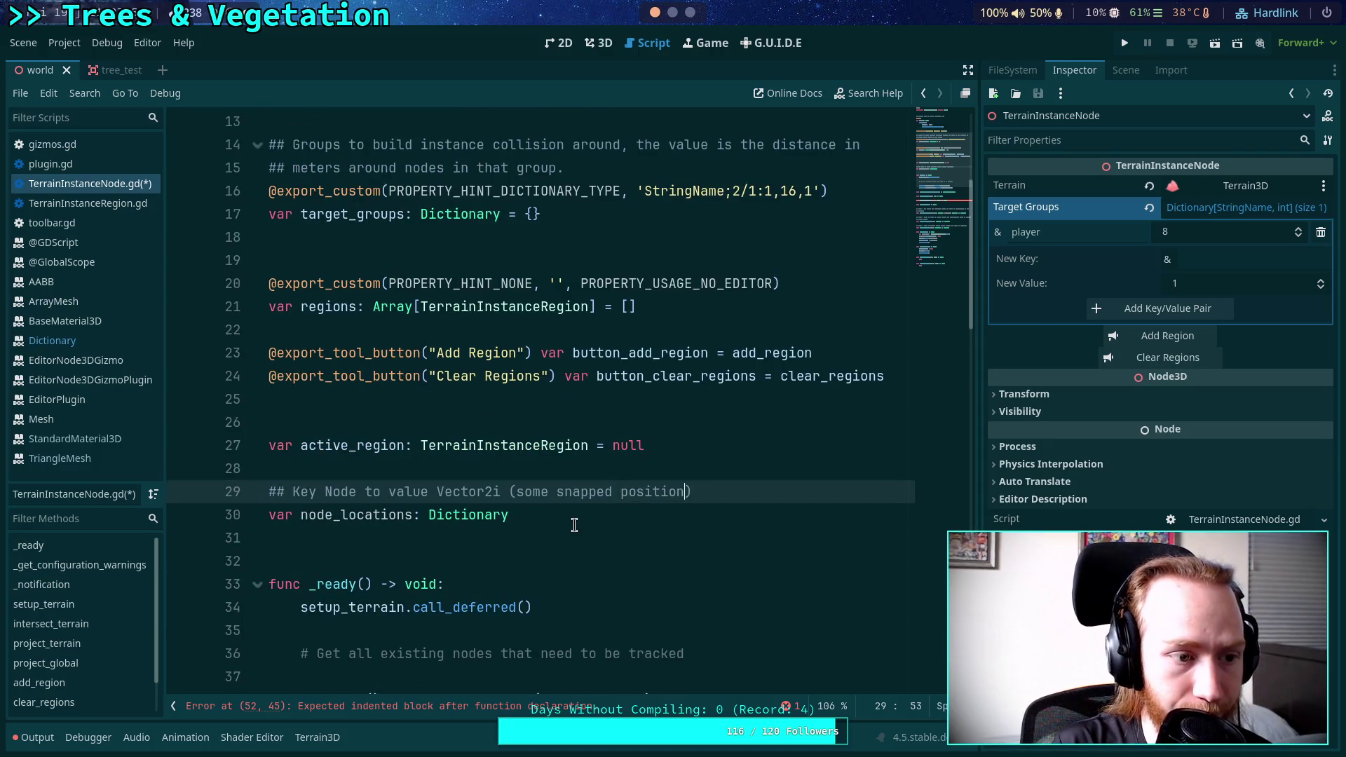
scroll(575, 524, "down", 1)
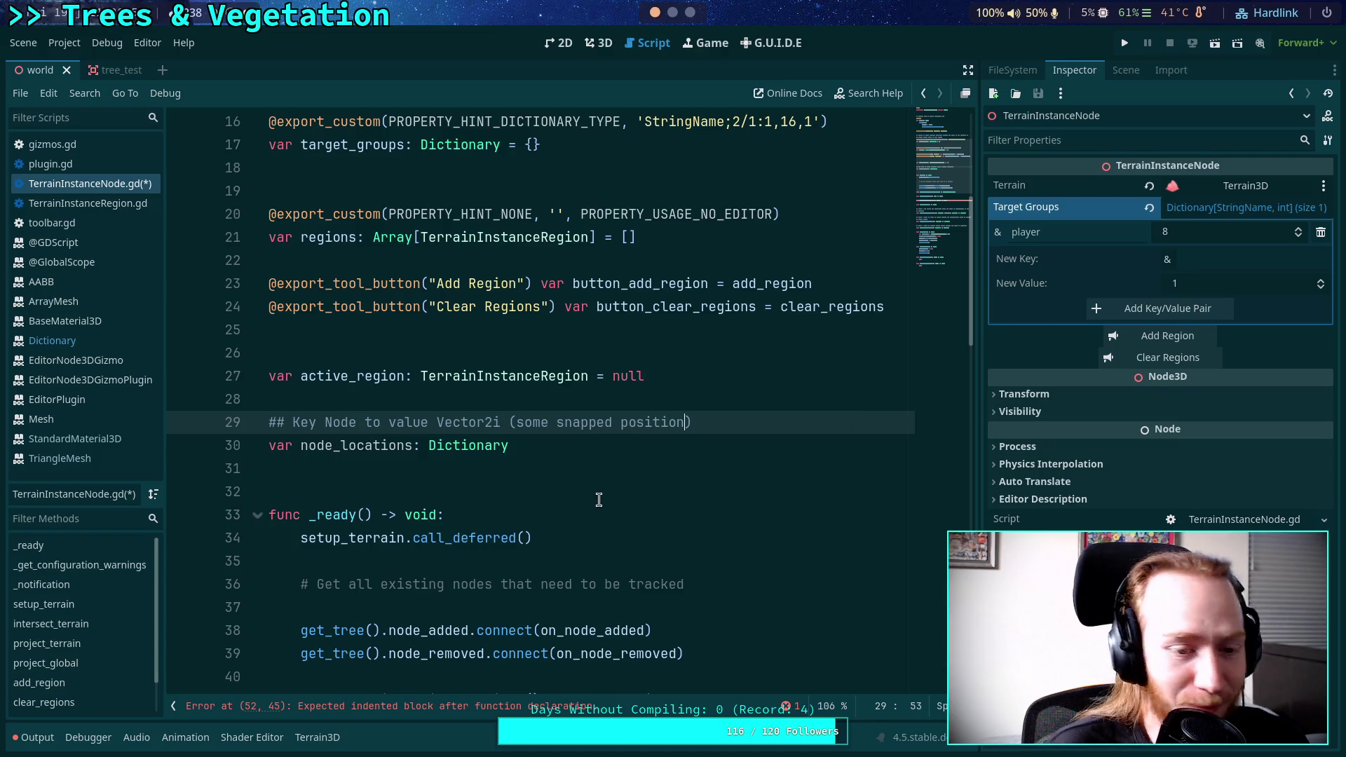
Add an indented blank line under the tracked-nodes comment in _ready.
left_click(600, 452)
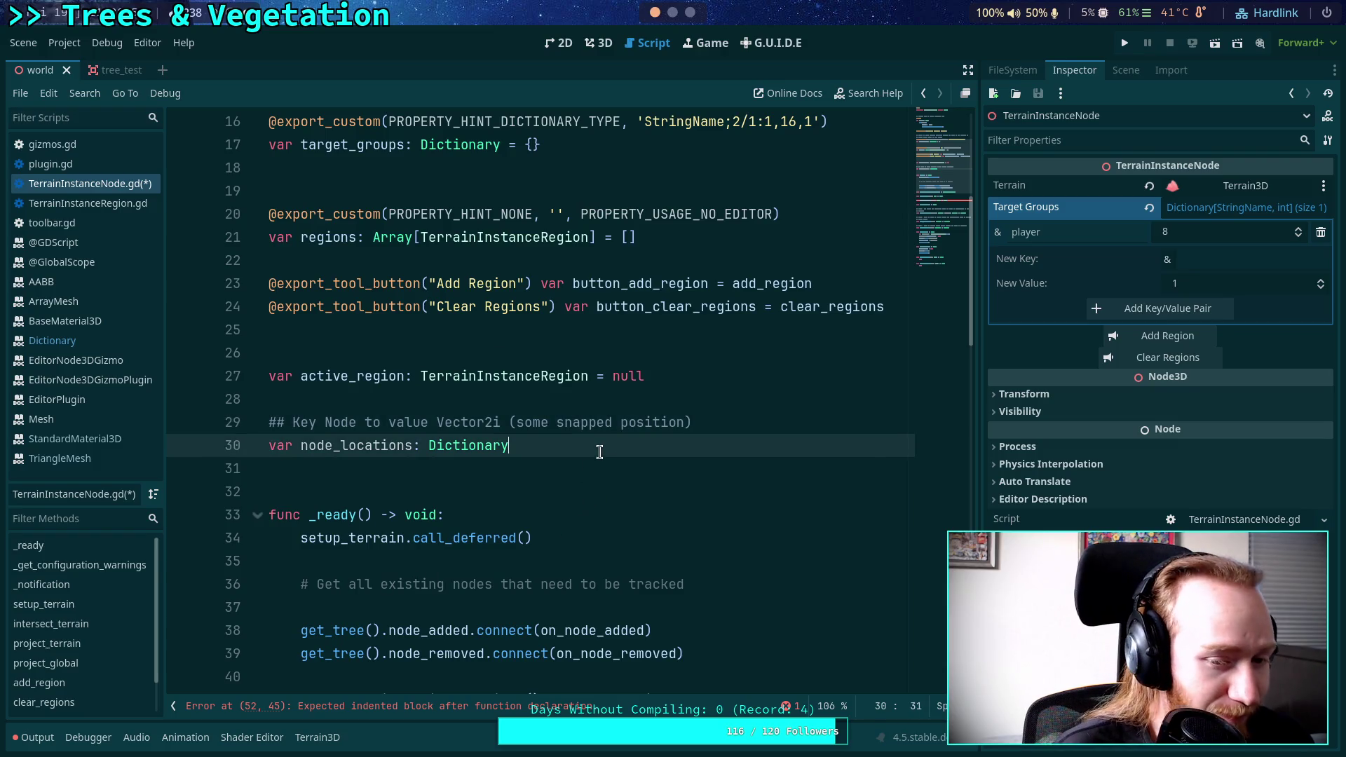
double_click(667, 422)
left_click(620, 422)
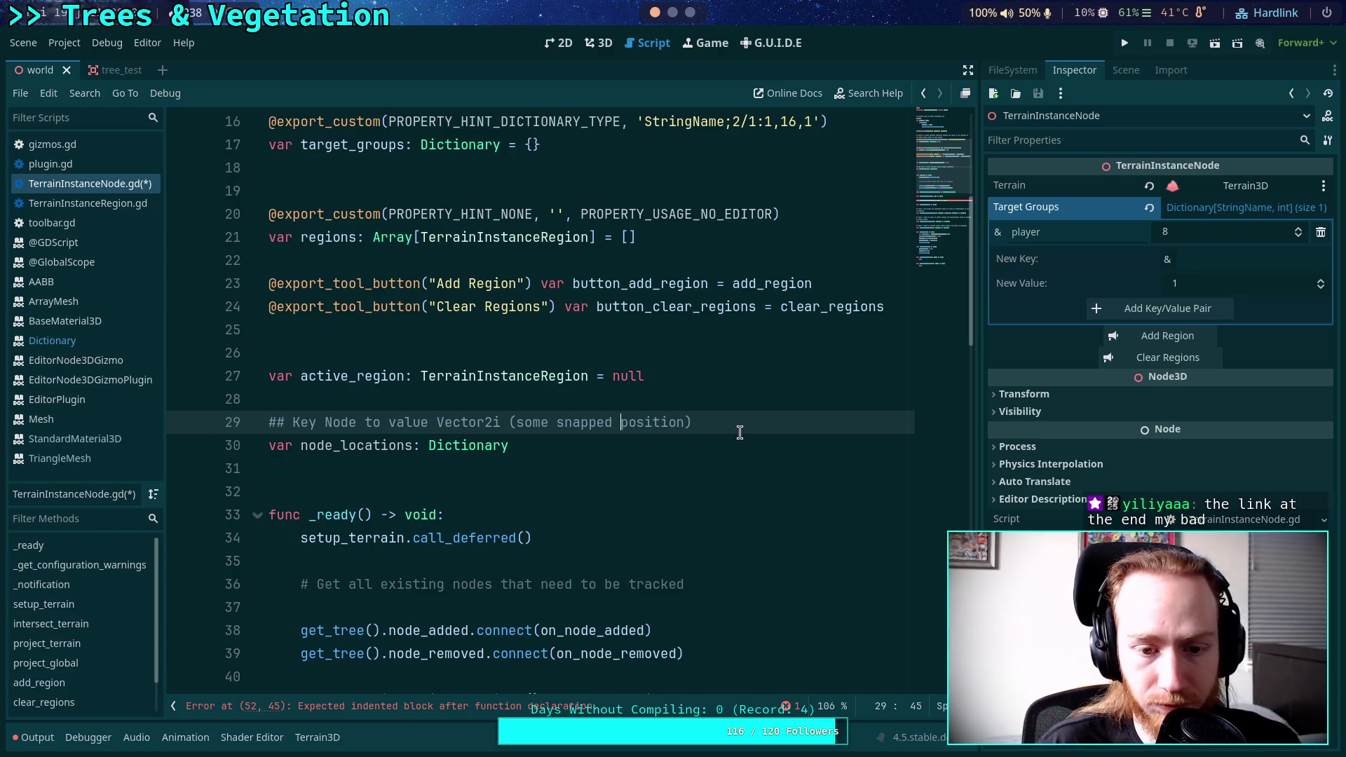
left_click(712, 469)
scroll(549, 474, "down", 5)
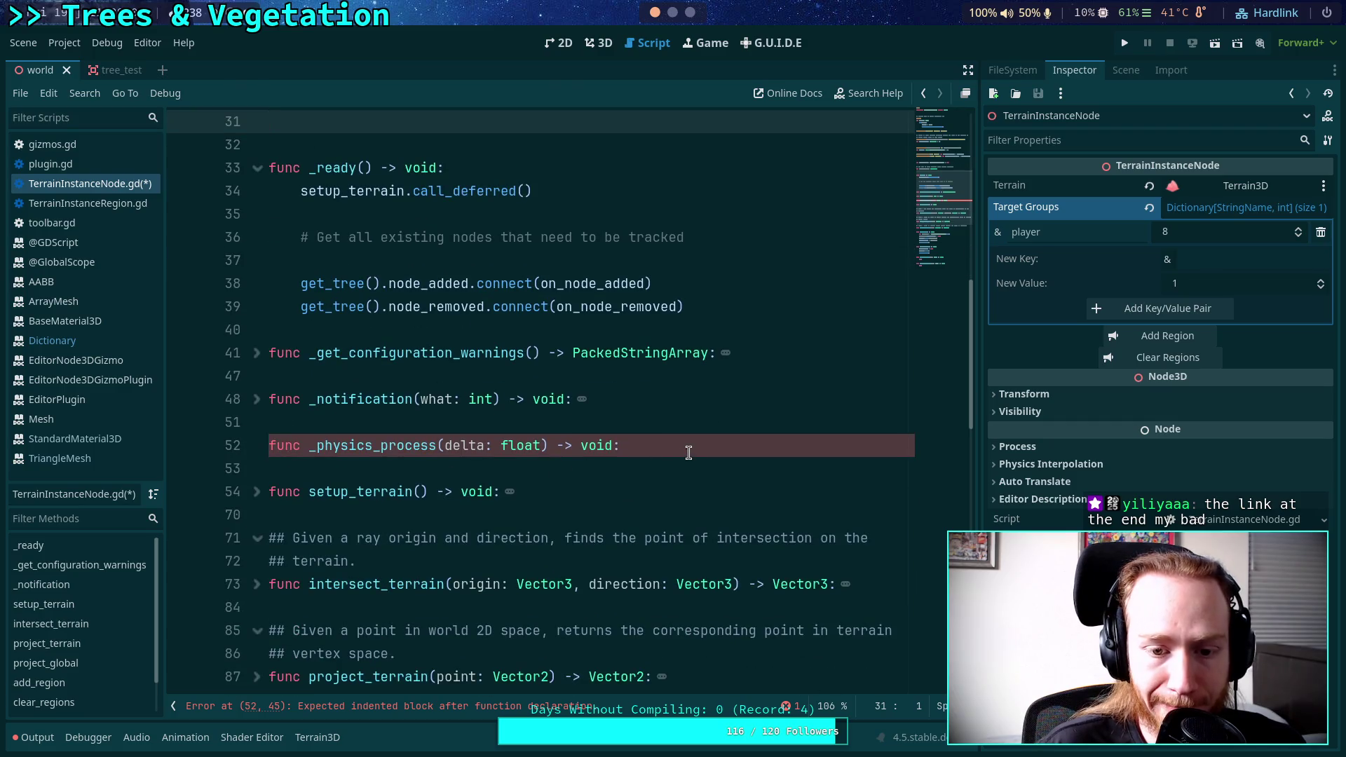
left_click(696, 447)
left_click(710, 253)
scroll(751, 382, "up", 3)
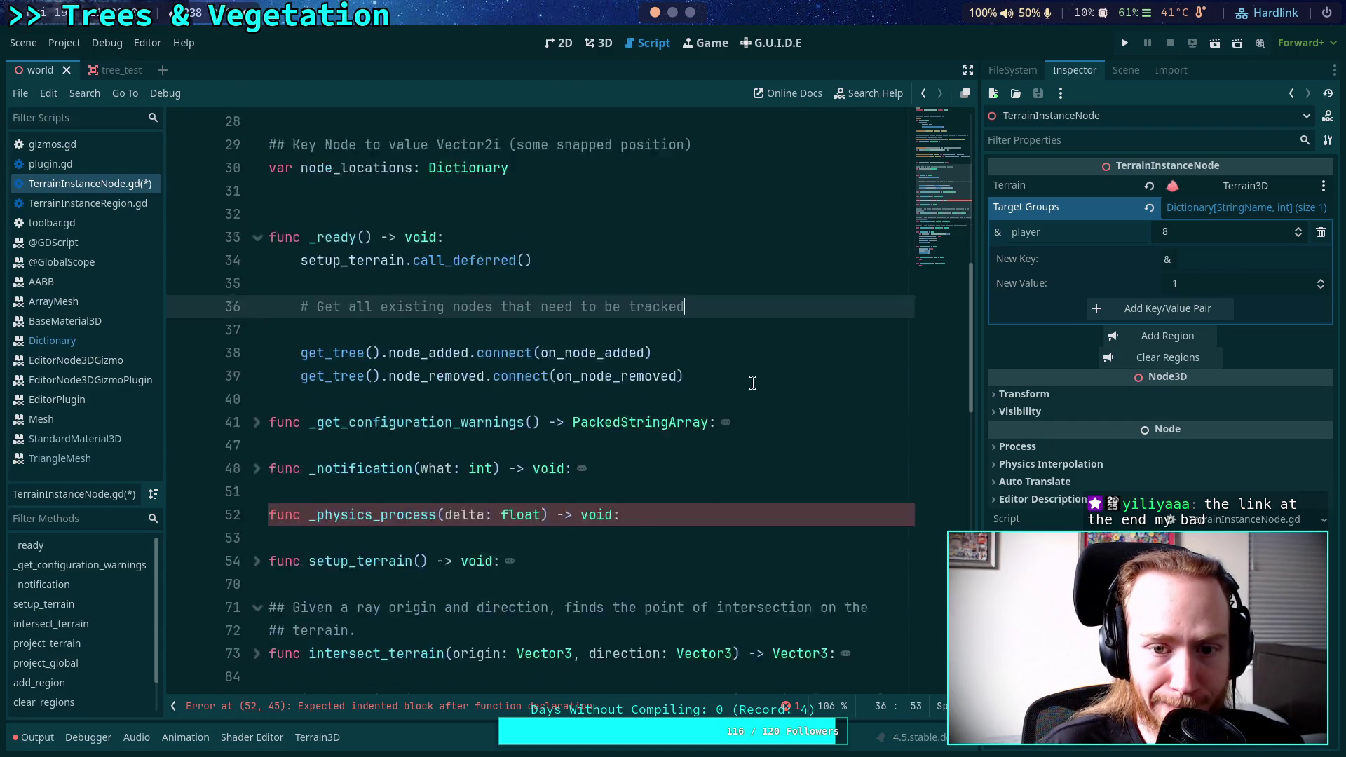
key("Return")
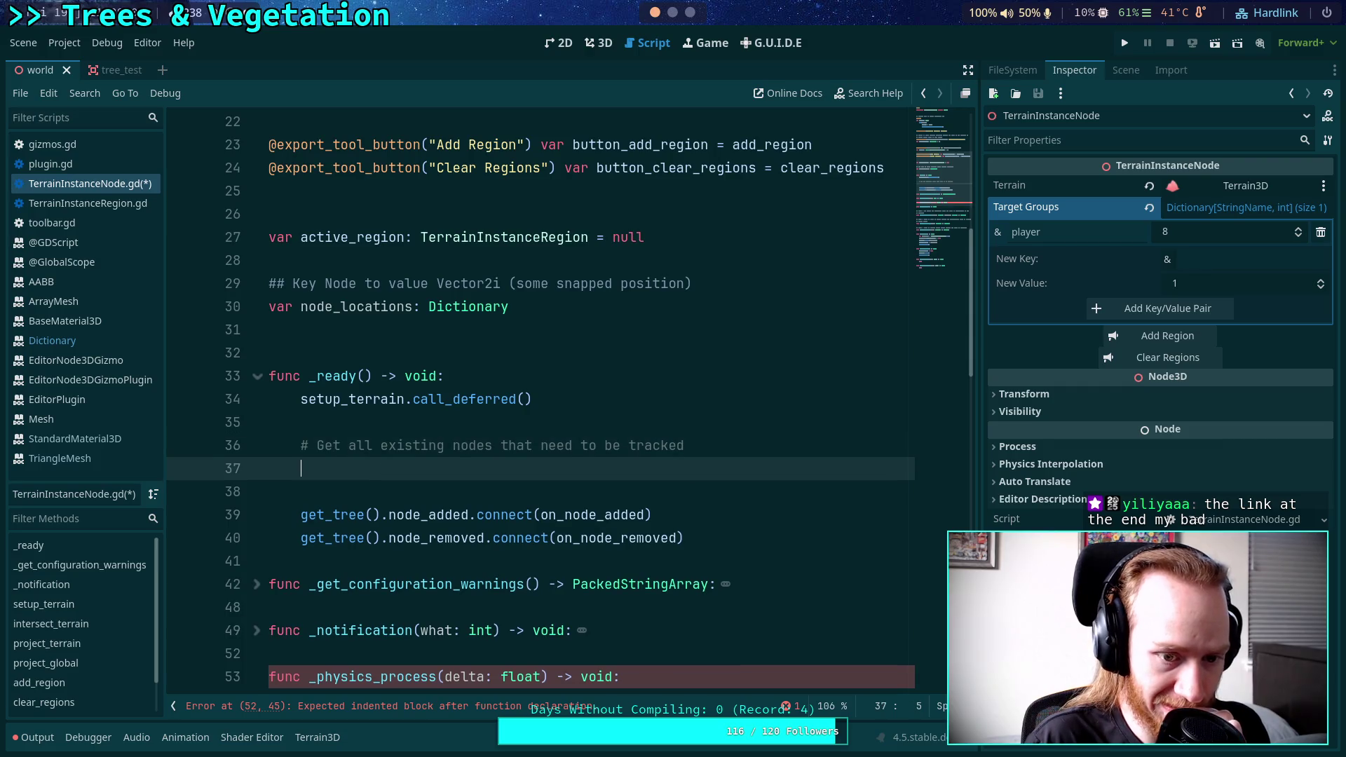
Fold the add_region and clear_regions function bodies.
scroll(319, 383, "down", 10)
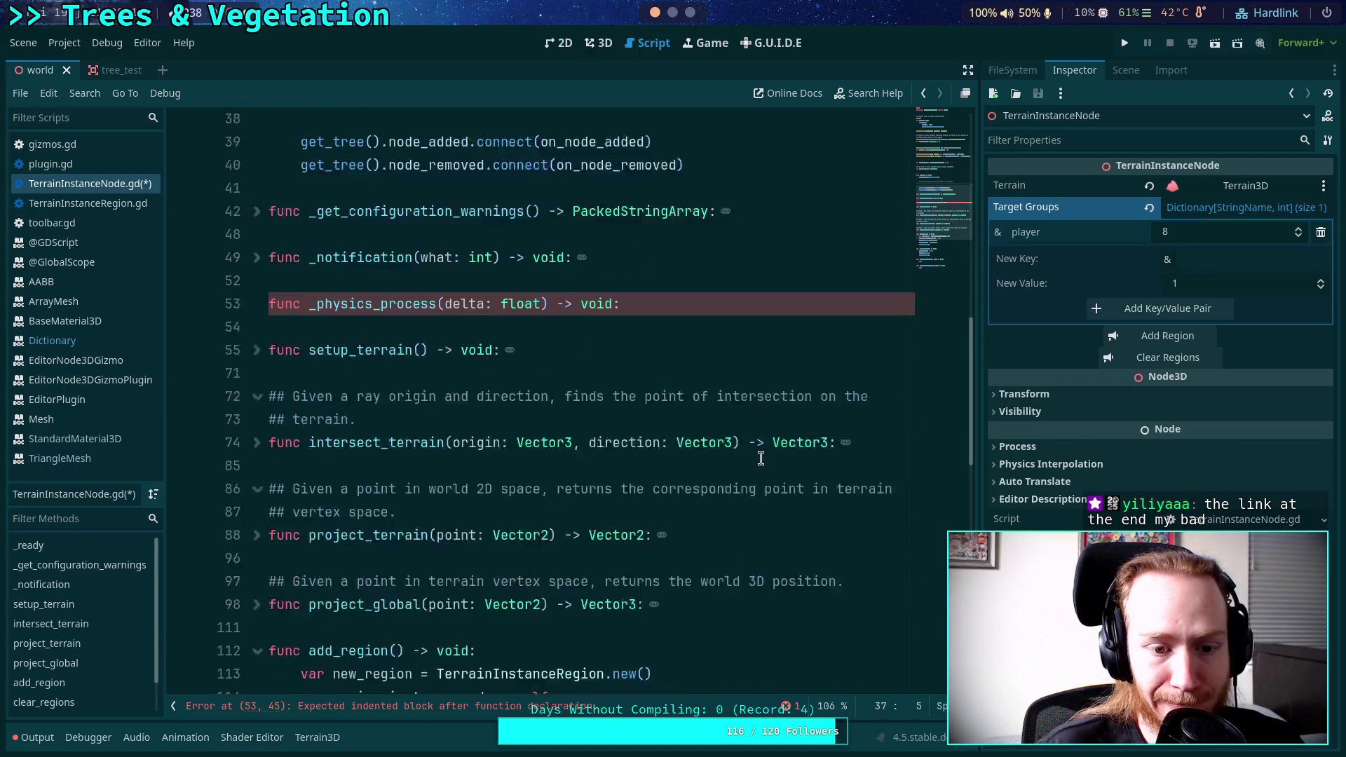
left_click(319, 382)
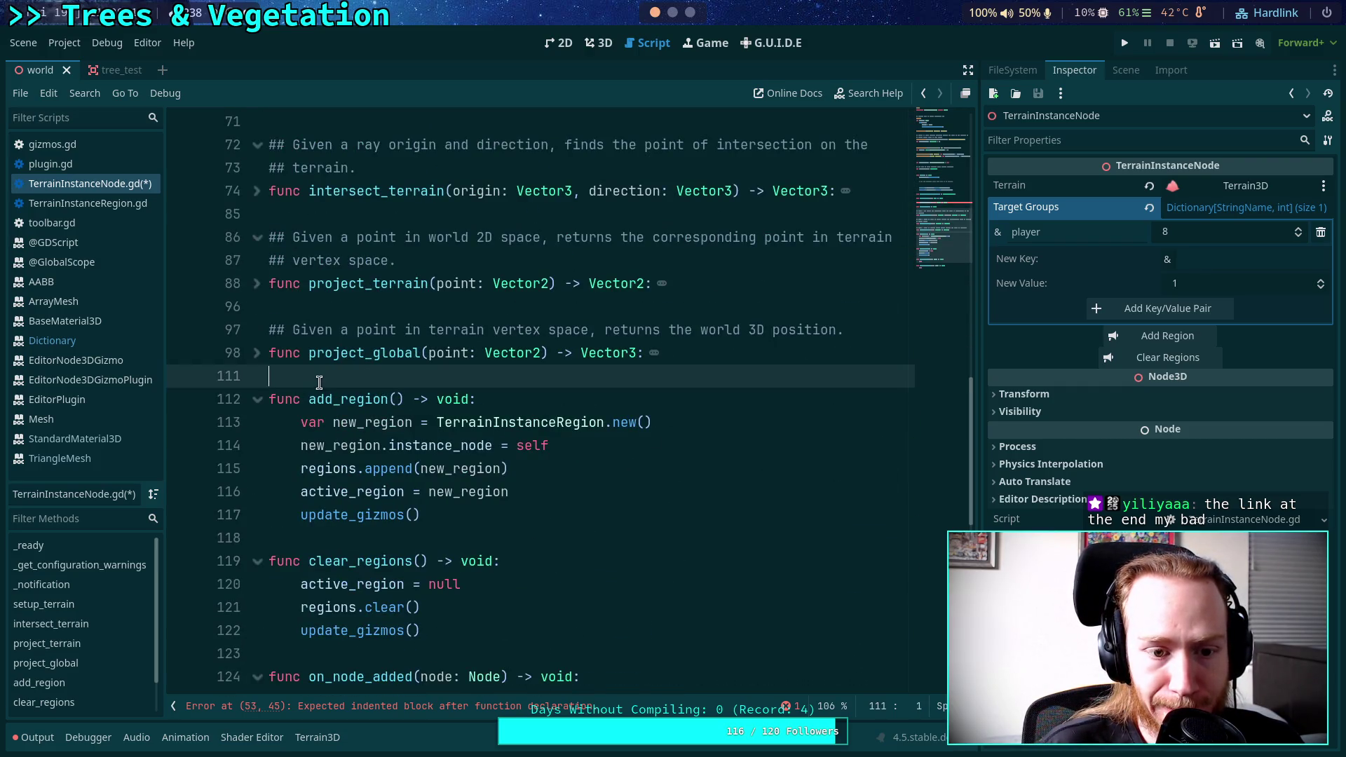
left_click(259, 400)
left_click(258, 446)
scroll(678, 492, "up", 2)
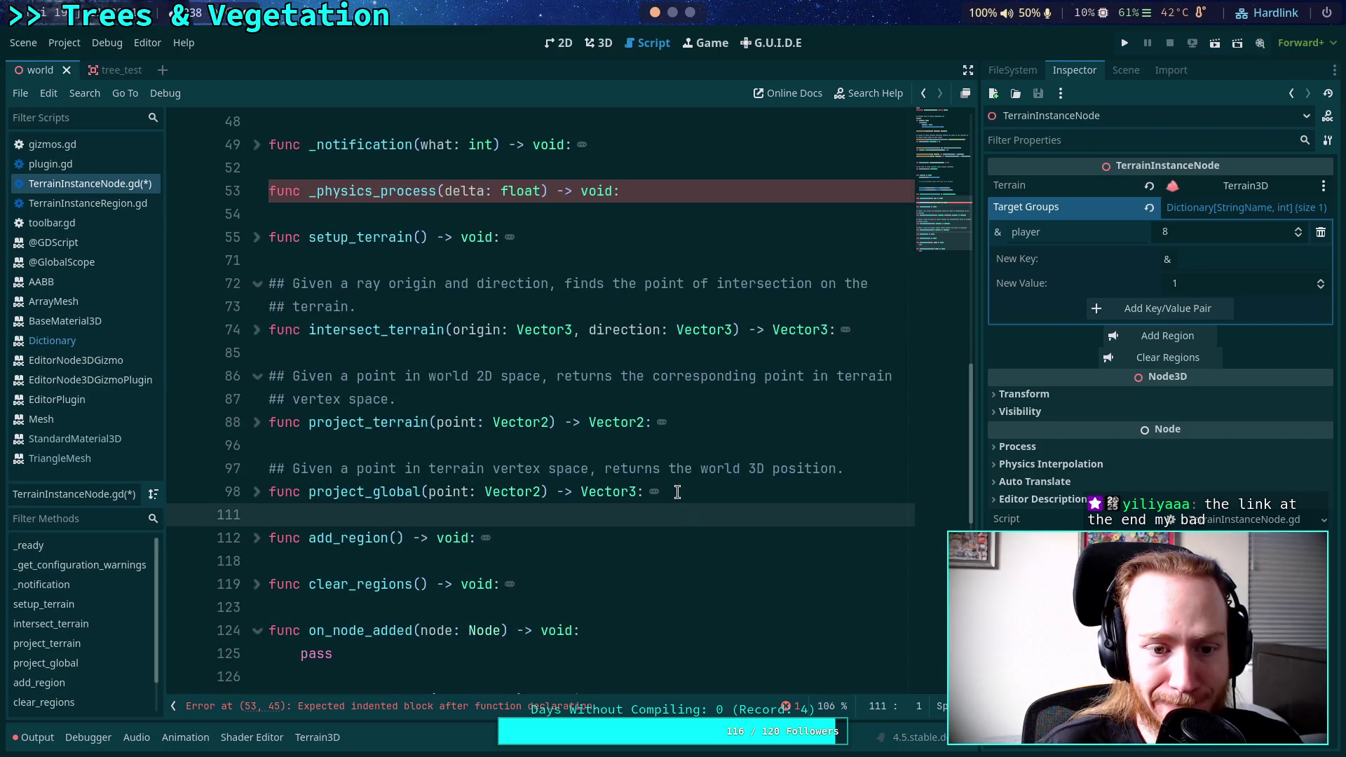
Start a new function snap_terrain(location: Vector3).
key("Return")
key("Return")
key("Up")
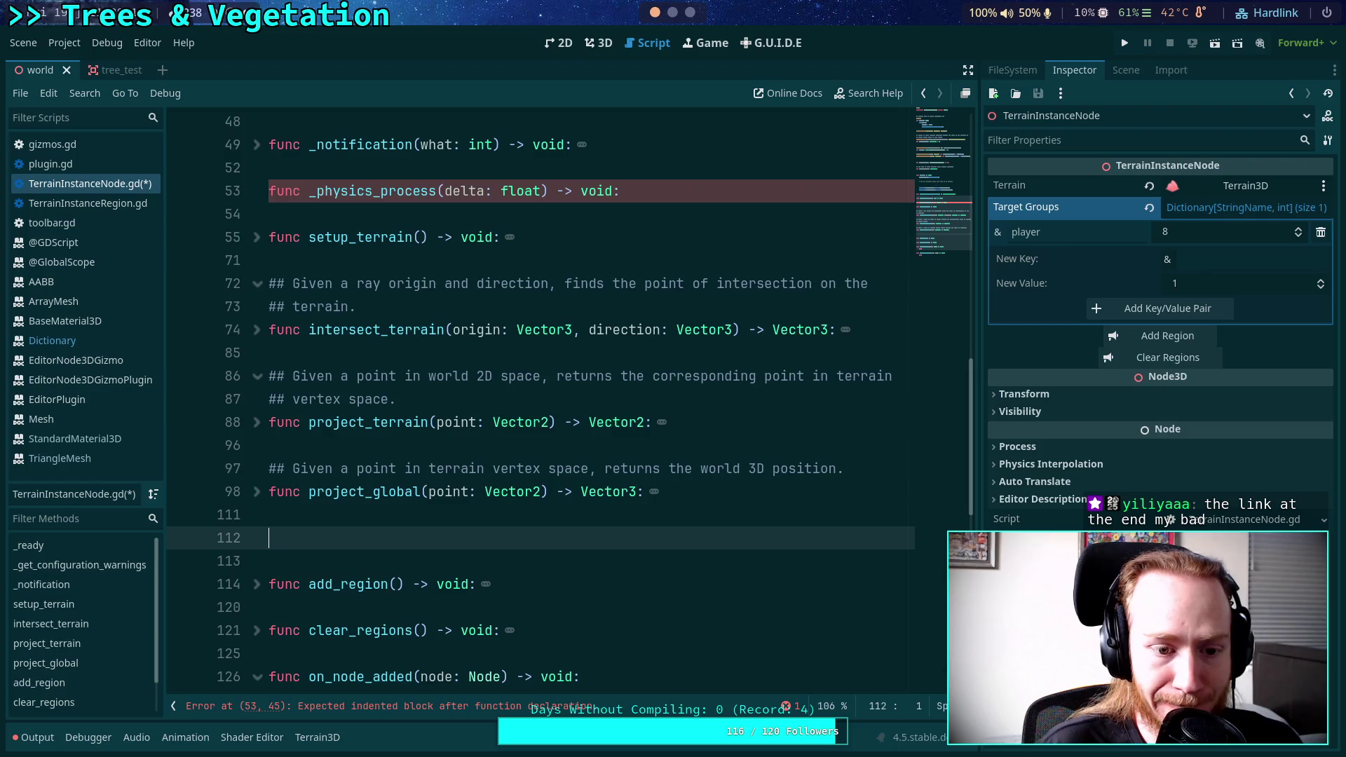
type("func ")
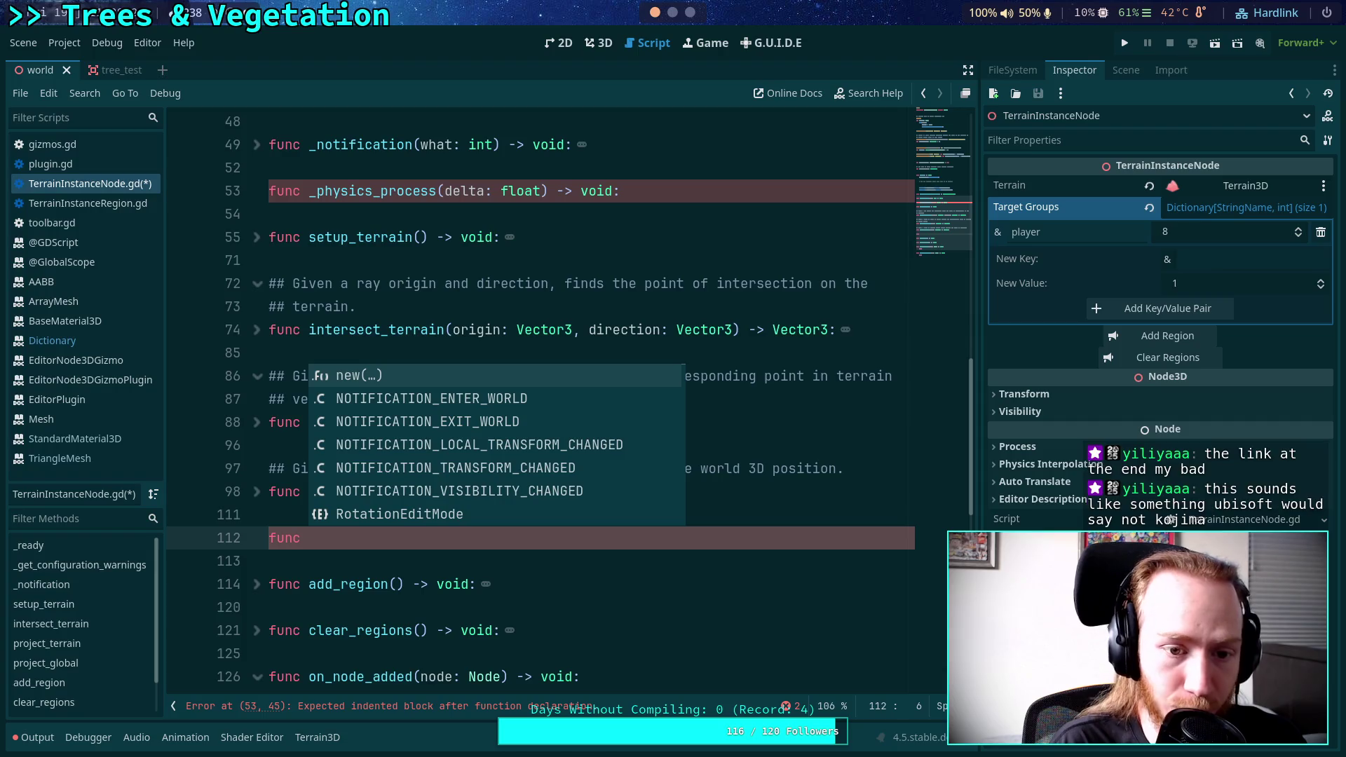
type("snap_")
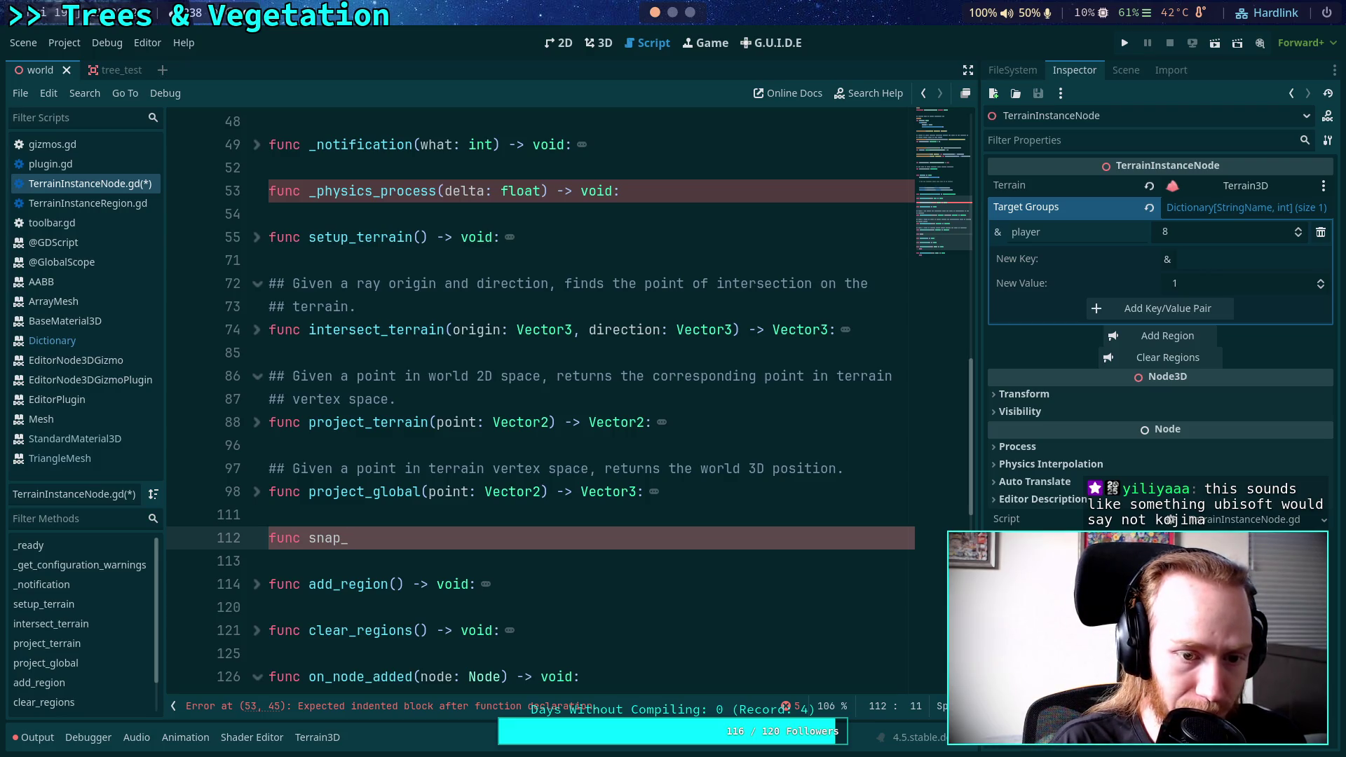
type("terrain(p")
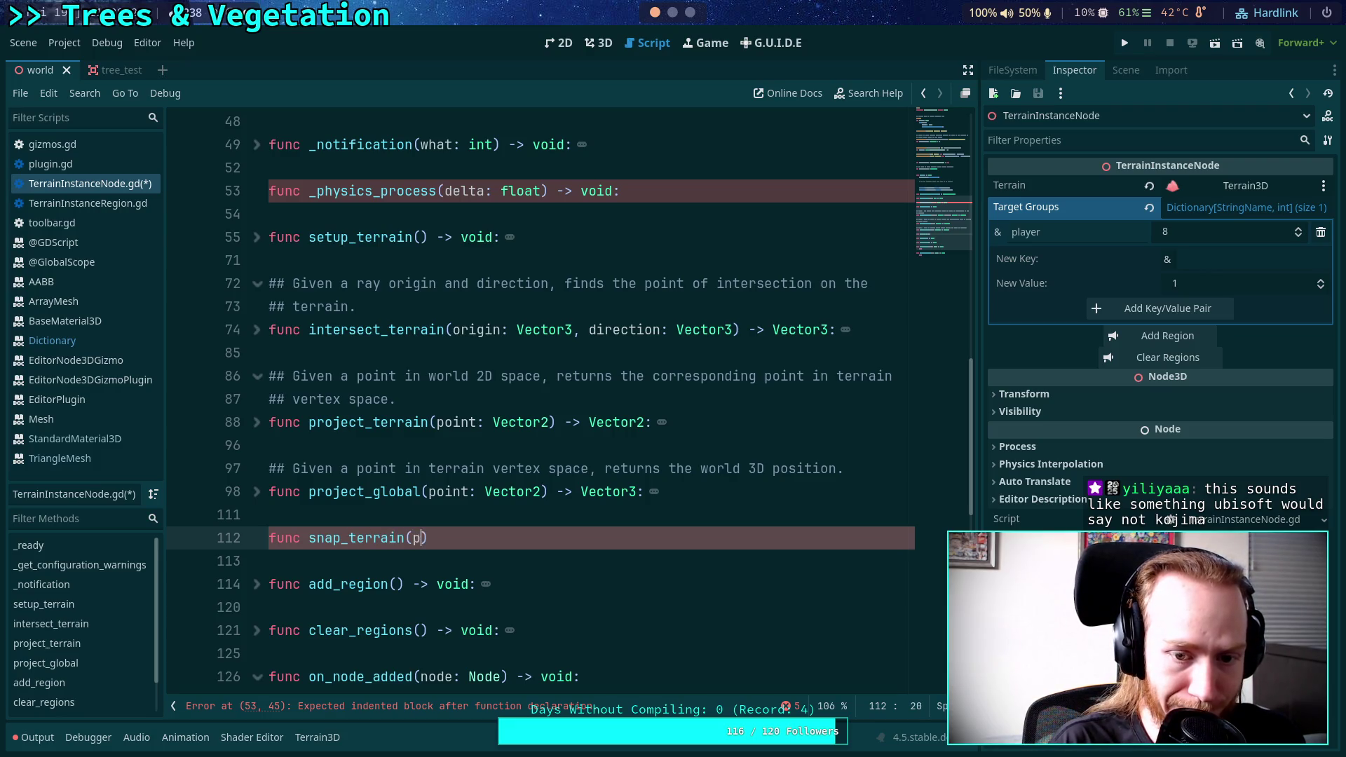
type("o")
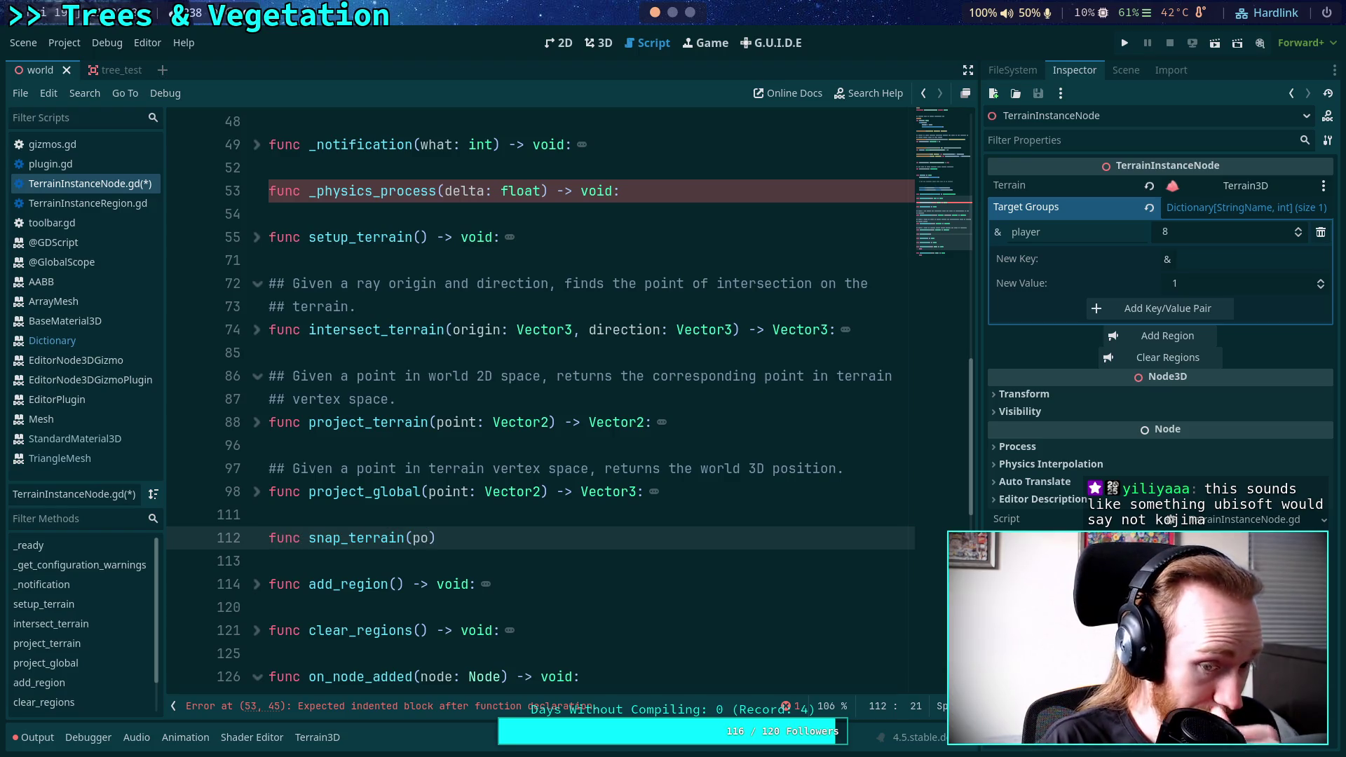
type("sitio")
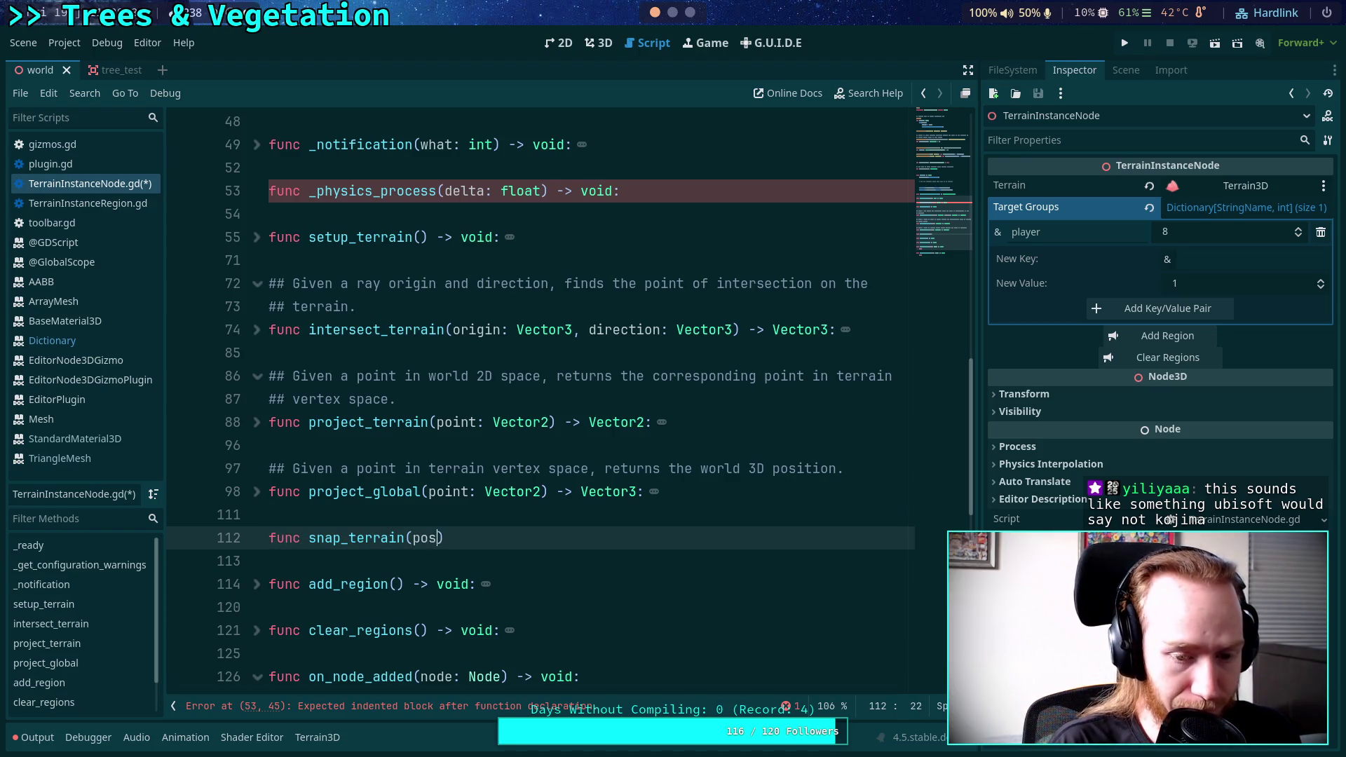
key("BackSpace")
key("BackSpace")
key("BackSpace")
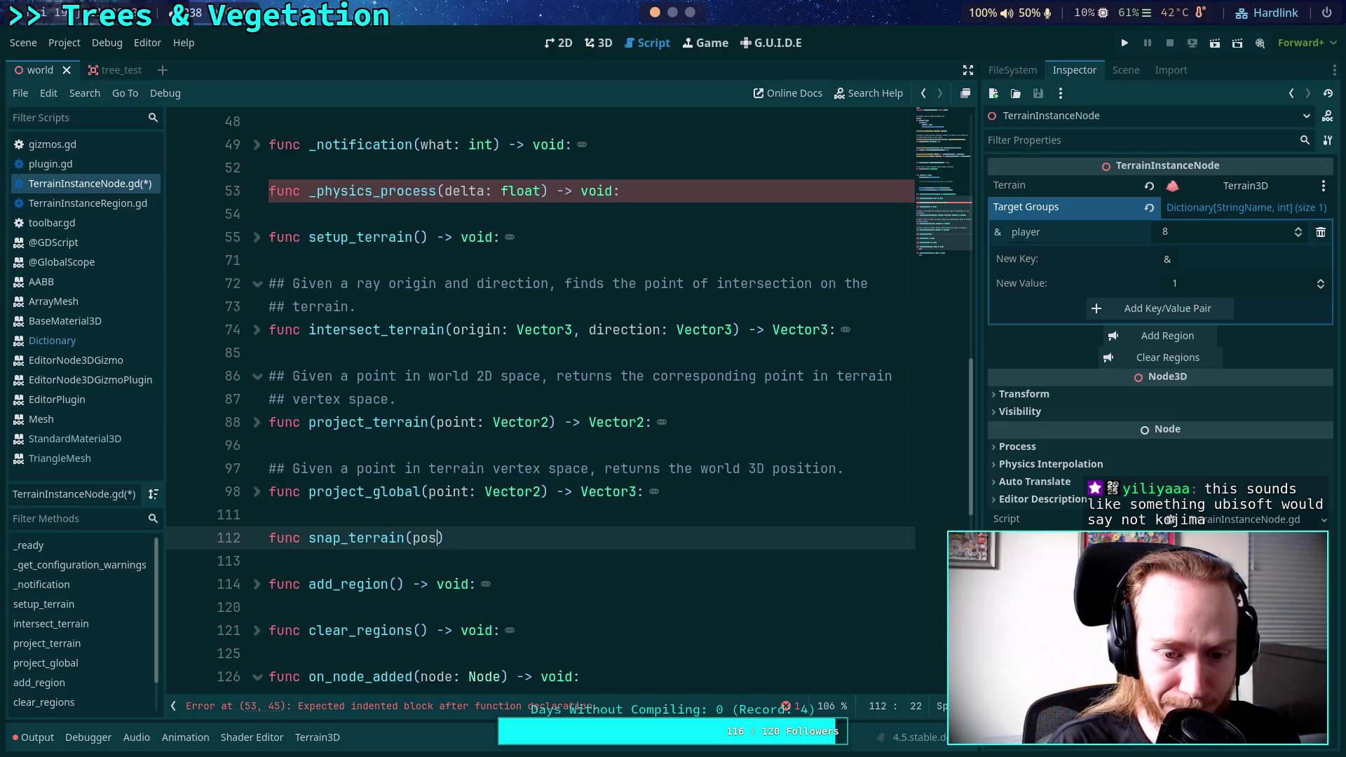
type("int")
type(": Vecto")
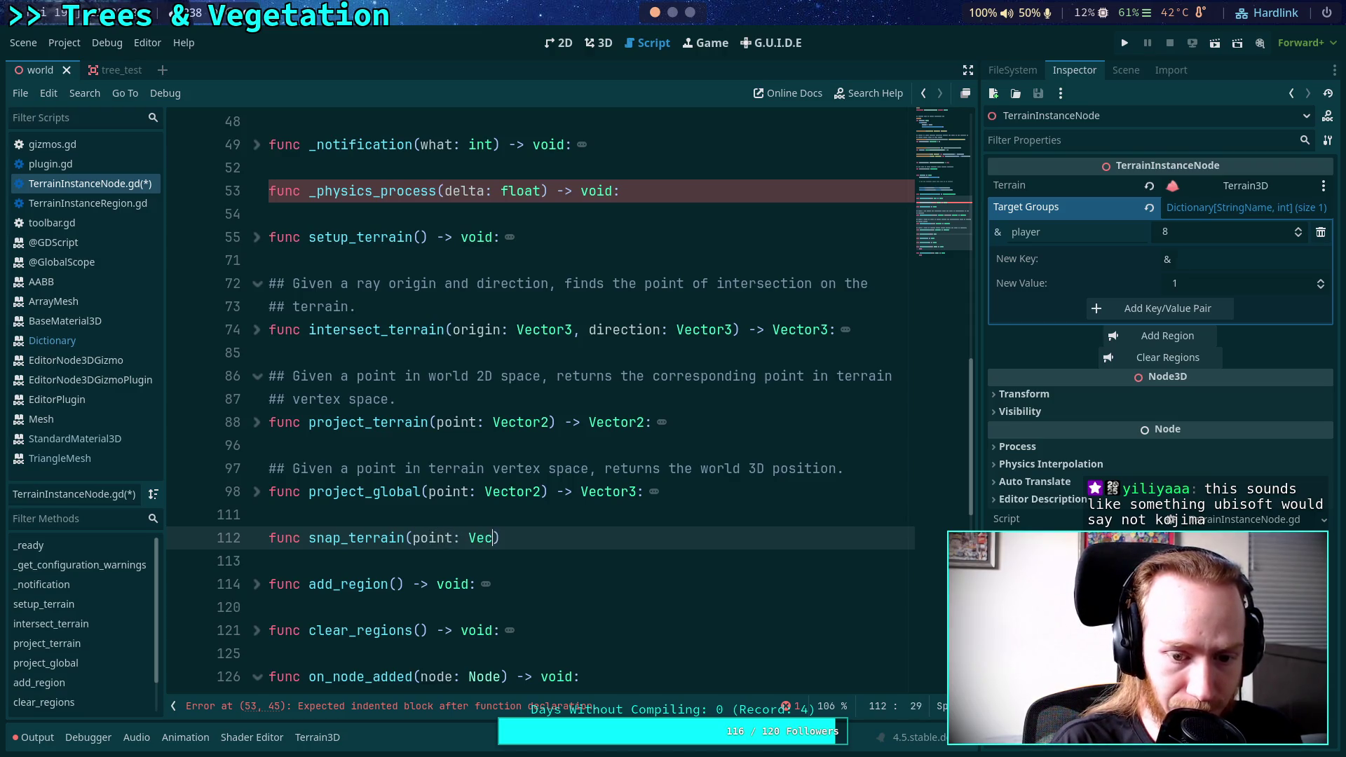
key("BackSpace")
key("BackSpace")
key("BackSpace")
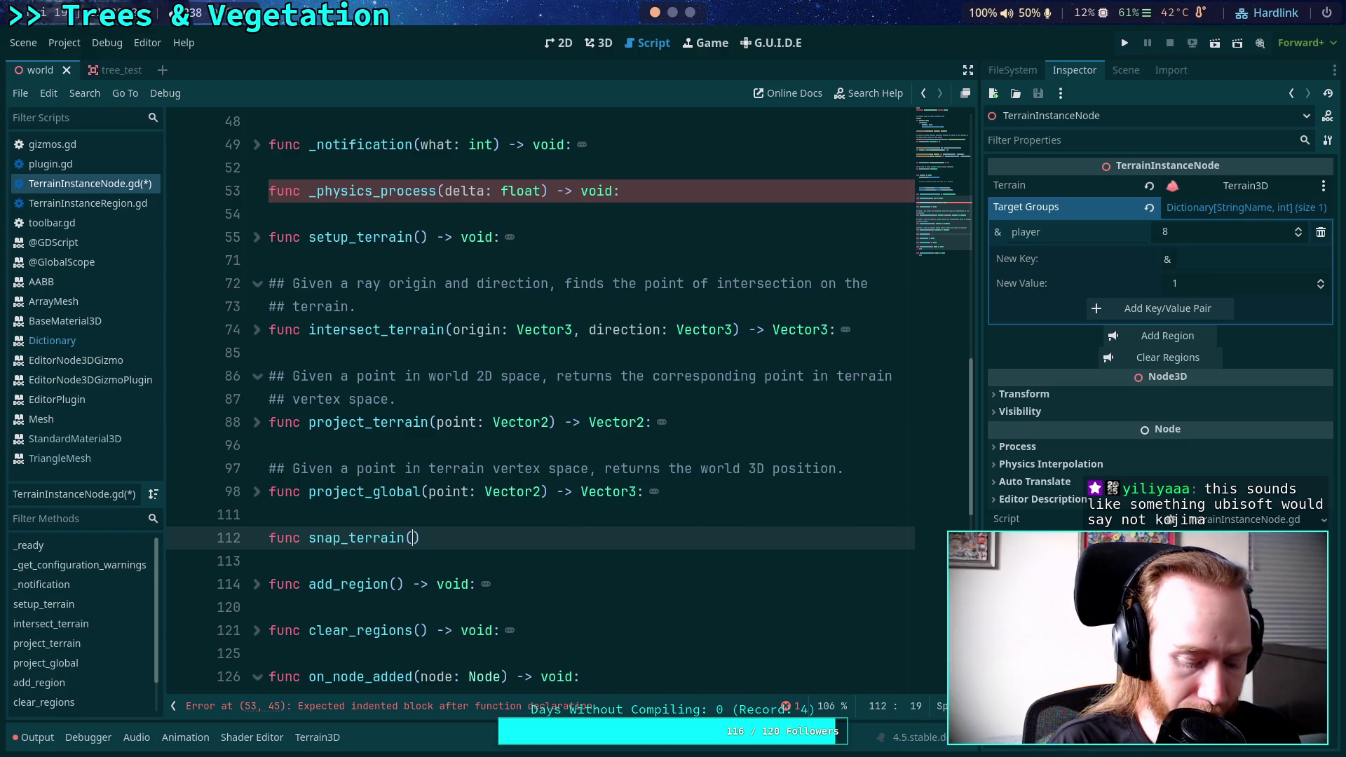
type("loca")
type("tion: Vector3")
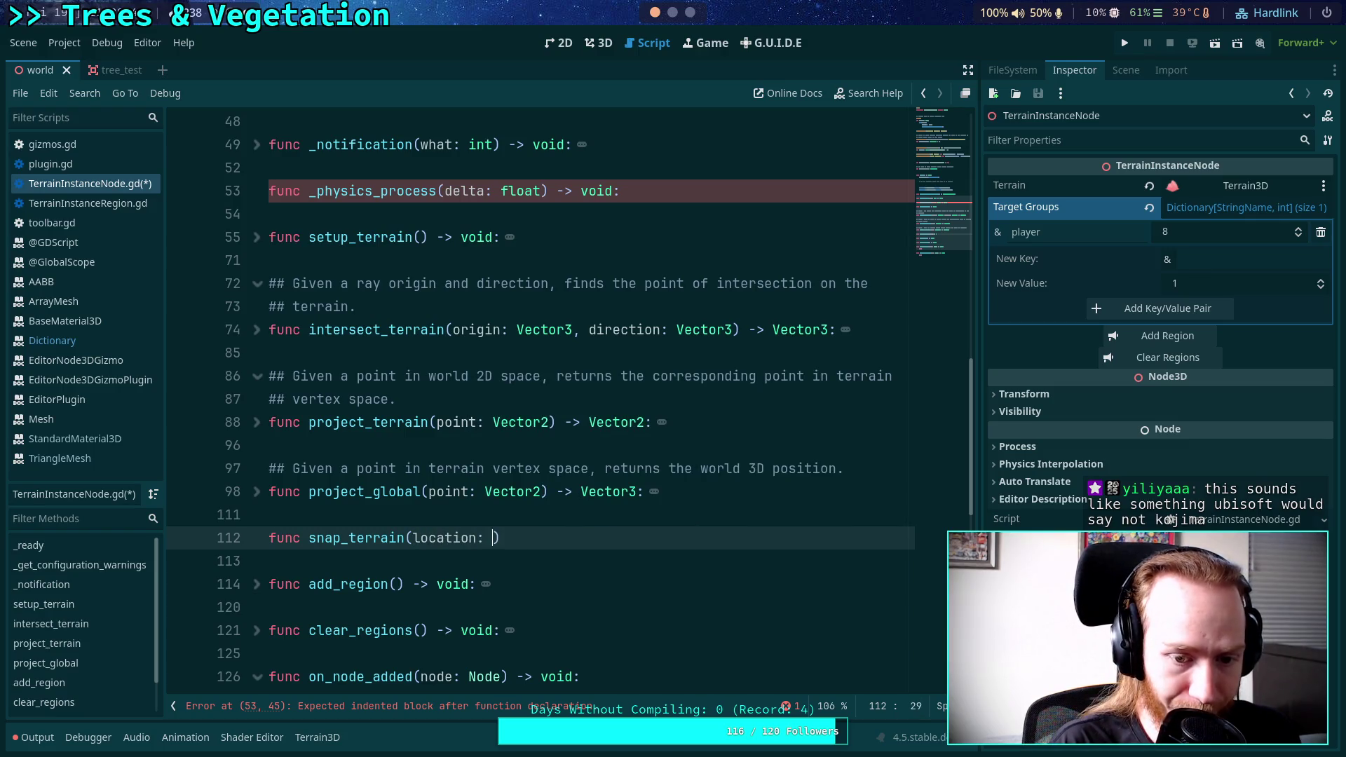
Add a two-line doc comment about instance collision generation above snap_terrain.
key("ctrl+shift+z")
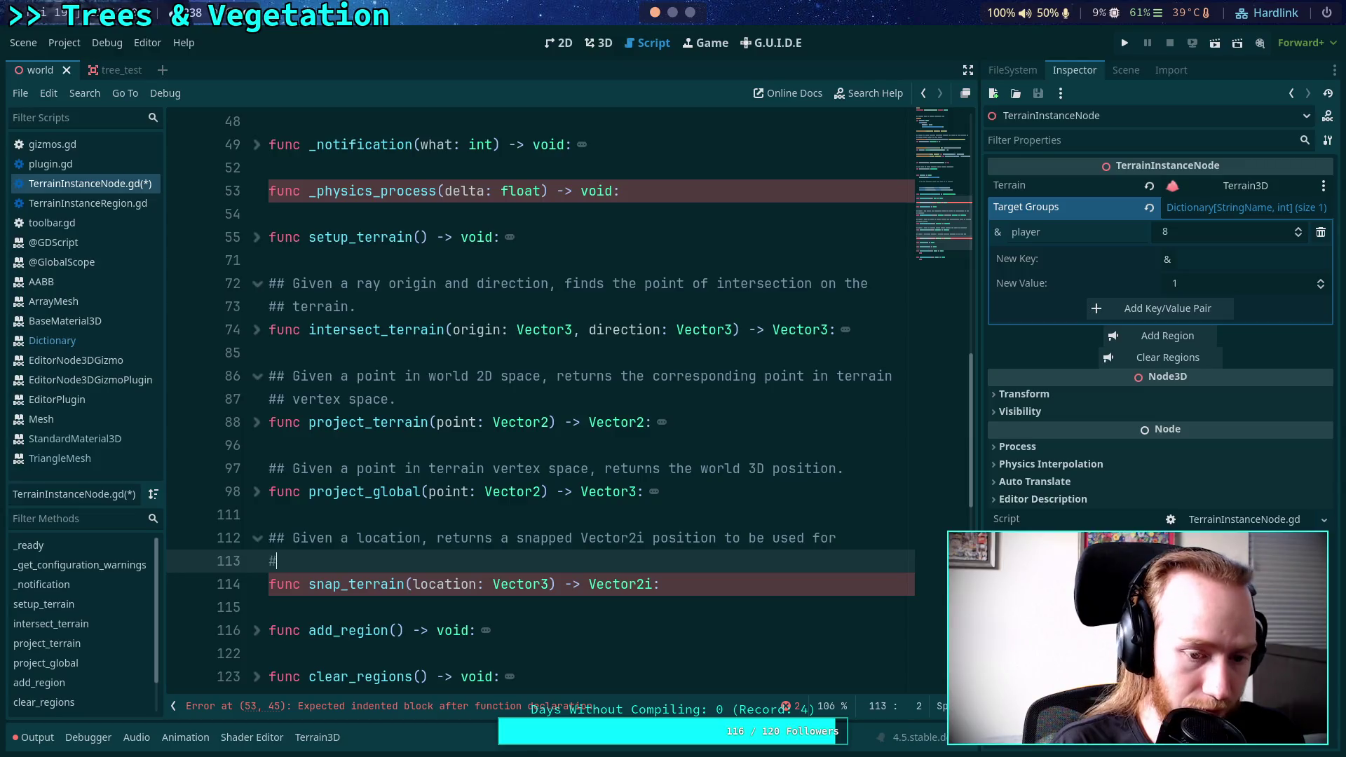
key("Return")
type("## instance collisions")
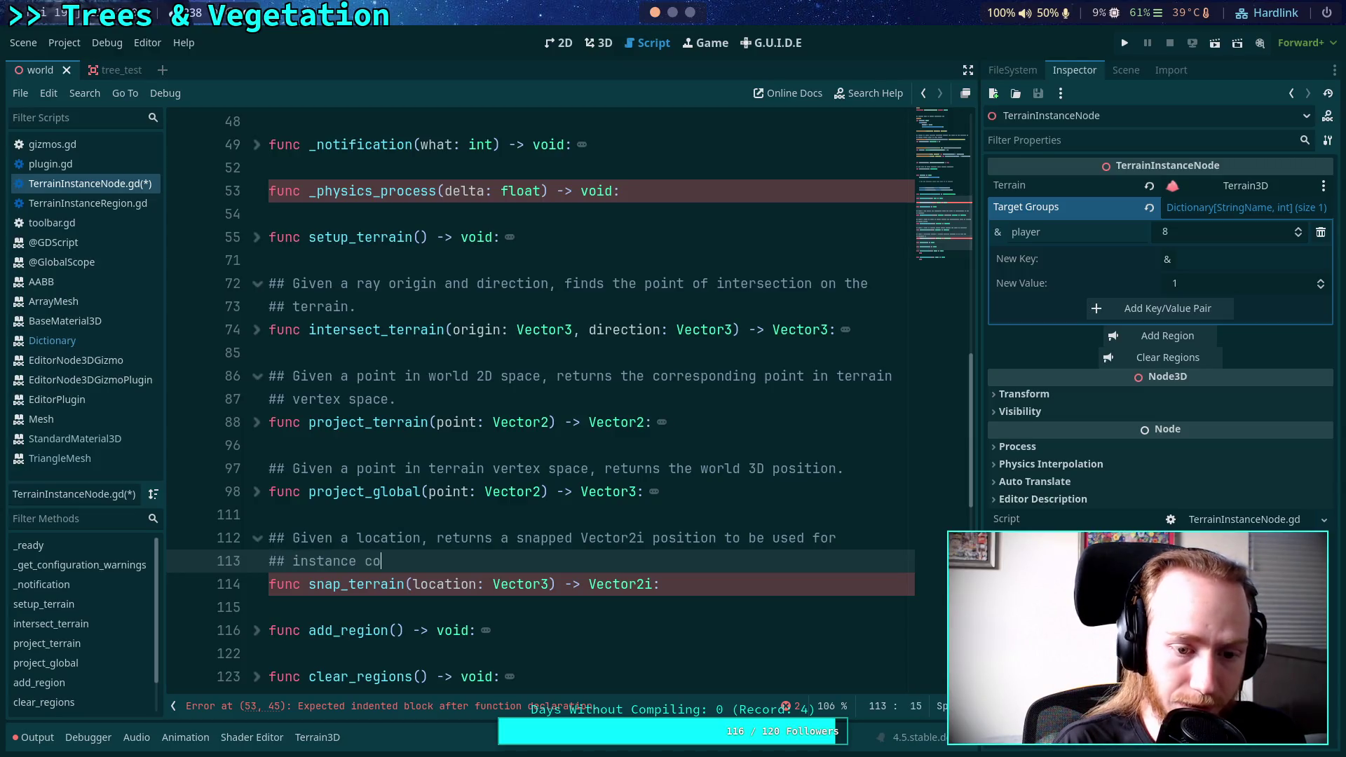
key("BackSpace")
type("generation")
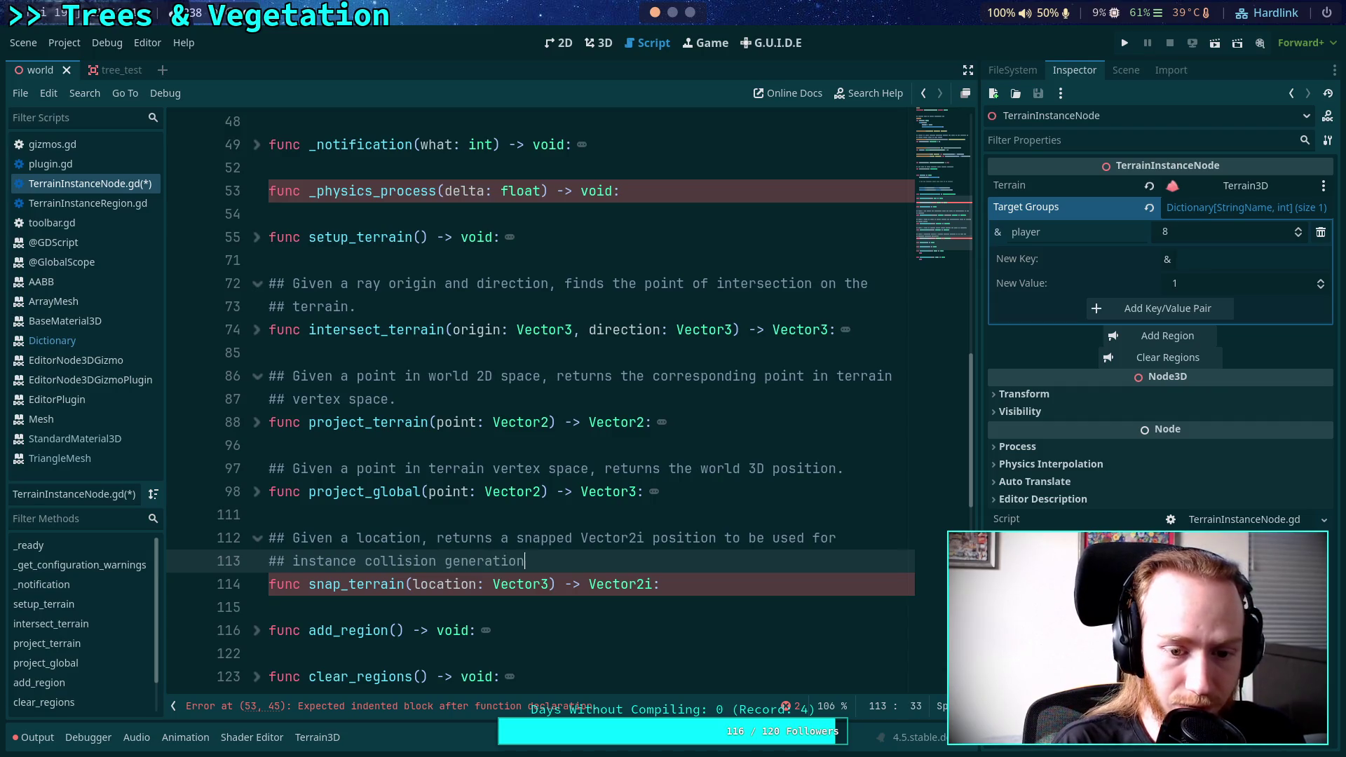
Give snap_terrain a body line returning Vector2i.MAX.
scroll(732, 512, "down", 1)
left_click(732, 514)
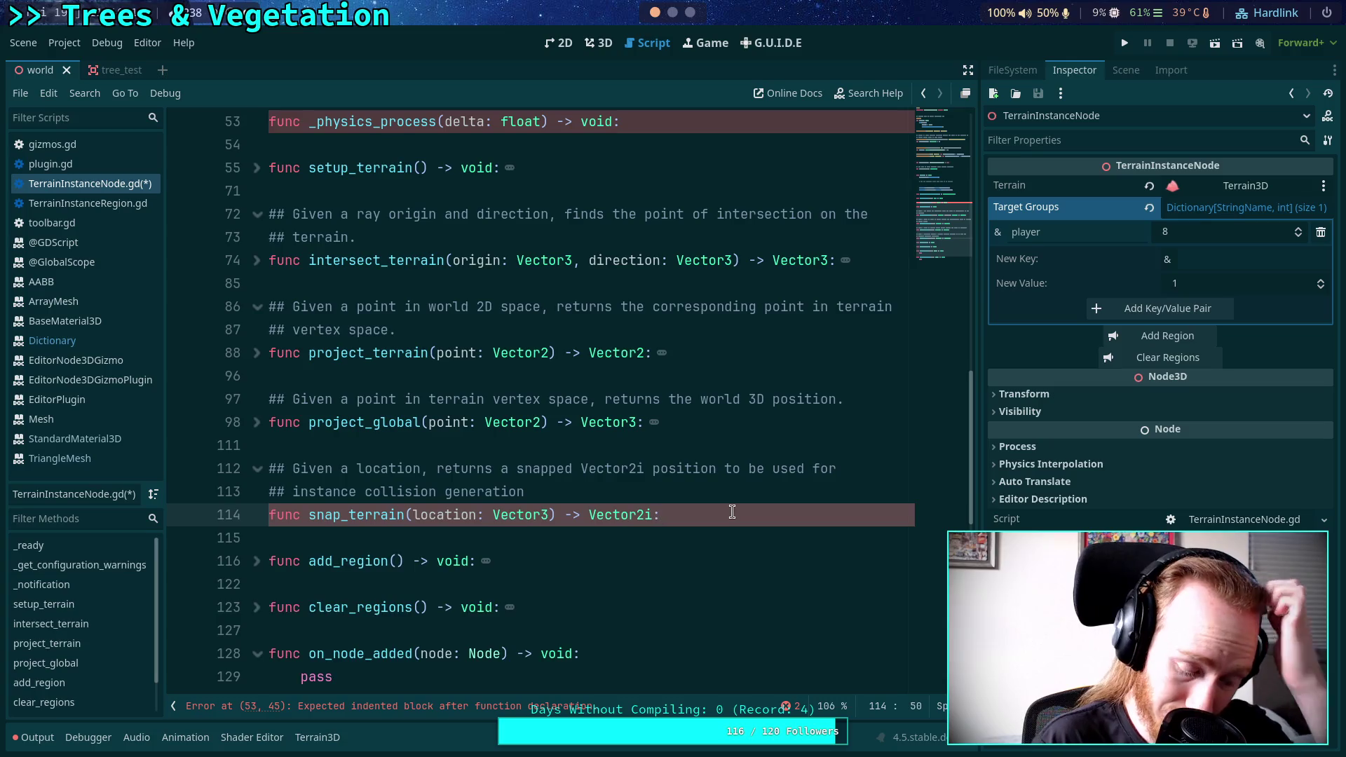
key("Return")
type("peturn Vector2")
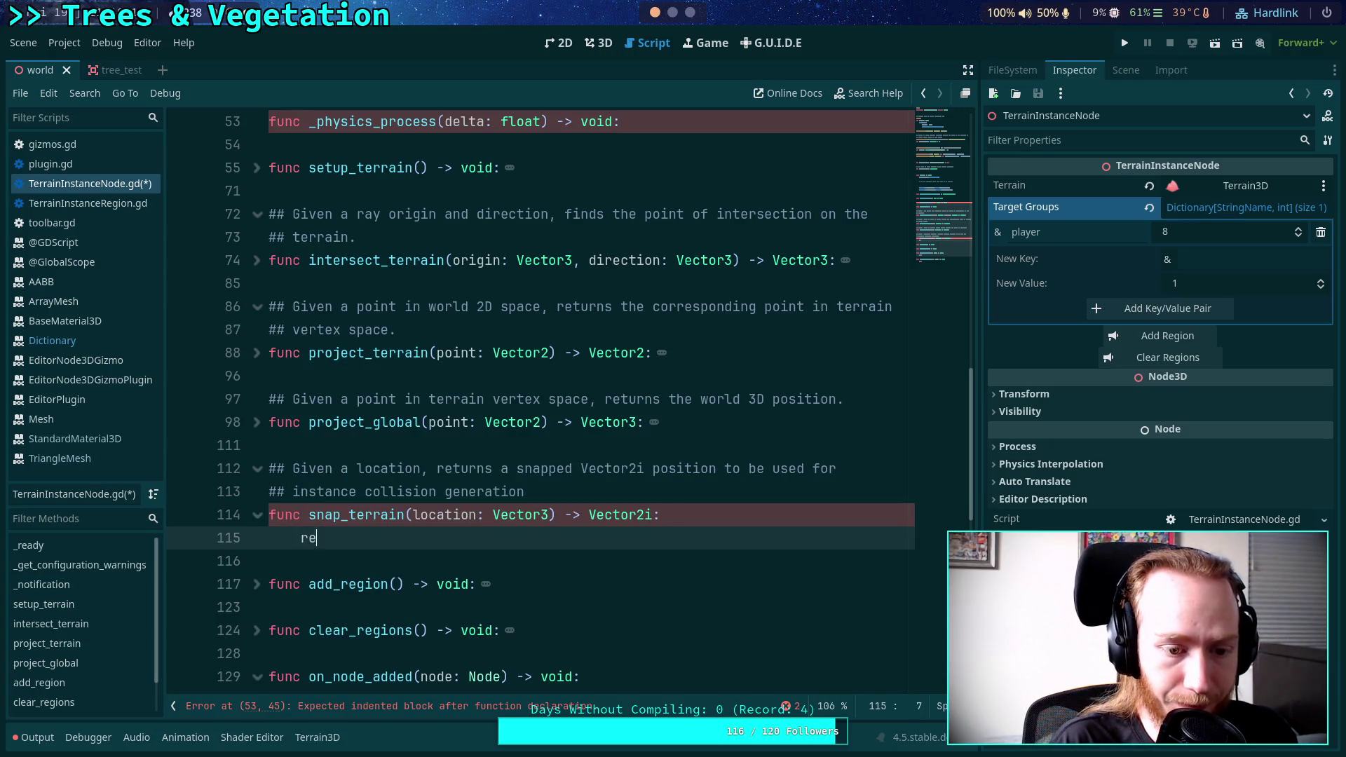
type("i.MAX")
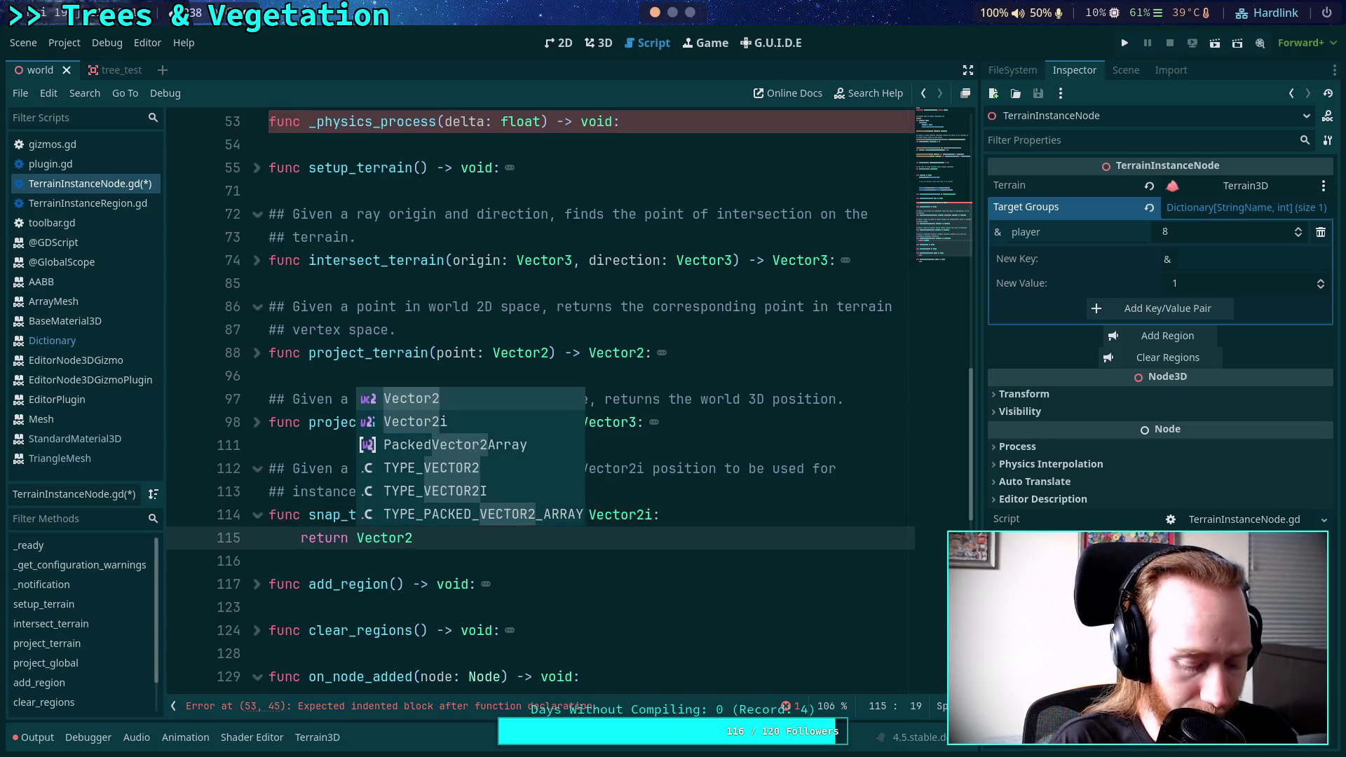
Add pass to the body of _physics_process to clear its error.
left_click(351, 707)
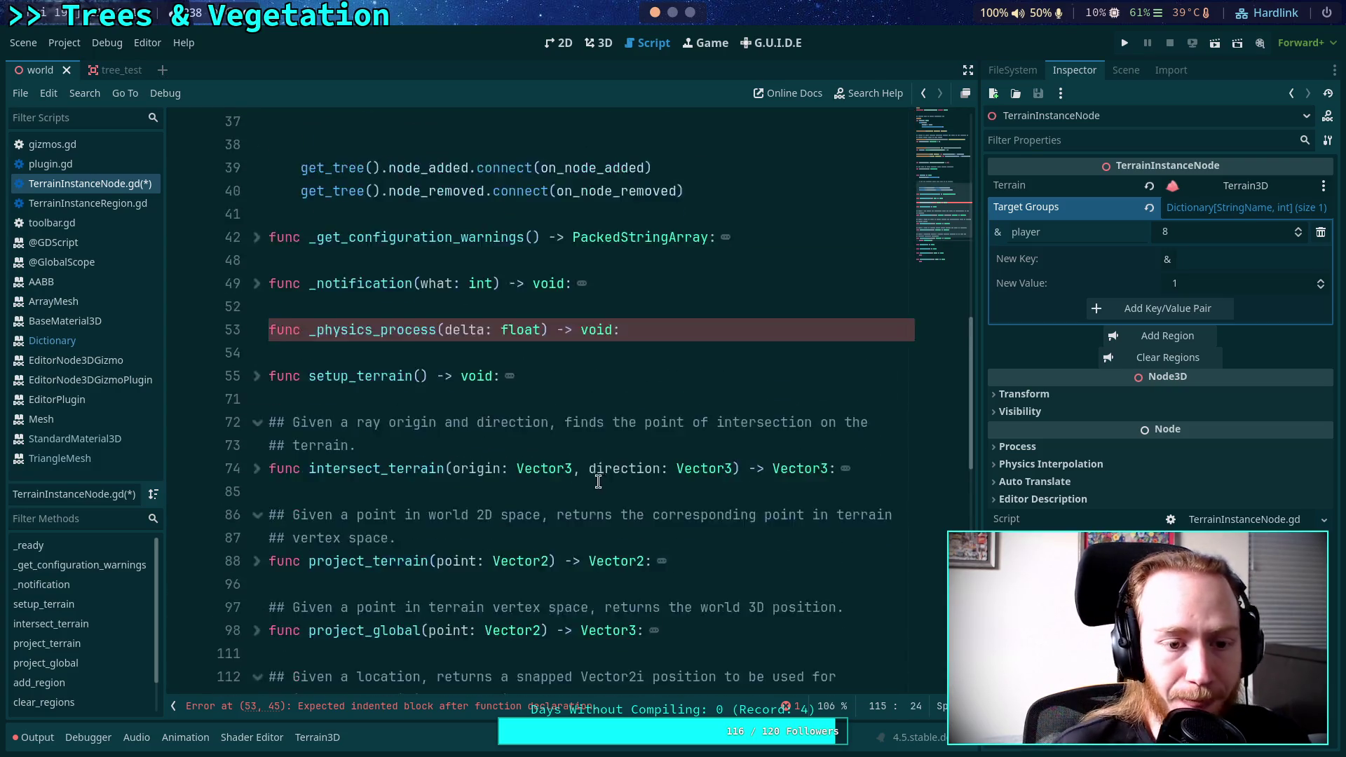
scroll(715, 421, "up", 2)
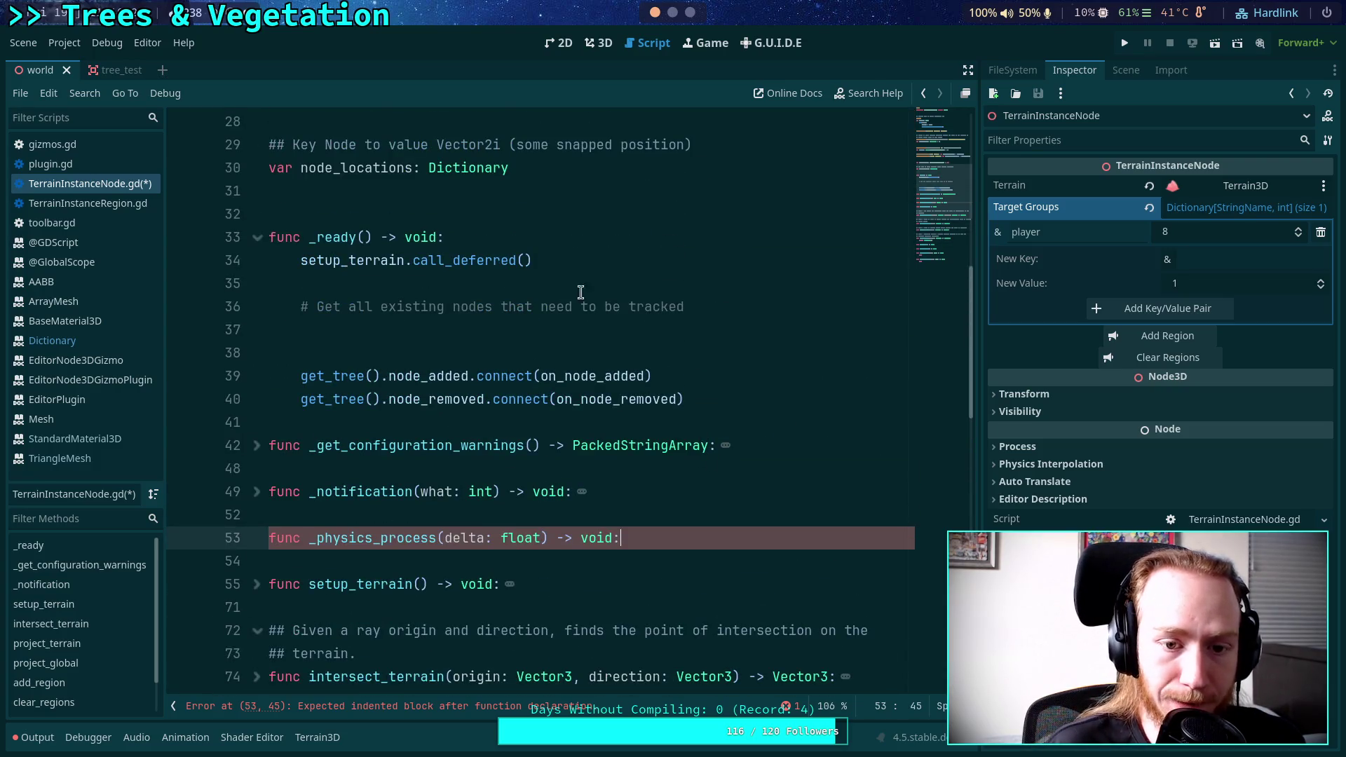
key("Return")
type("pass")
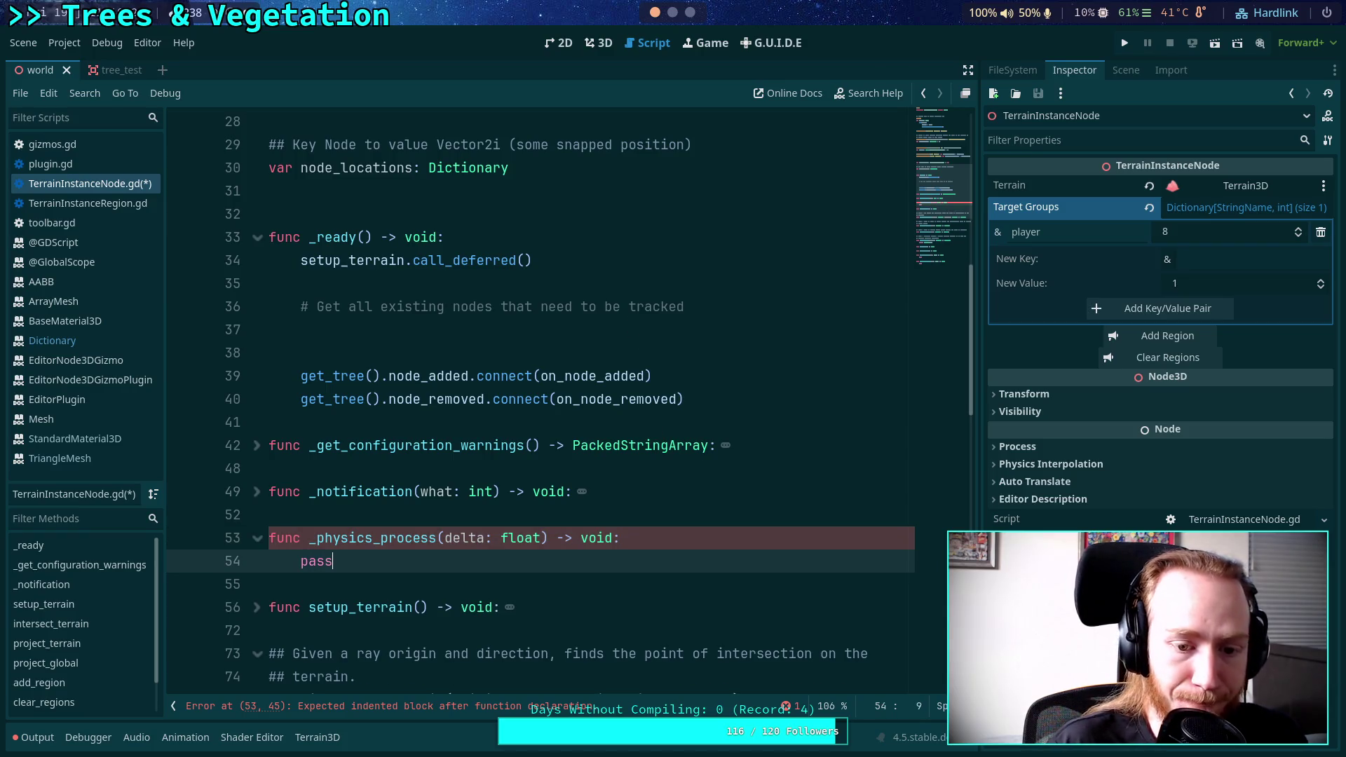
left_click(502, 335)
scroll(627, 430, "up", 1)
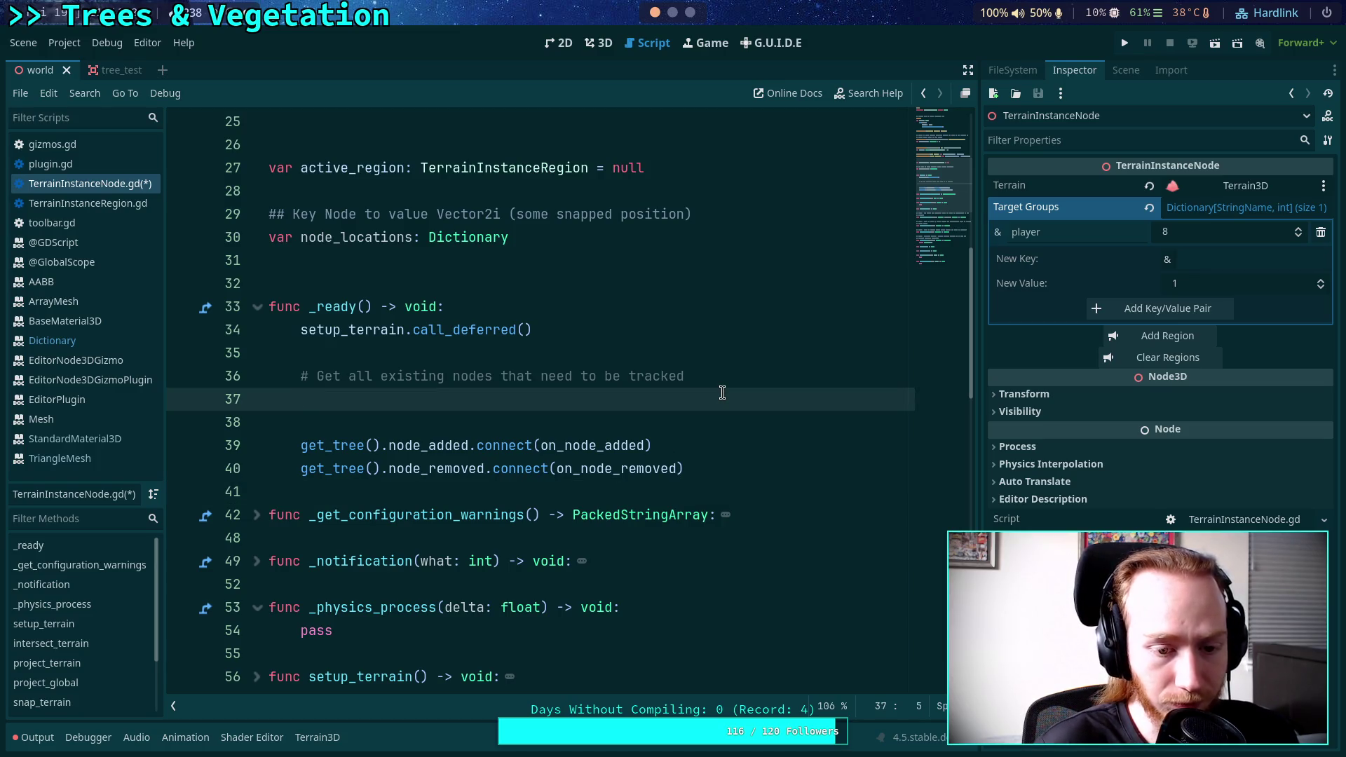
scroll(722, 393, "down", 1)
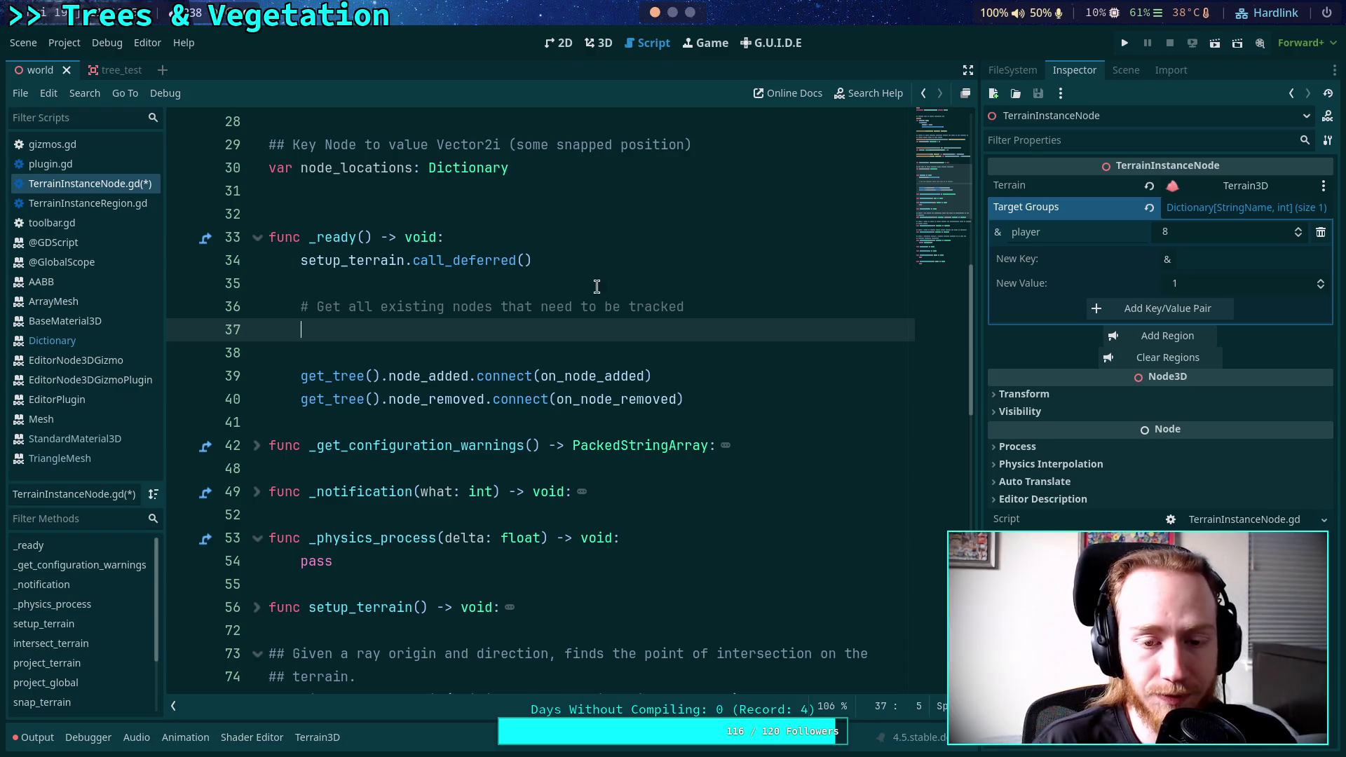
On line 37, enter a get_tree().get_nodes_in_group() call via autocomplete.
scroll(850, 511, "up", 1)
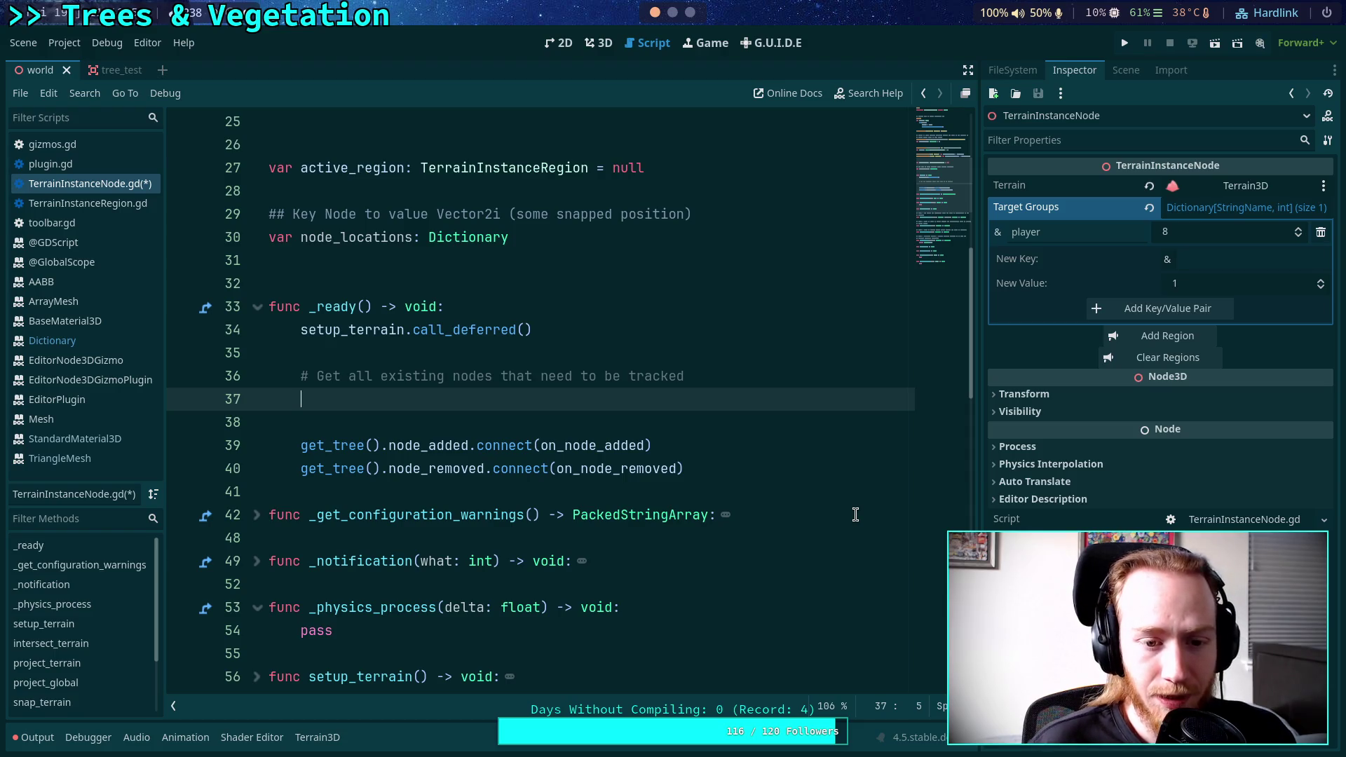
type("for")
key("BackSpace")
key("BackSpace")
key("BackSpace")
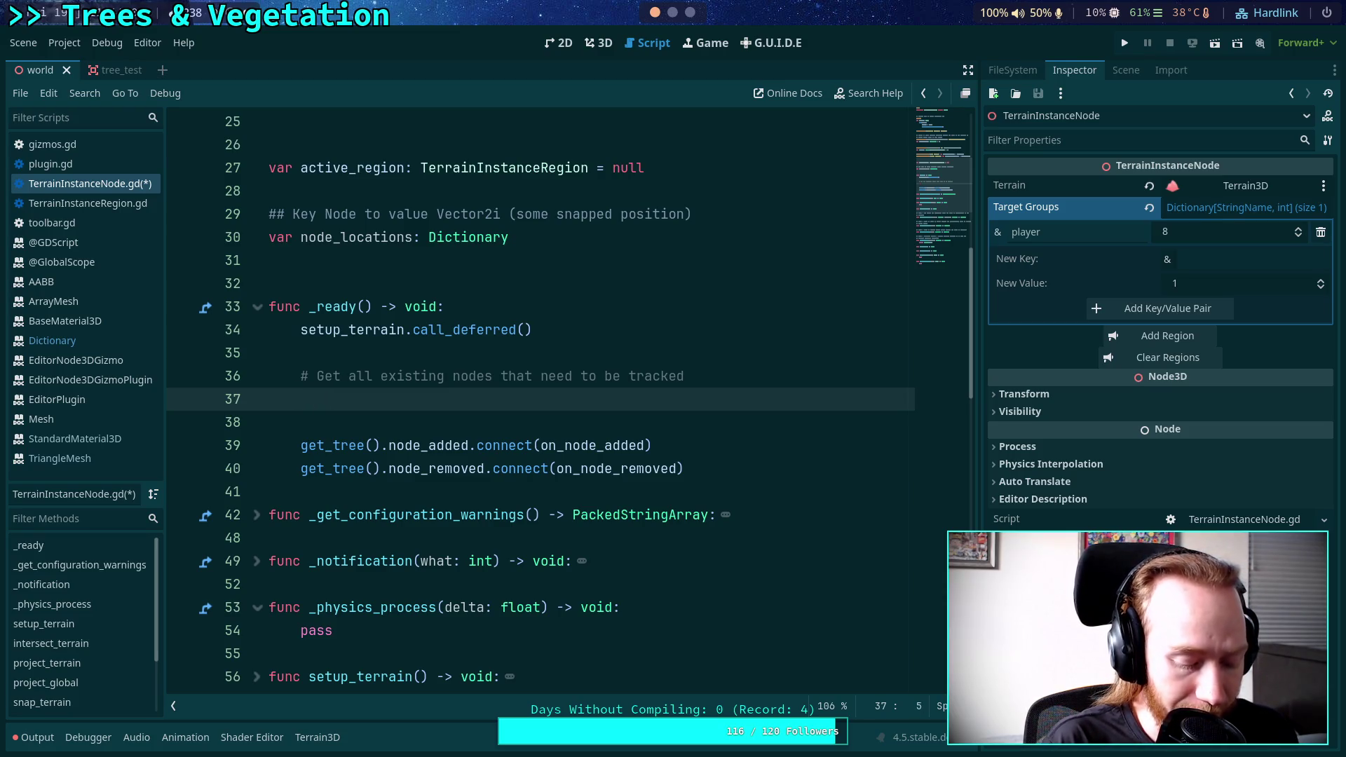
type("get_no")
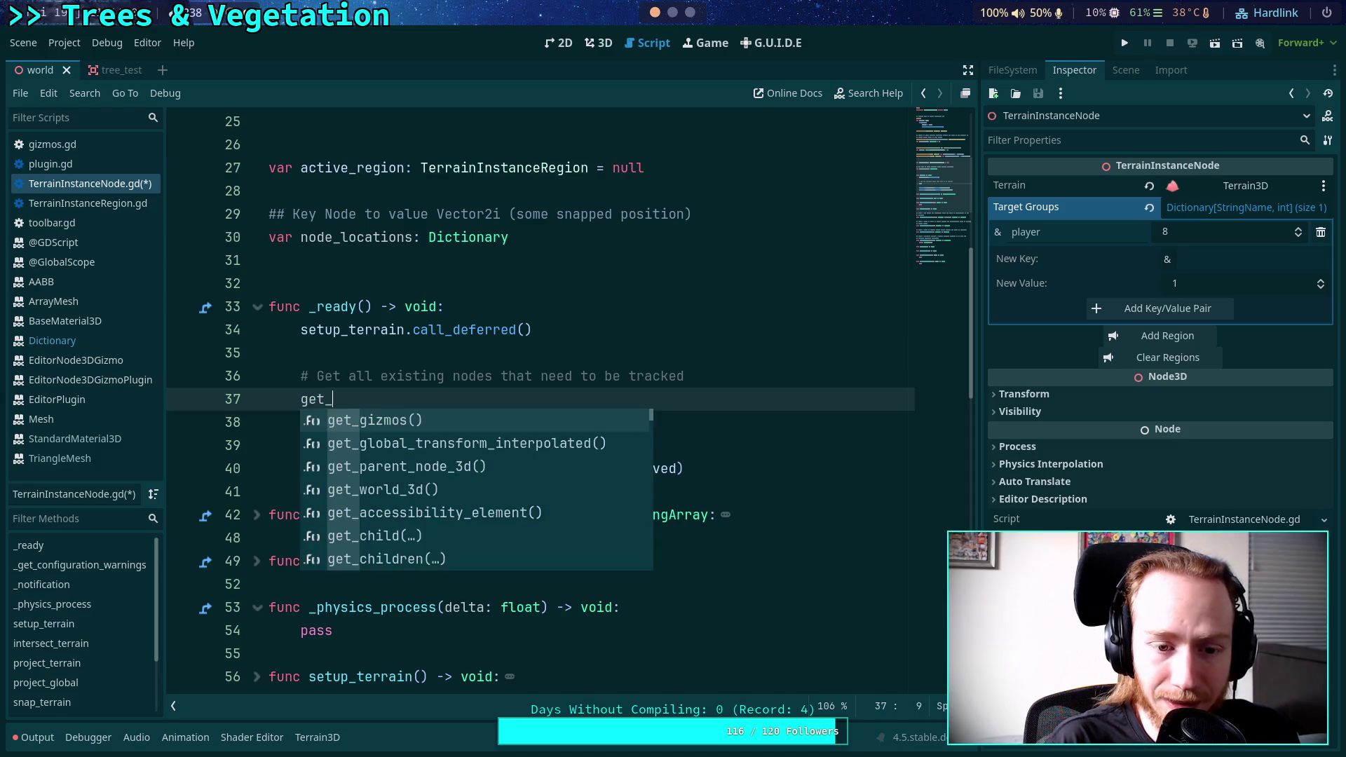
key("BackSpace")
key("BackSpace")
type("gro")
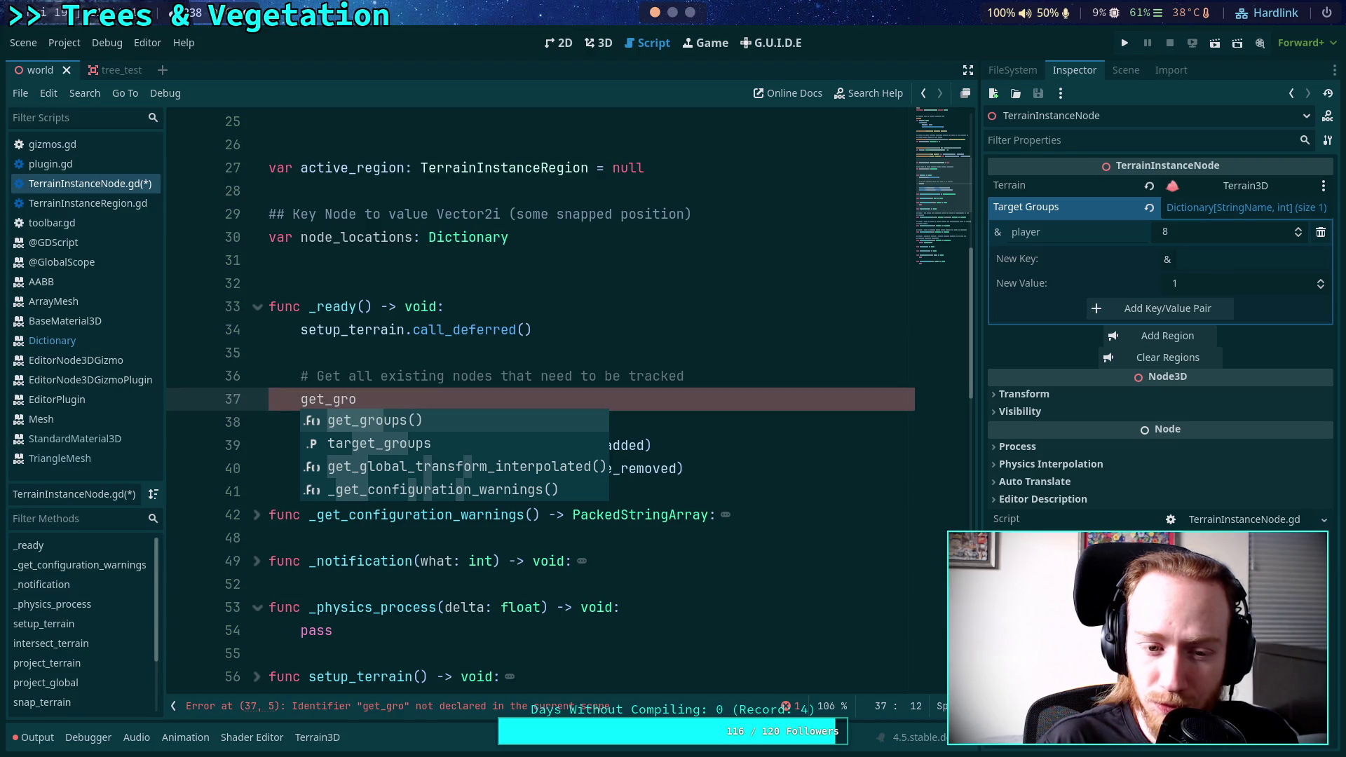
key("BackSpace")
key("BackSpace")
key("BackSpace")
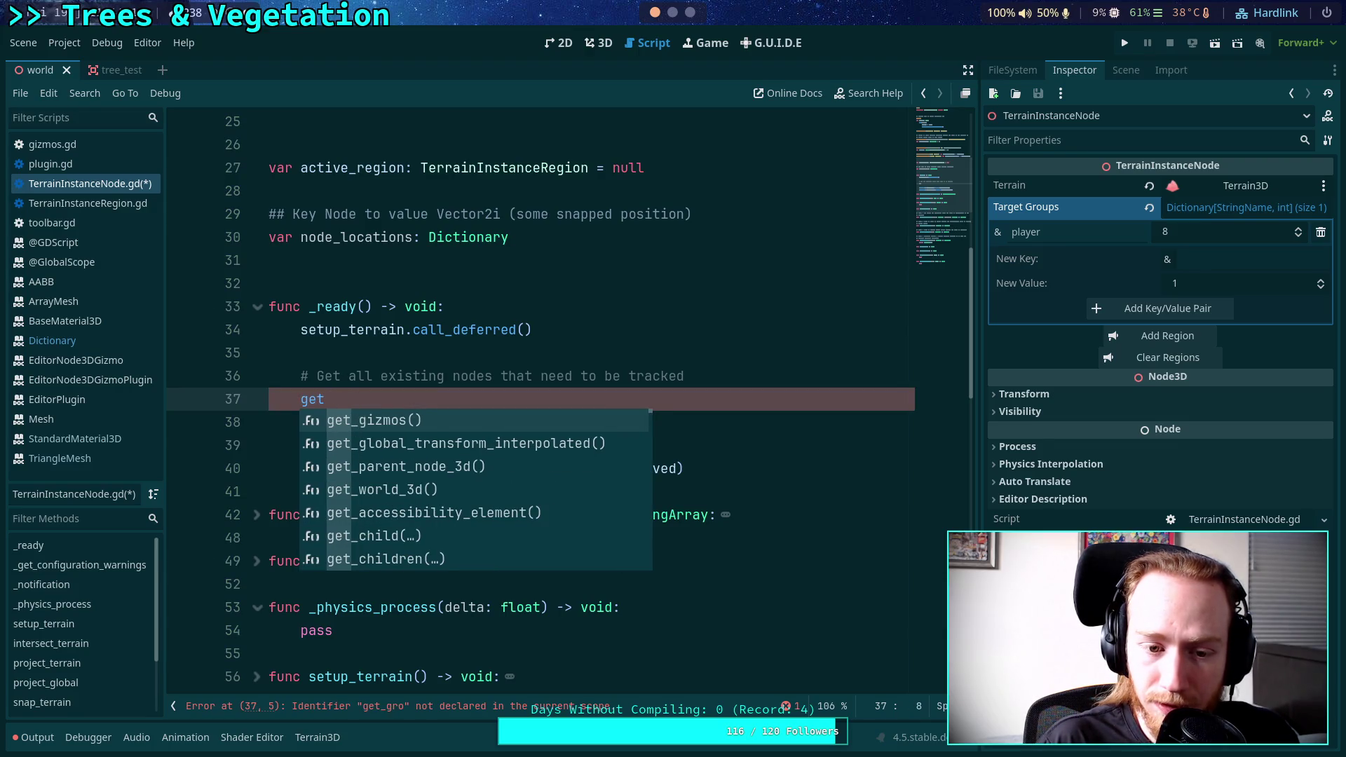
key("BackSpace")
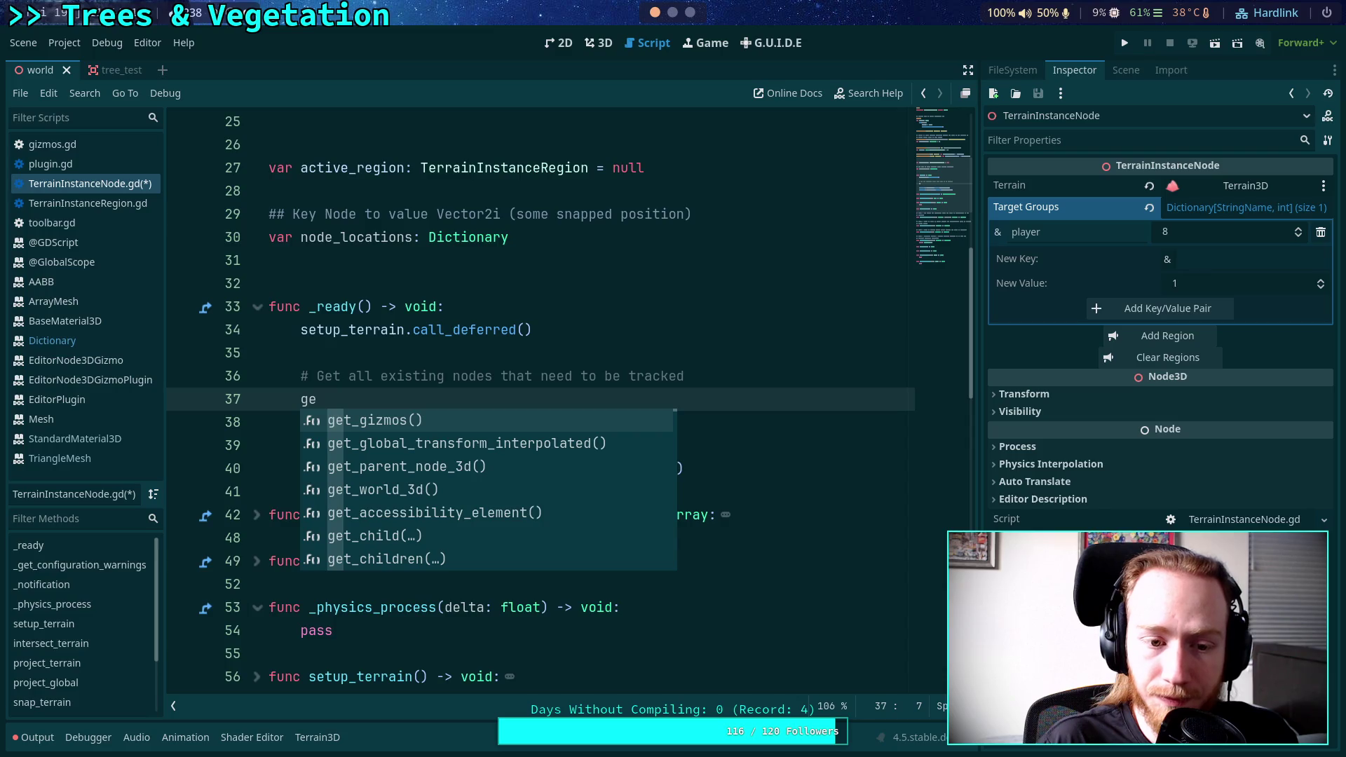
type("t_no")
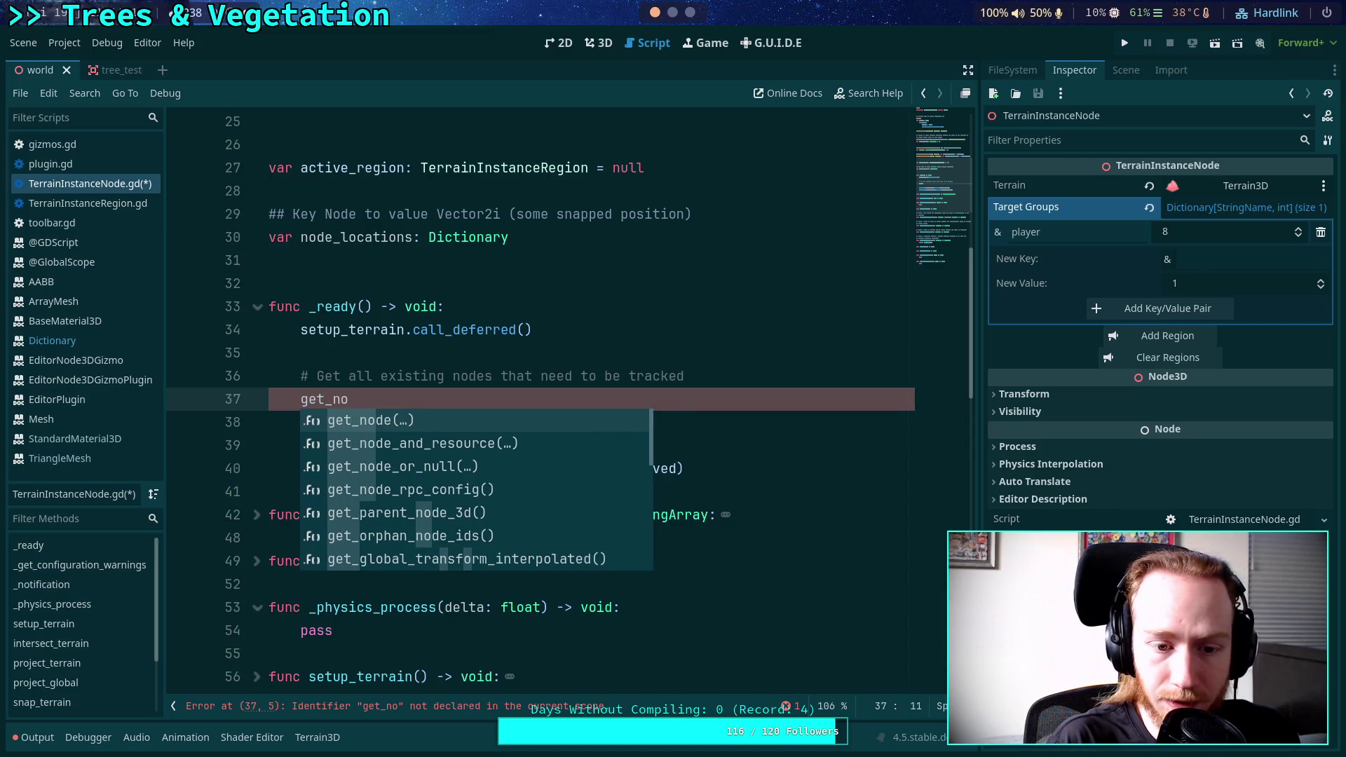
type("de")
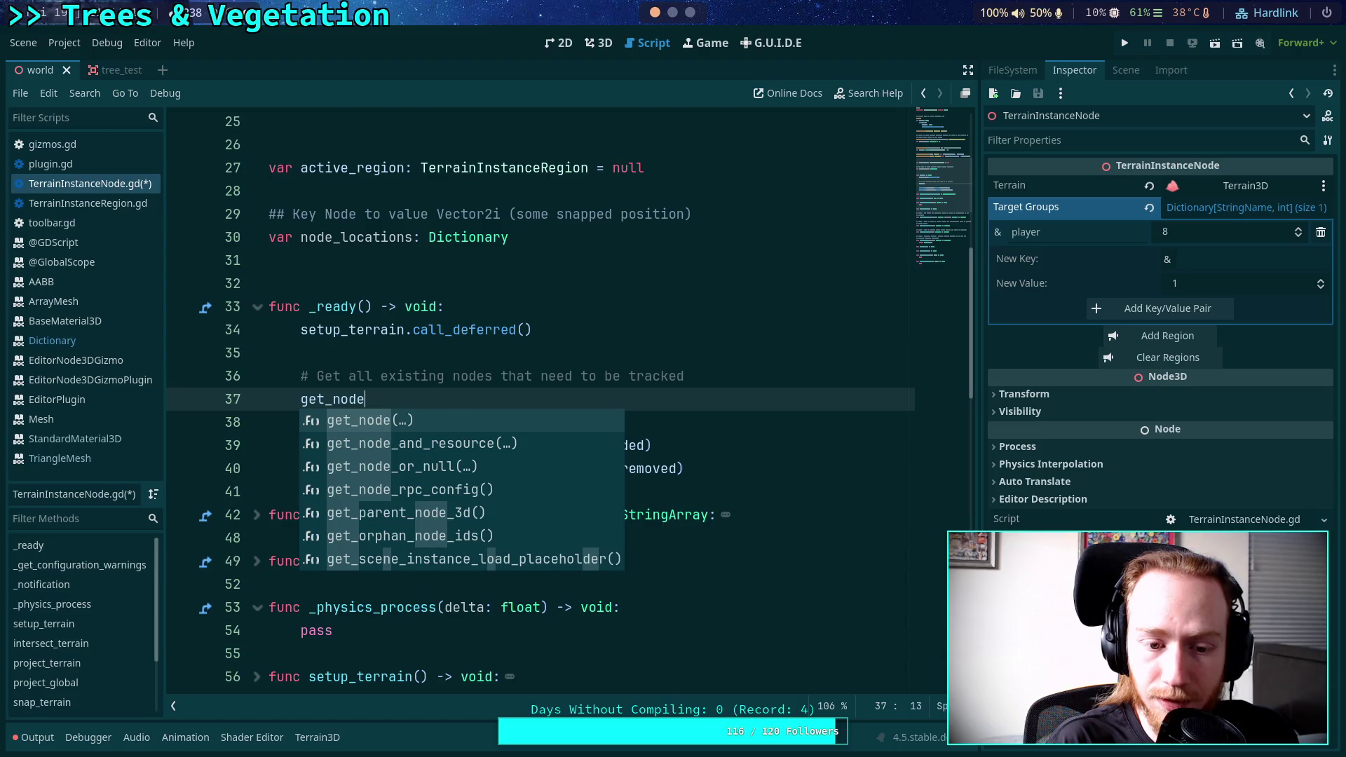
key("BackSpace")
key("BackSpace")
key("BackSpace")
type("get_tree().")
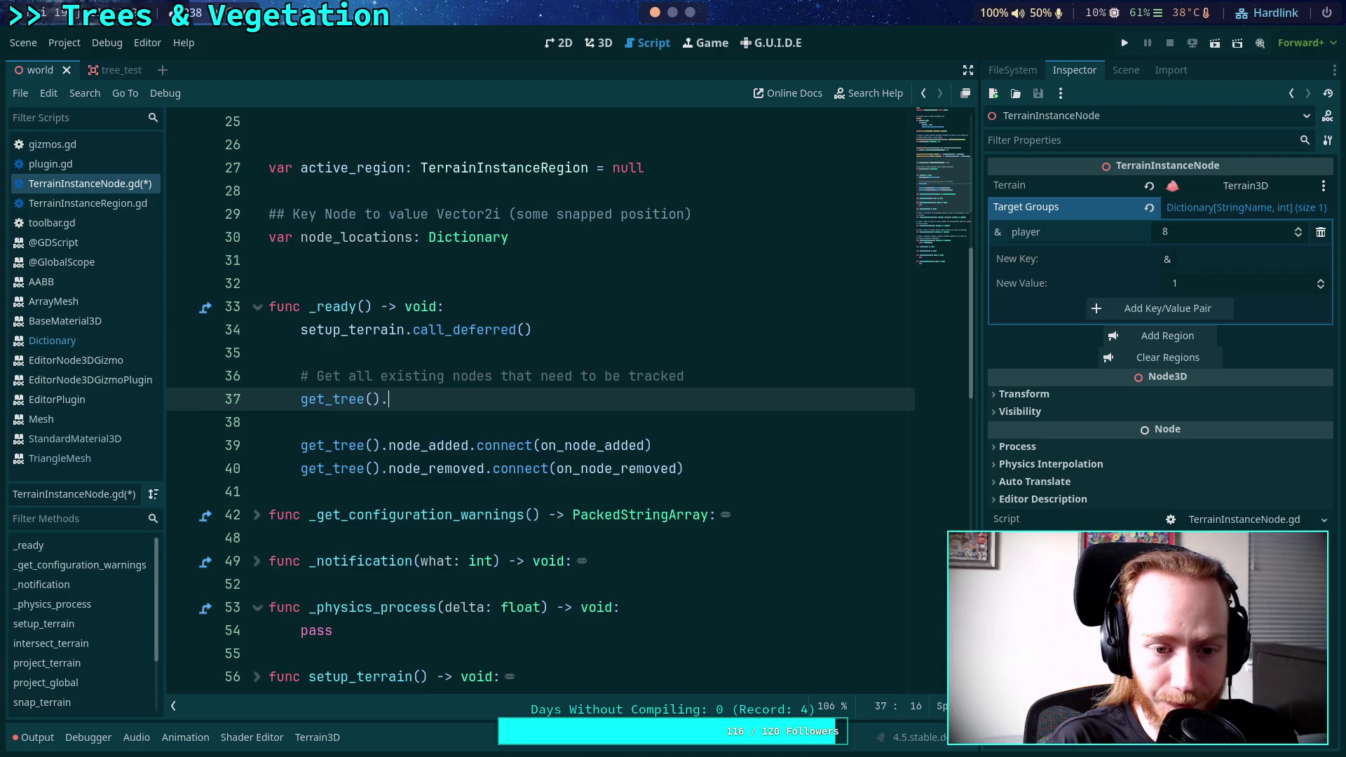
type("get_no")
key("Return")
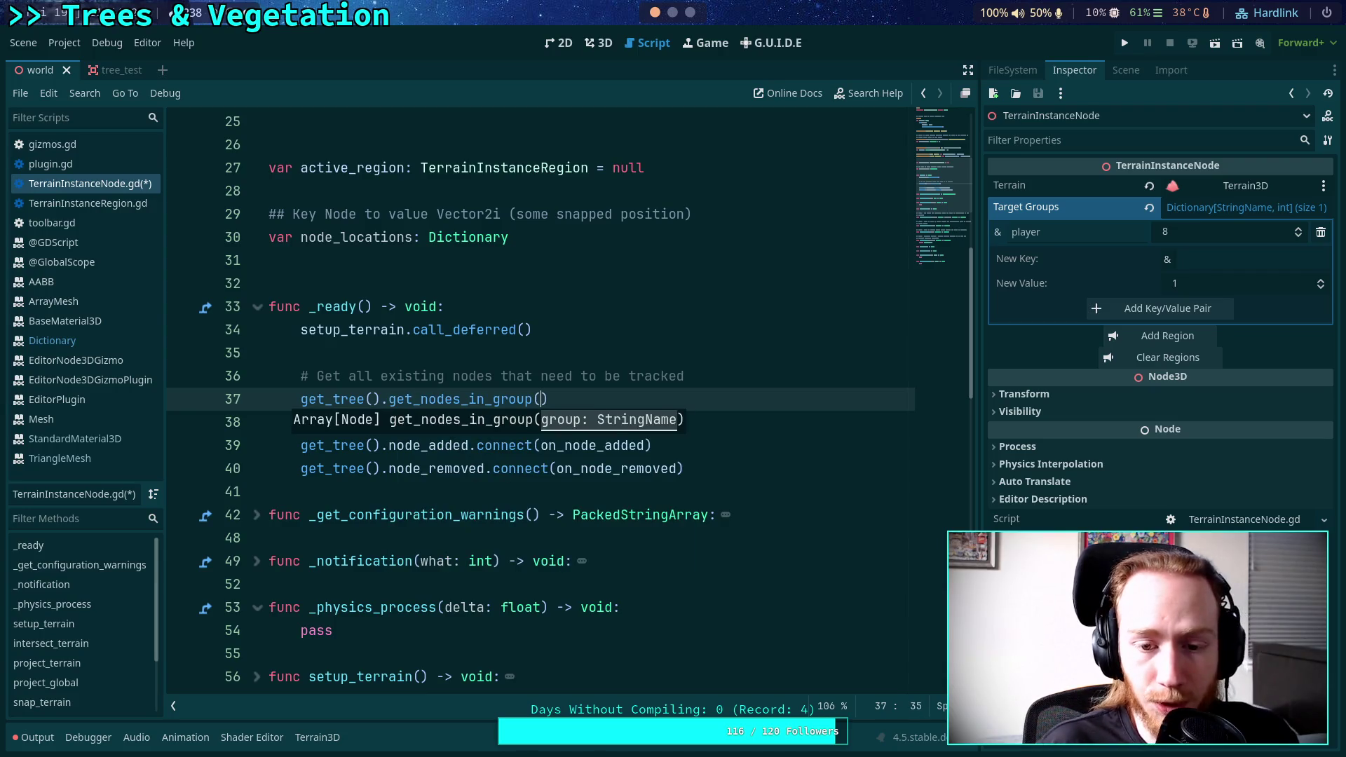
Insert a line above that call and start it with 'for'.
left_click(719, 372)
key("Return")
type("for")
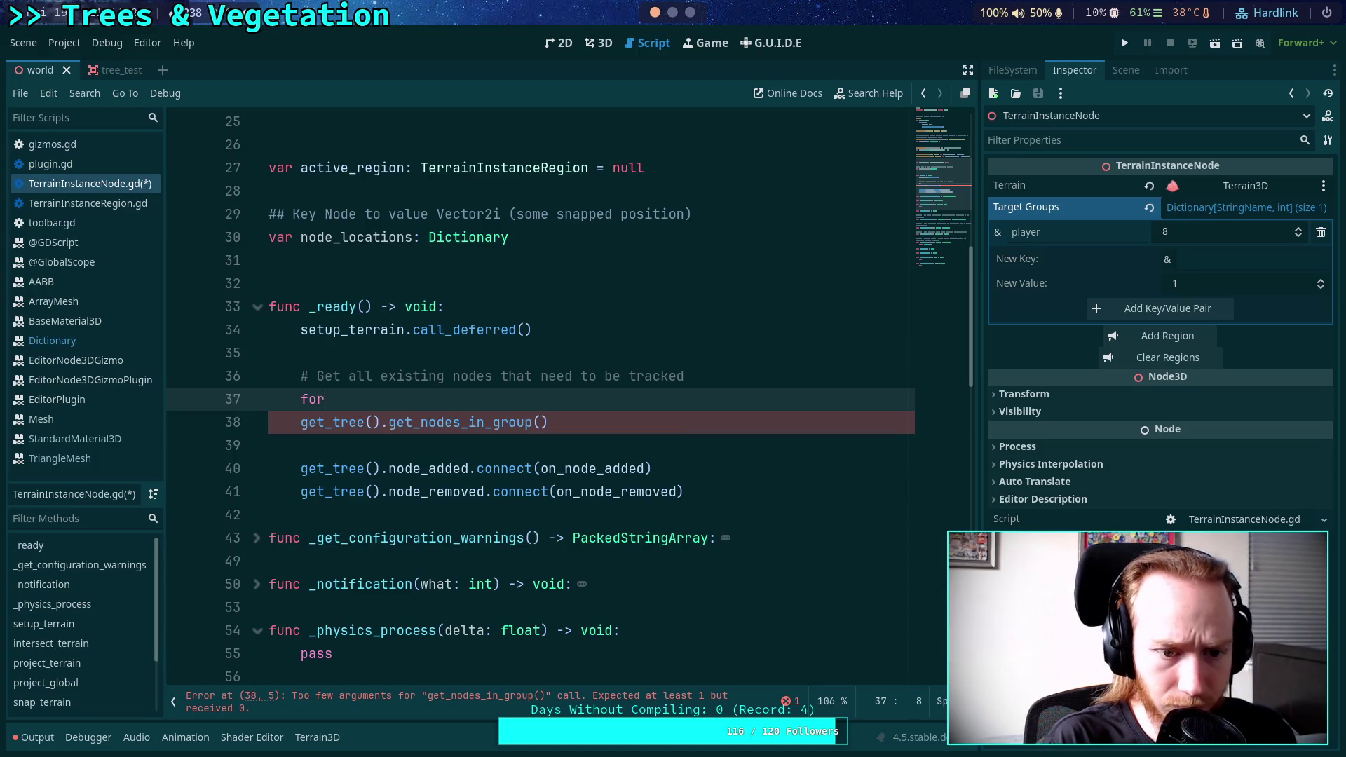
scroll(680, 323, "up", 5)
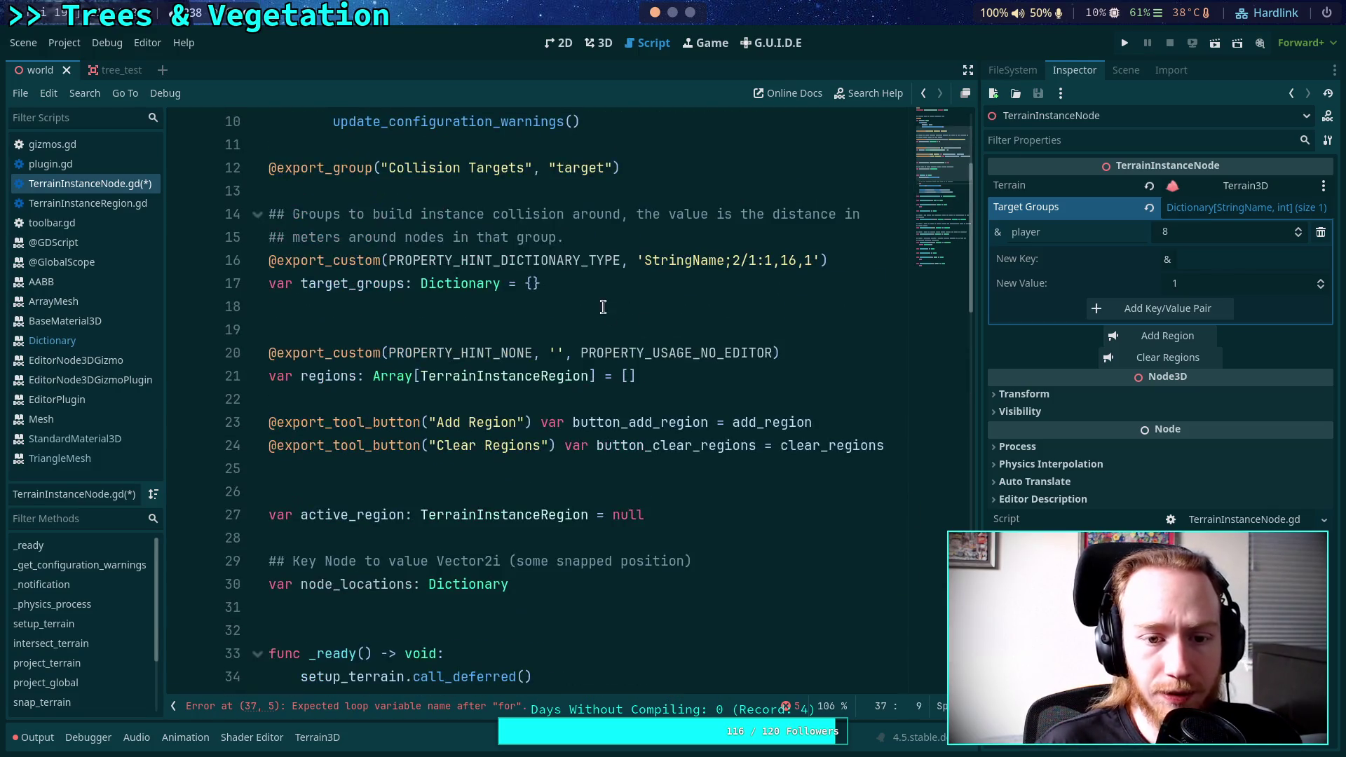
Replace the unfinished for and get_nodes_in_group lines in _ready with update_target_nodes().
left_click(638, 285)
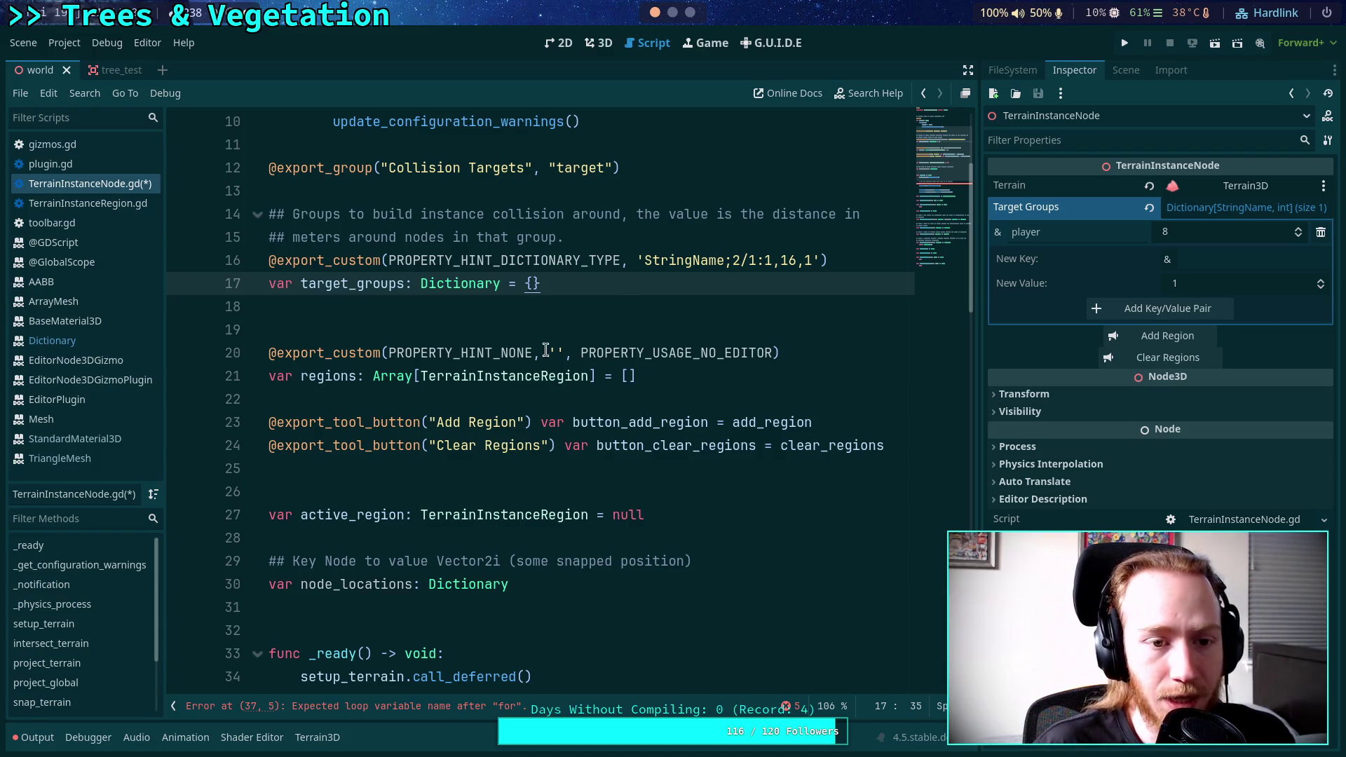
scroll(513, 309, "up", 1)
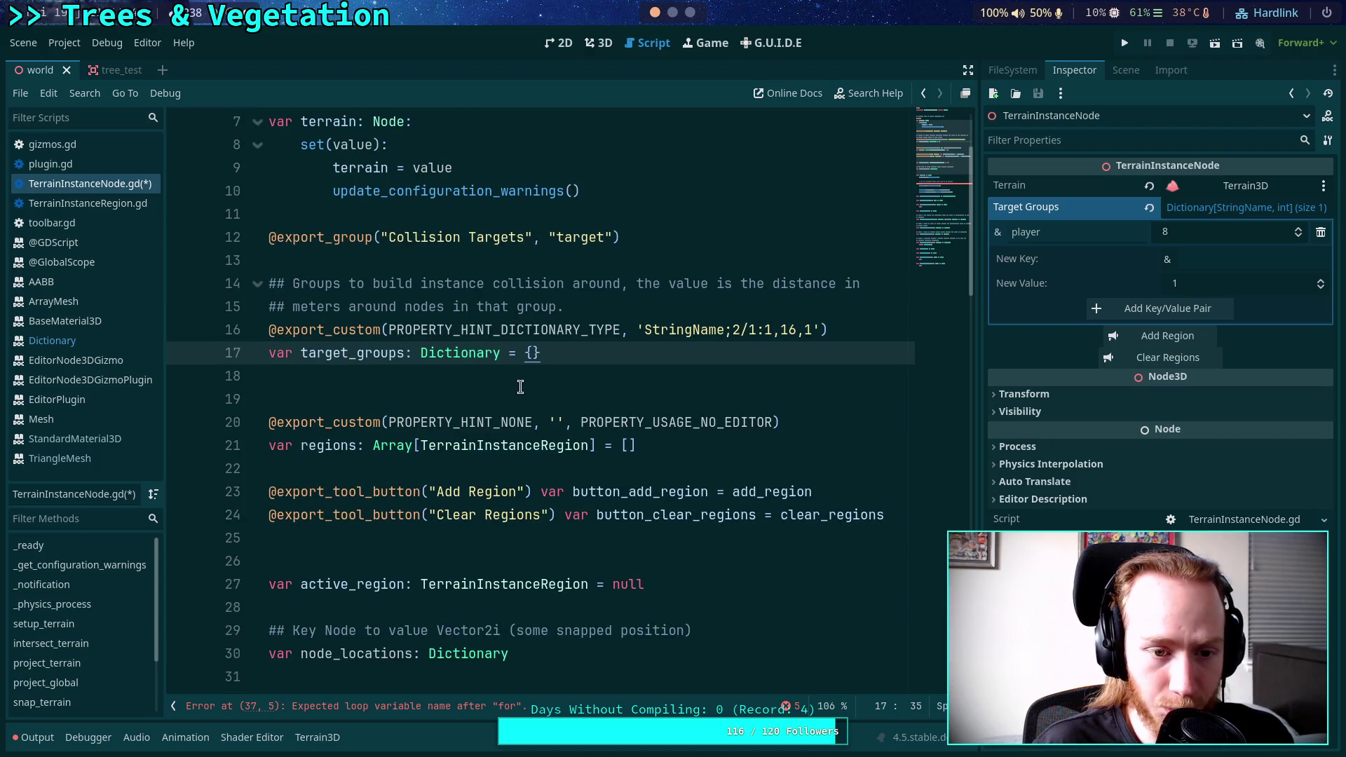
left_click_drag(563, 361, 295, 356)
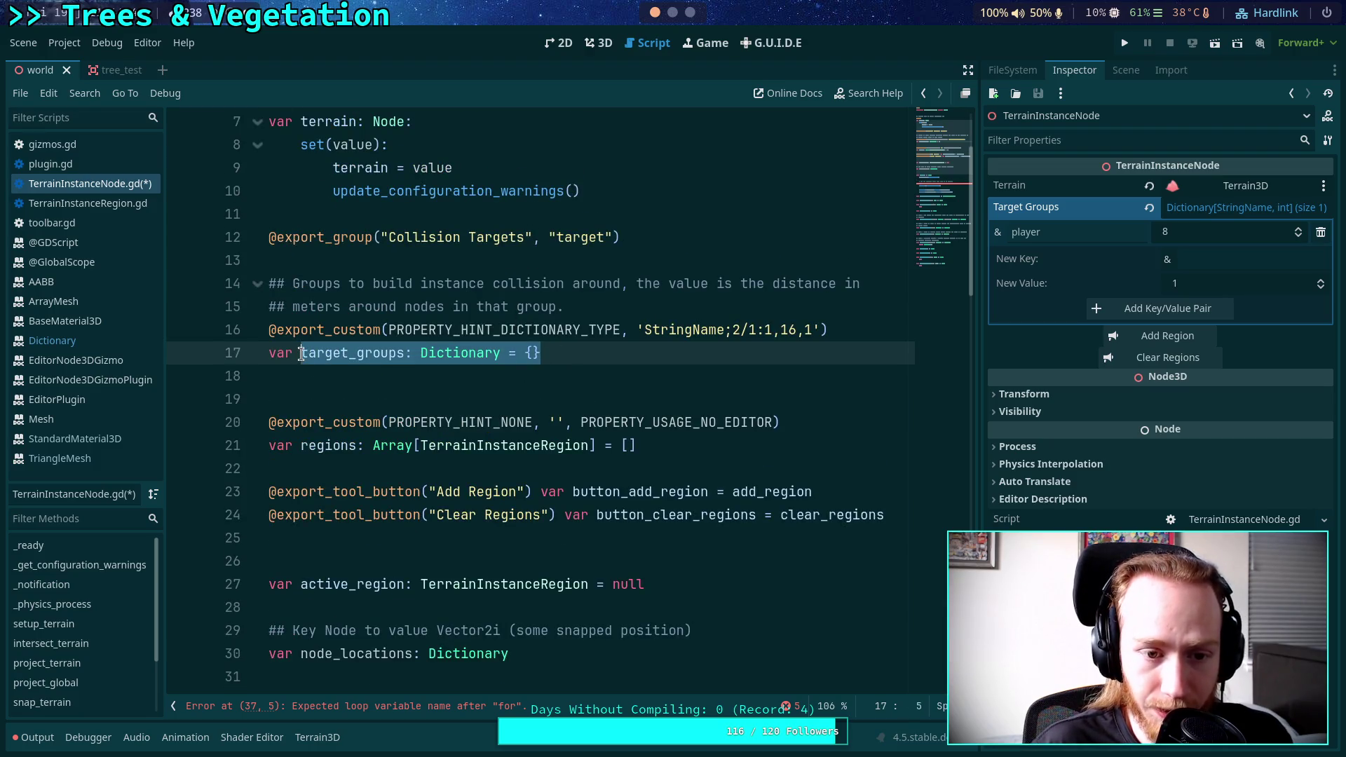
left_click(327, 330)
double_click(341, 352)
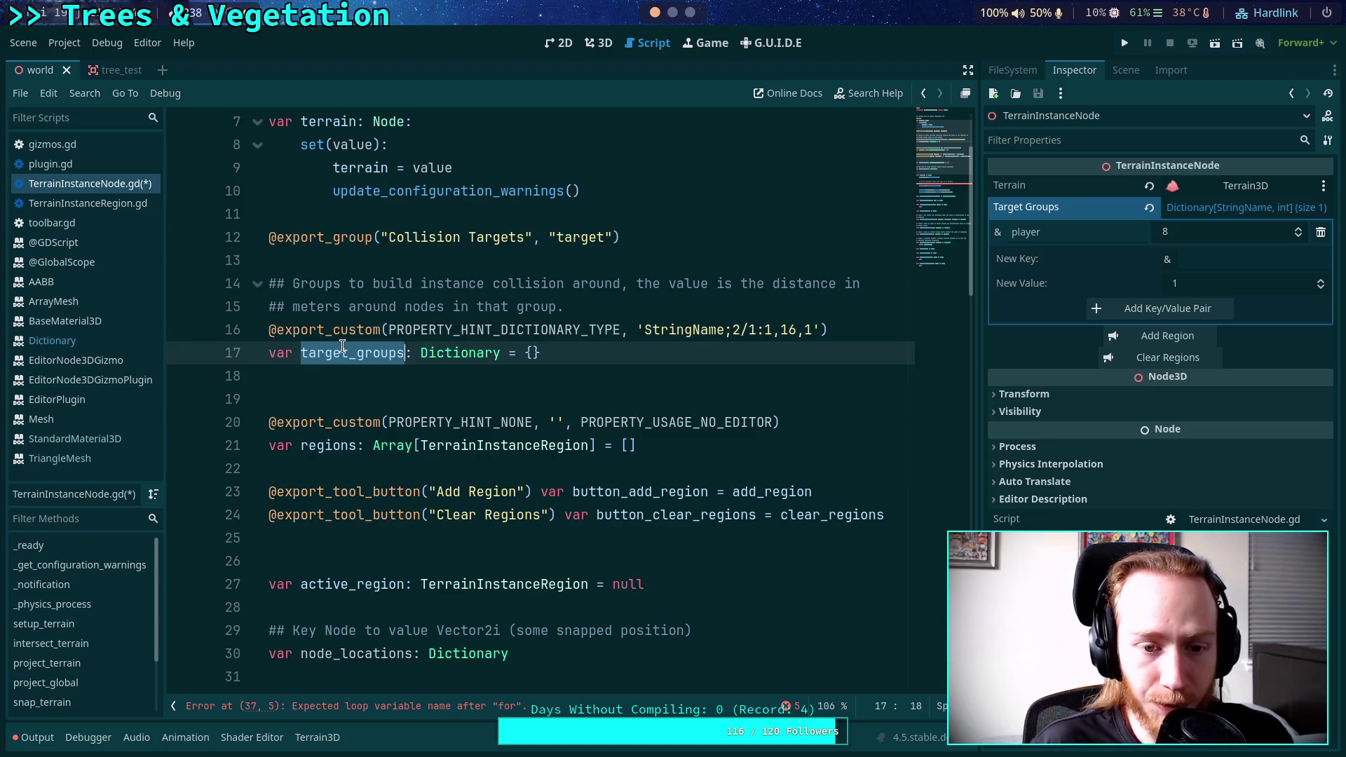
left_click(490, 382)
left_click(474, 390)
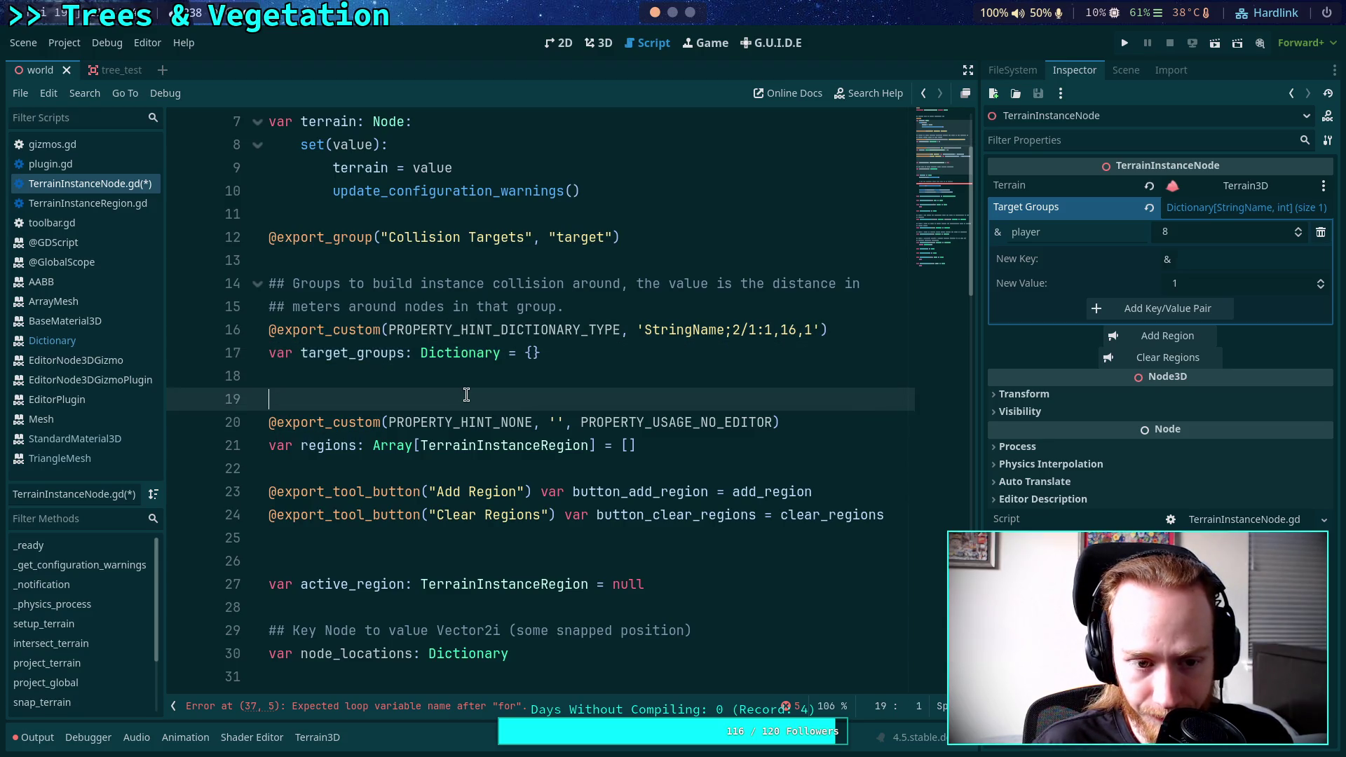
scroll(468, 389, "down", 5)
scroll(467, 388, "down", 3)
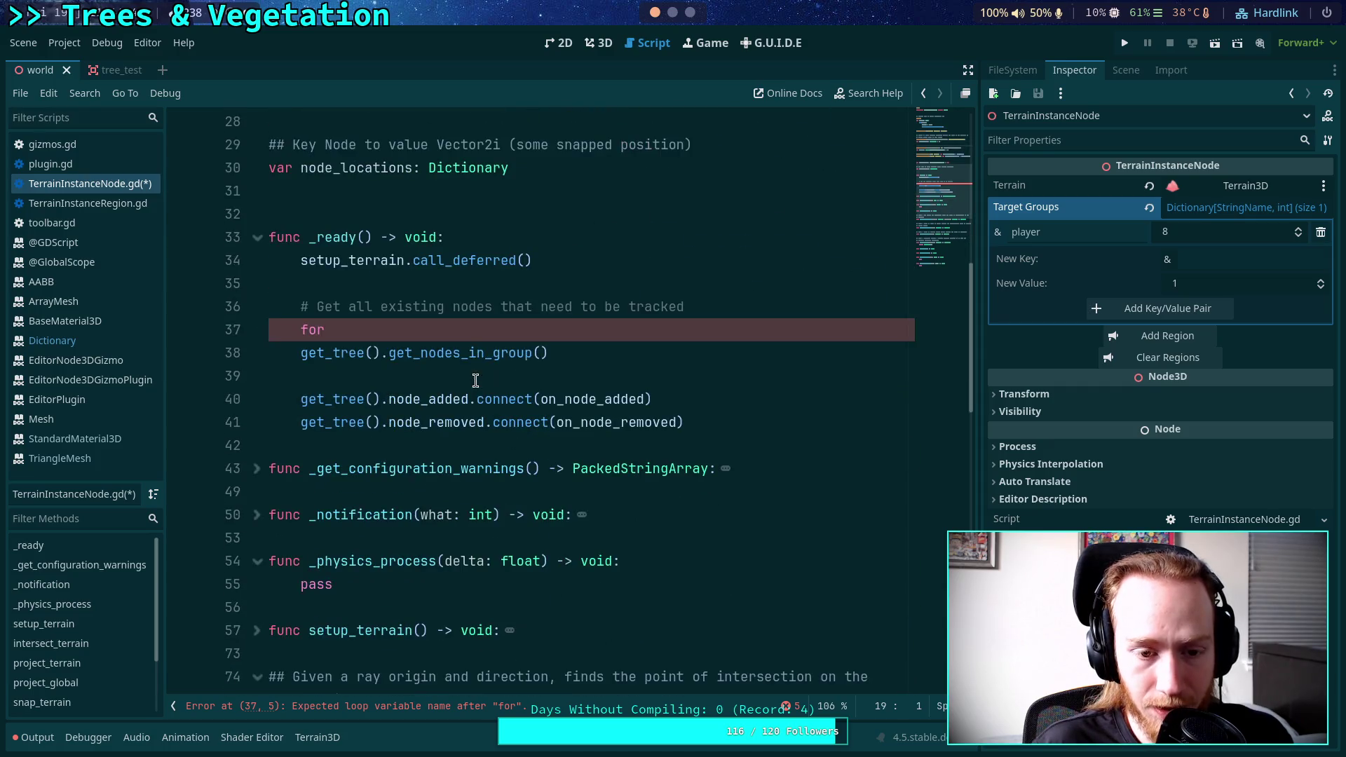
left_click_drag(570, 354, 302, 336)
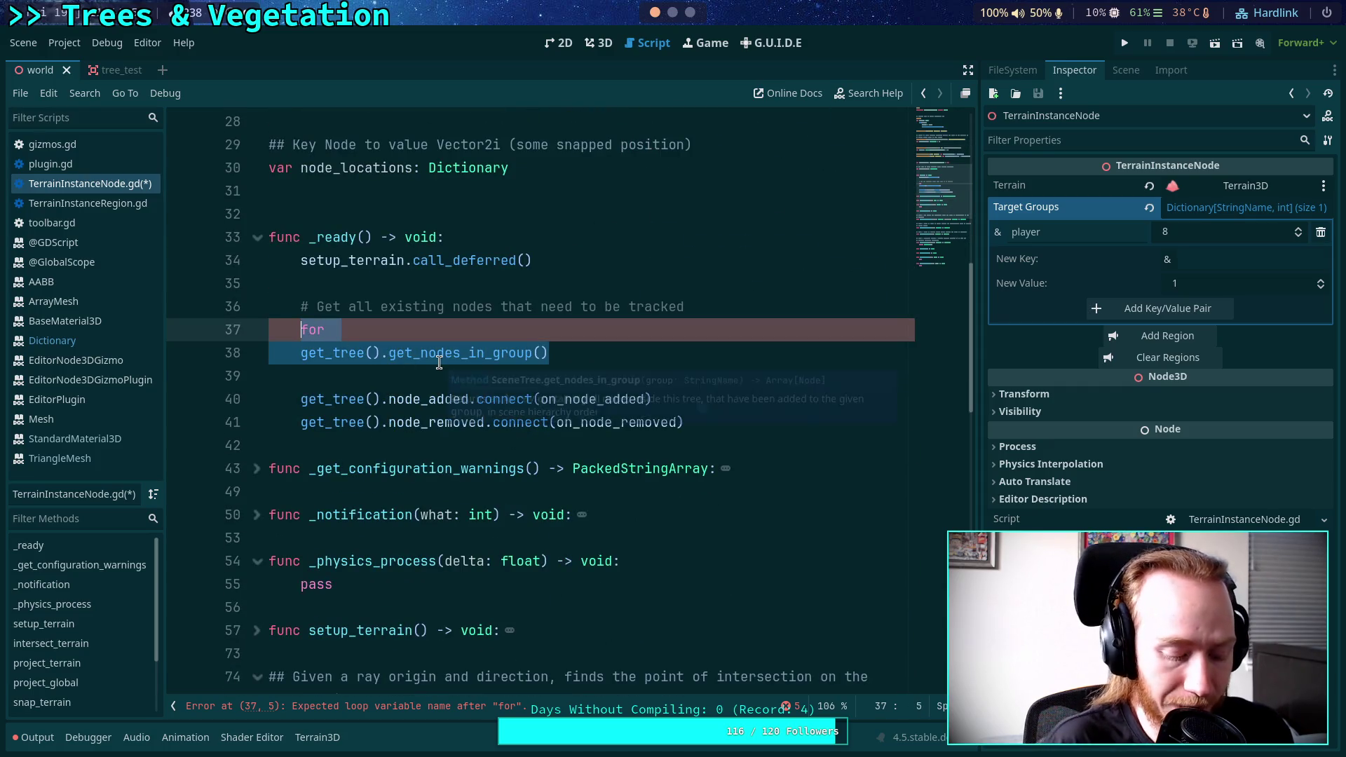
type("update_")
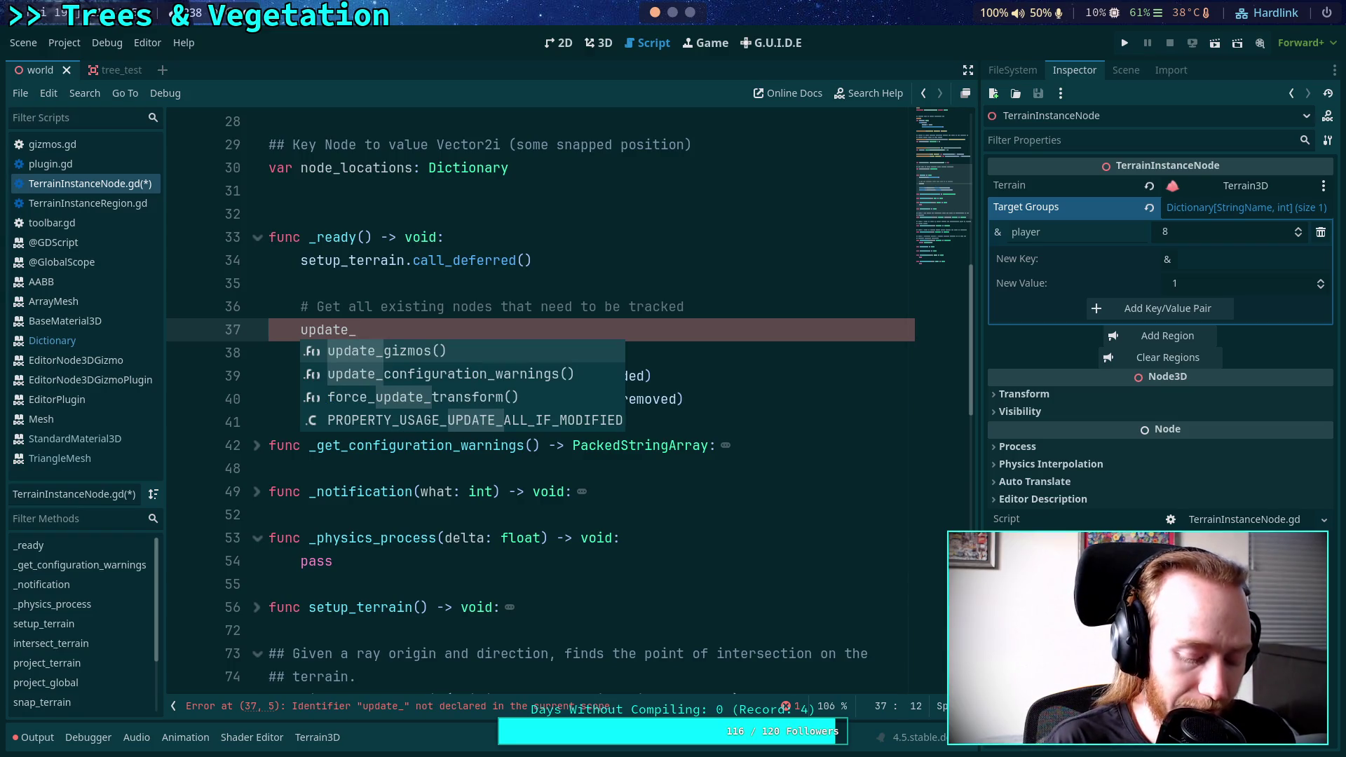
type("target_nod")
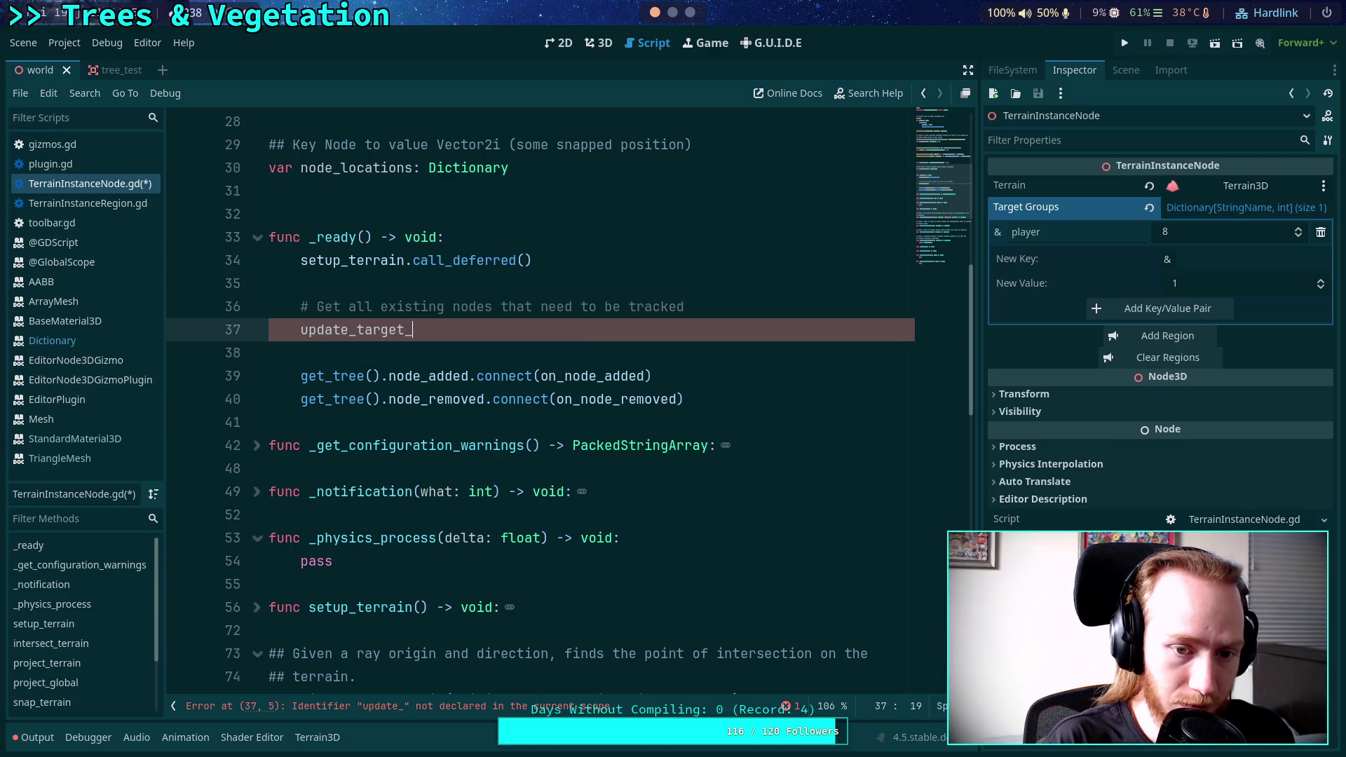
type("es()")
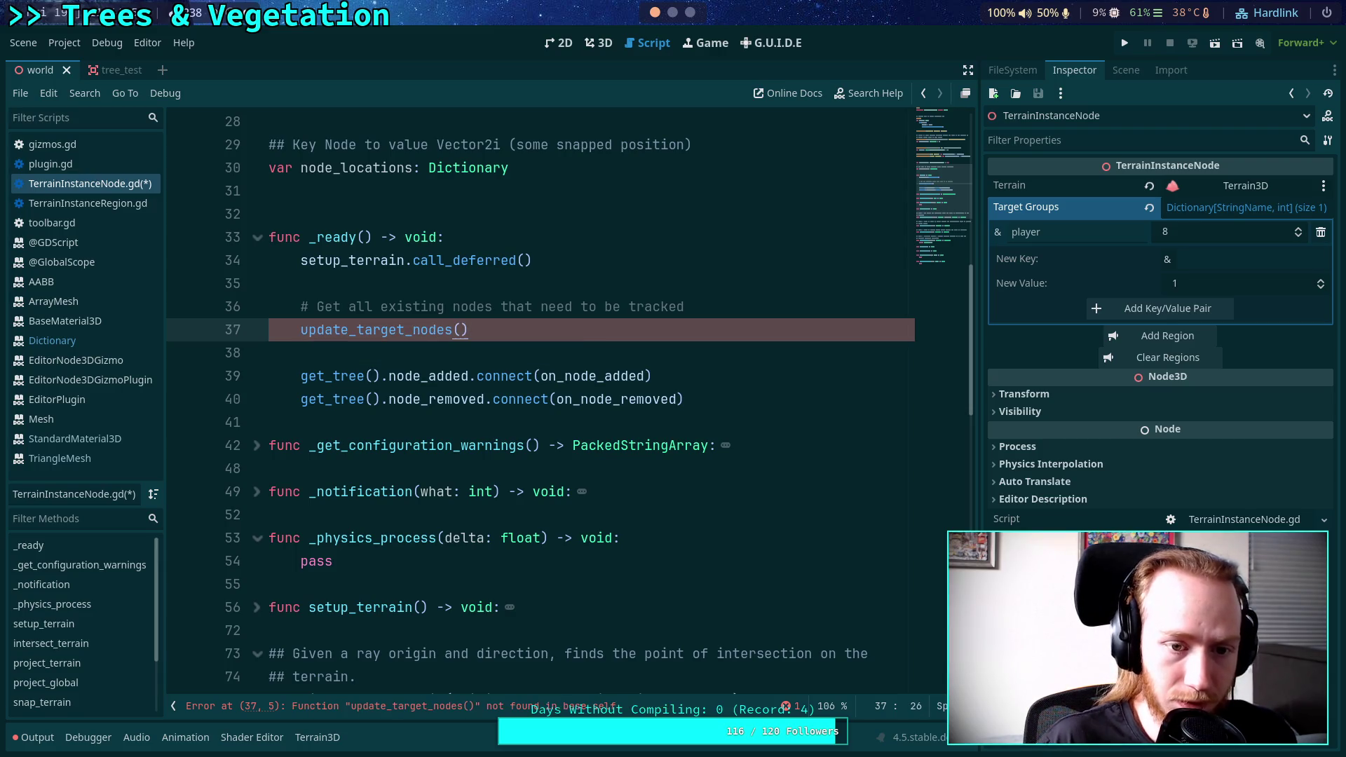
Delete the tracked-nodes comment line above the update_target_nodes() call.
left_click(698, 307)
key("ctrl+shift+k")
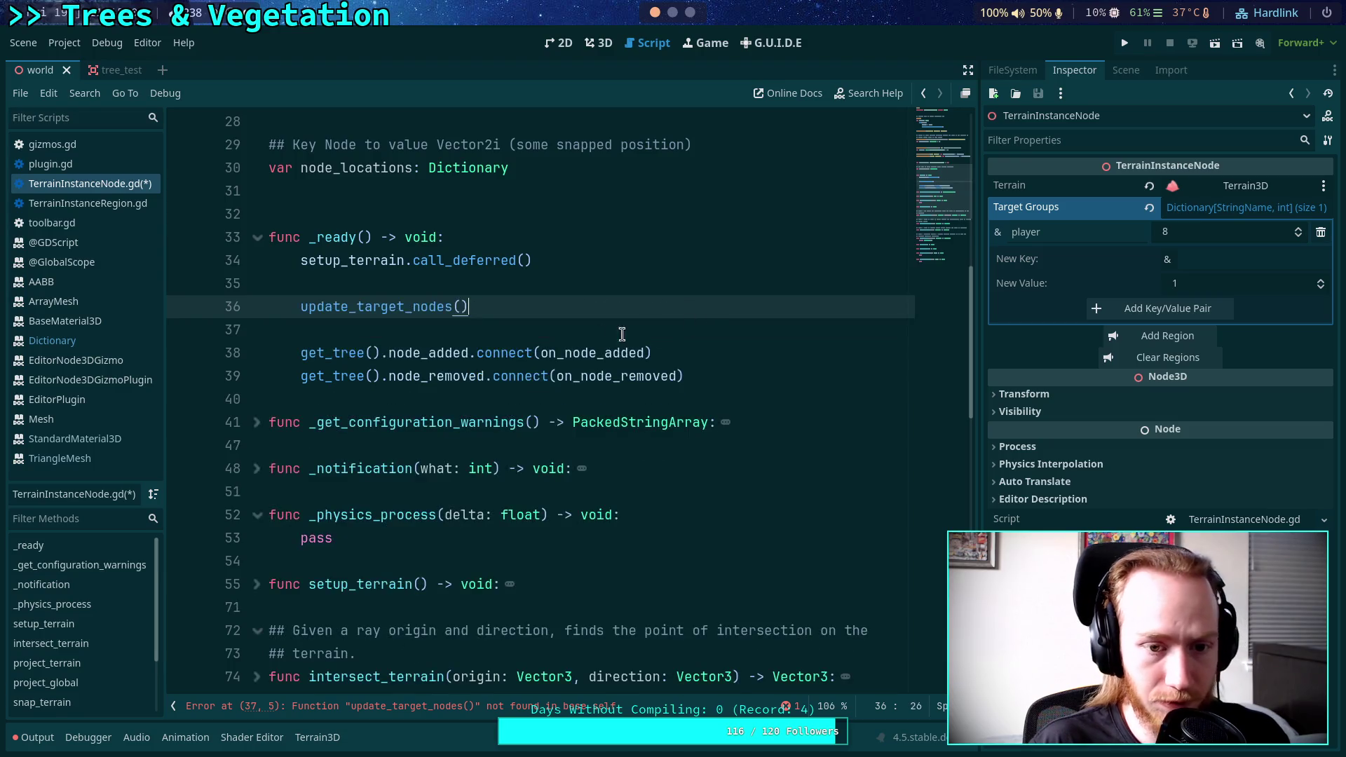
scroll(518, 387, "down", 3)
scroll(518, 387, "down", 1)
scroll(518, 388, "up", 1)
left_click(389, 400)
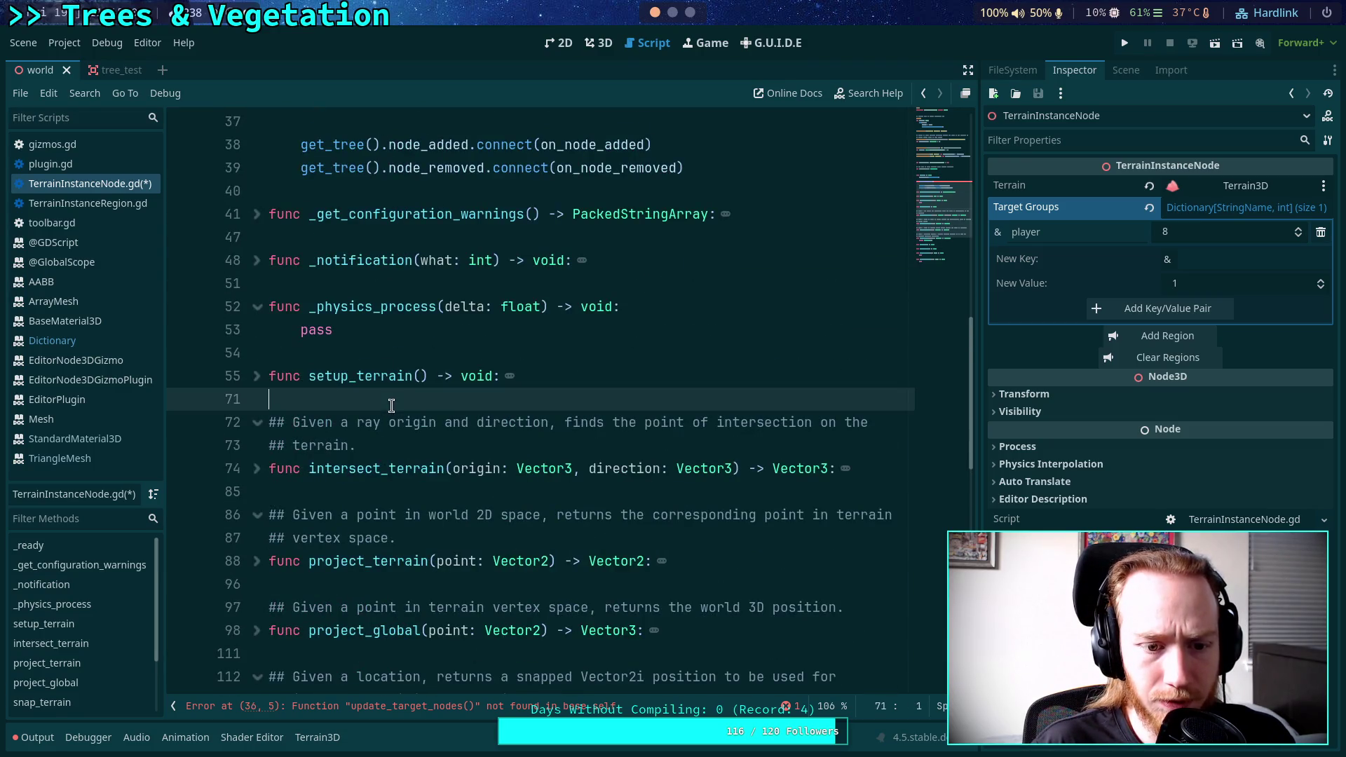
Below setup_terrain, add the header 'func update_target_nodes() -> void:'.
scroll(435, 401, "up", 3)
scroll(450, 400, "down", 3)
key("Return")
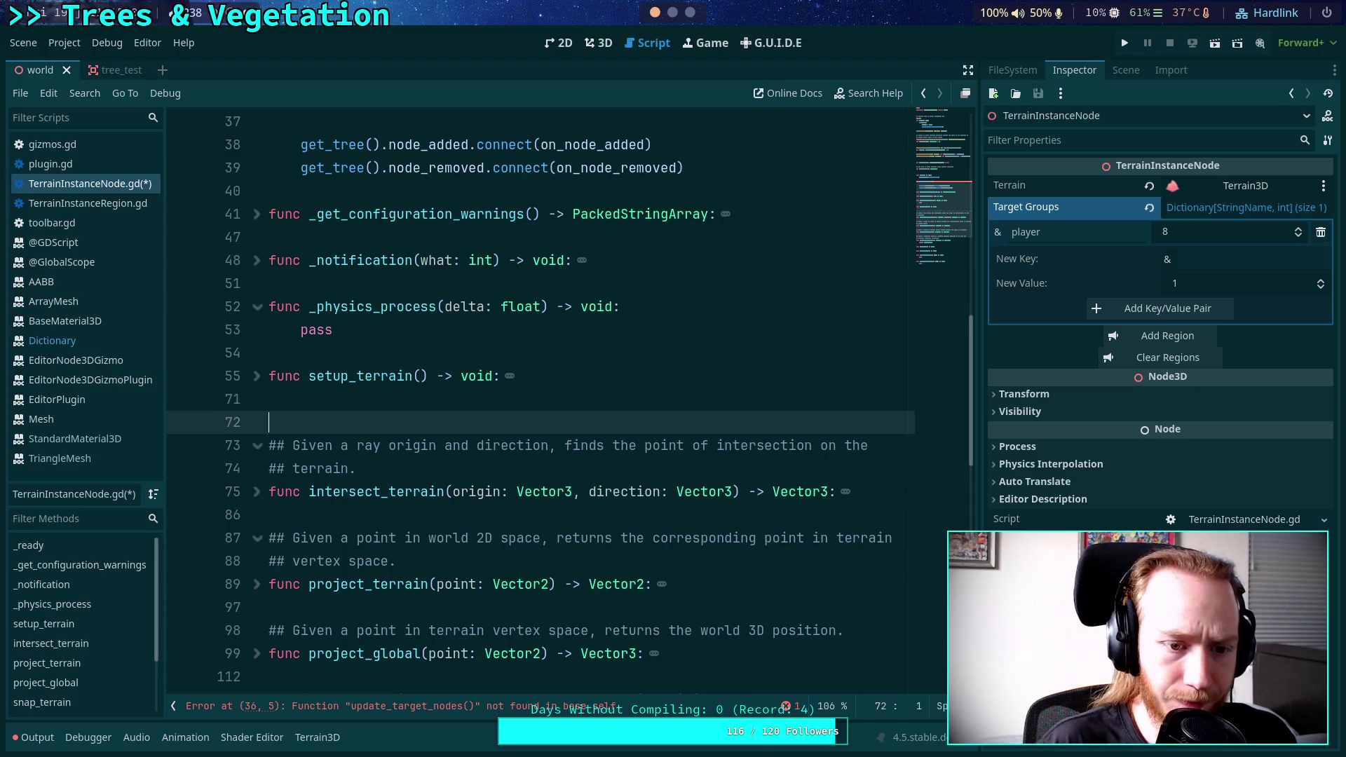
key("Return")
key("Up")
type("func update_")
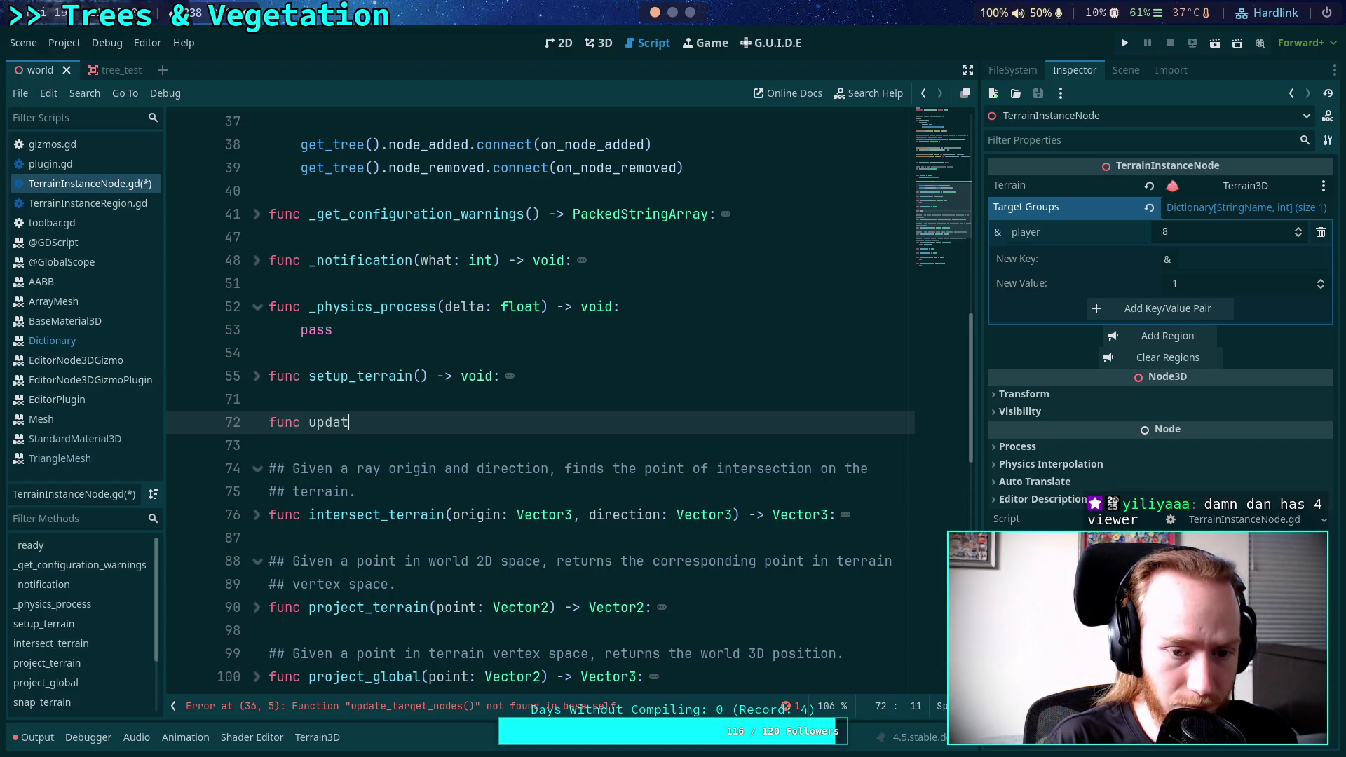
type("target_nodes")
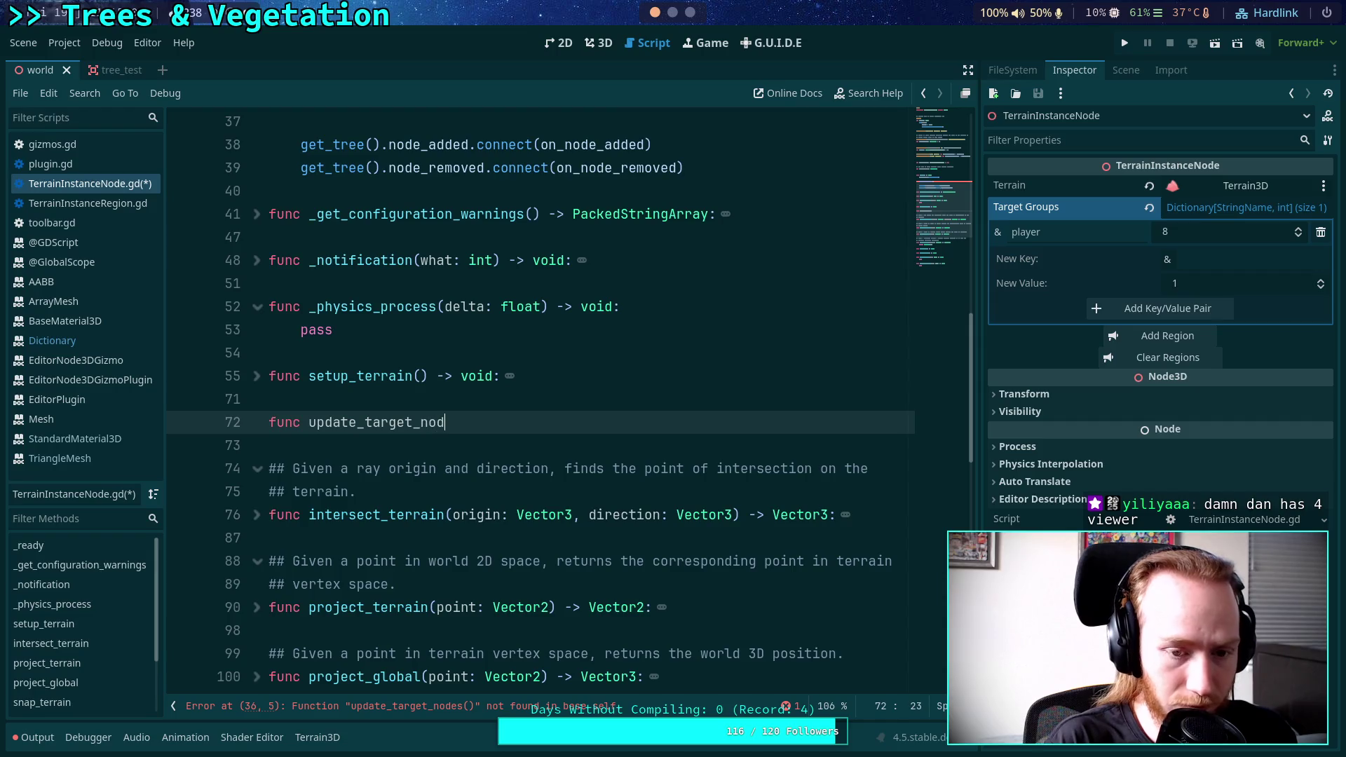
type("() -> void")
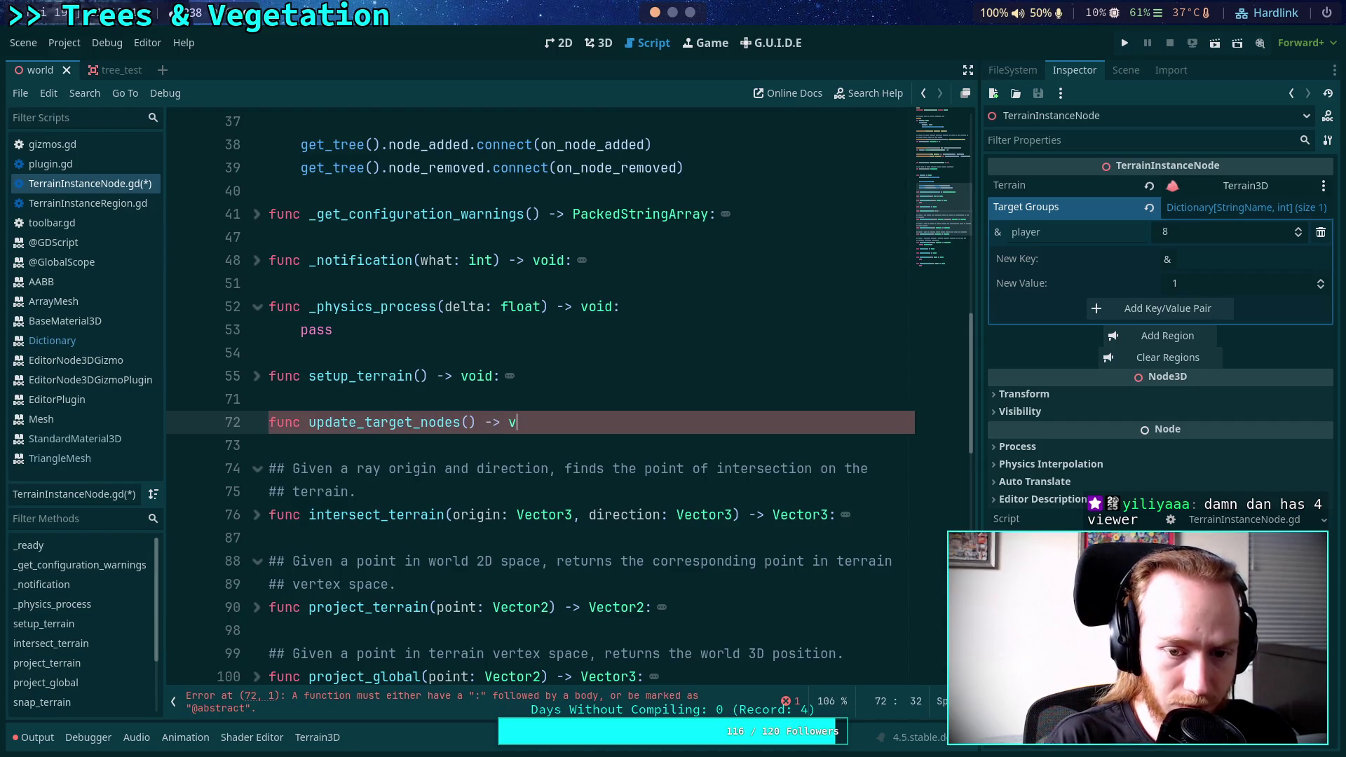
key("Return")
key("BackSpace")
key("BackSpace")
type("d:")
Document it with '## Update tracking list. Call this when changing target_groups.'.
key("Up")
key("Return")
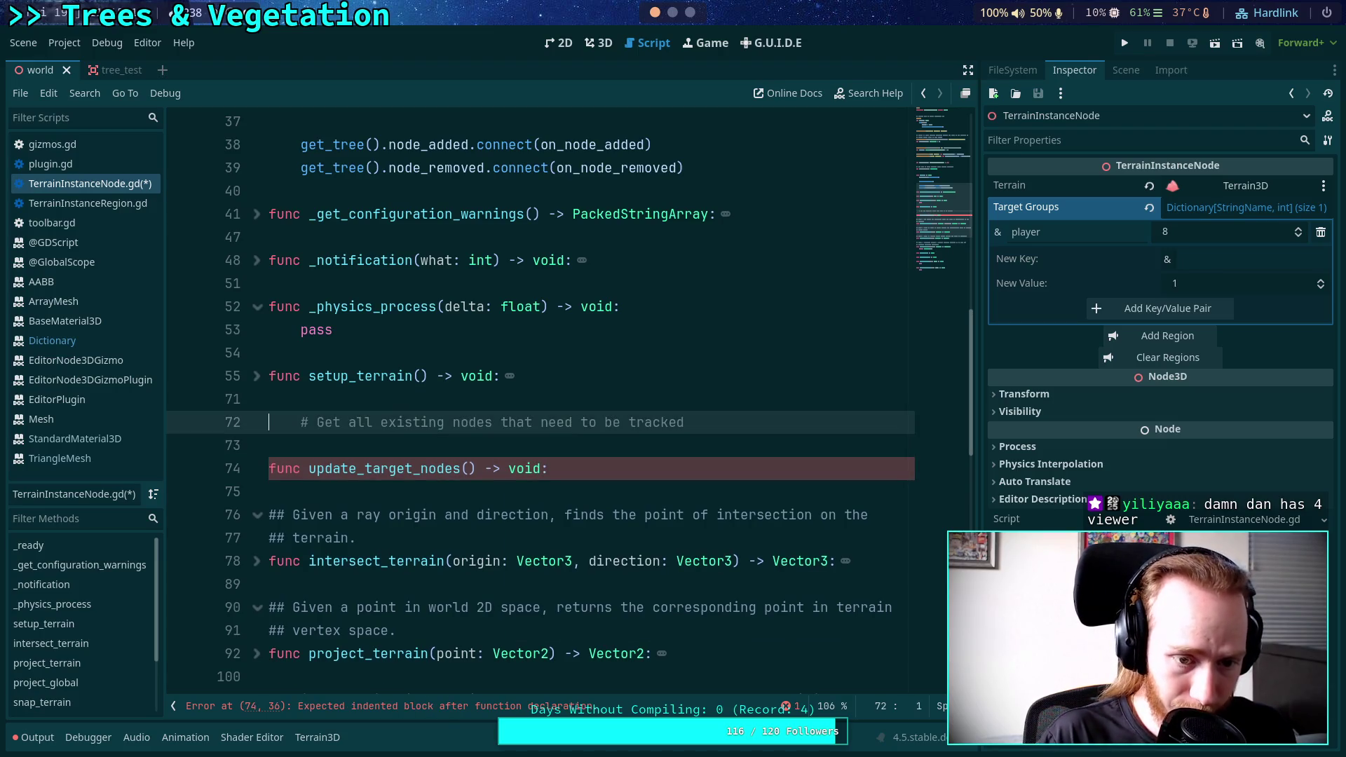
type("#")
key("Tab")
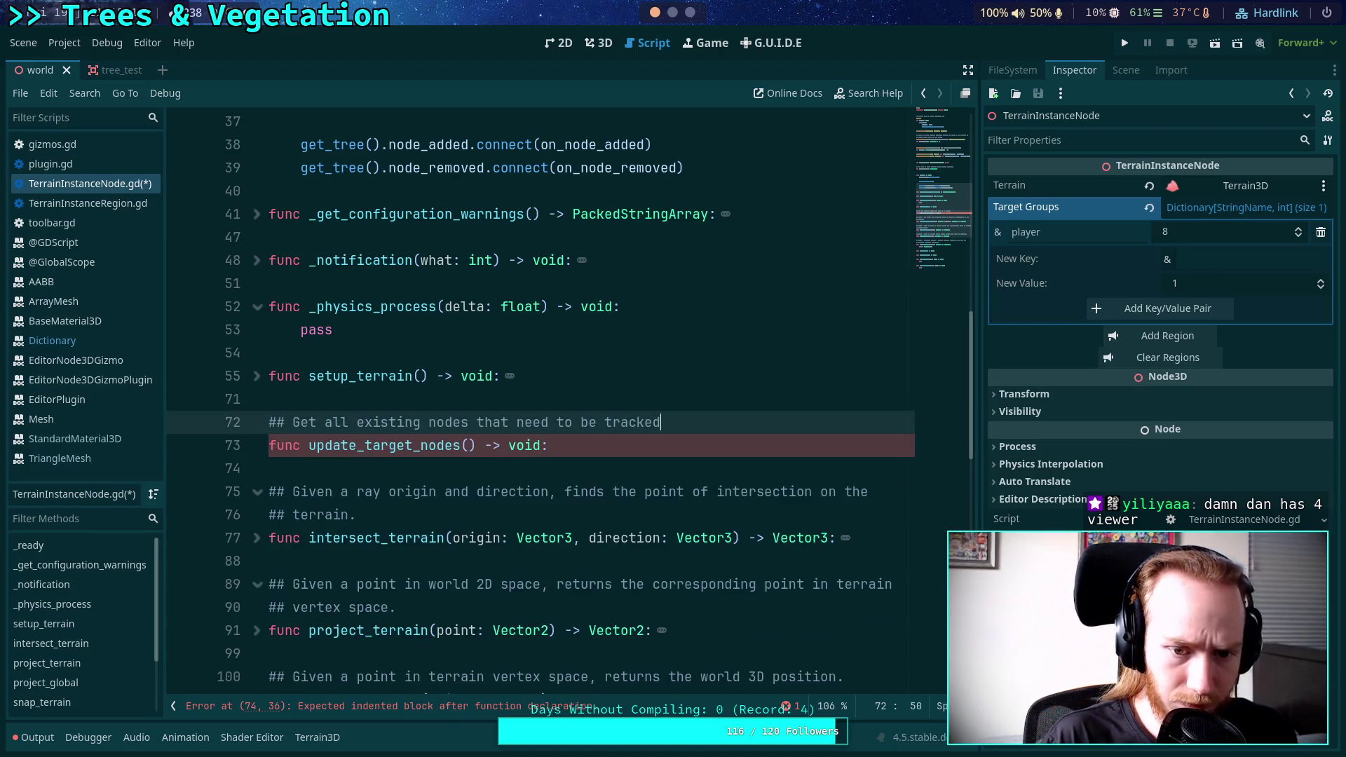
key("ctrl+shift+Left")
key("ctrl+shift+Left")
key("ctrl+shift+Left")
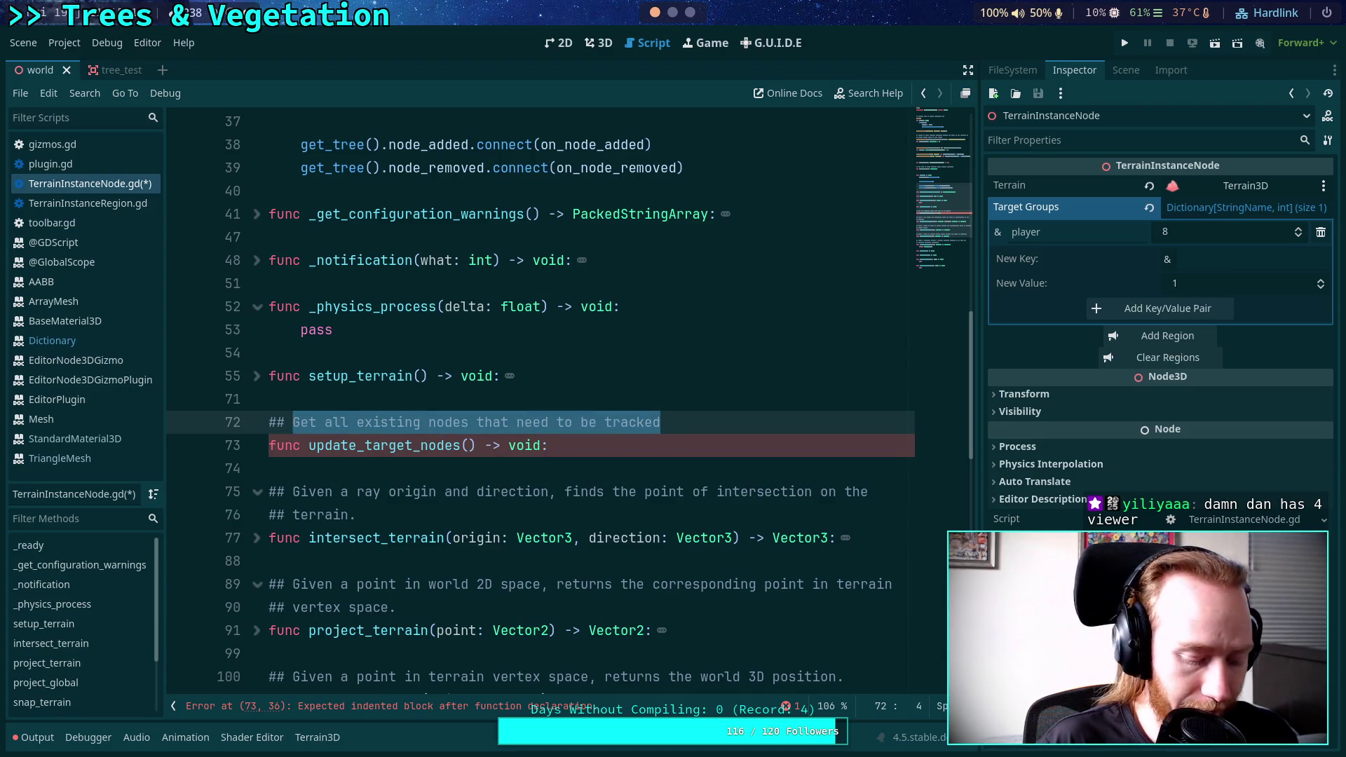
type("Update tracking ")
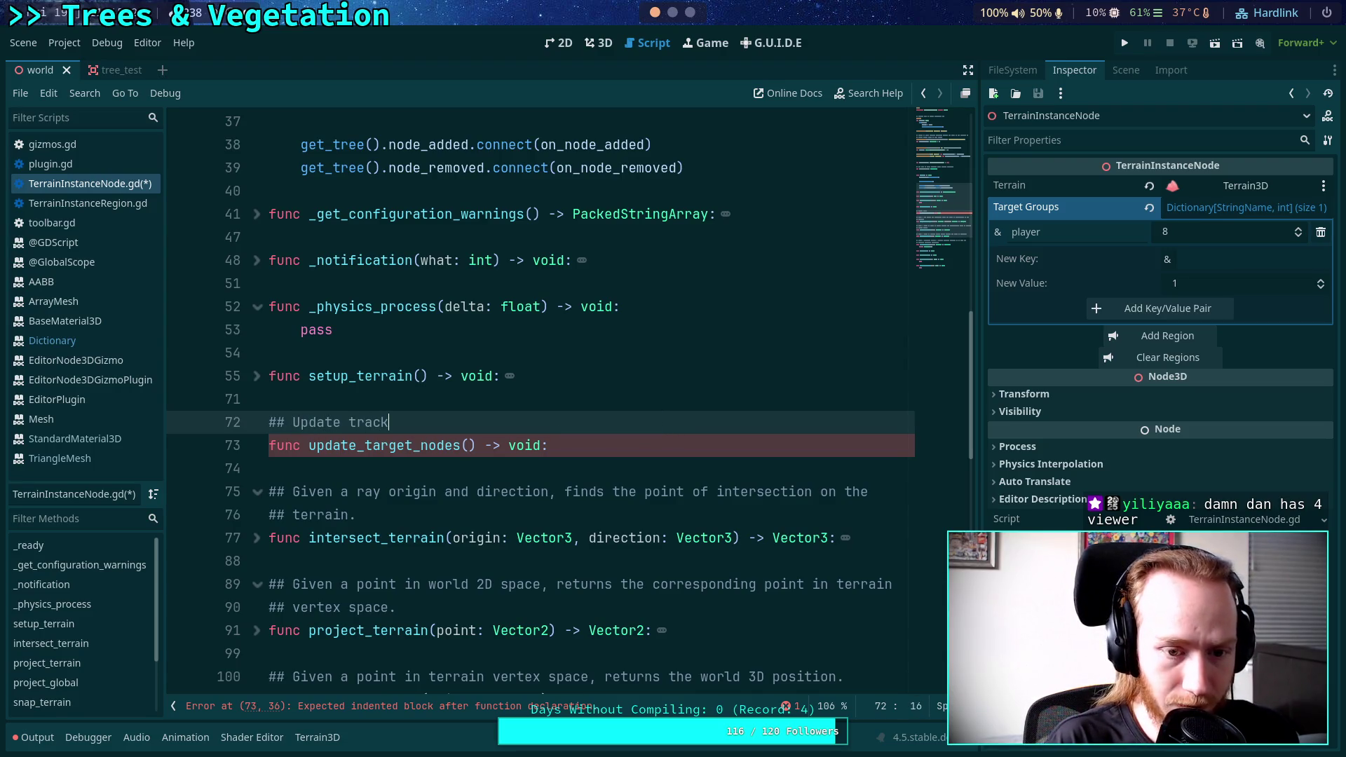
type("list for al")
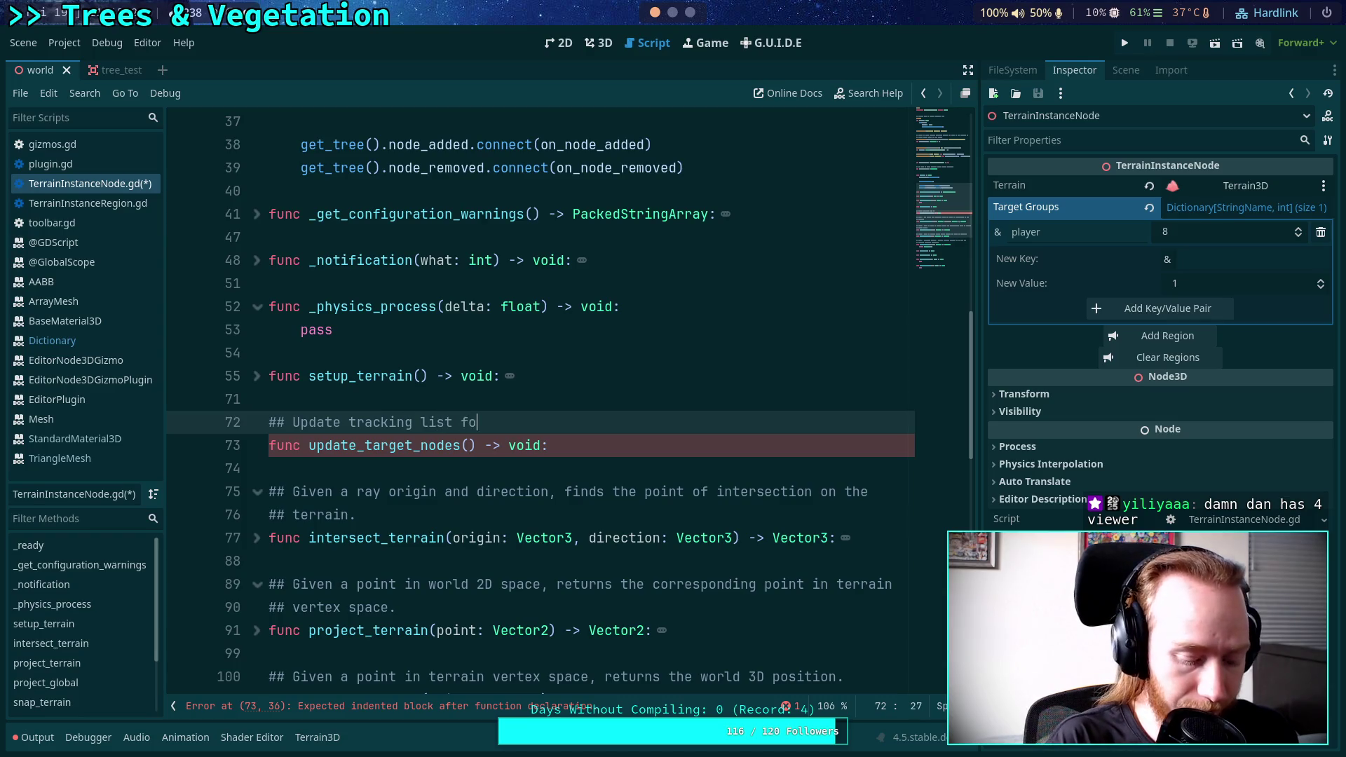
type("l")
key("BackSpace")
key("BackSpace")
key("BackSpace")
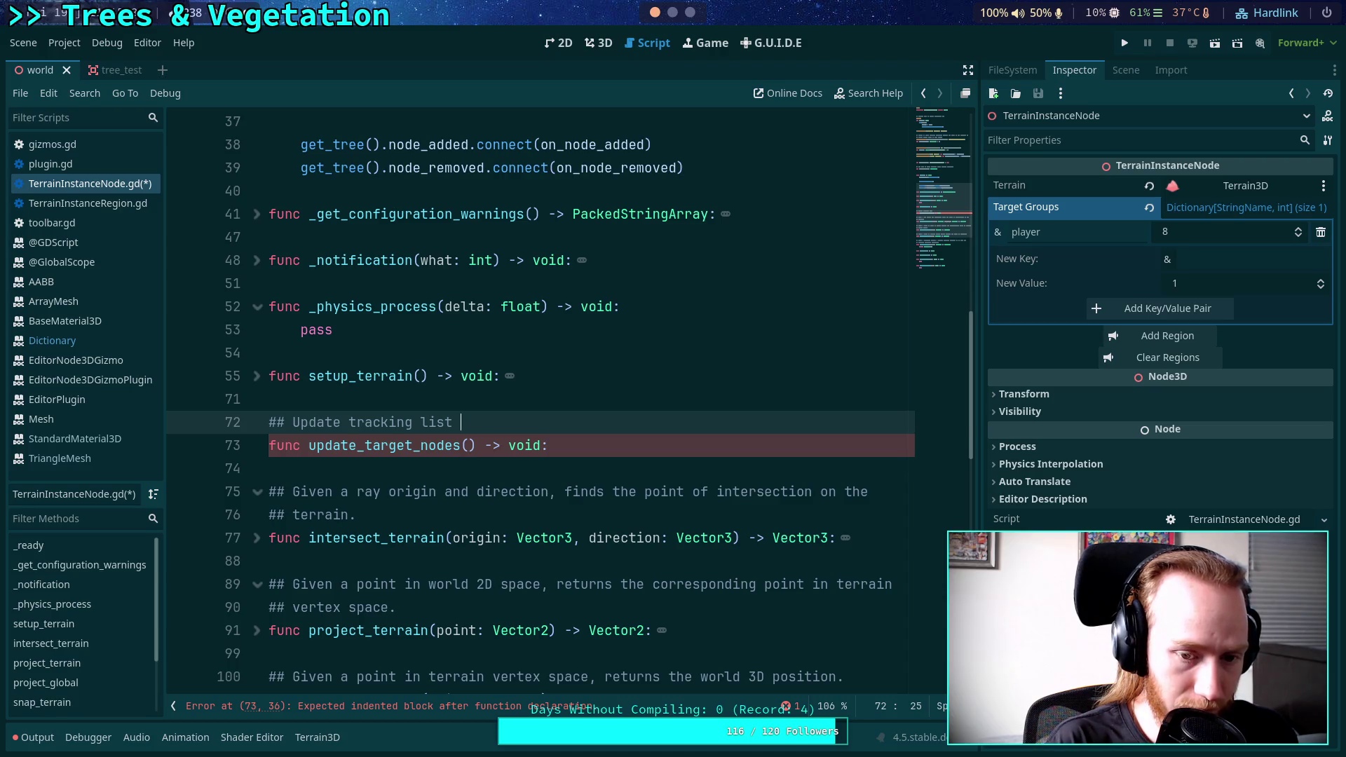
type(". Call this wh")
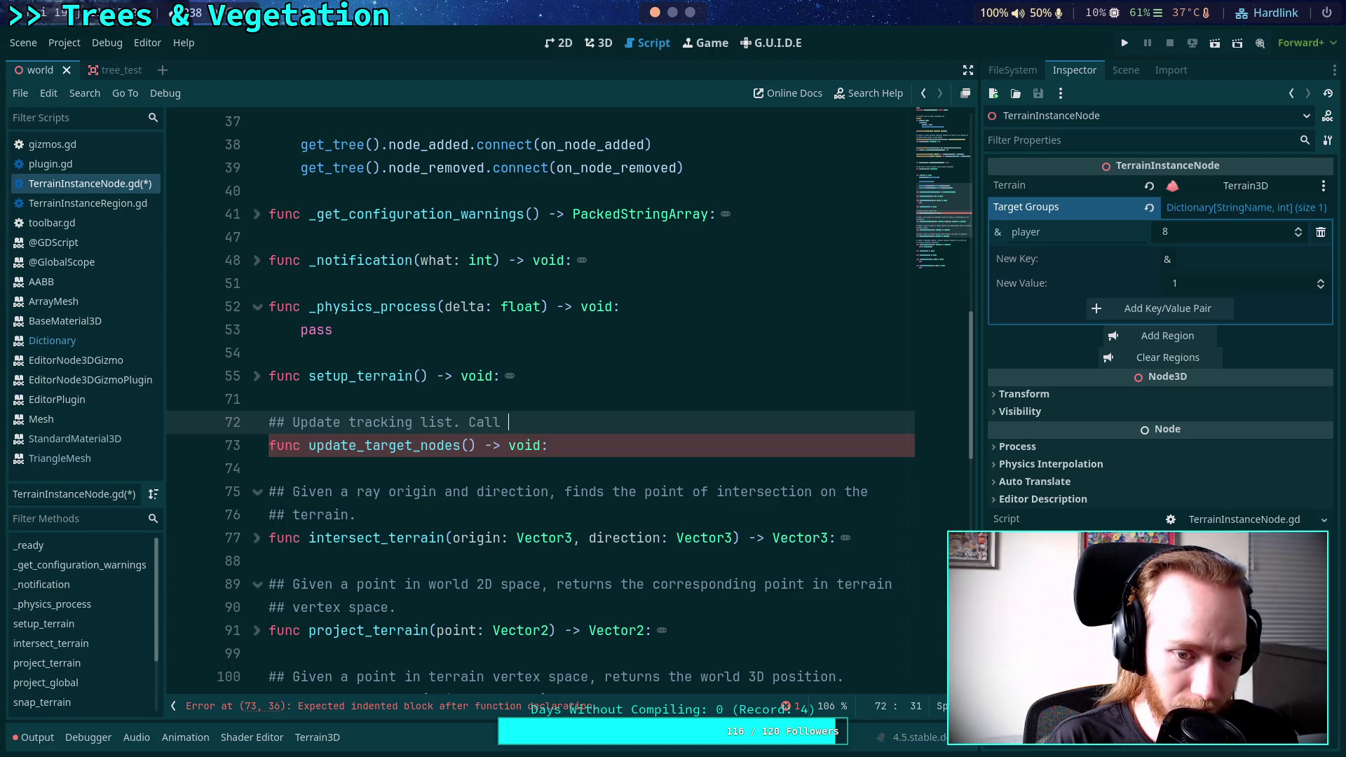
type("en changing ta")
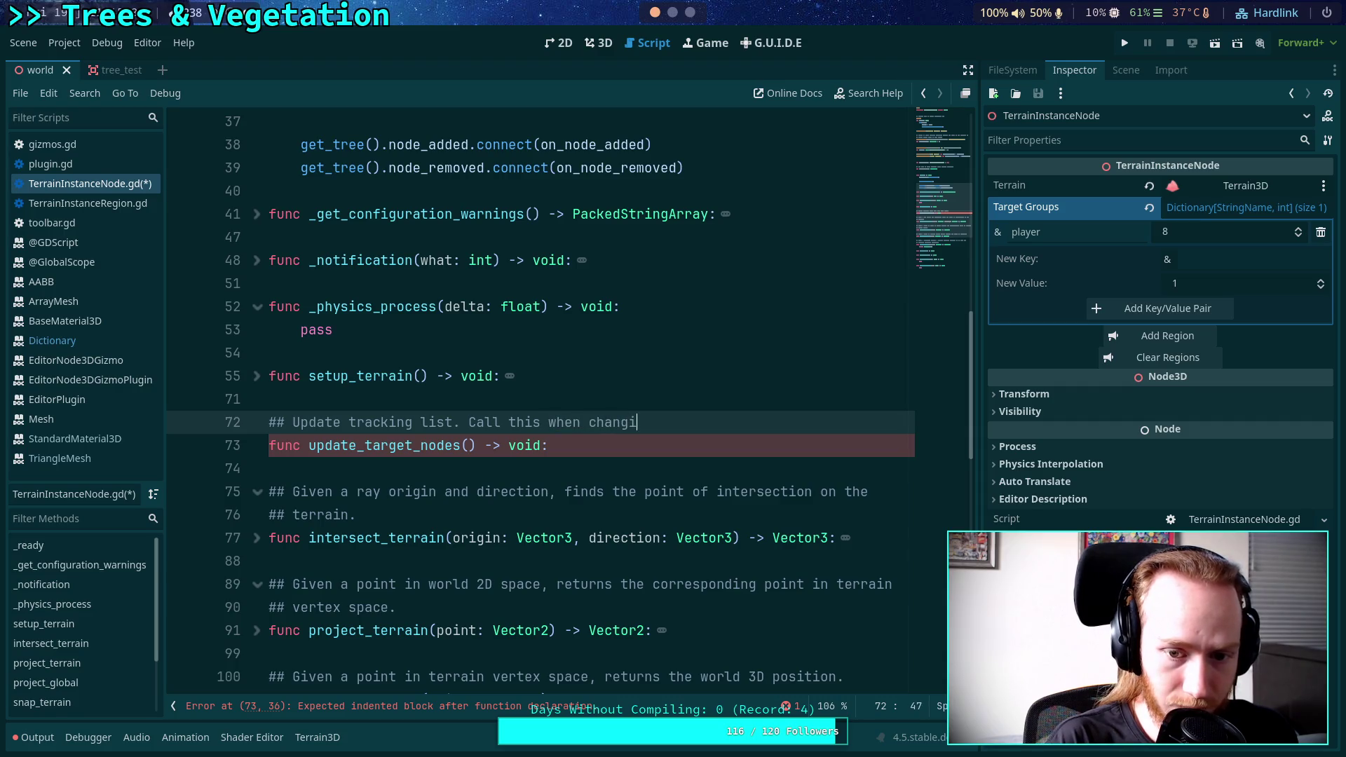
type("rget_groups.")
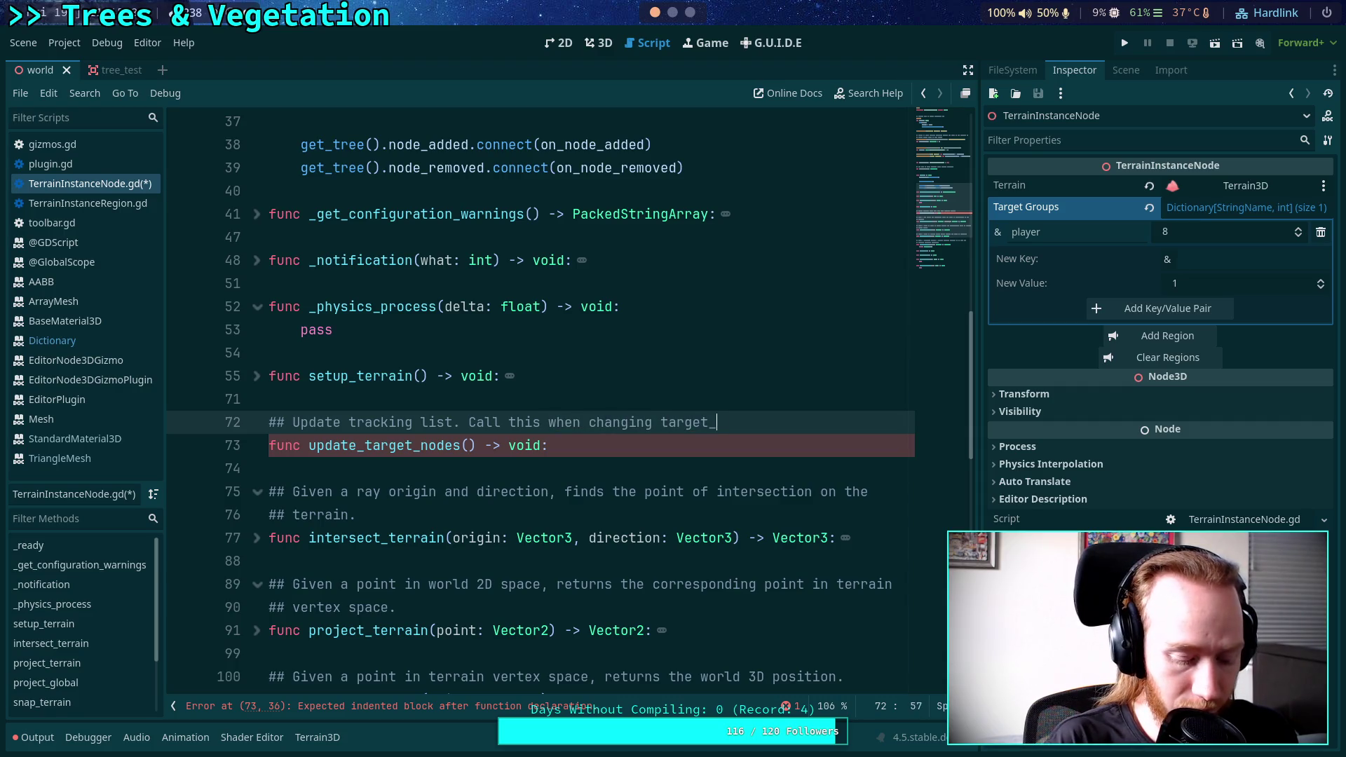
key("Down")
Put the comment '# Get all existing nodes that need to be tracked' in its body.
key("Return")
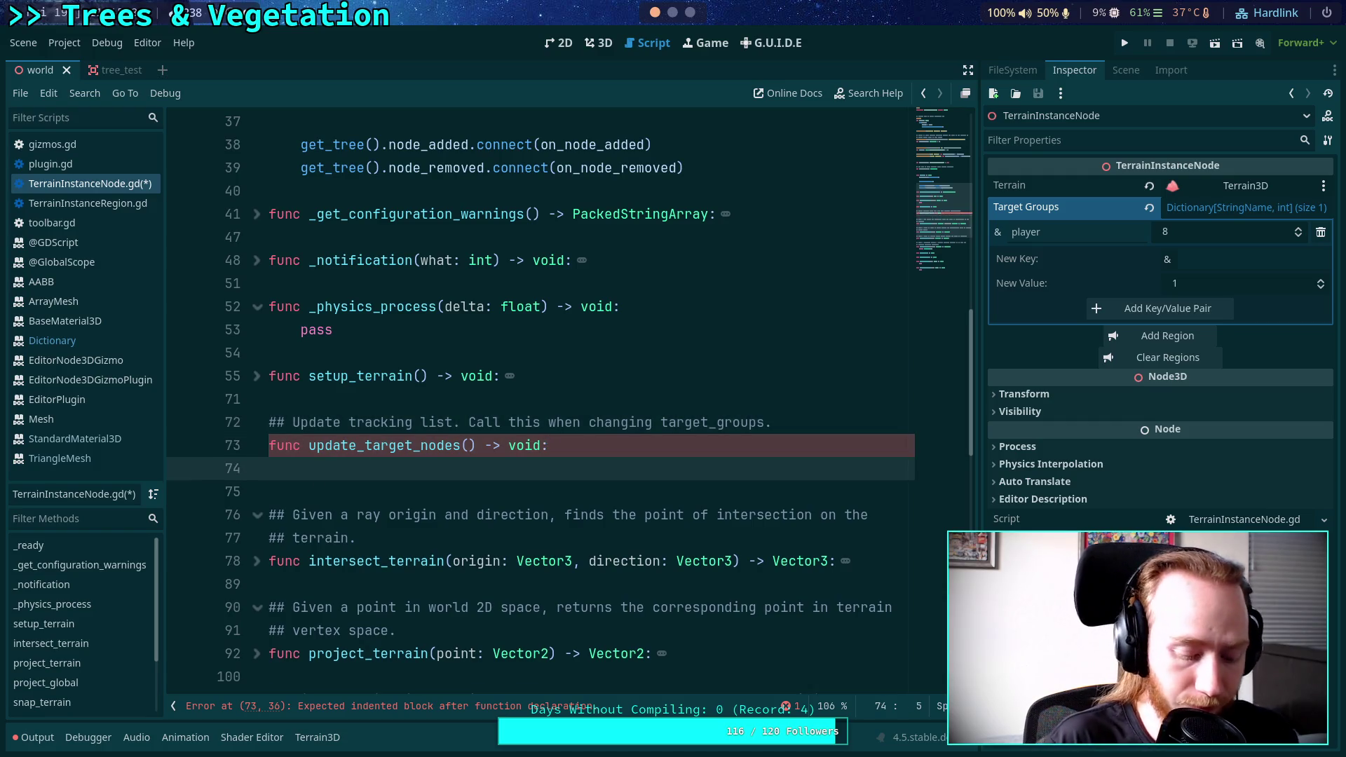
type("# Get all existing nodes that need to be tracked")
key("Return")
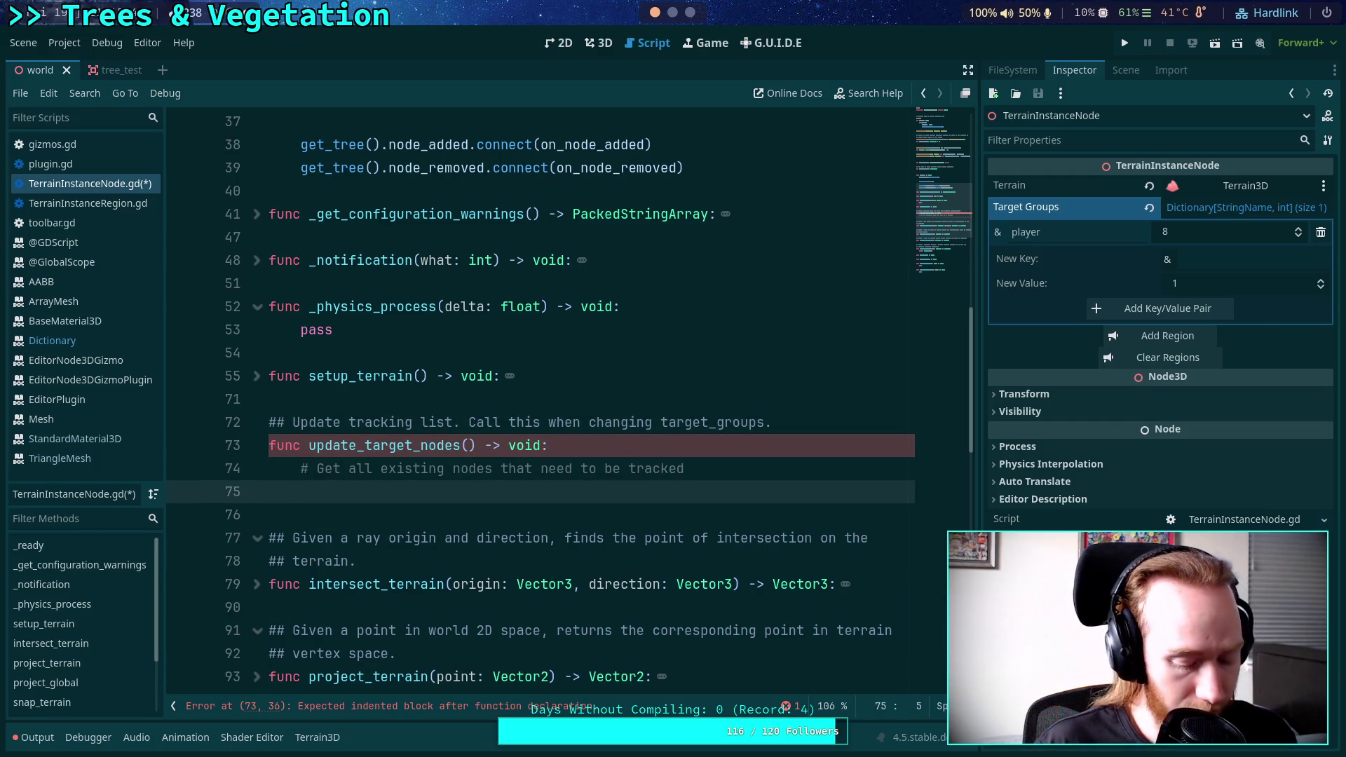
Replace the body comment with 'for group in target_groups:'.
key("ctrl+z")
type("for ")
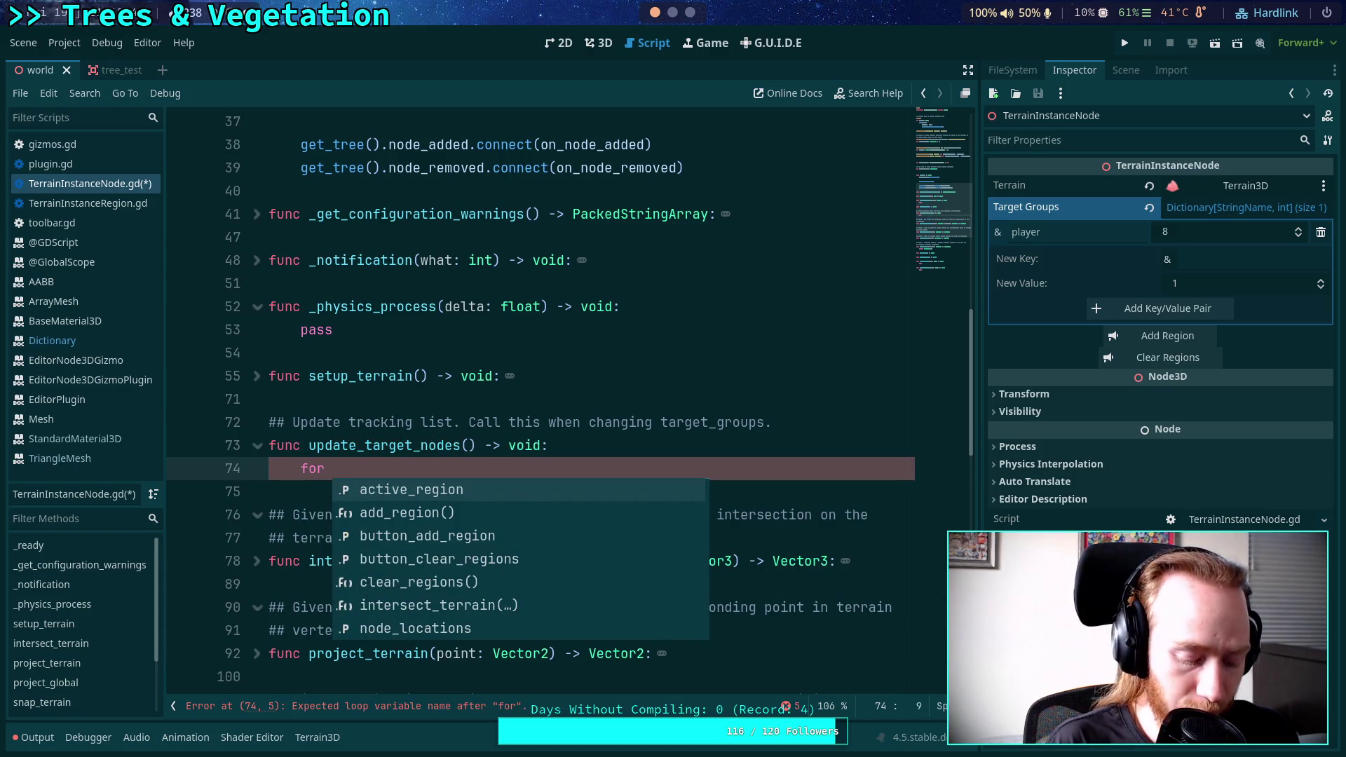
type("group in tar")
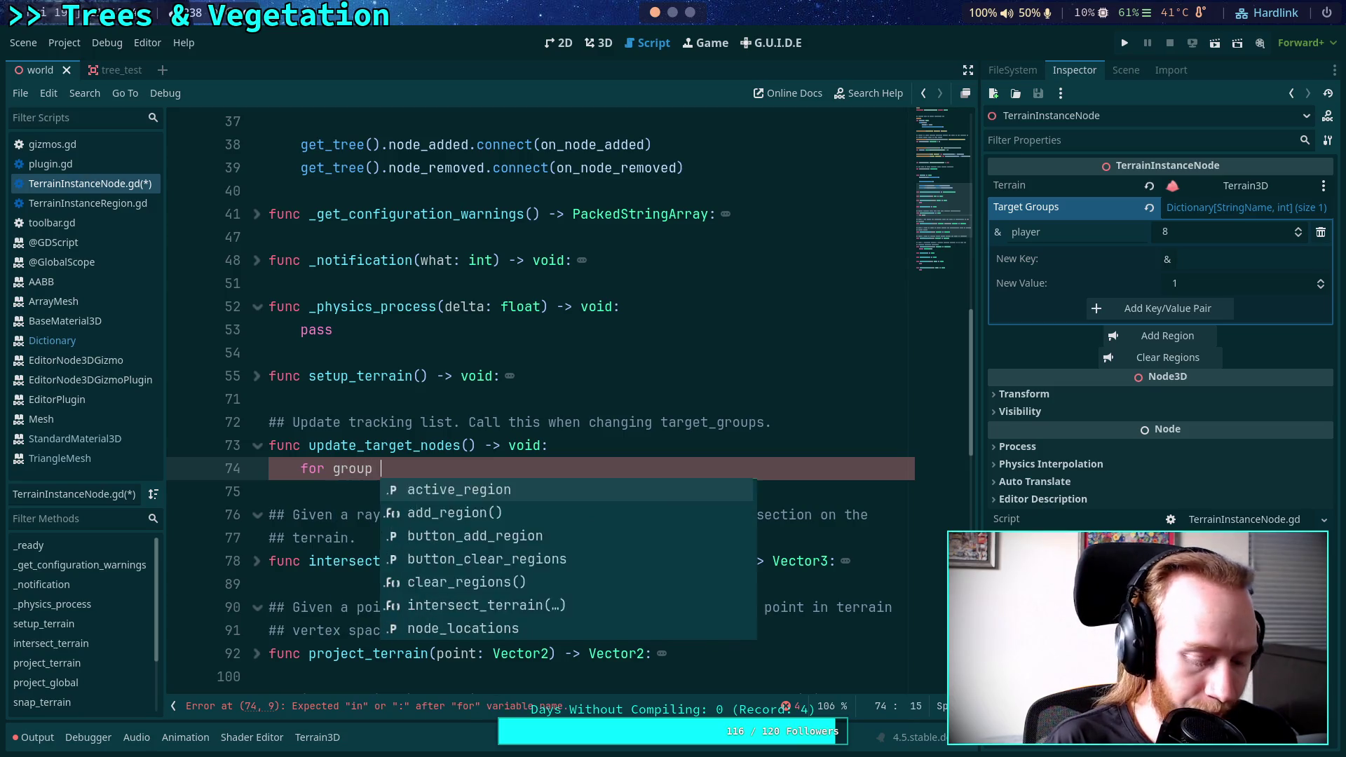
key("Return")
type(":")
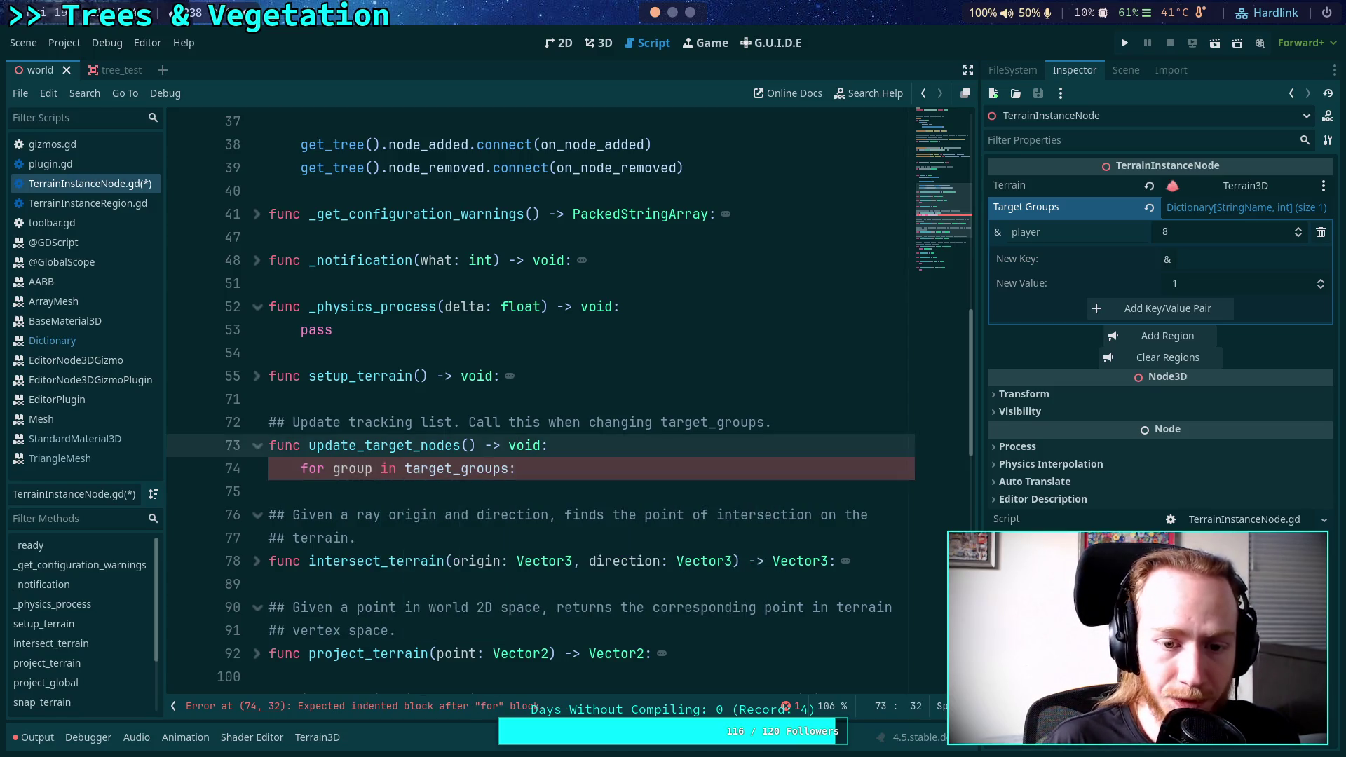
Insert node_locations.clear() above the loop.
key("ctrl+shift+Return")
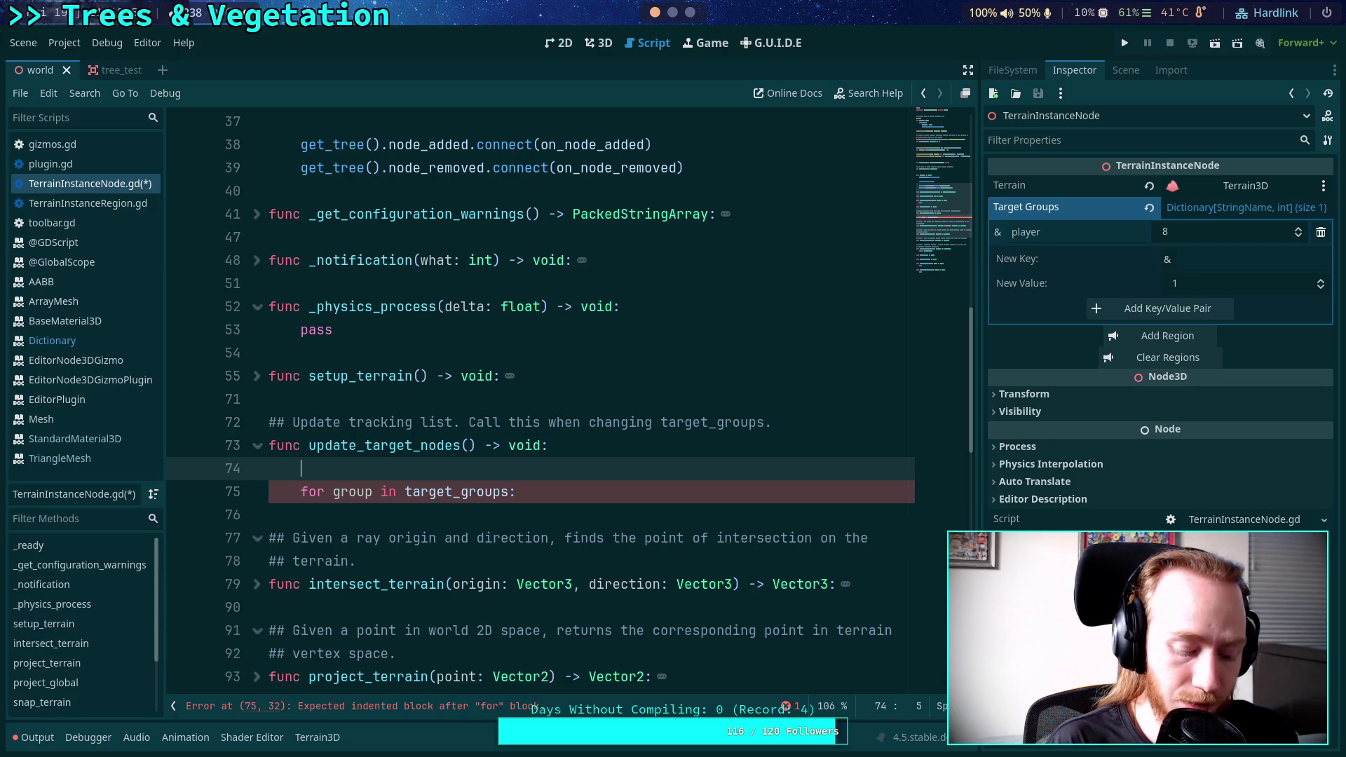
type("tr")
key("BackSpace")
key("BackSpace")
type("node")
key("Return")
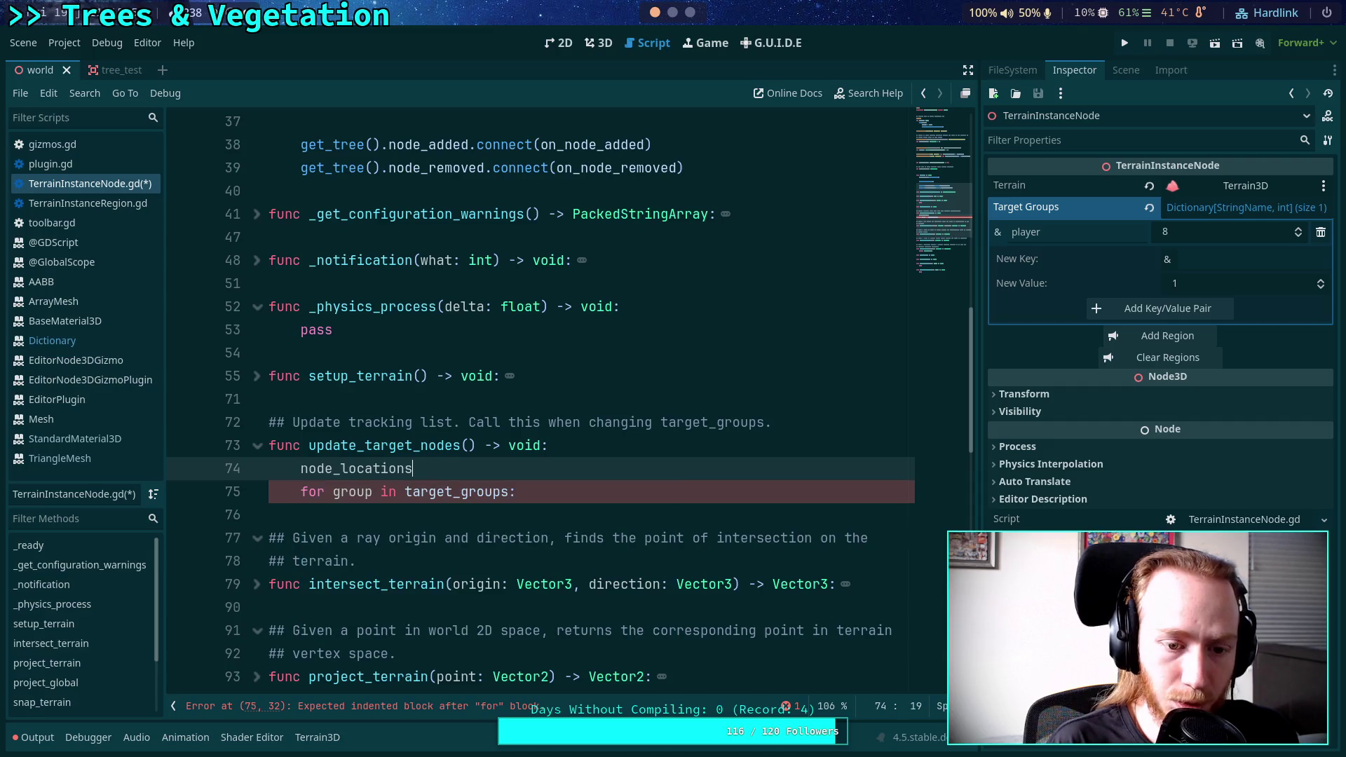
type(".clear")
key("Return")
Add a blank line after the clear call and an indented line inside the loop.
scroll(538, 421, "up", 6)
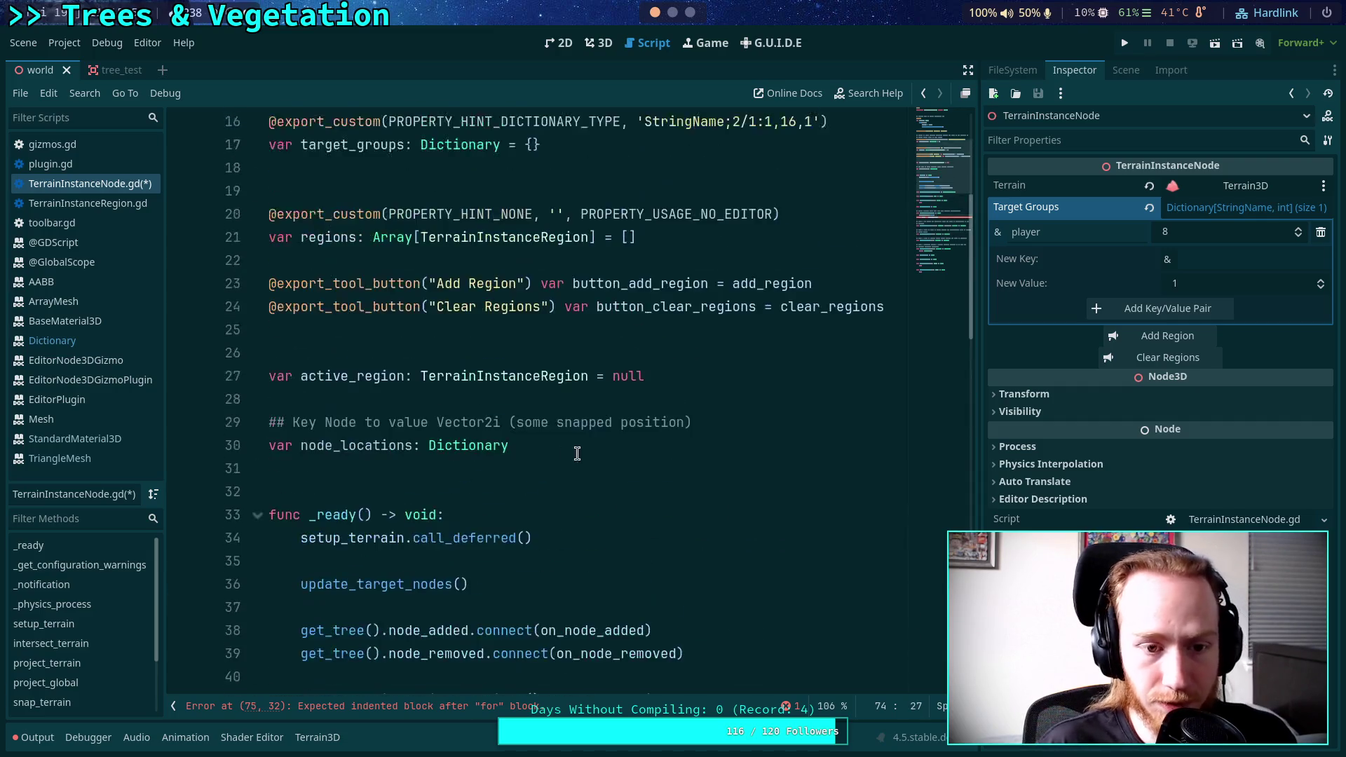
scroll(553, 427, "down", 5)
scroll(553, 426, "down", 2)
key("Return")
left_click(553, 505)
key("Return")
scroll(637, 473, "down", 2)
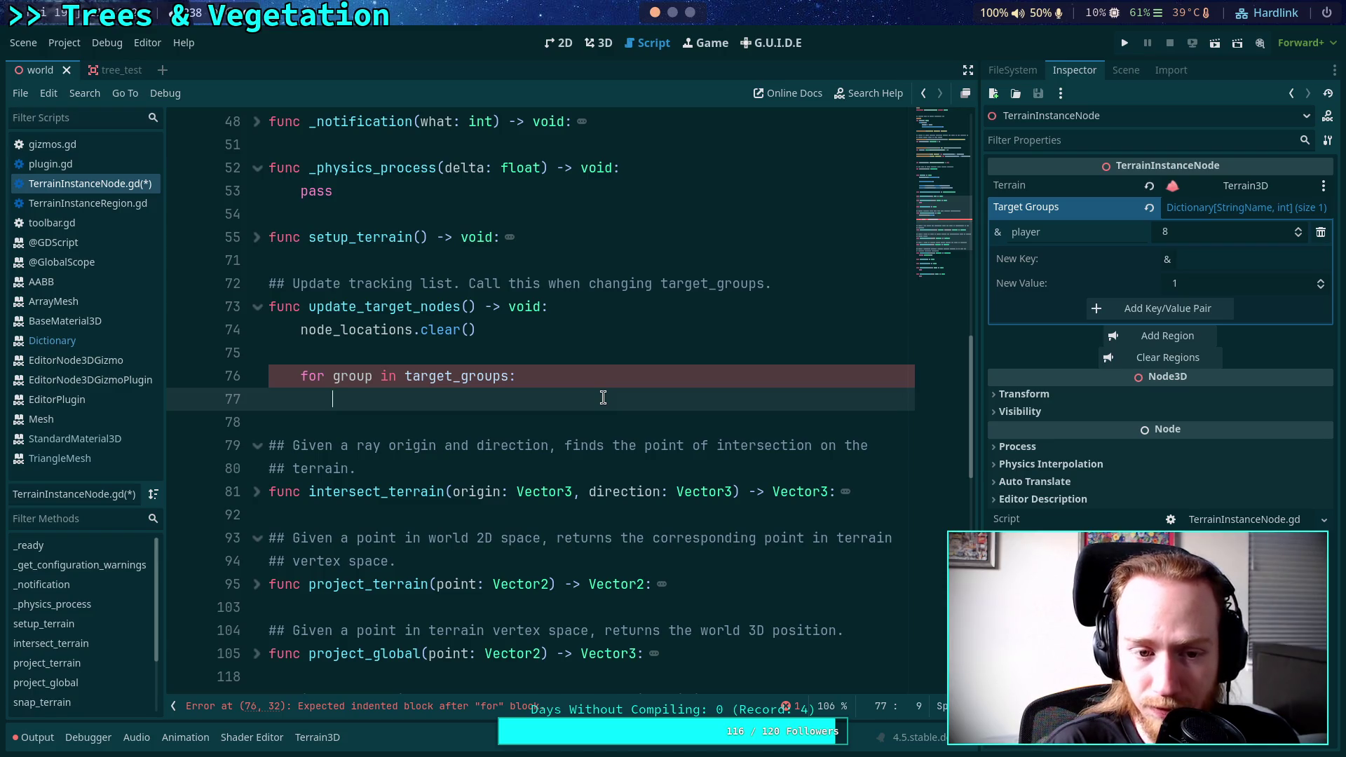
key("Up")
key("Up")
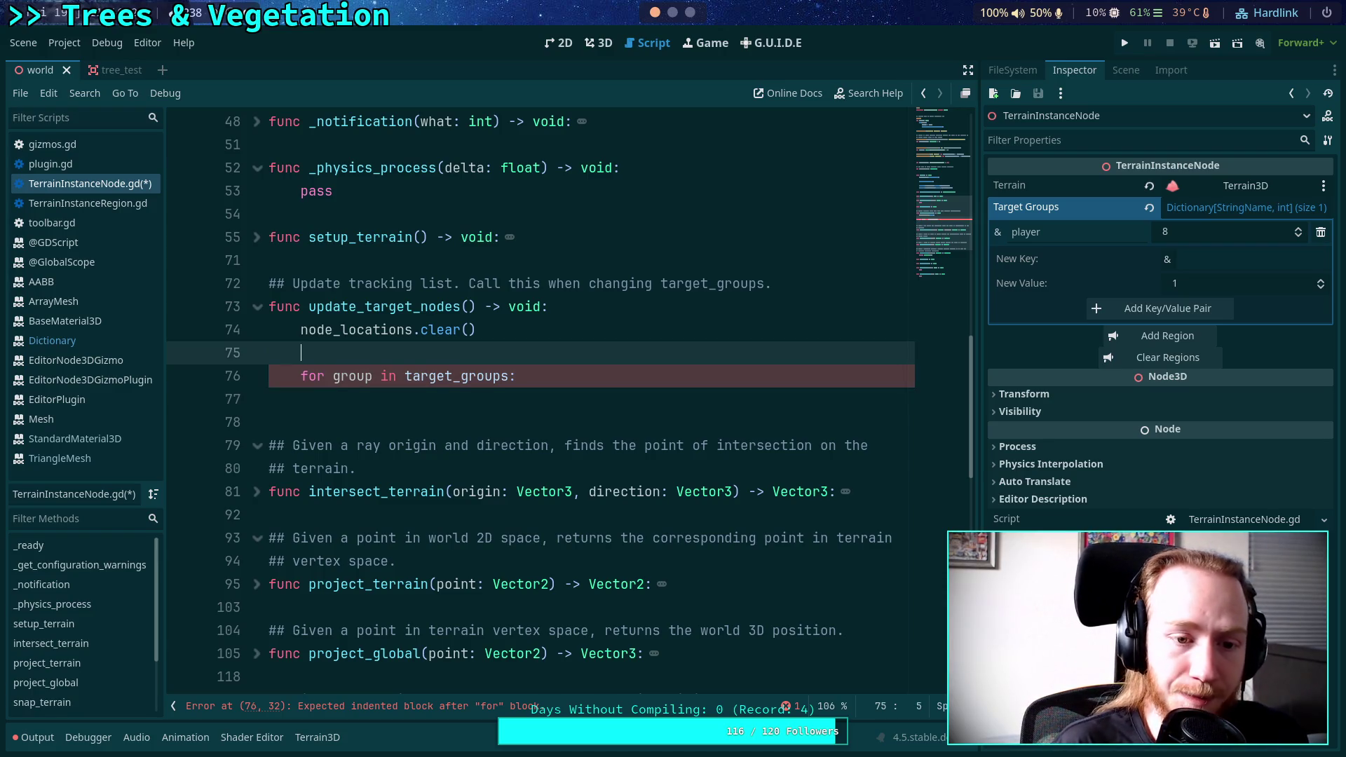
Add 'var tree: SceneTree = get_tree()' on a new line above the group loop.
key("Return")
key("Up")
type("var tree: ")
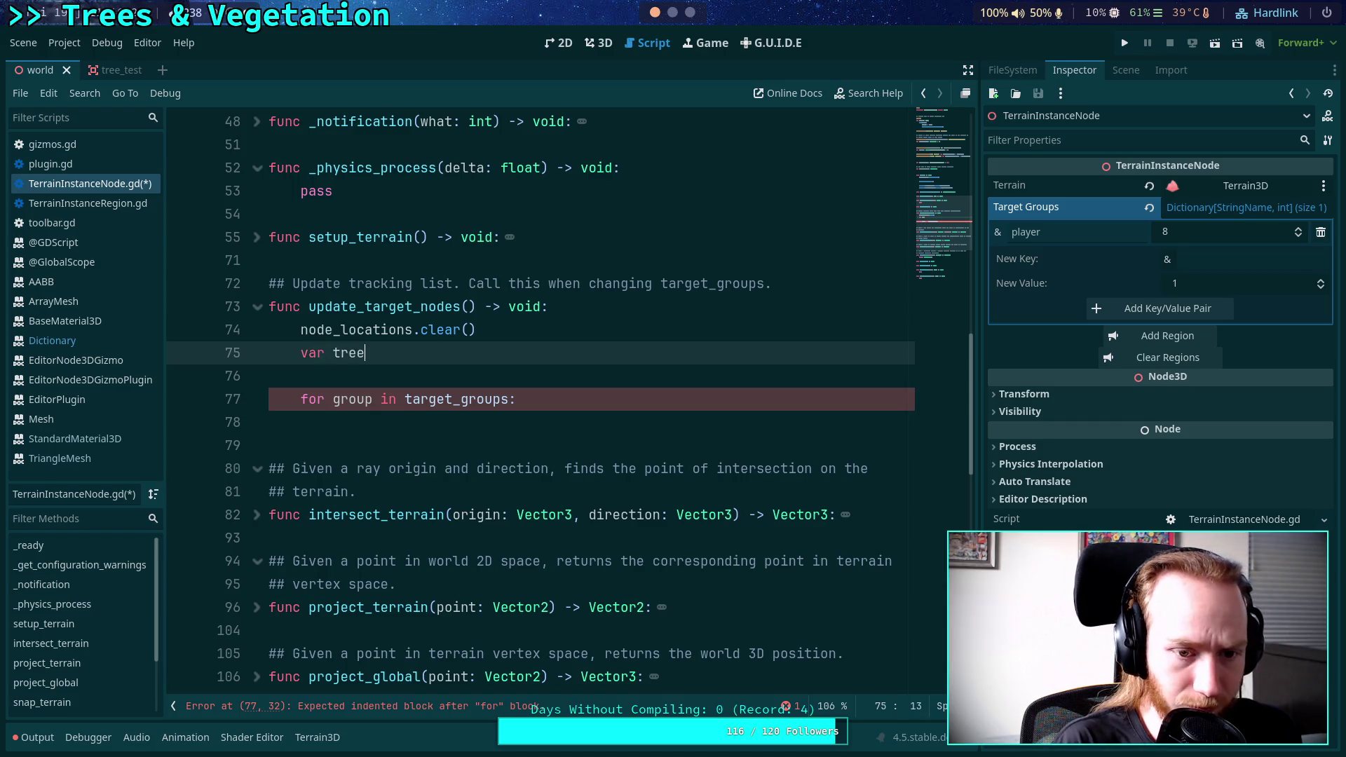
type("SceneTree =")
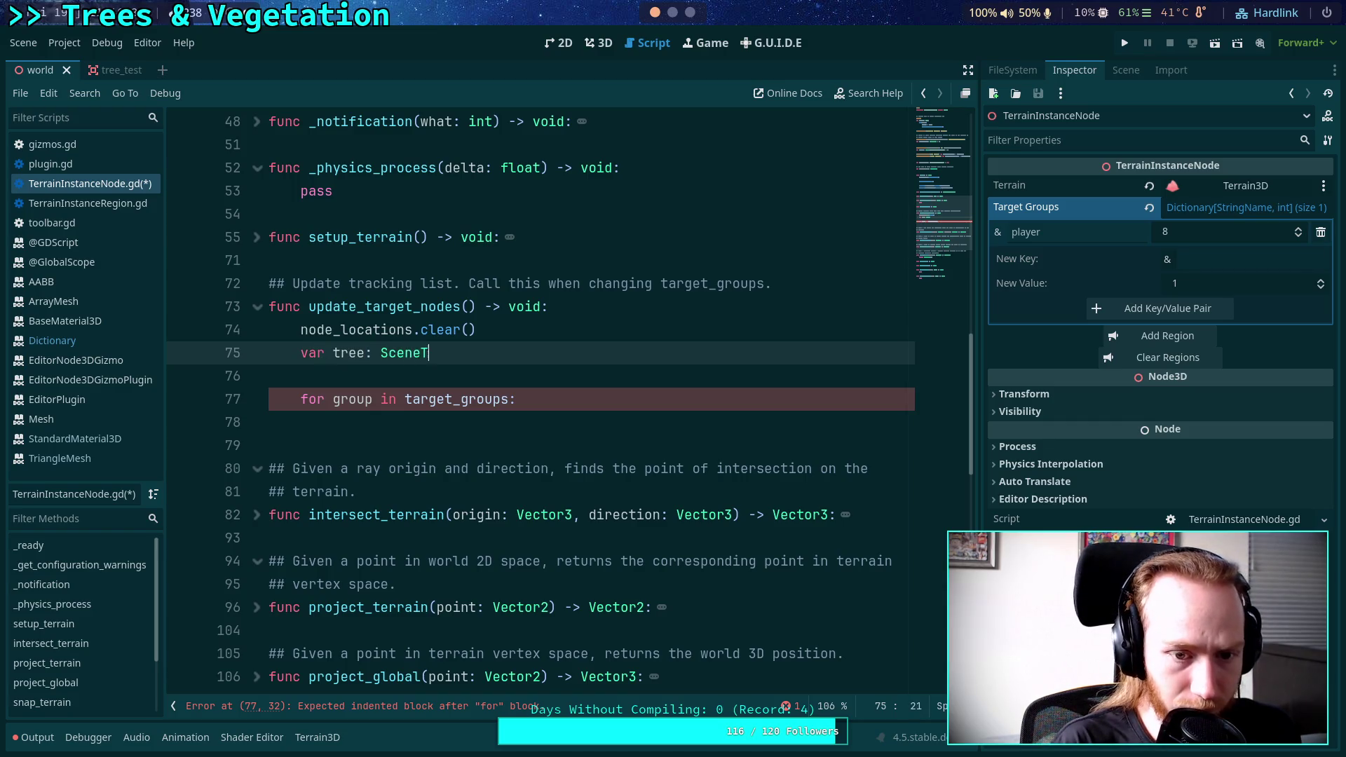
type(" get_tree")
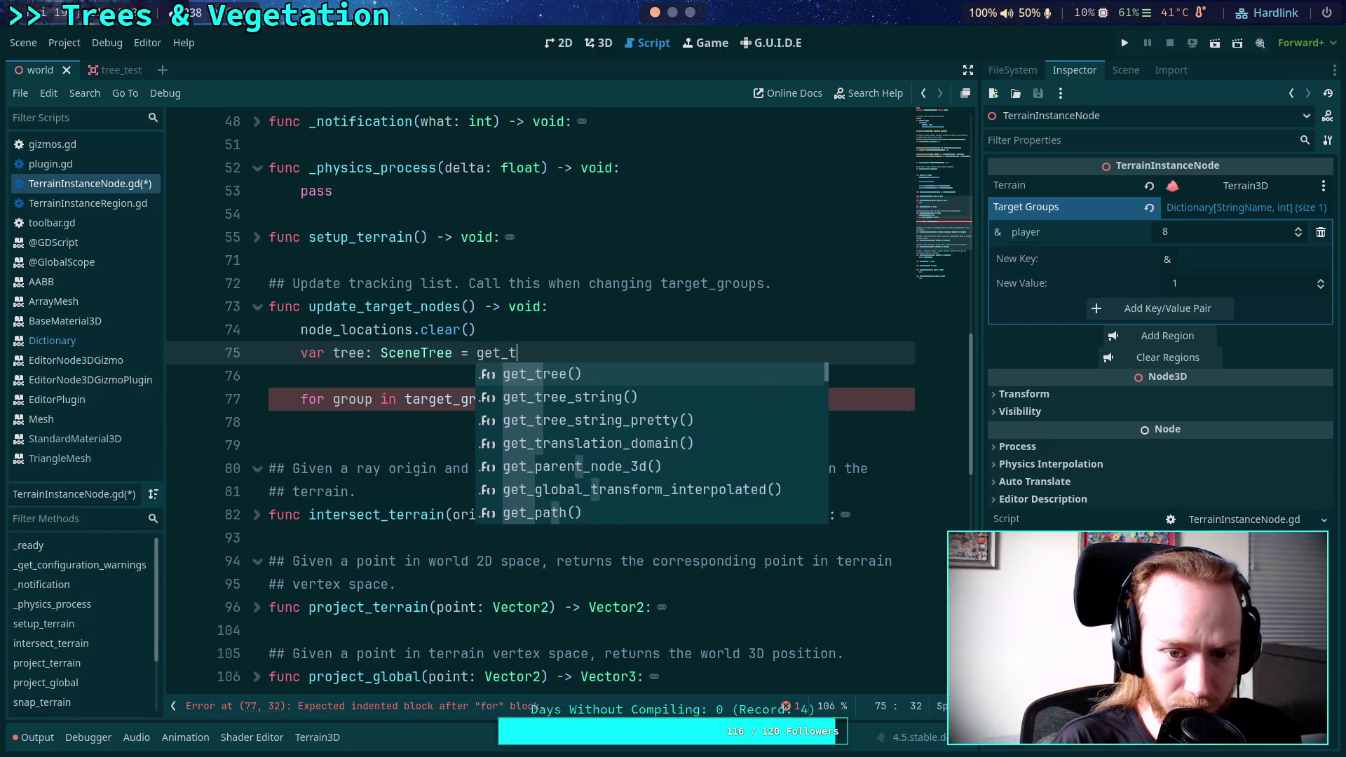
key("Return")
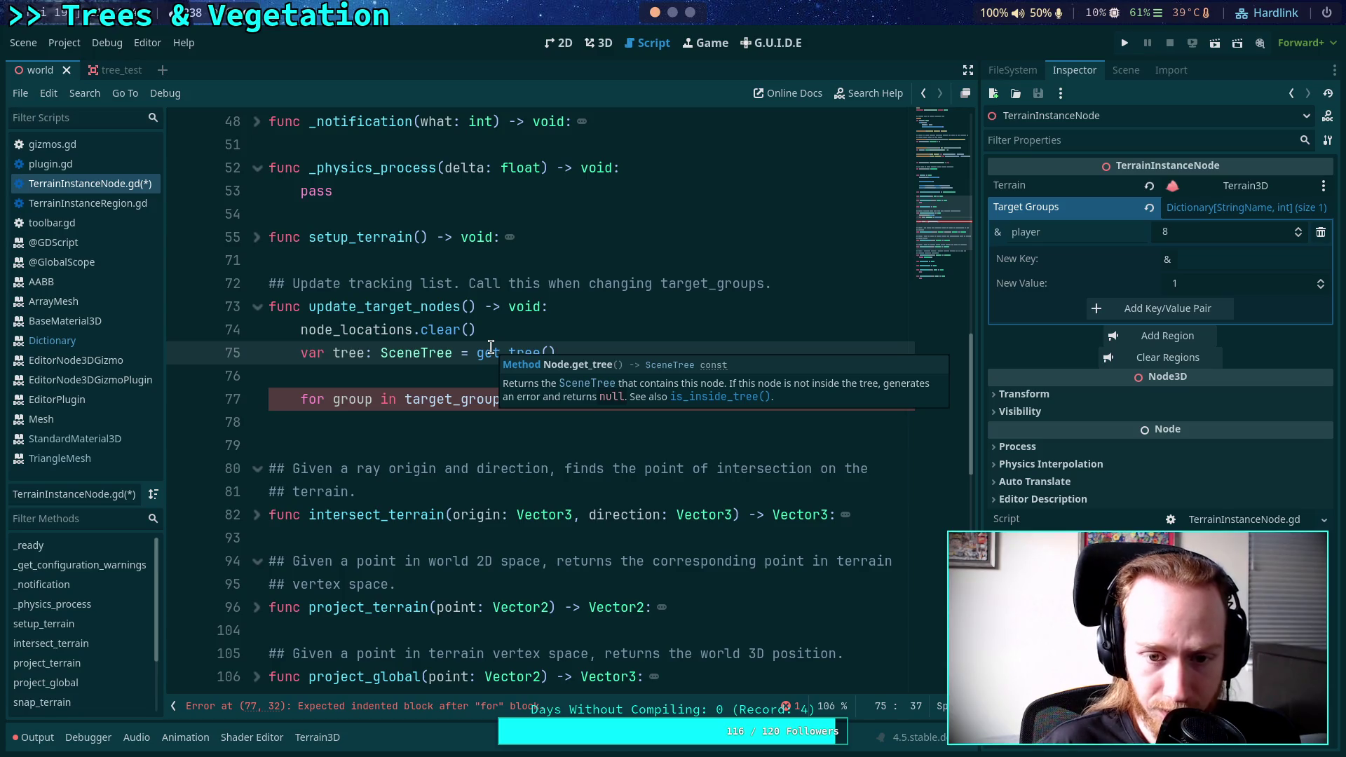
Add an early 'if not is_inside_tree(): return' guard after the clear() call.
left_click(505, 335)
key("Return")
key("Return")
type("if not")
type("is_in")
key("Return")
type(":")
key("Return")
type("return")
key("Return")
Nest a 'for node in tree.get_nodes_in_group(group):' loop inside the group loop.
scroll(628, 335, "up", 5)
scroll(505, 541, "down", 4)
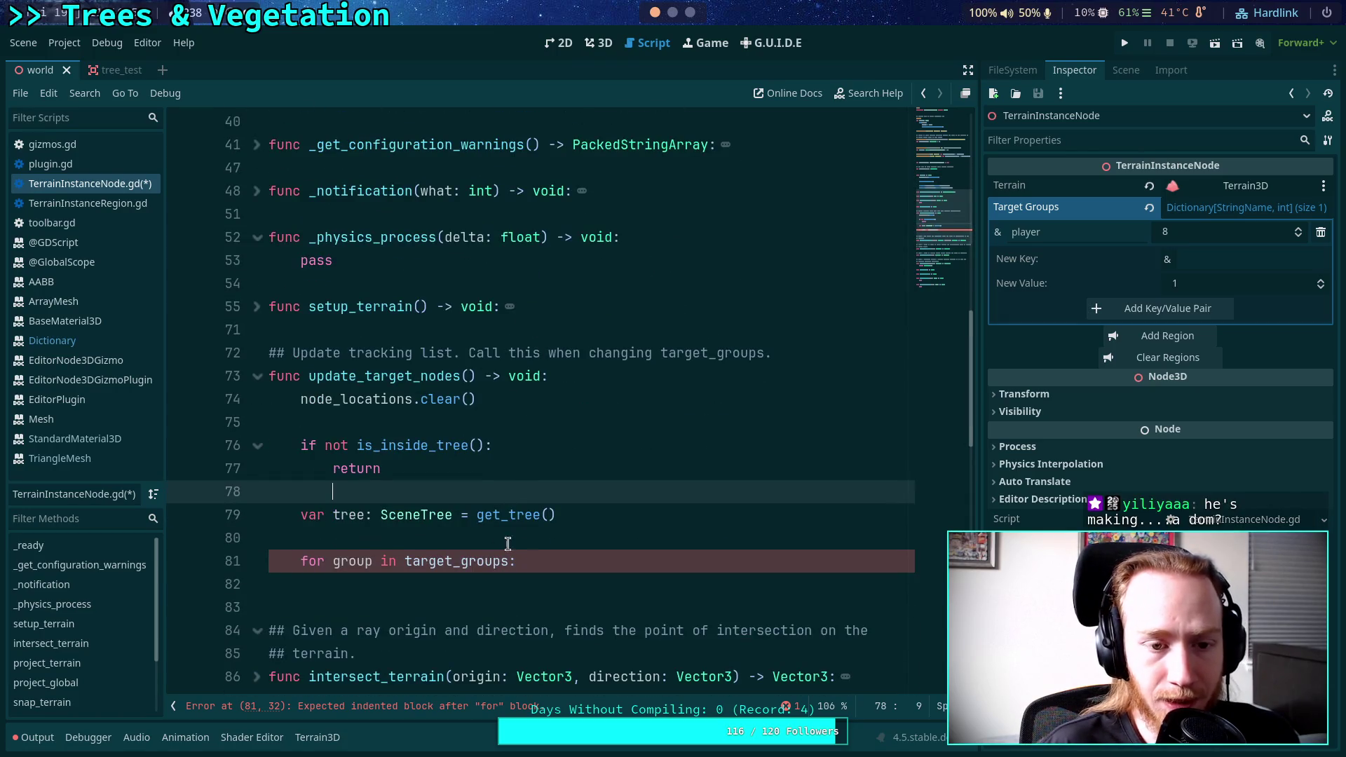
left_click(617, 558)
scroll(607, 550, "down", 1)
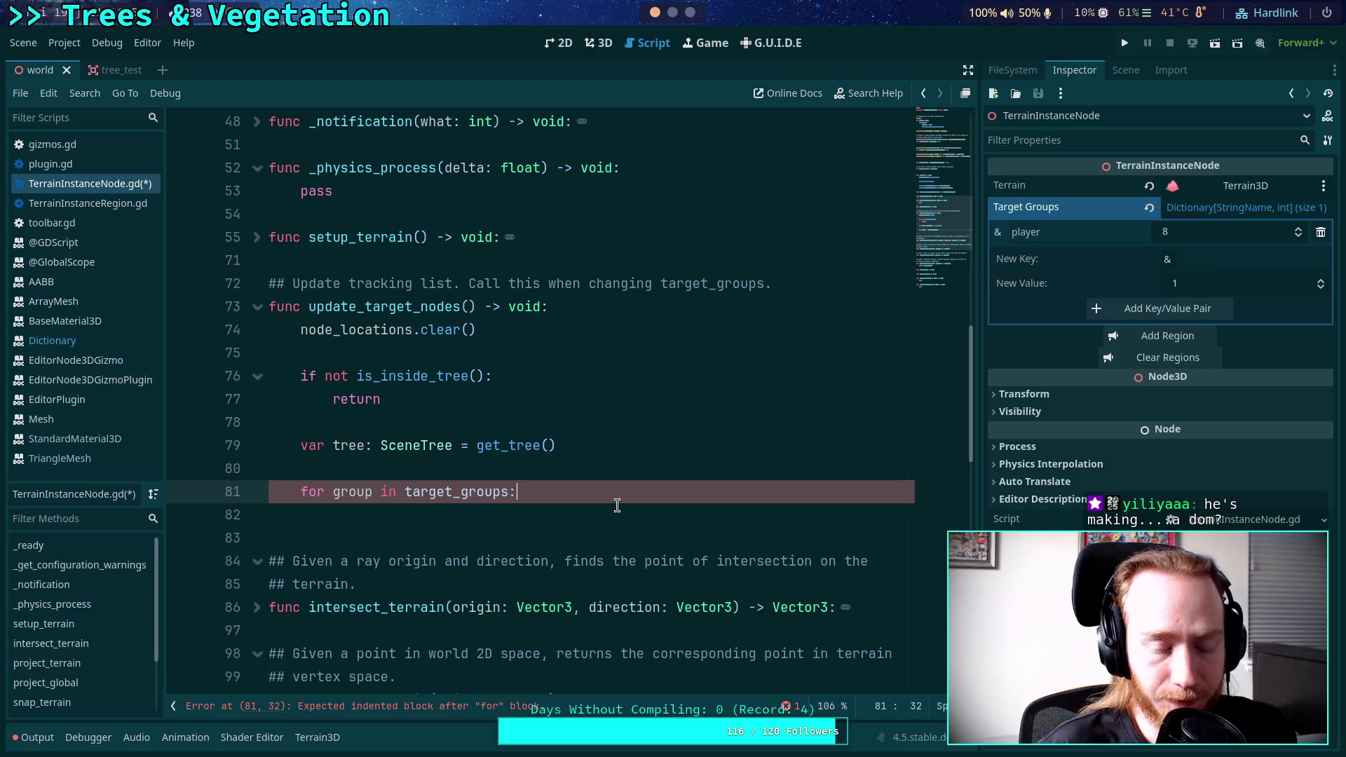
key("Return")
type("fo")
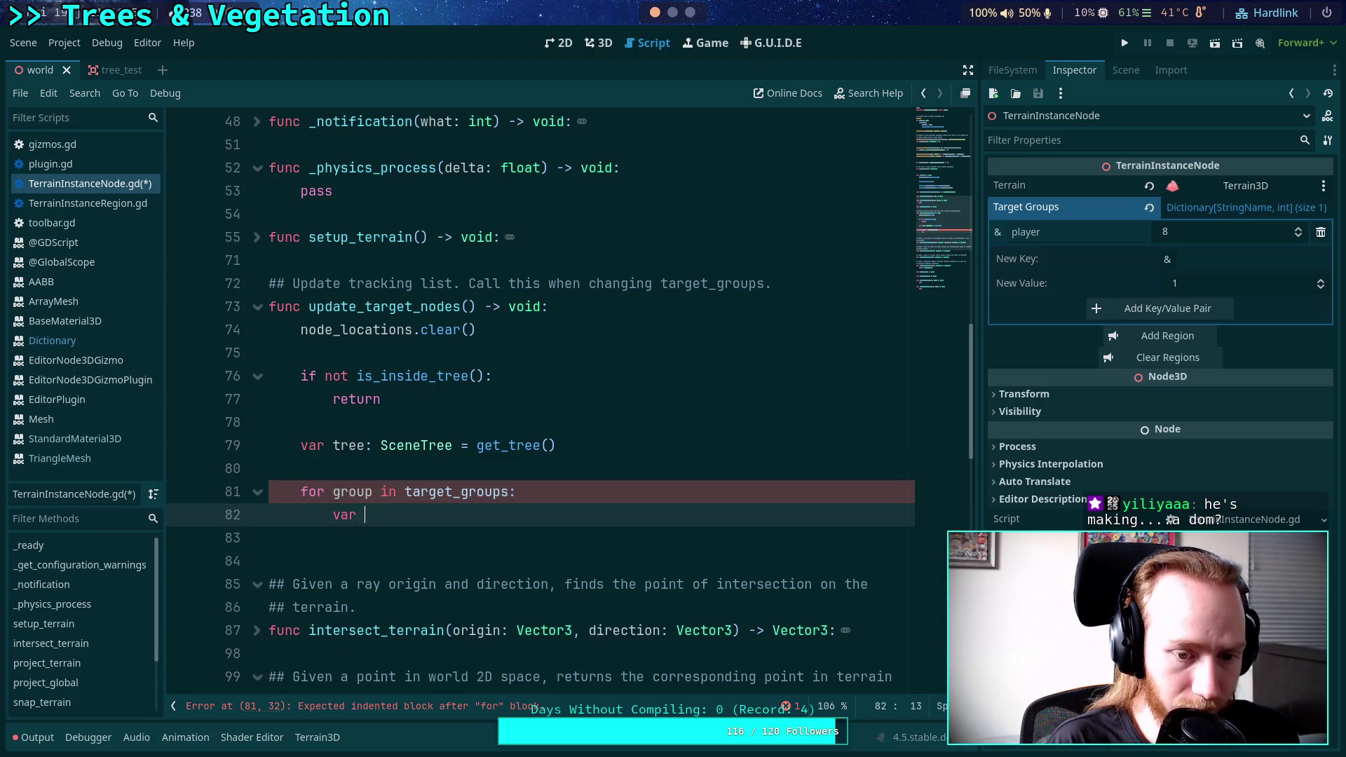
key("BackSpace")
key("BackSpace")
type("for ")
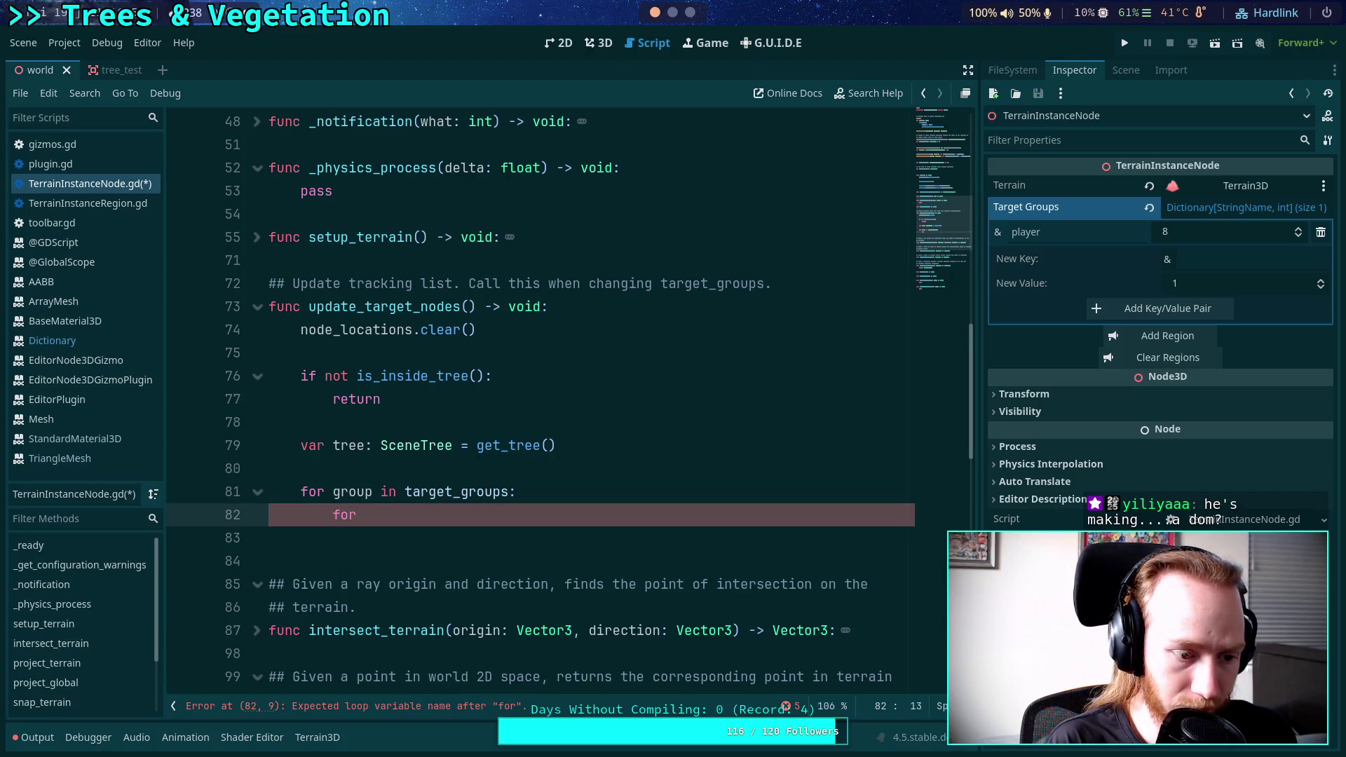
type("node in")
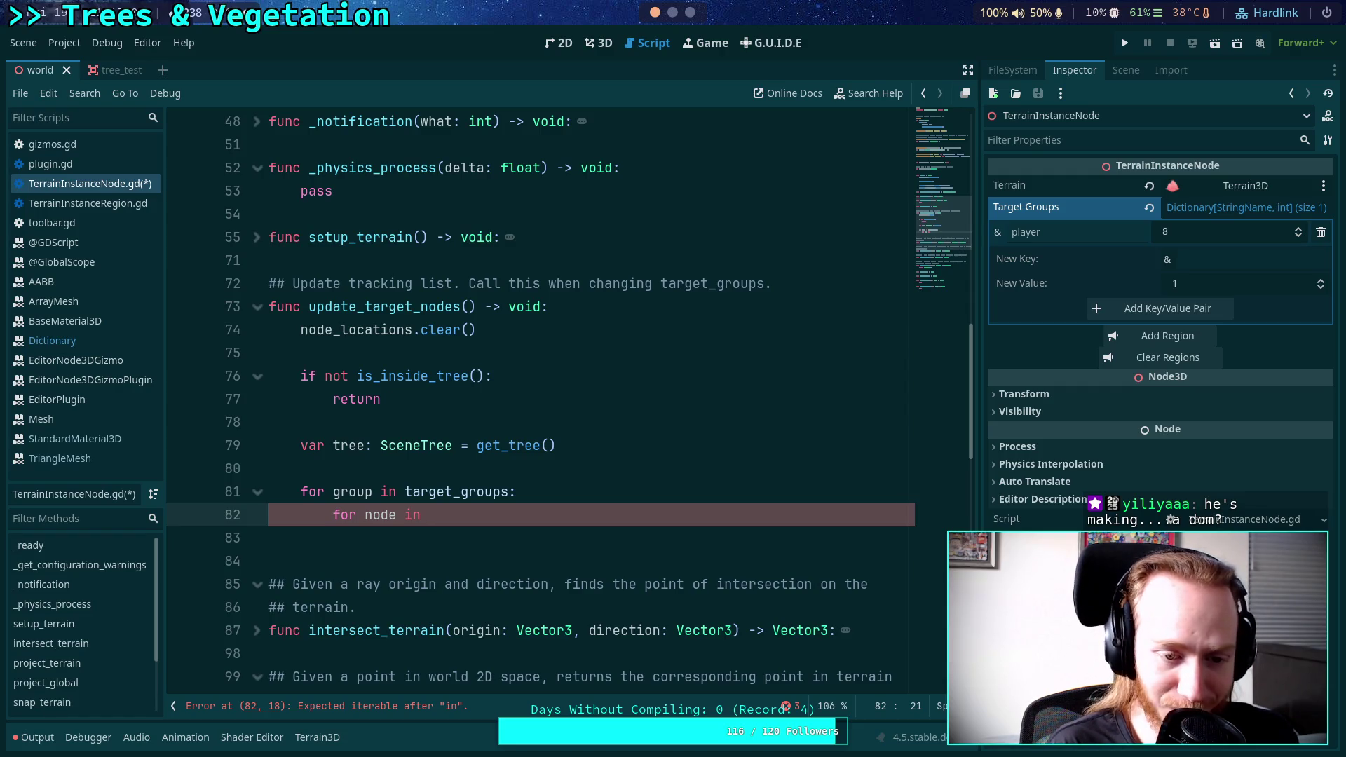
type("tree.")
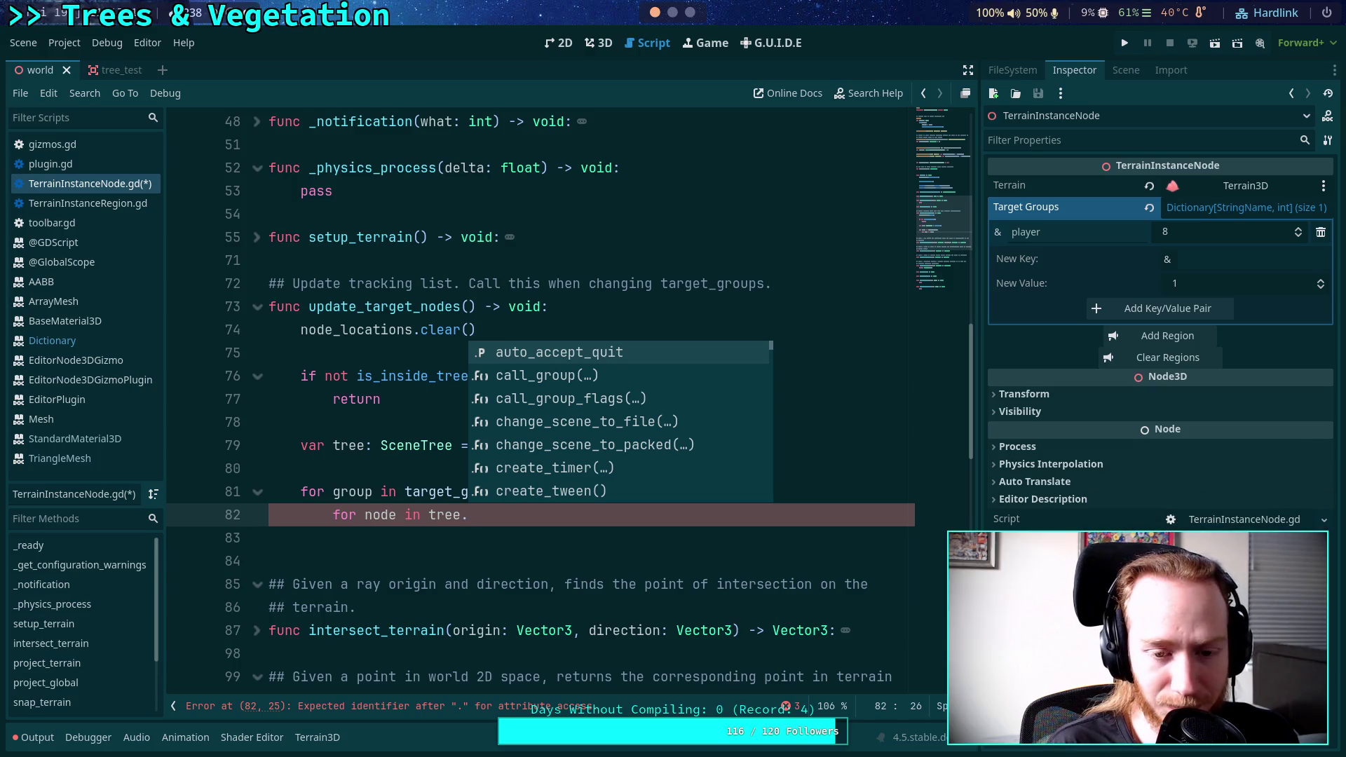
type("get_nod")
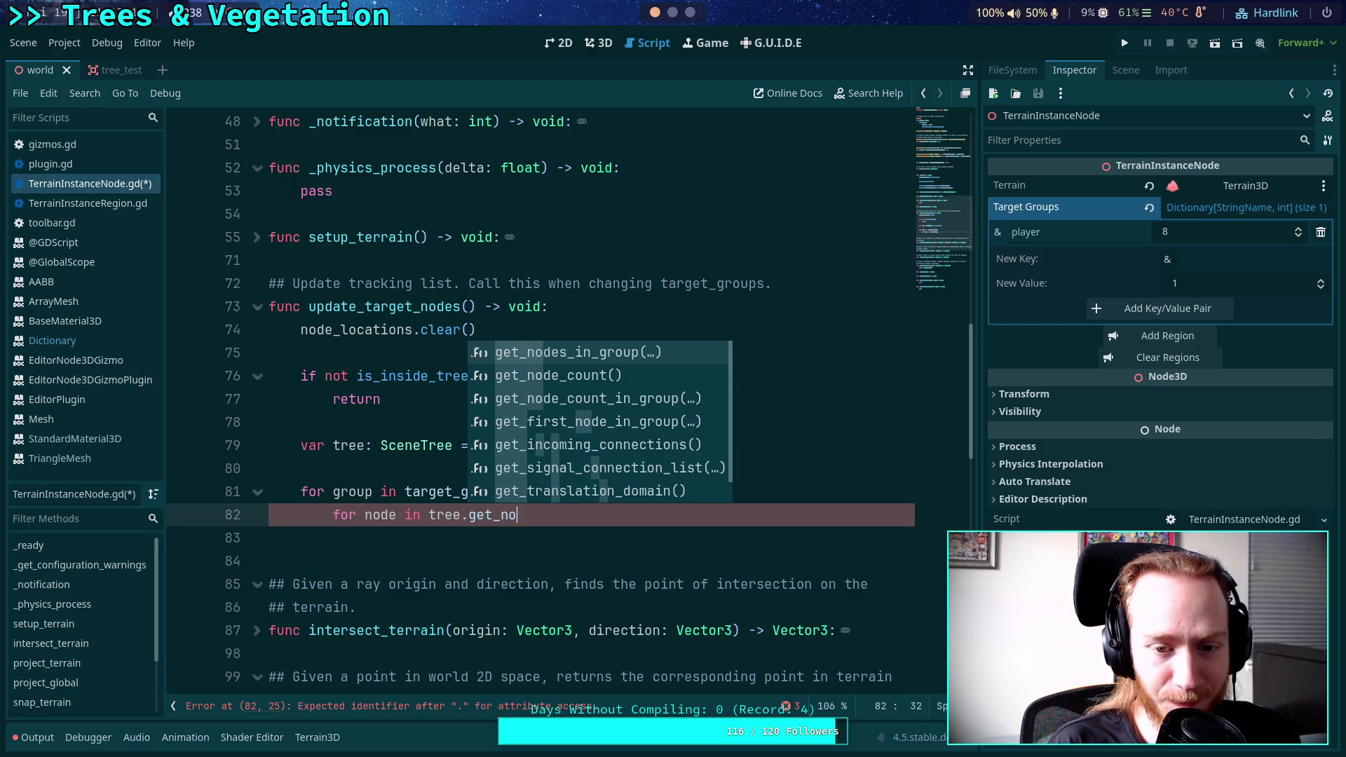
key("Return")
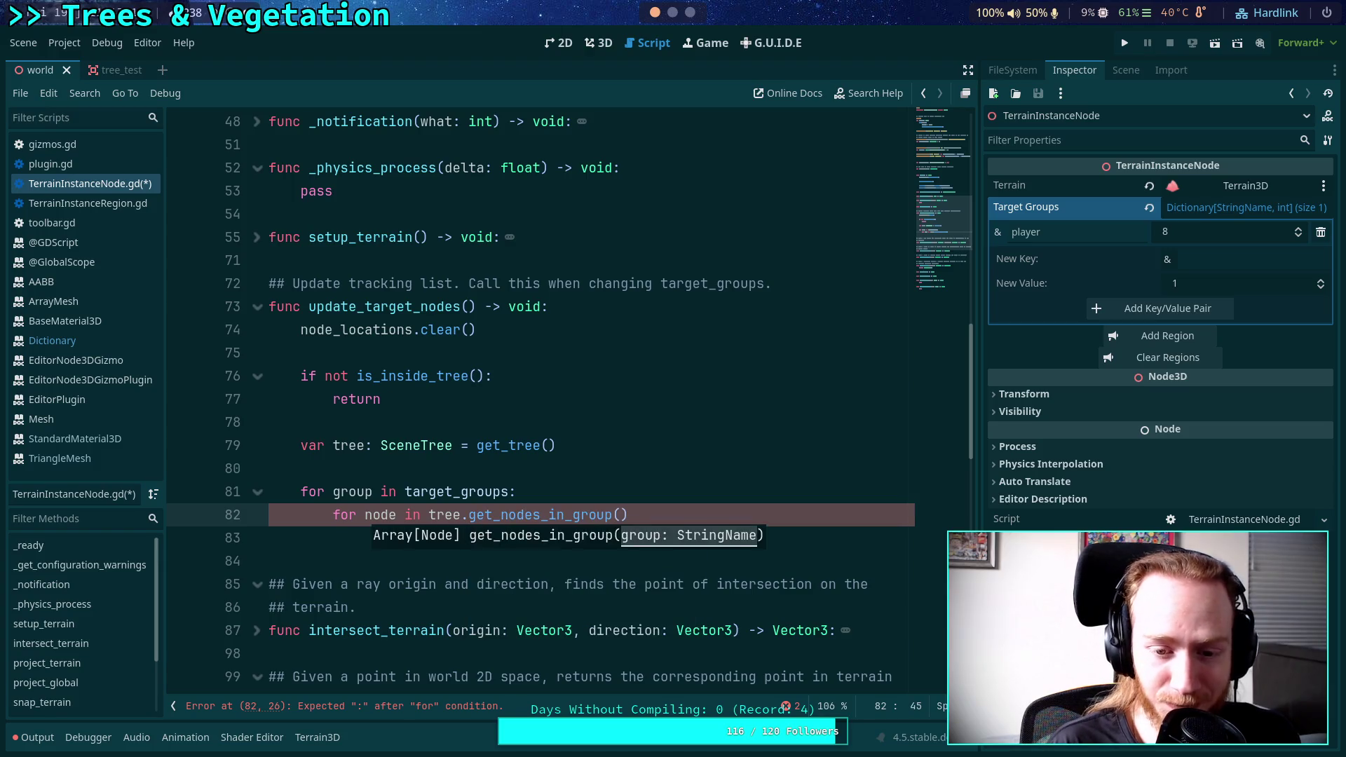
type("group)")
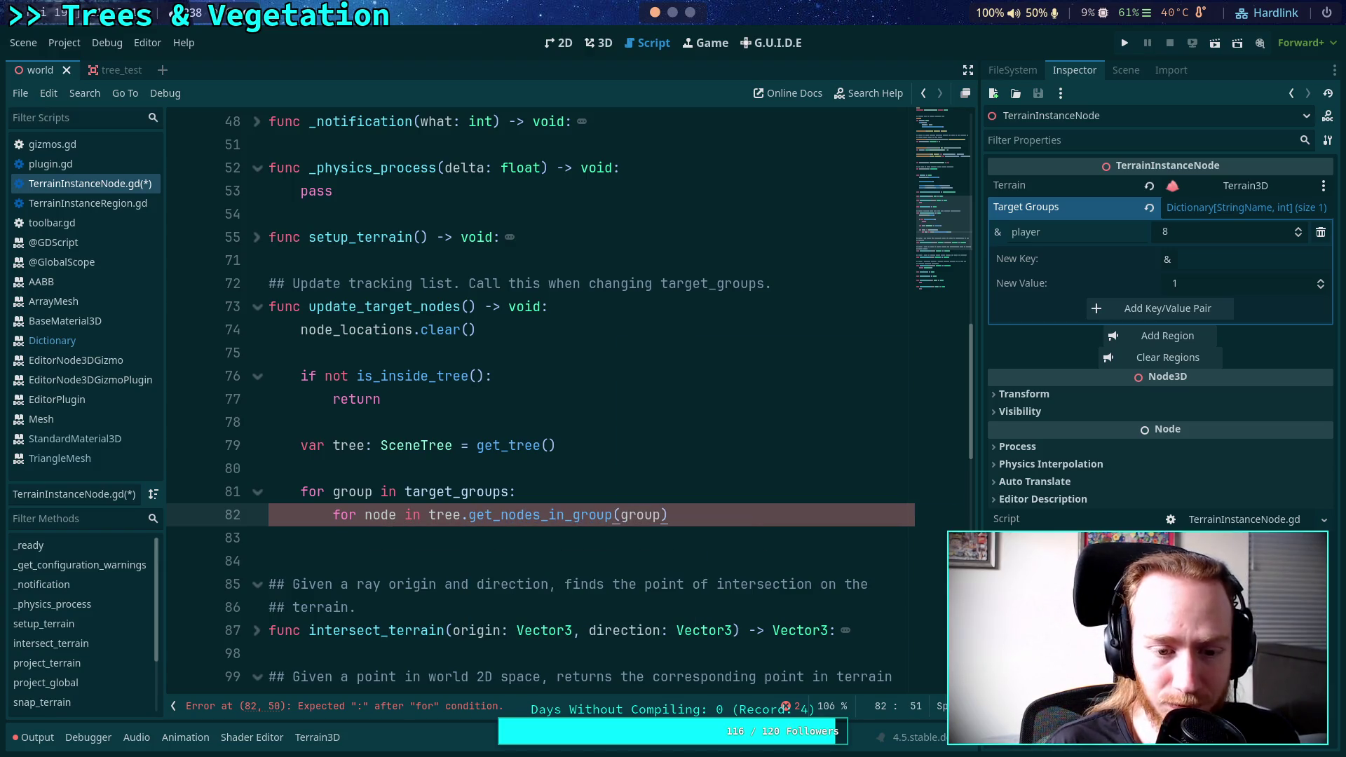
type(":")
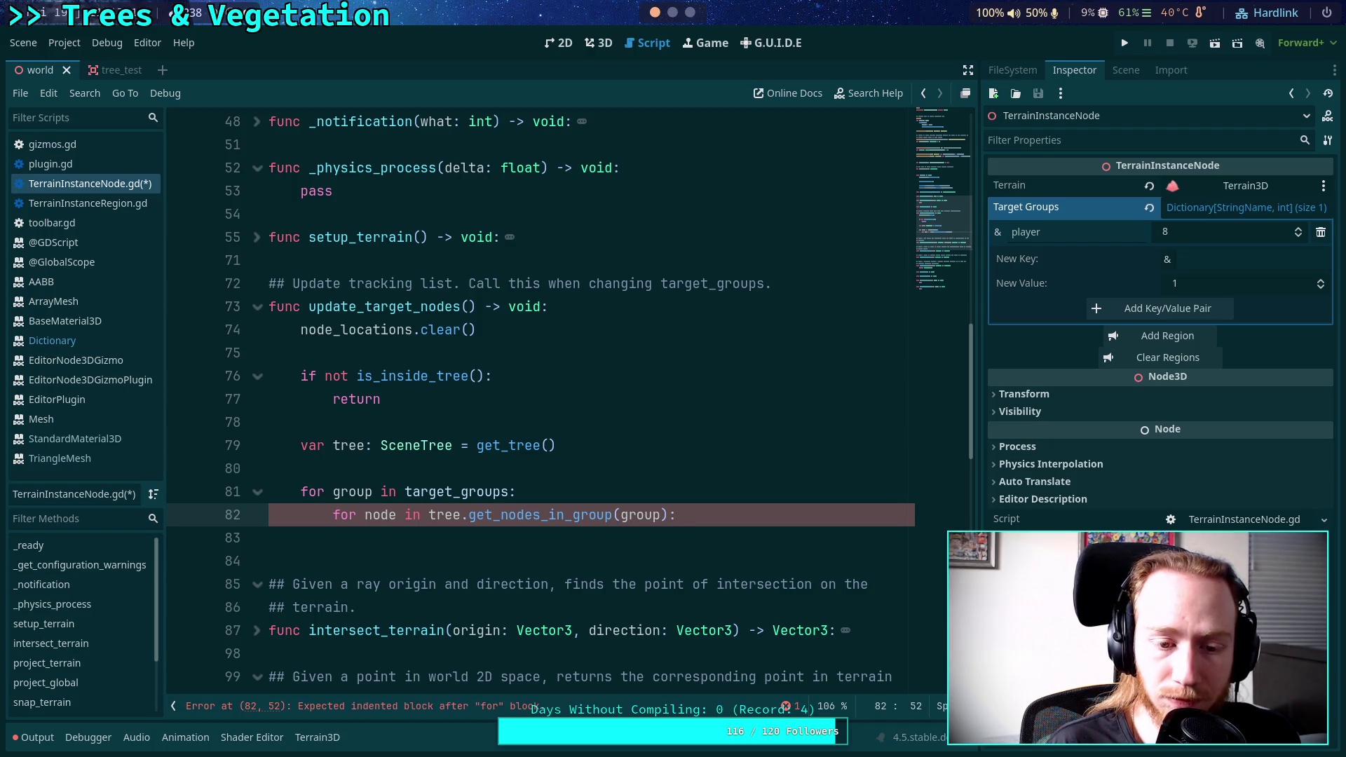
key("Return")
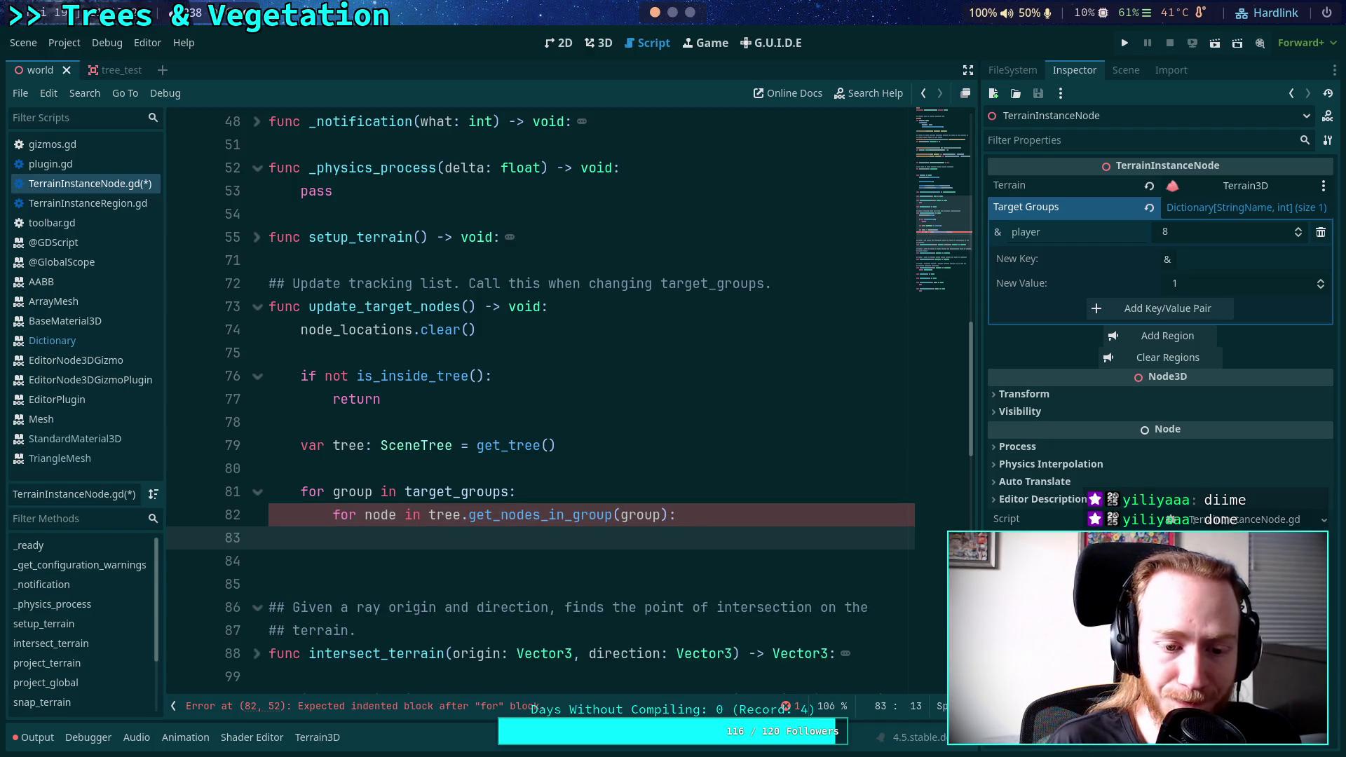
Clean up the extra blank line under the group loop, leaving the inner loop body empty.
left_click(609, 506)
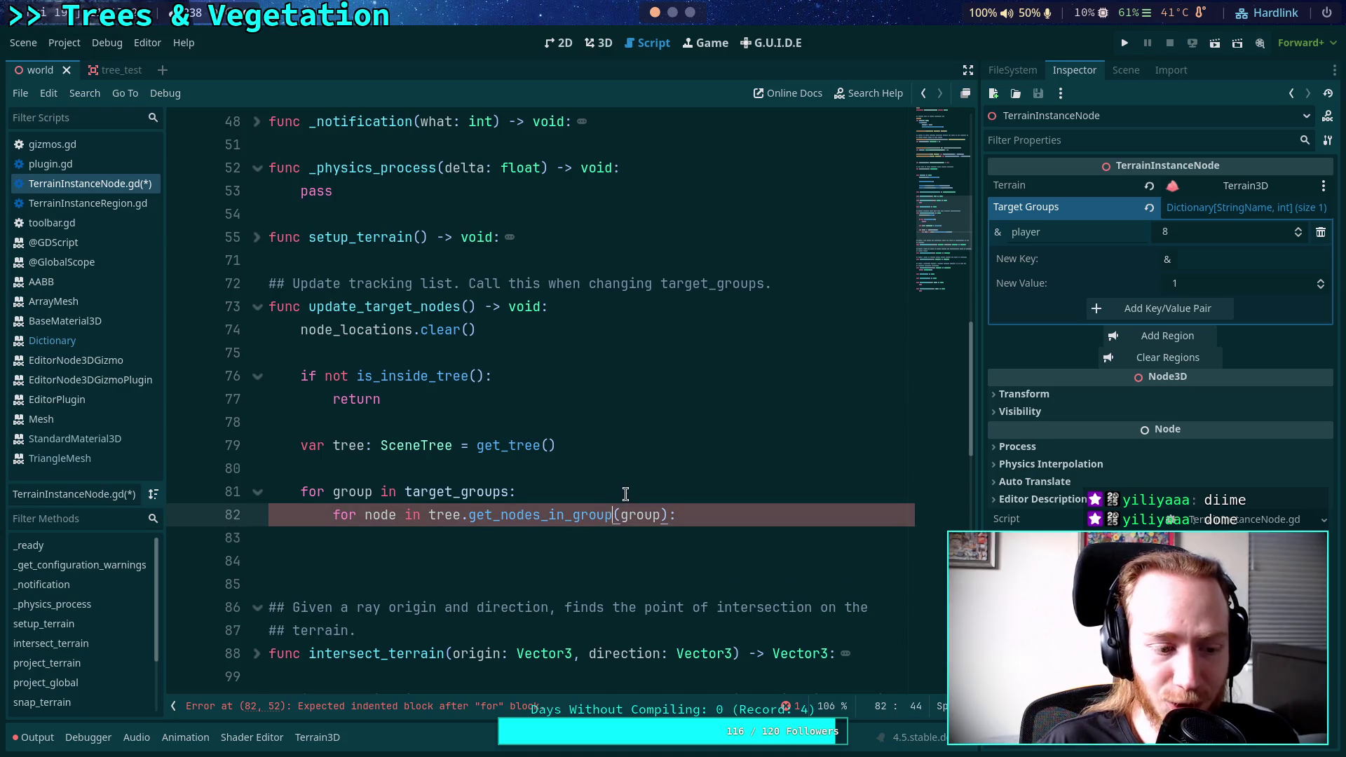
left_click(626, 495)
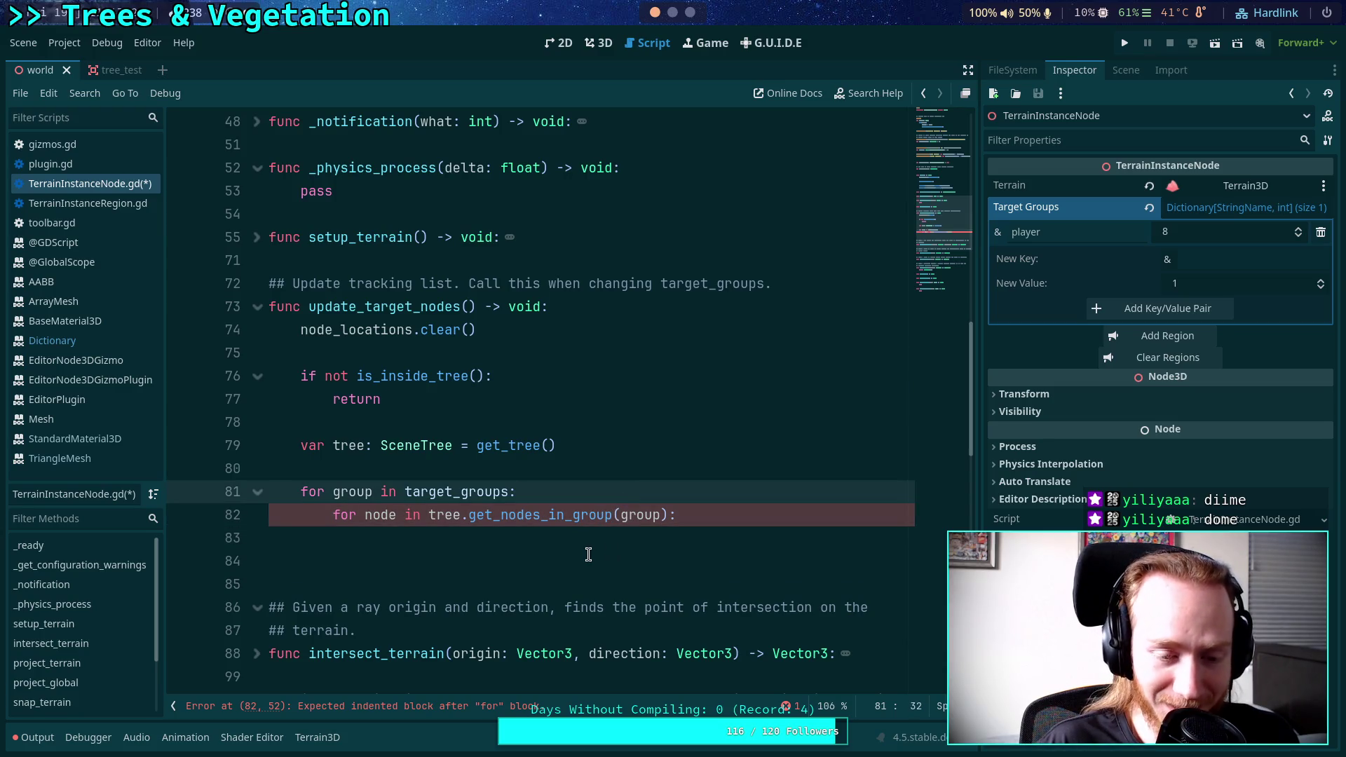
key("Return")
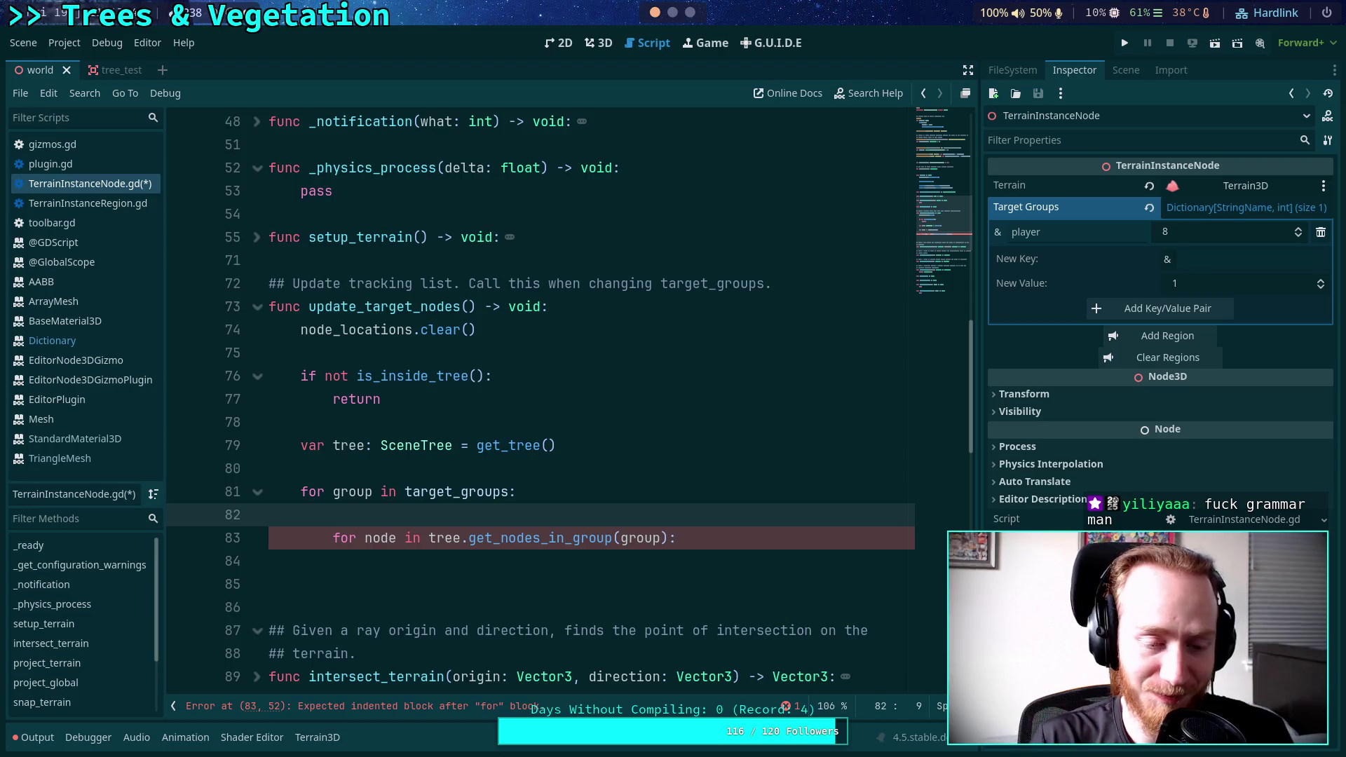
scroll(610, 536, "down", 1)
left_click(636, 499)
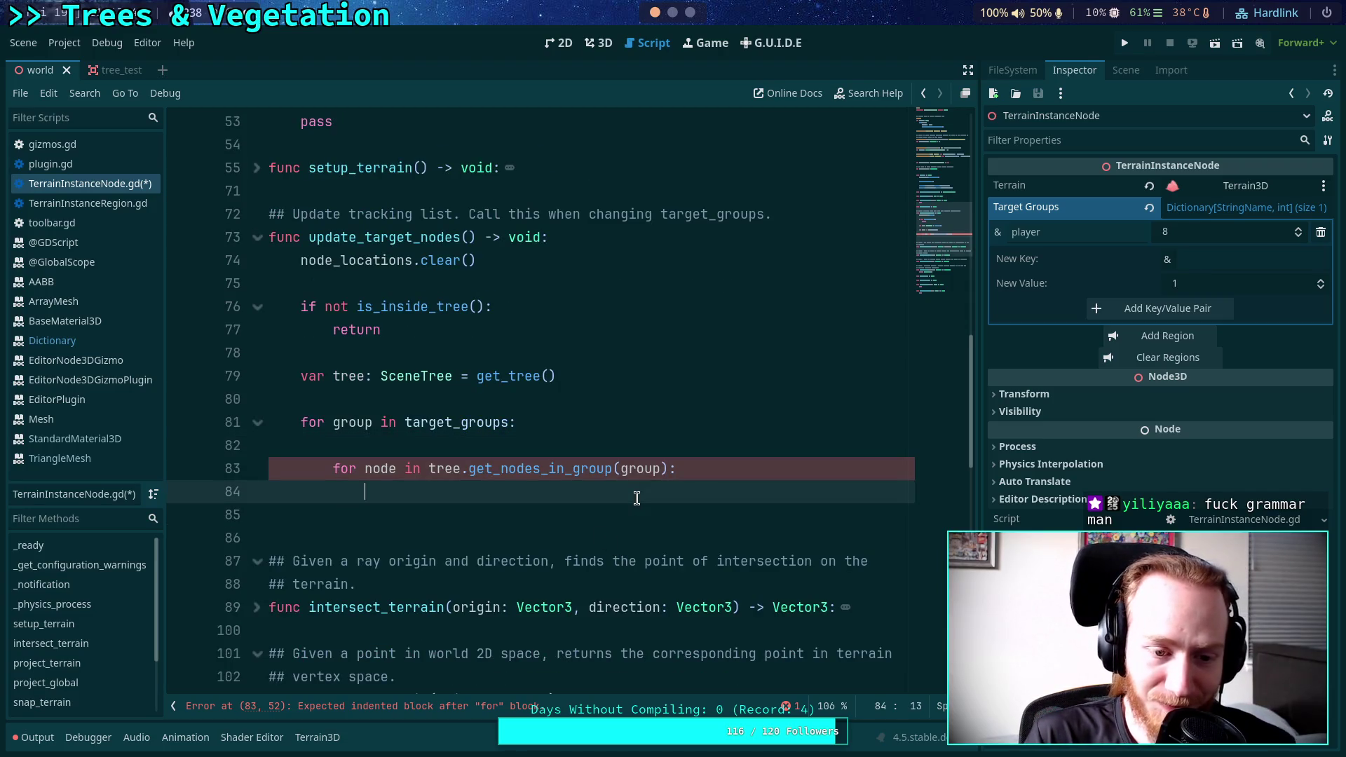
key("Up")
key("Up")
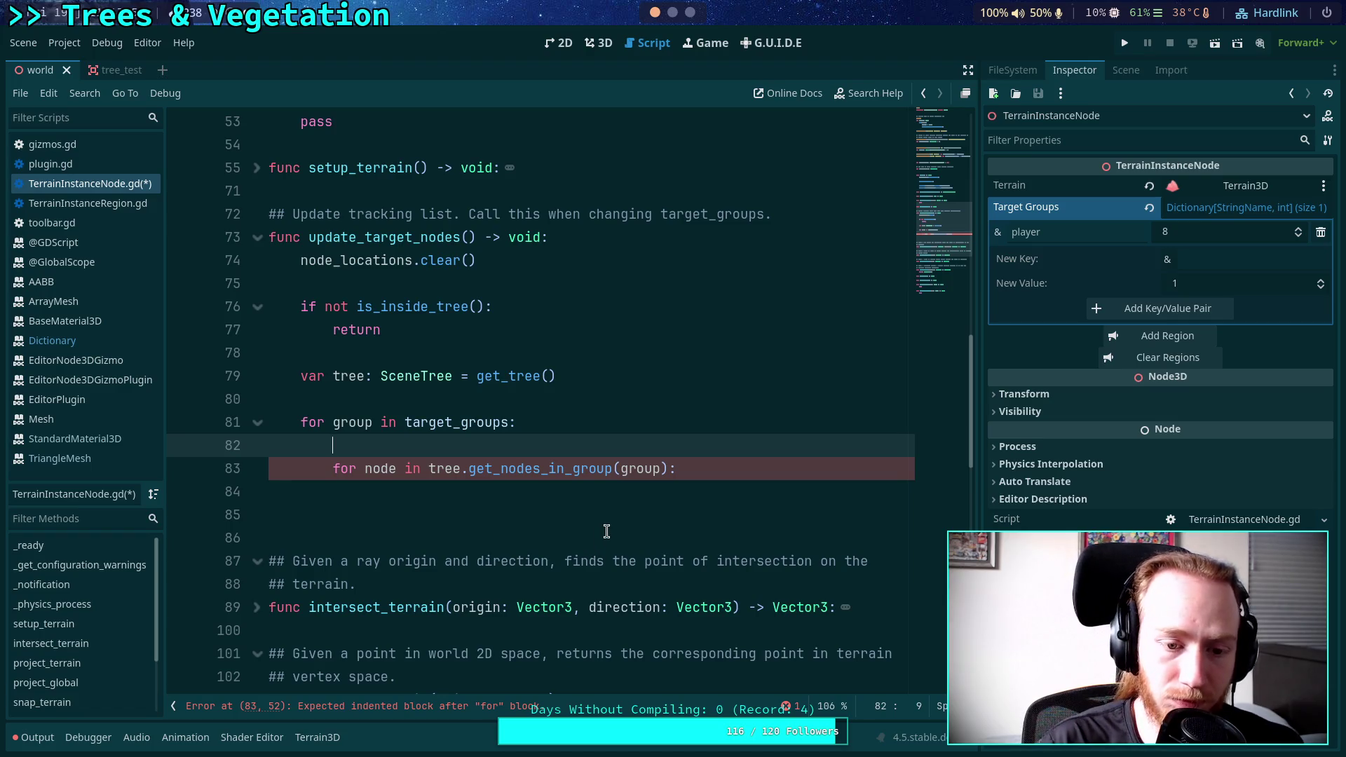
key("BackSpace")
key("BackSpace")
key("BackSpace")
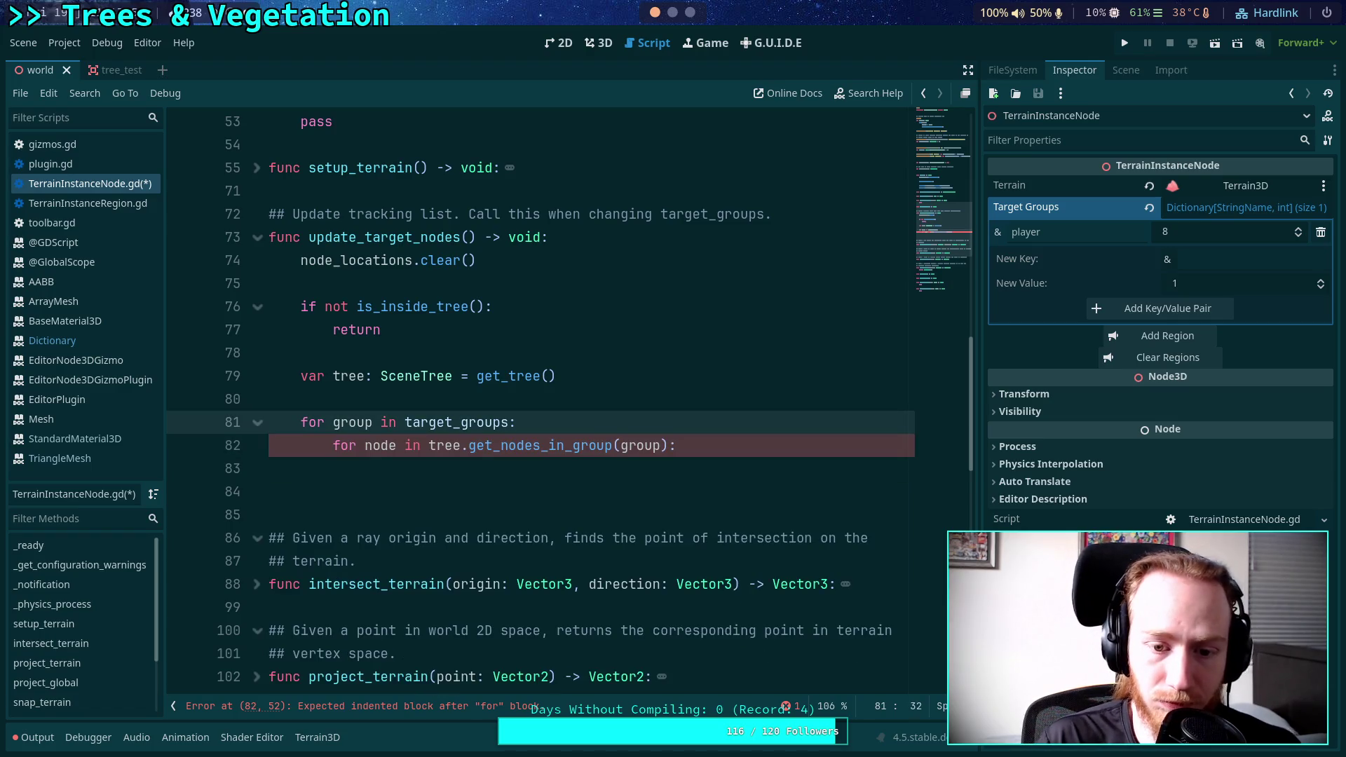
left_click(629, 472)
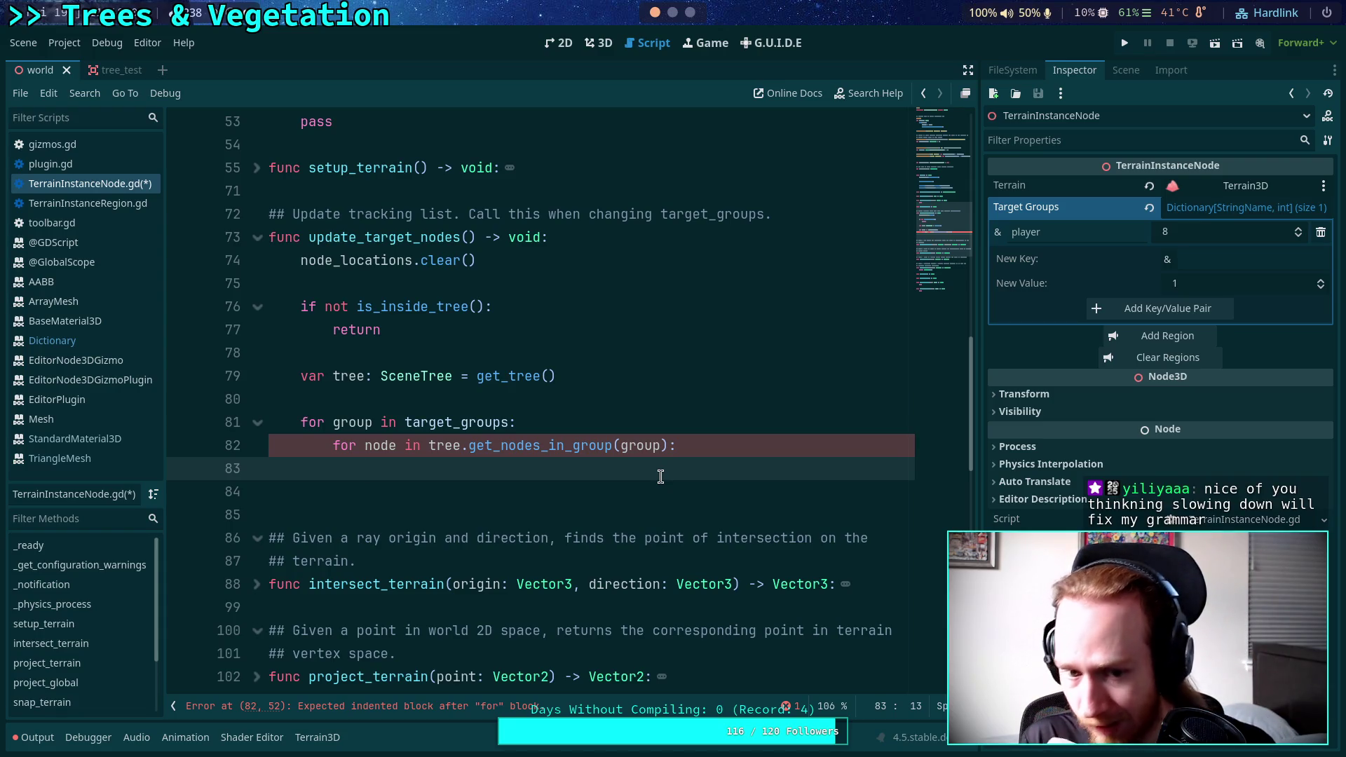
Add an 'if node is Node3D:' check inside the node loop.
type("if ")
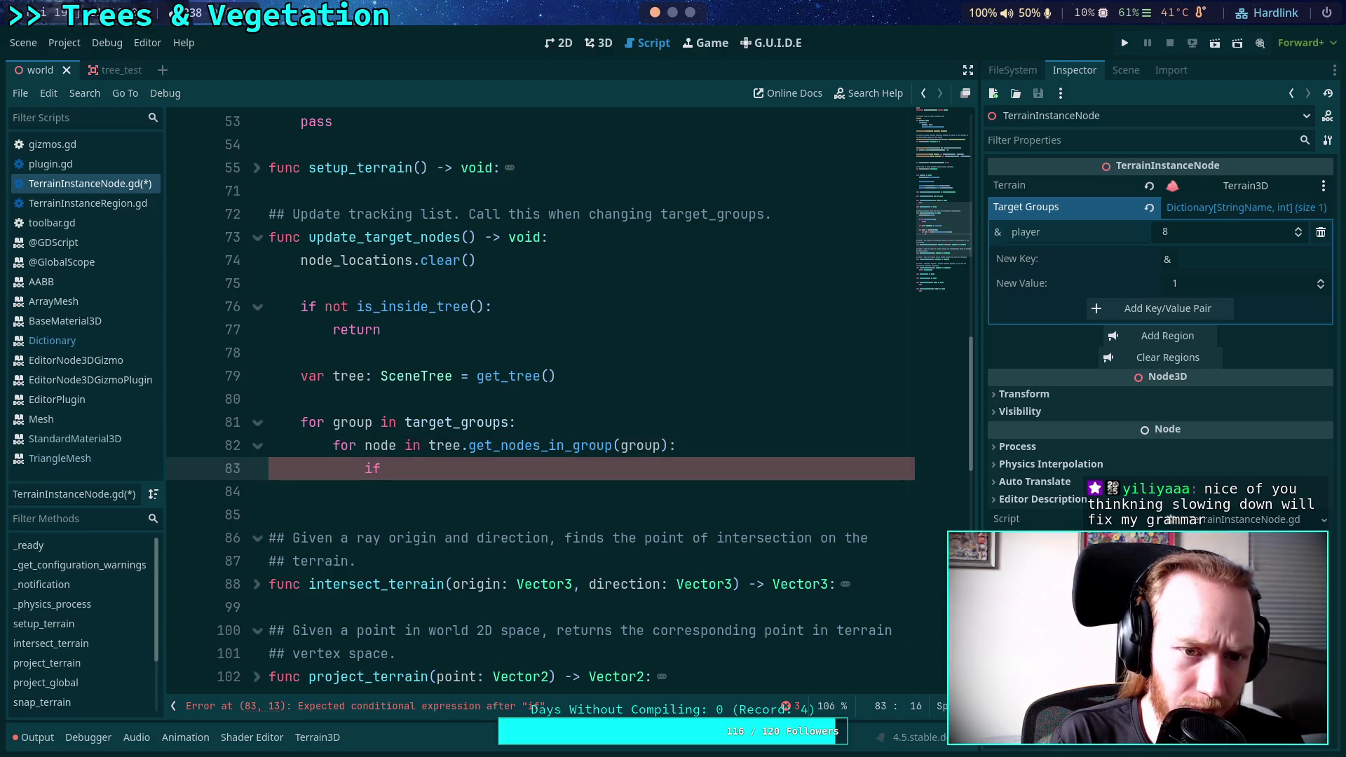
type("node_")
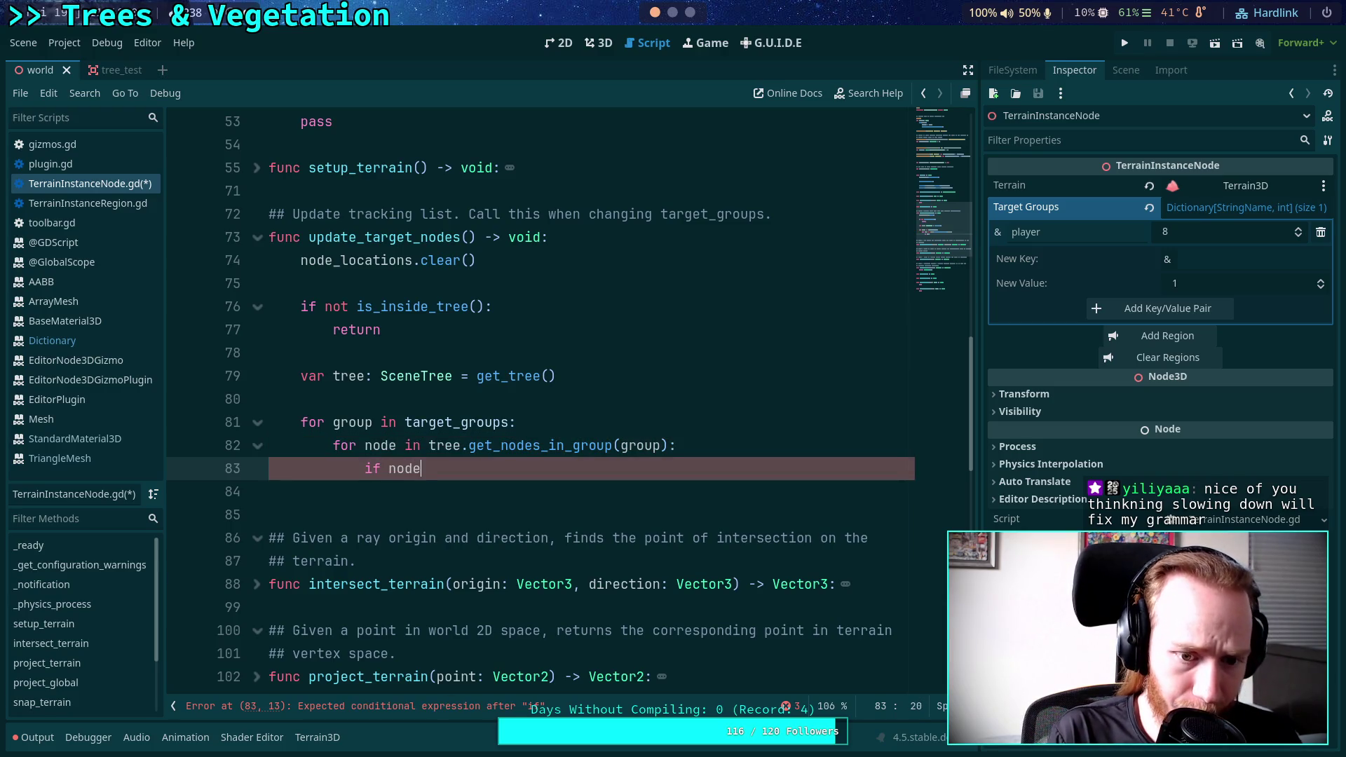
key("BackSpace")
key("BackSpace")
type("e_")
key("BackSpace")
key("BackSpace")
type("e")
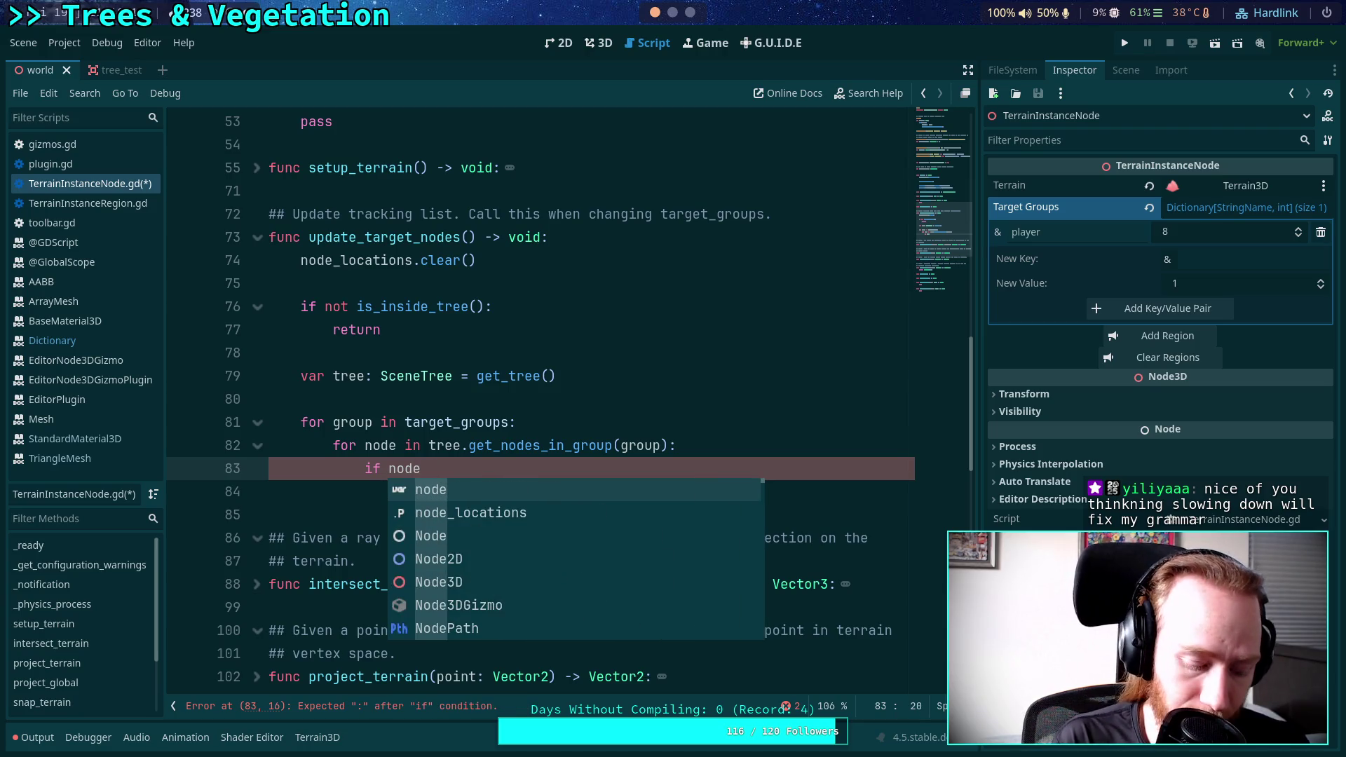
type(" is Node")
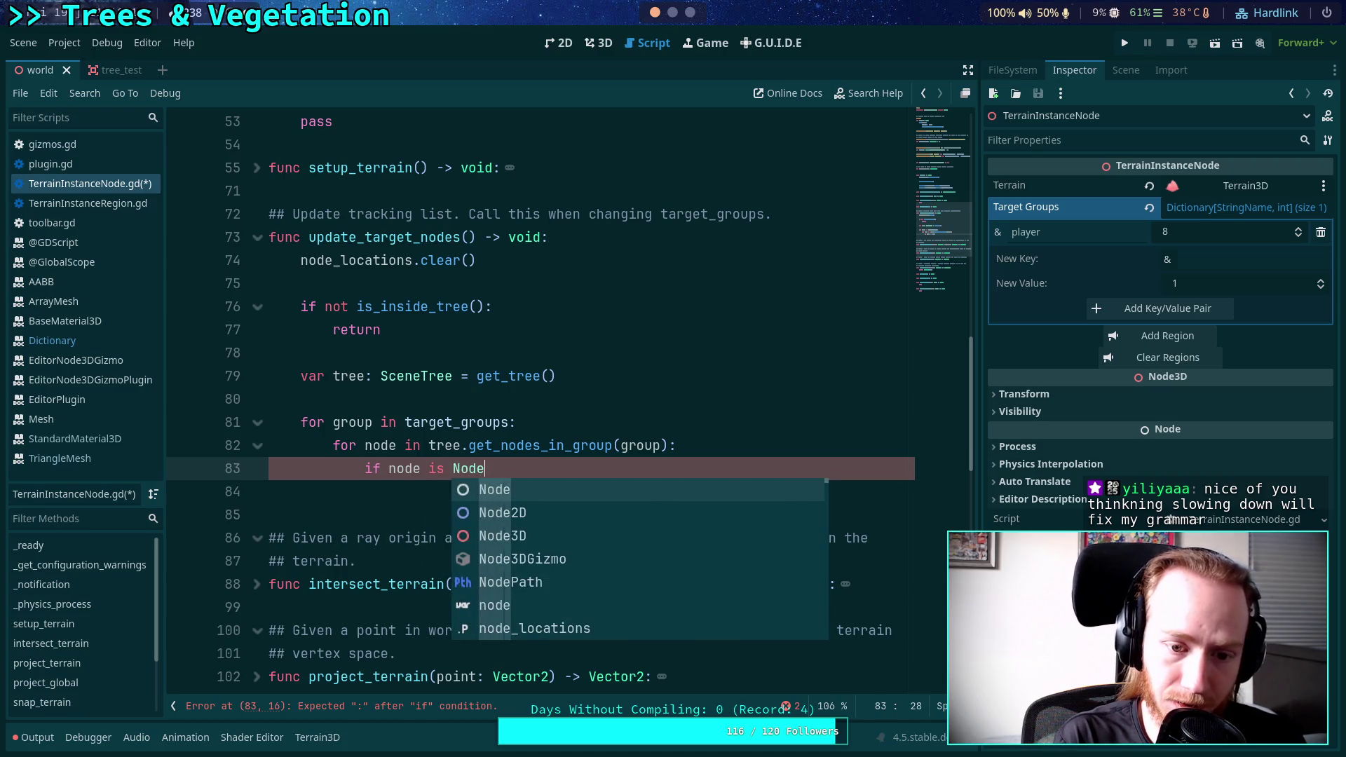
type("3D:")
key("Return")
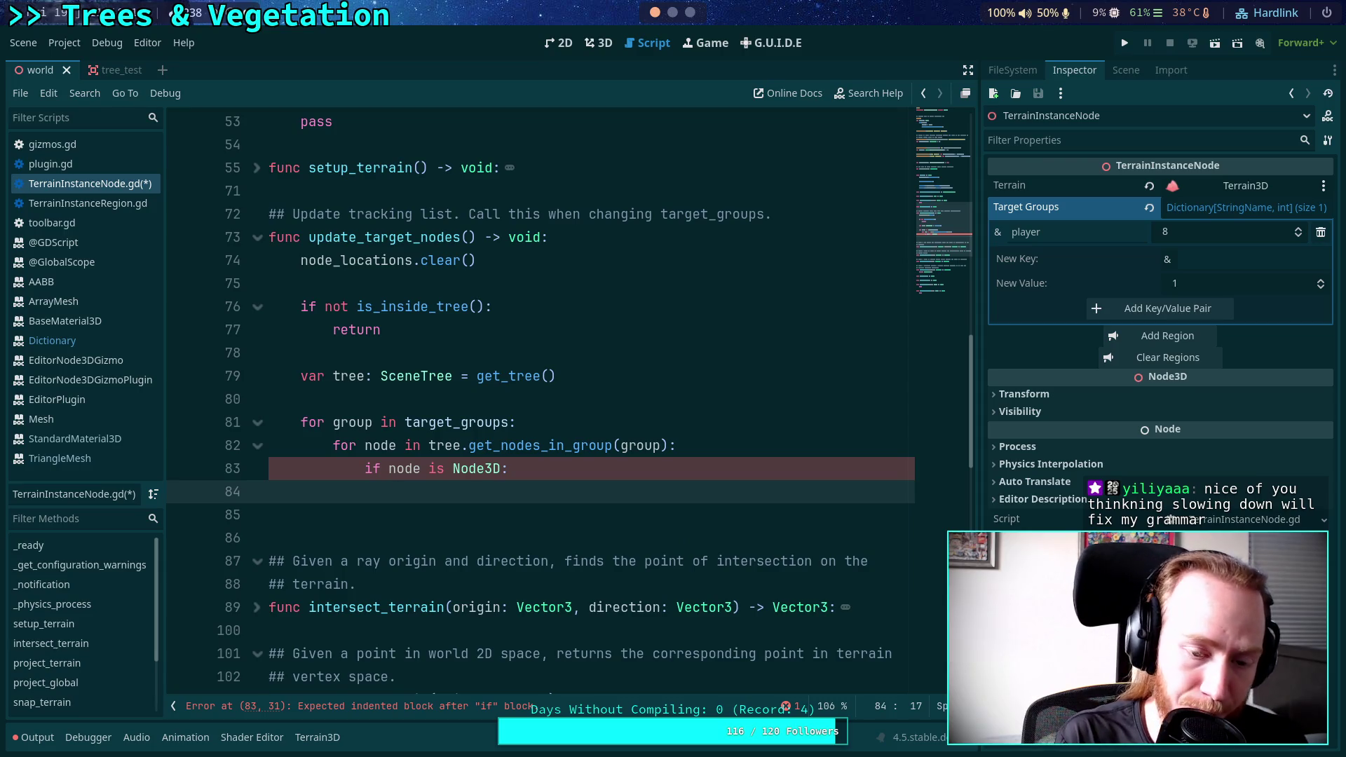
Inside the Node3D check, skip tracked nodes with 'if node_locations.has(node): continue'.
type("if ")
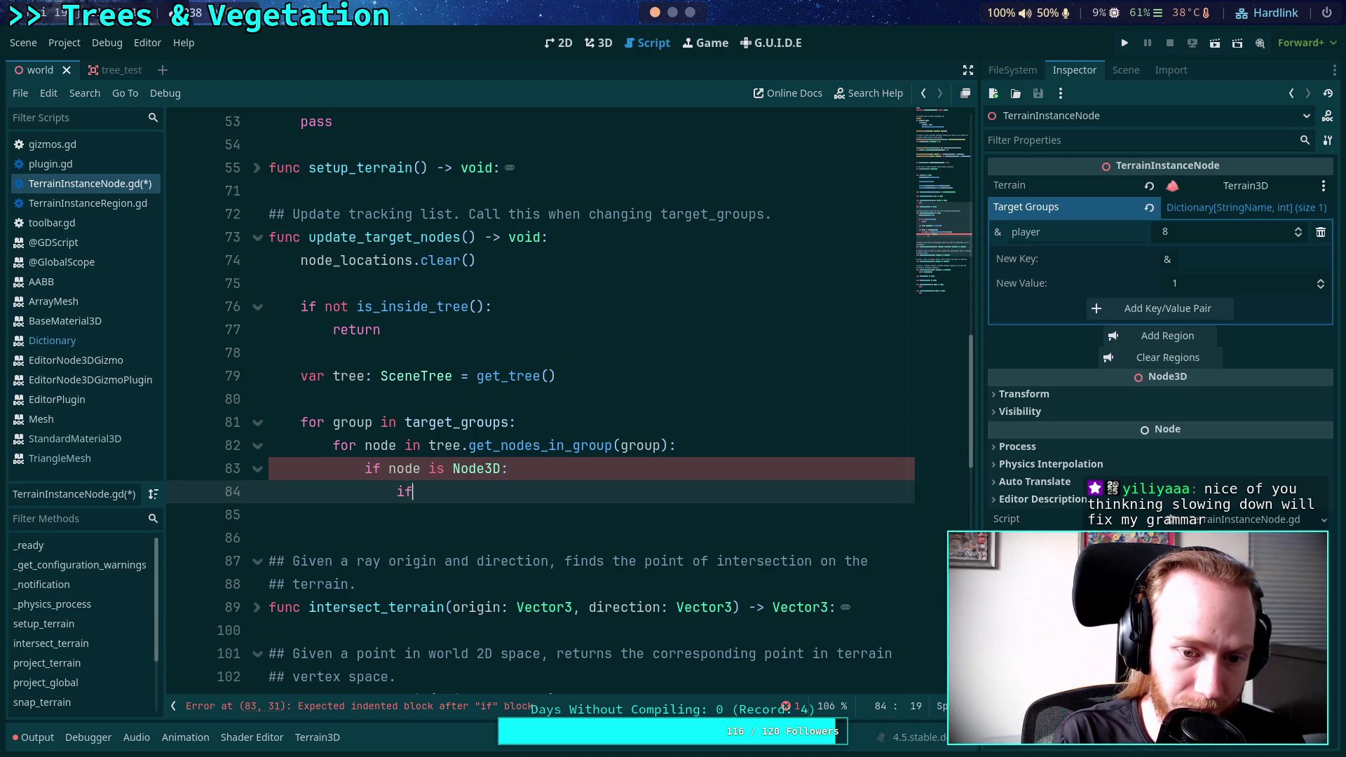
type("node_")
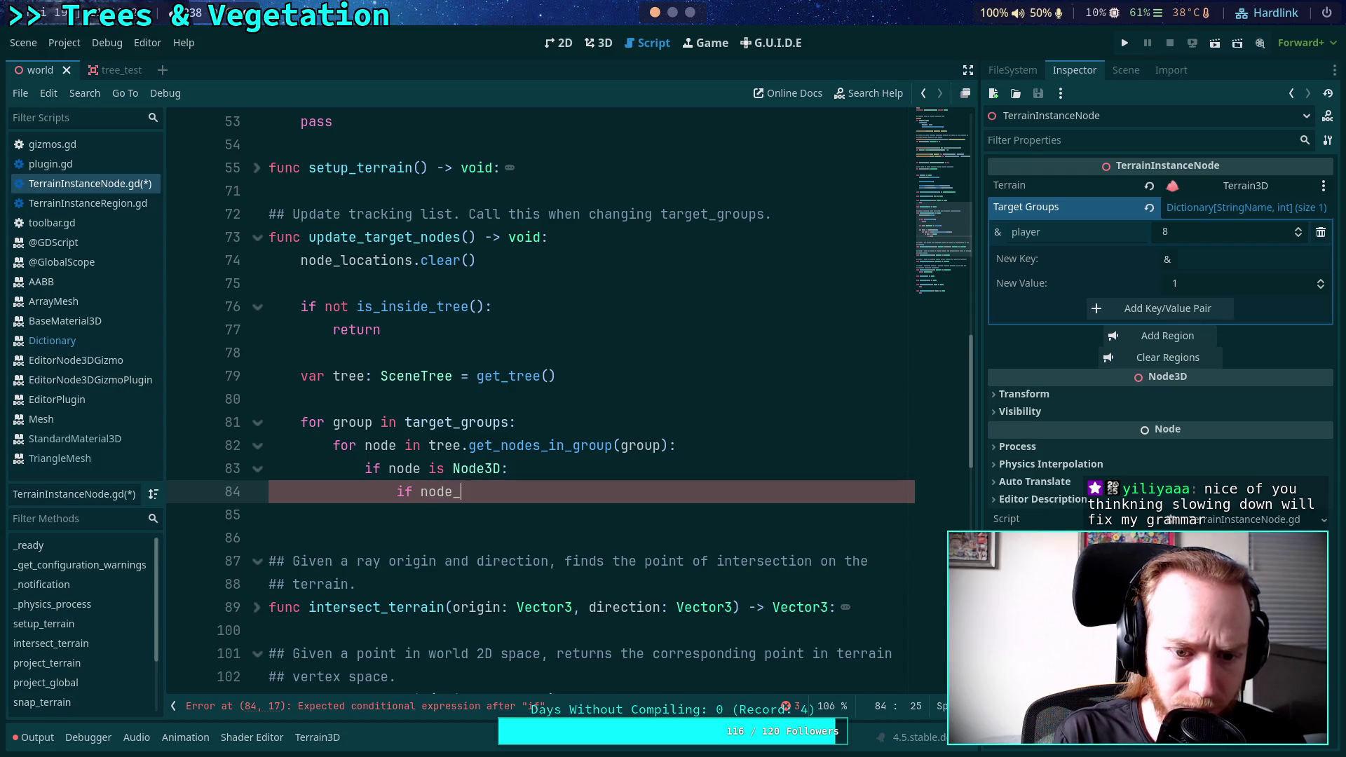
key("Return")
type(".has(n")
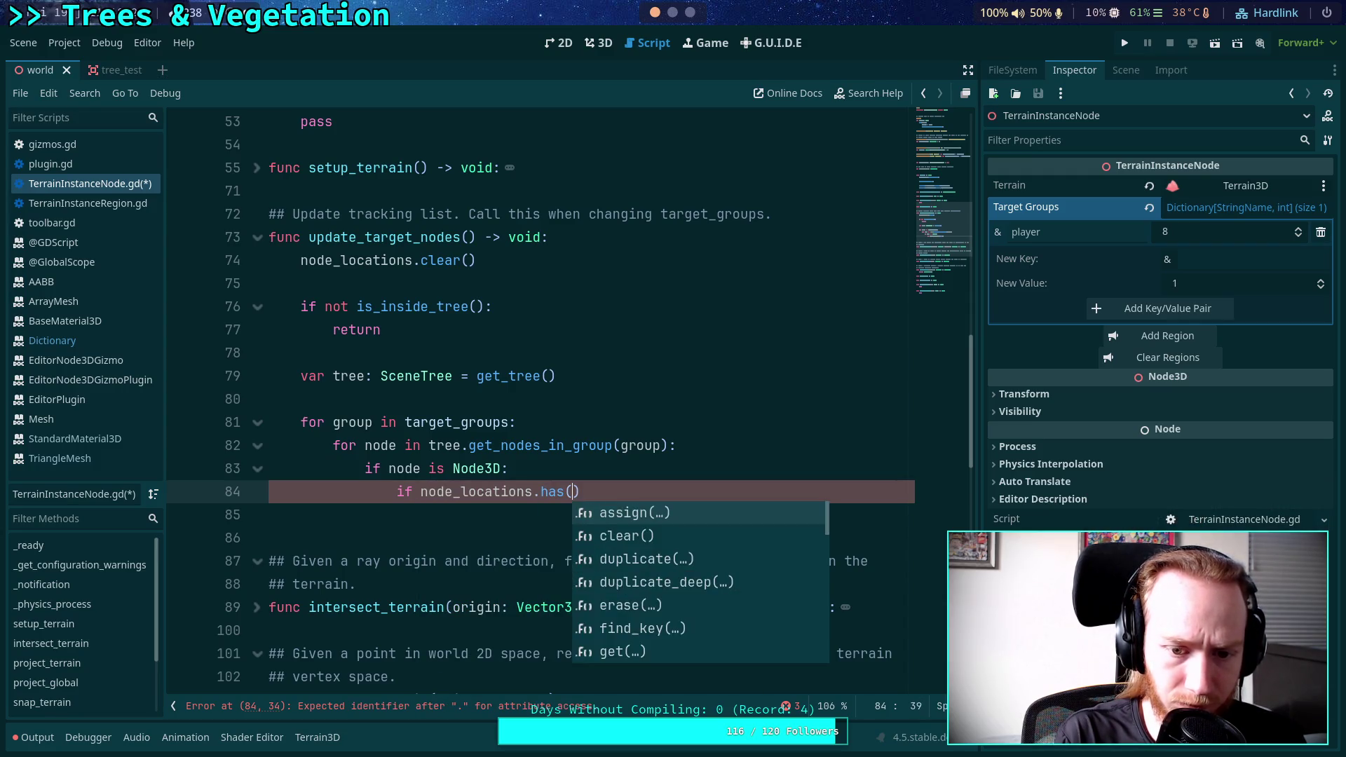
type("ode):")
key("Return")
type("ret")
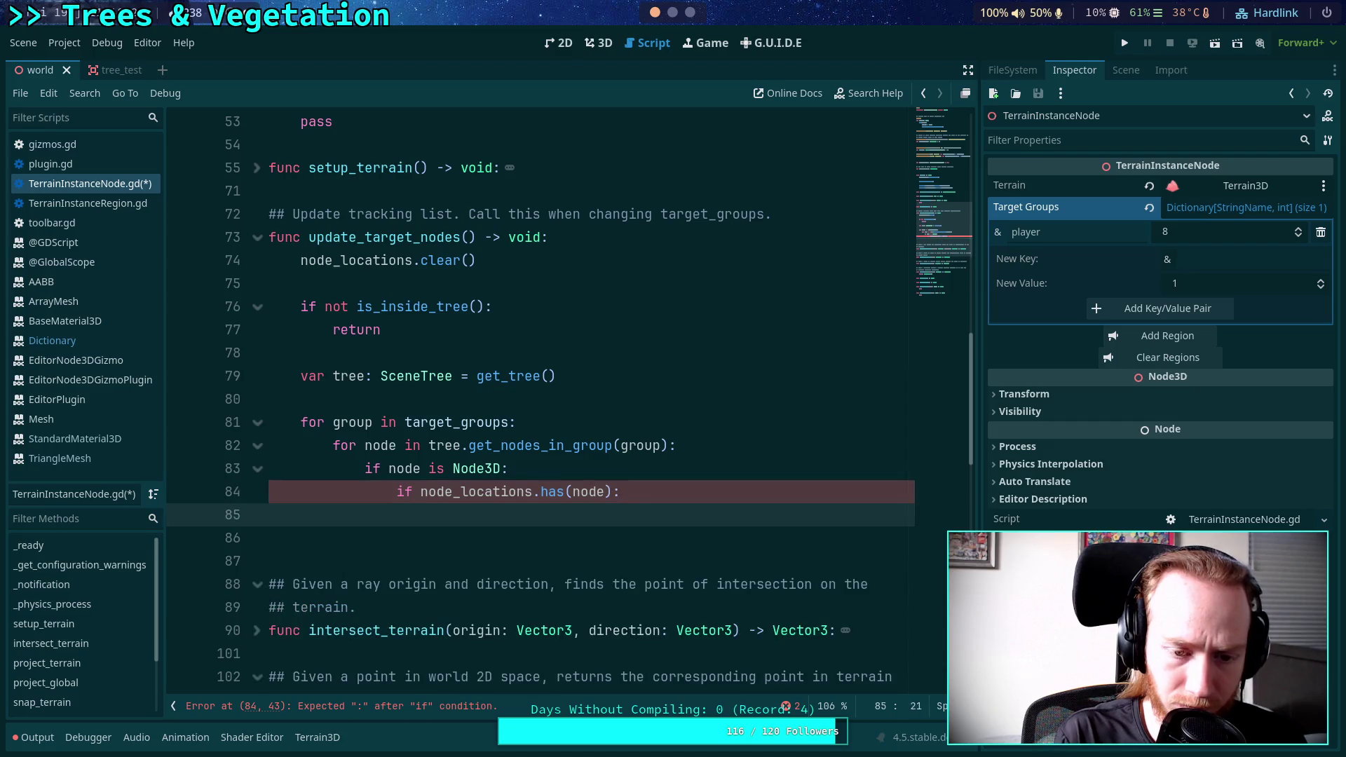
key("BackSpace")
key("BackSpace")
key("BackSpace")
type("continu")
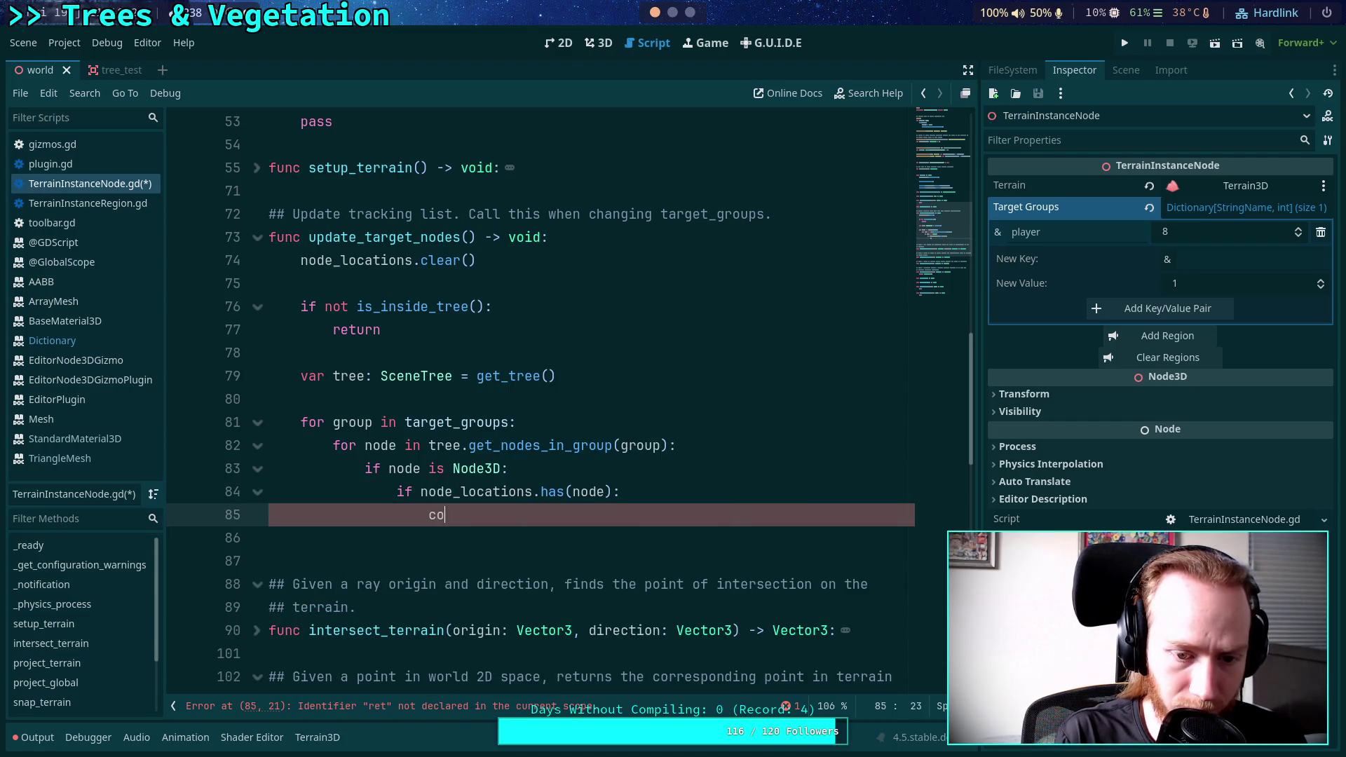
type("e")
key("Return")
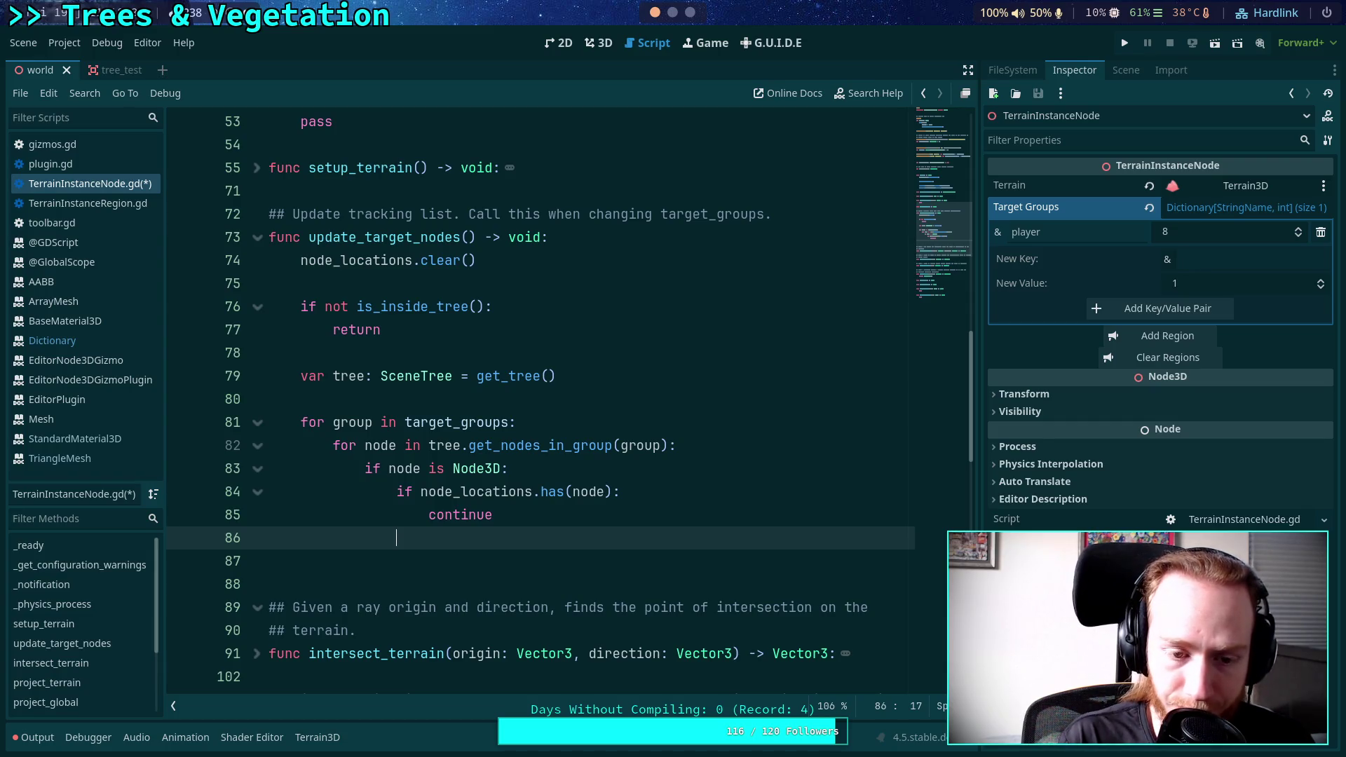
left_click_drag(375, 468, 519, 473)
Add 'if node is not Node3D: continue' right after the for node header.
left_click(517, 470)
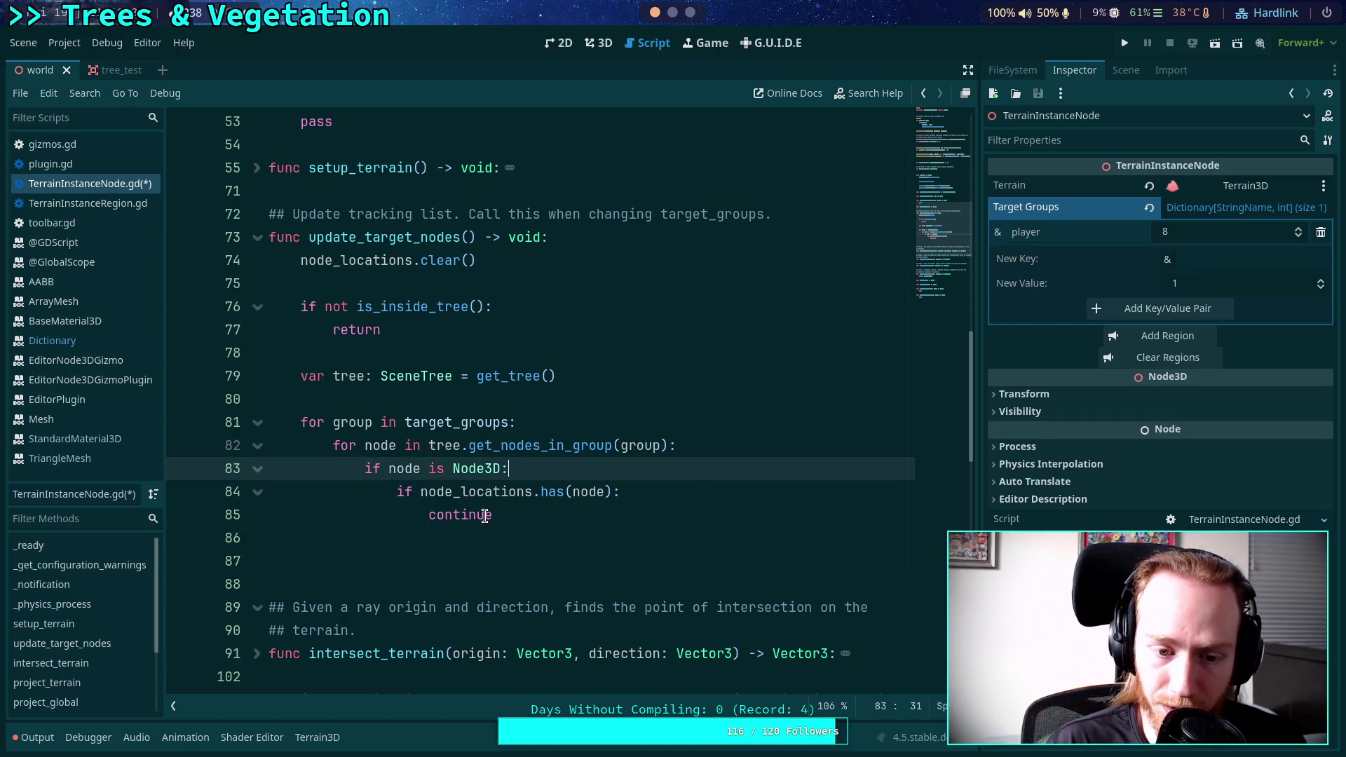
left_click_drag(486, 517, 444, 492)
left_click(707, 442)
key("Return")
type("if ")
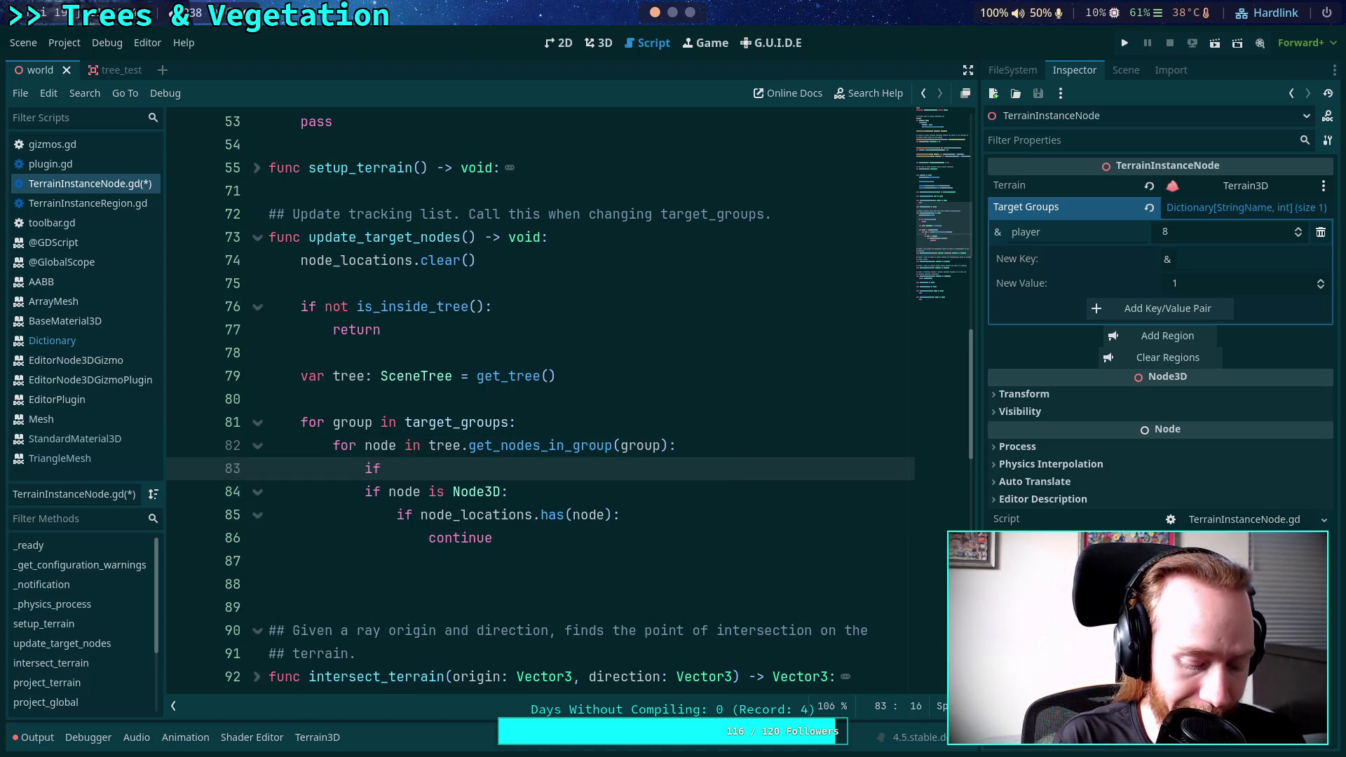
type("node is not")
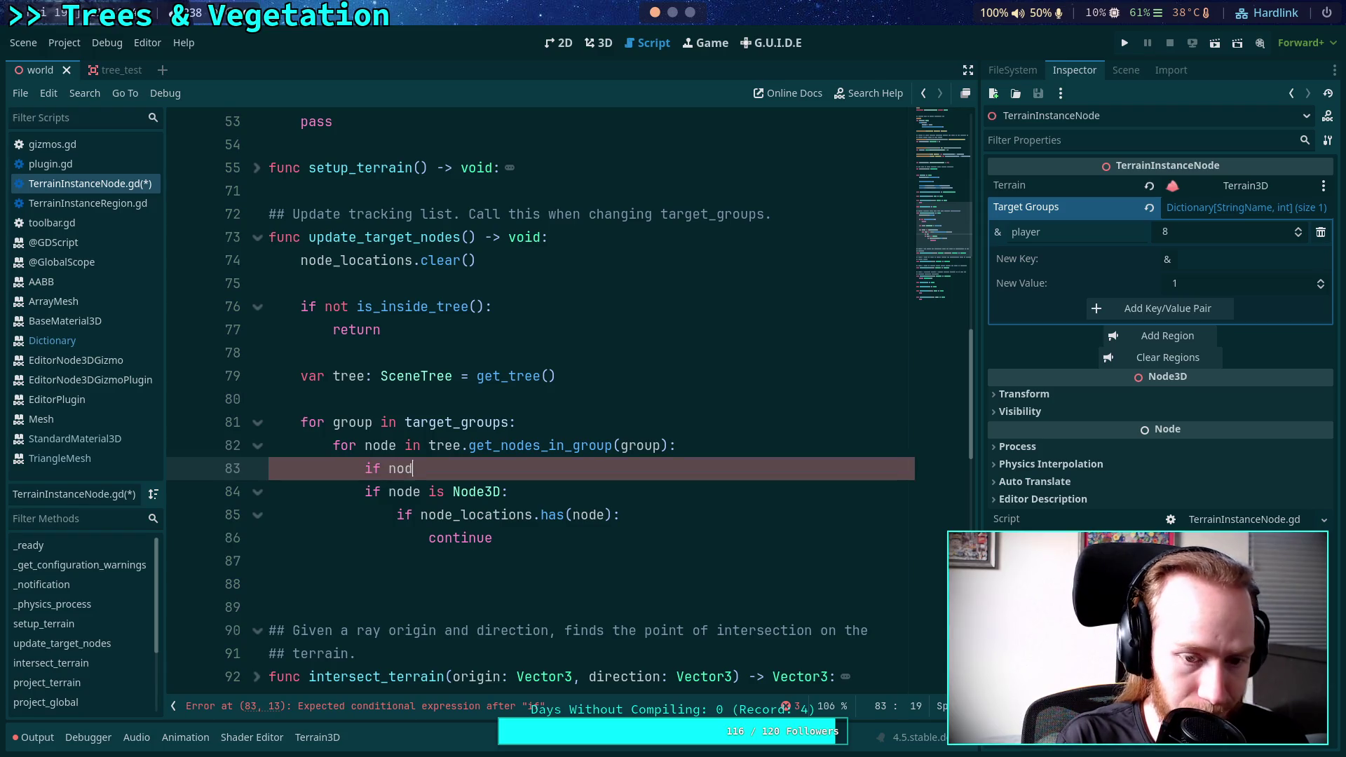
type(" Node3D:")
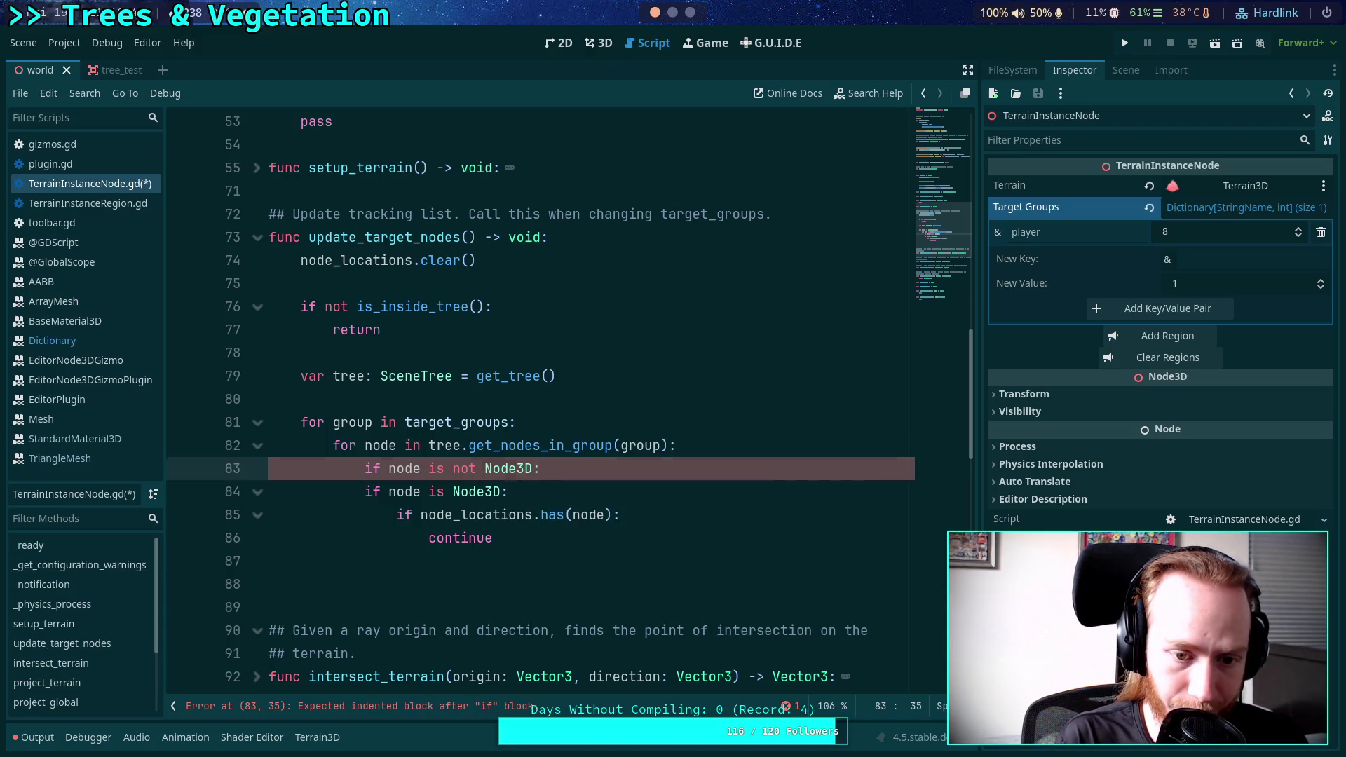
key("Return")
type("contin")
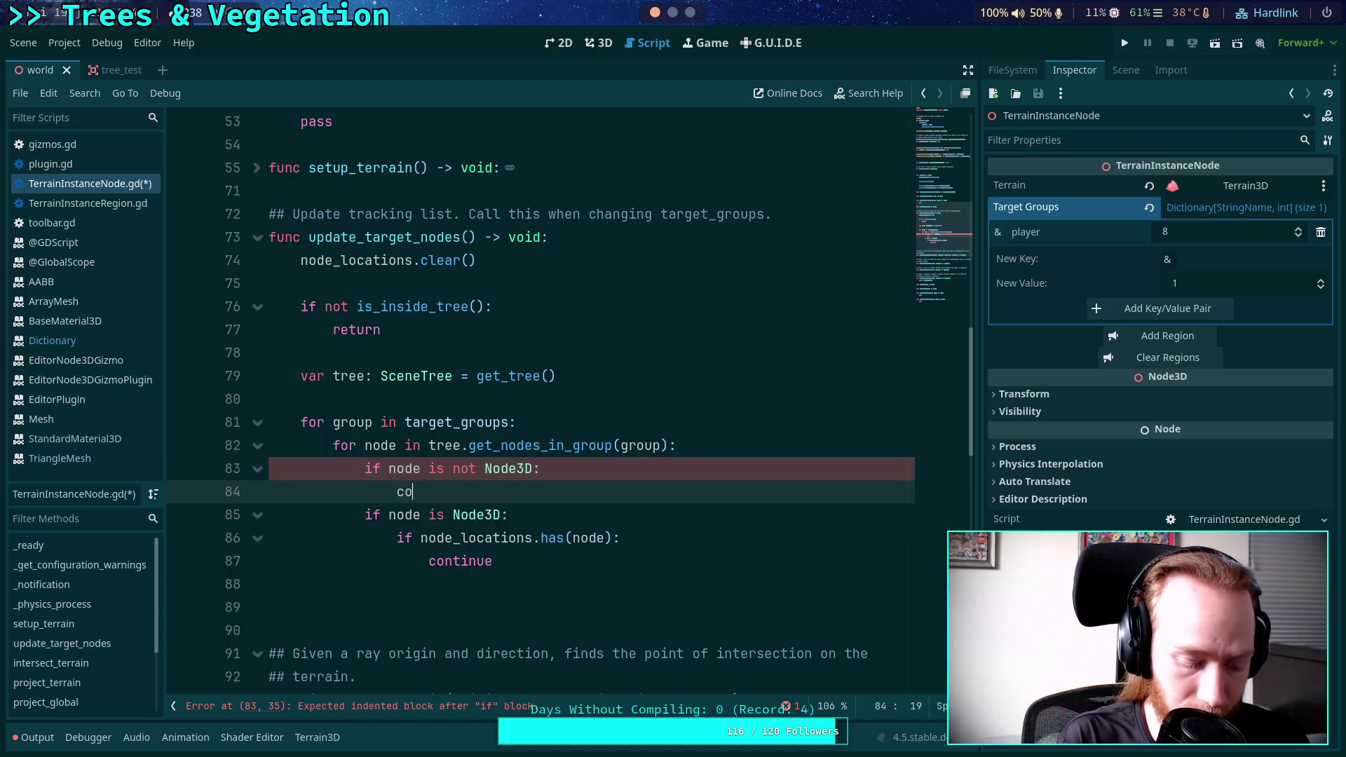
key("Return")
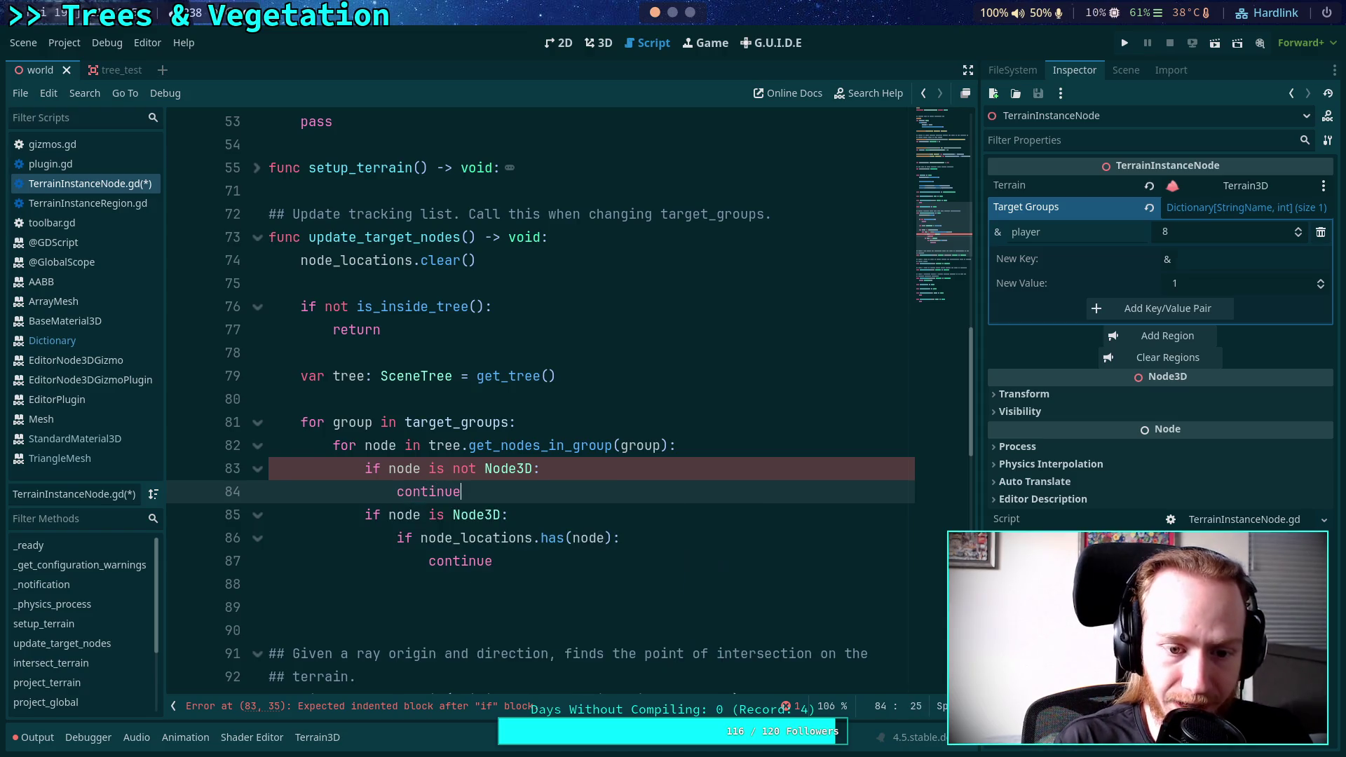
Delete the old 'if node is Node3D:' line and dedent the has() check to the same level.
mouse_move(505, 562)
left_mouse_down()
mouse_move(445, 516)
mouse_move(461, 492)
left_mouse_up()
left_click(404, 533)
key("shift+Down")
key("shift+Tab")
key("BackSpace")
left_click(605, 538)
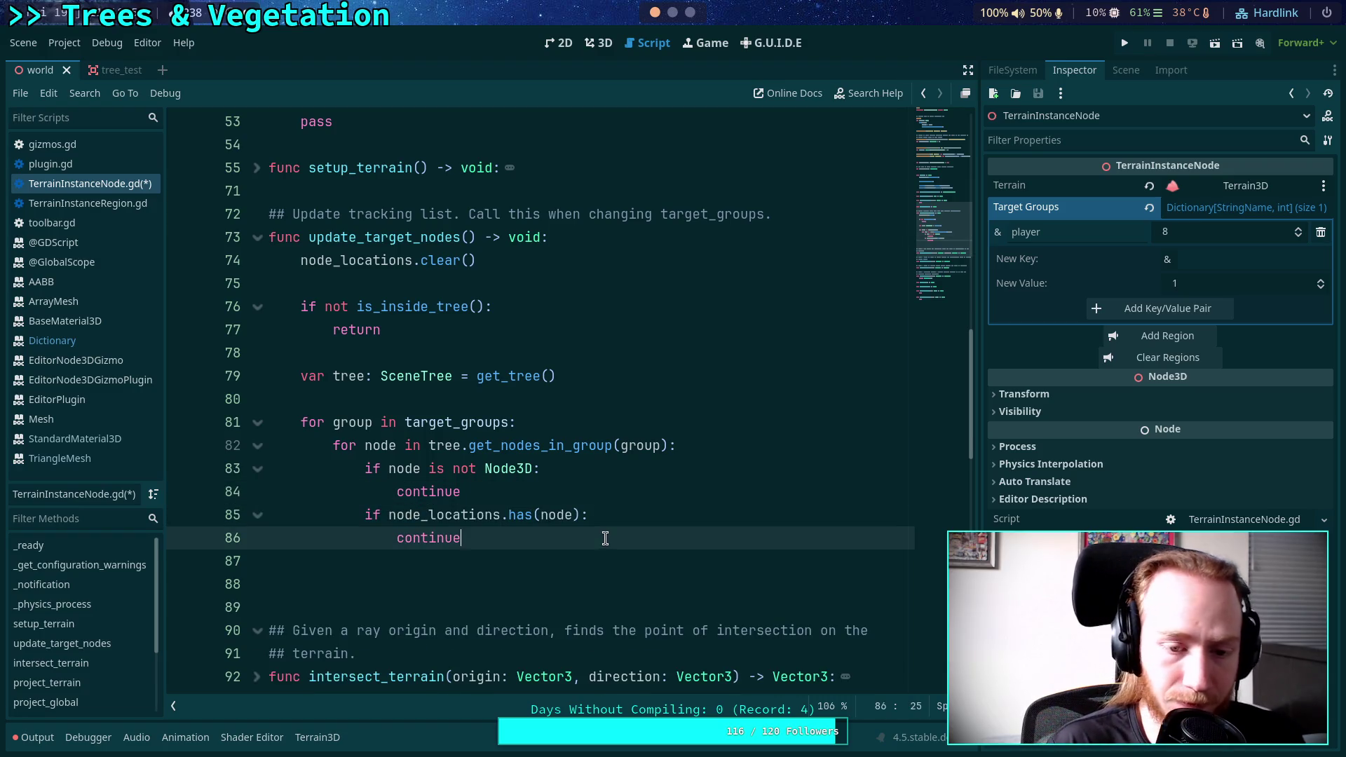
key("Return")
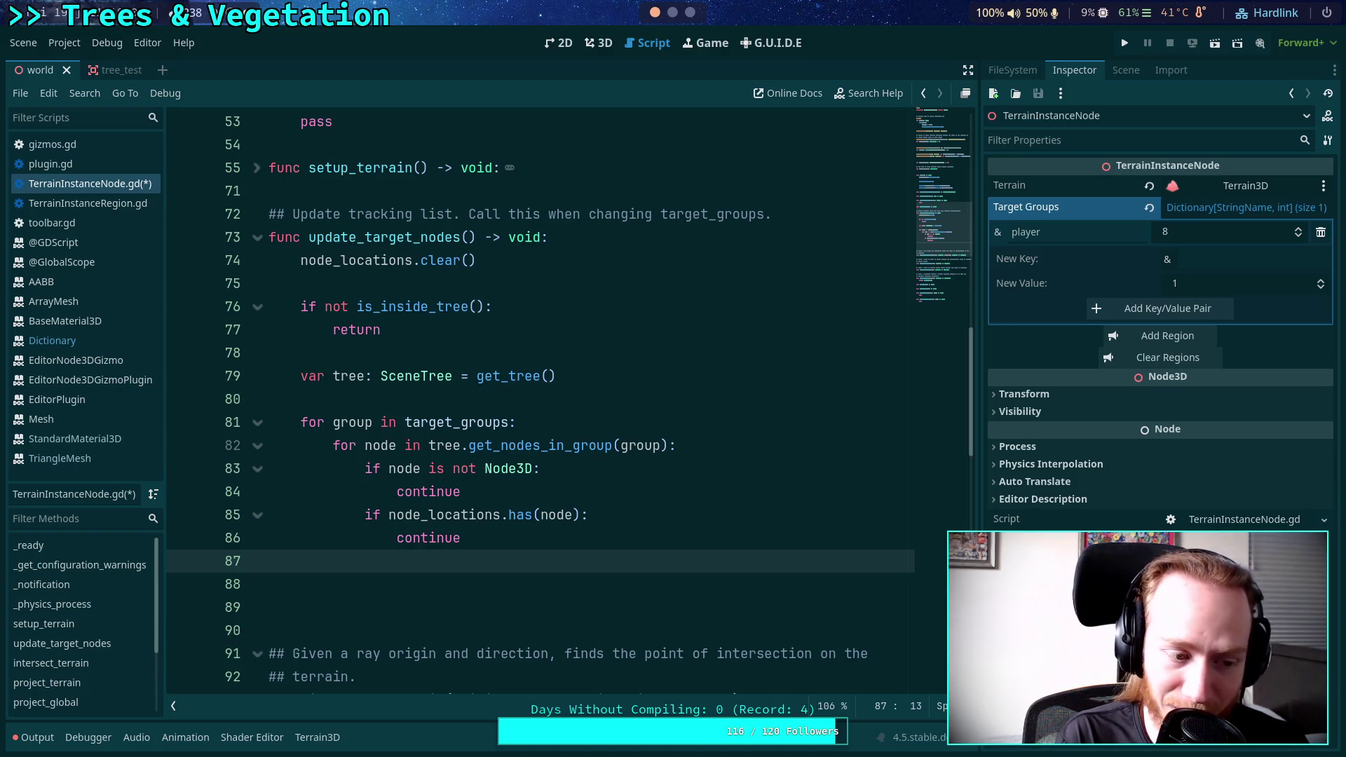
key("Down")
key("Down")
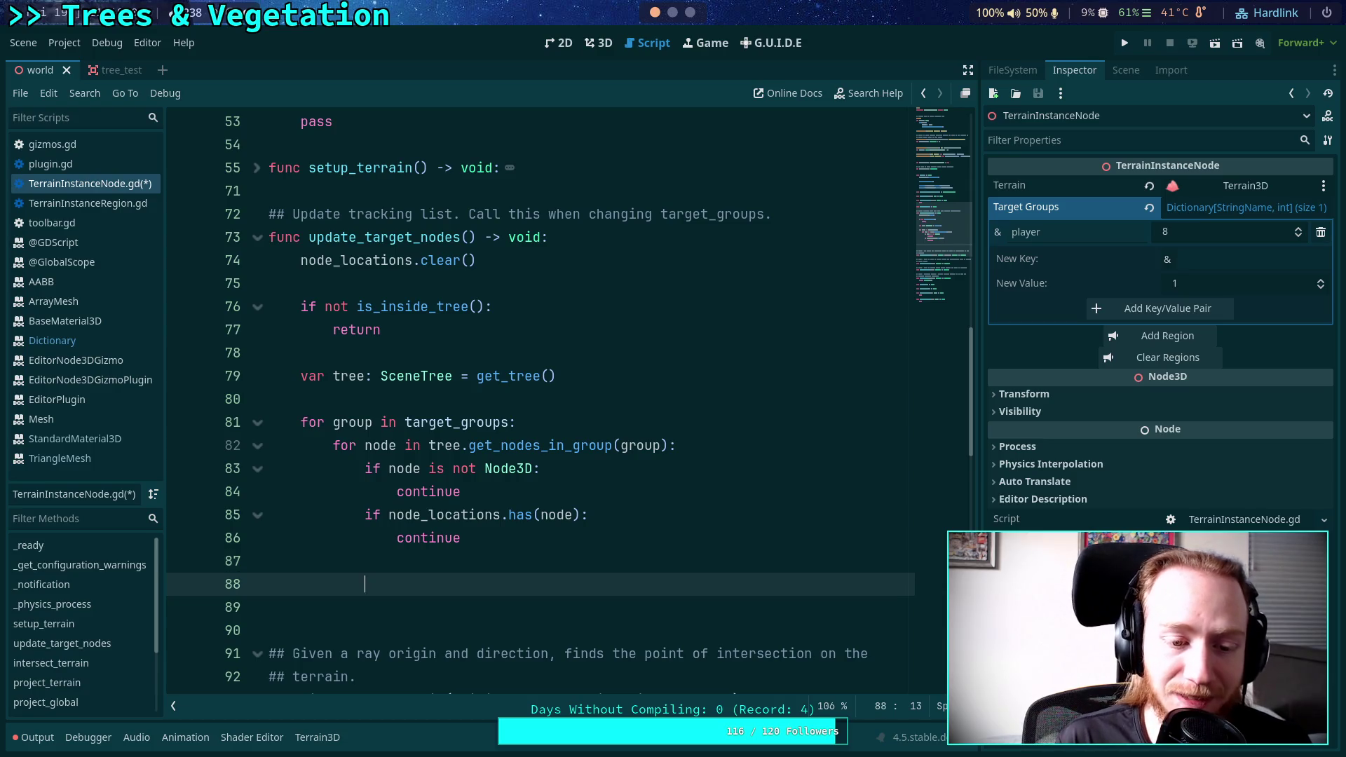
Remove two extra blank lines and add 'node_locations.set(node, Vector2i.MAX)' to the loop body.
key("BackSpace")
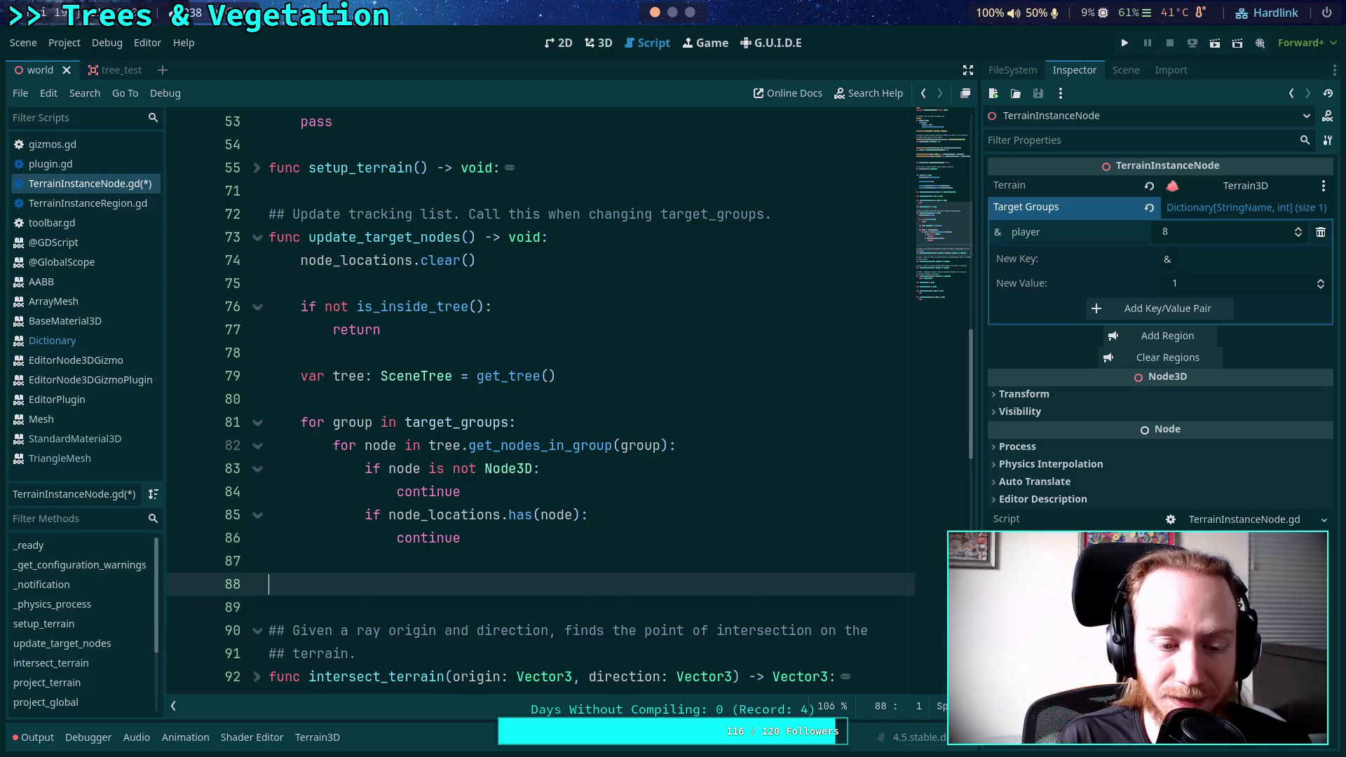
key("BackSpace")
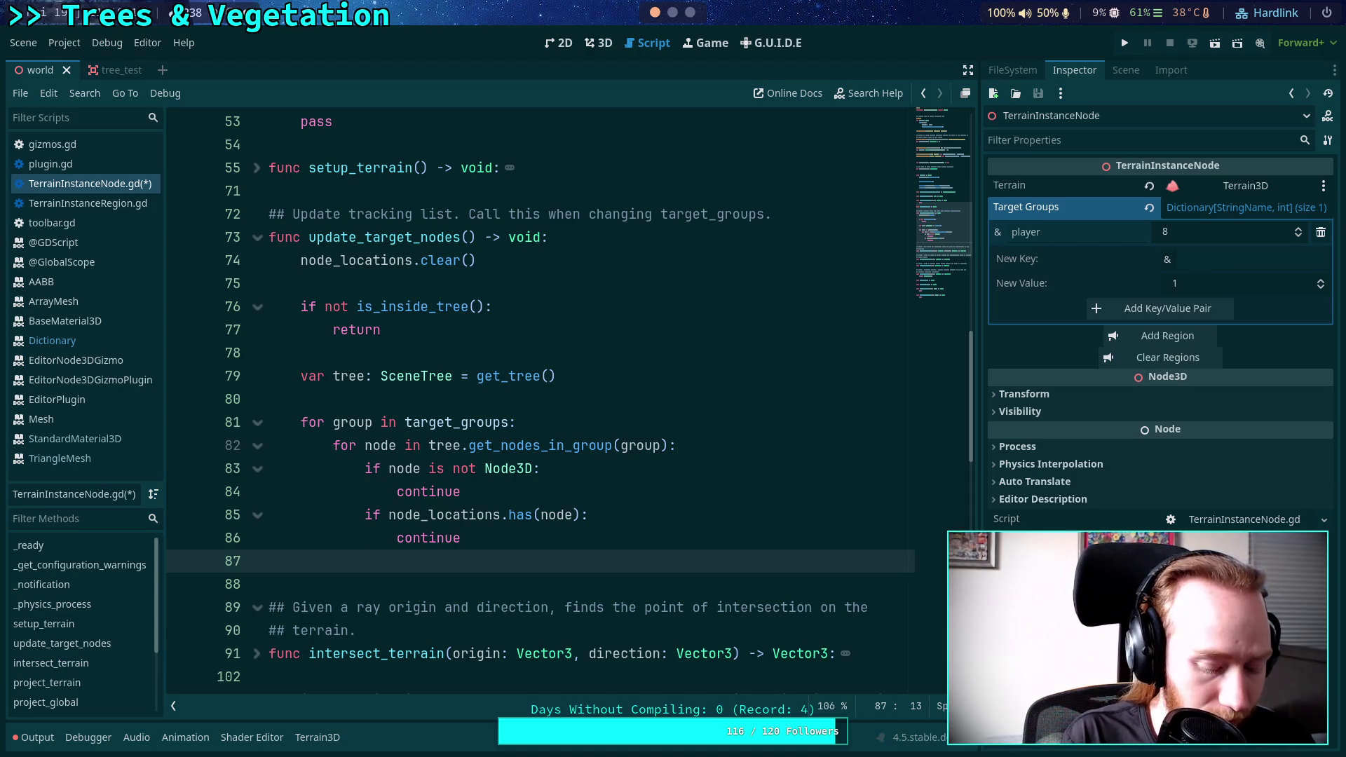
type("node_location")
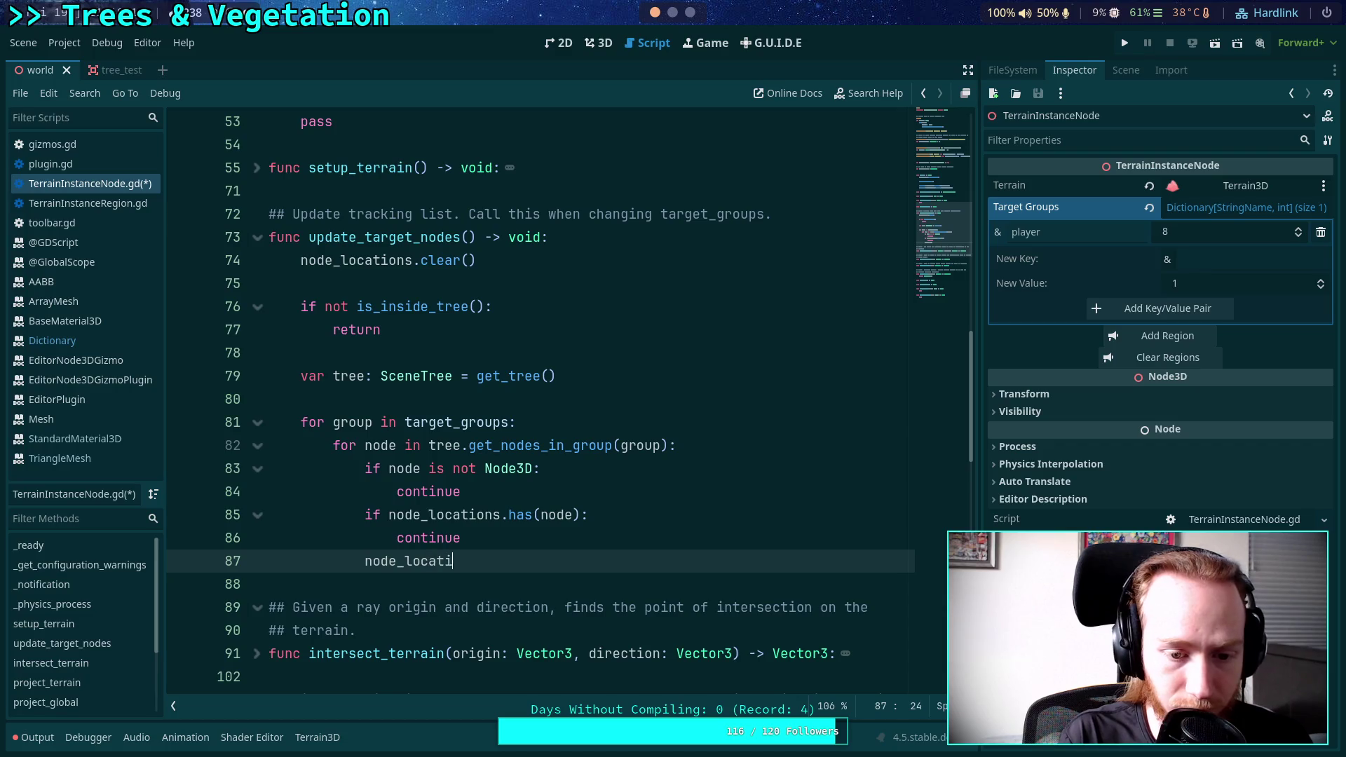
type("s.")
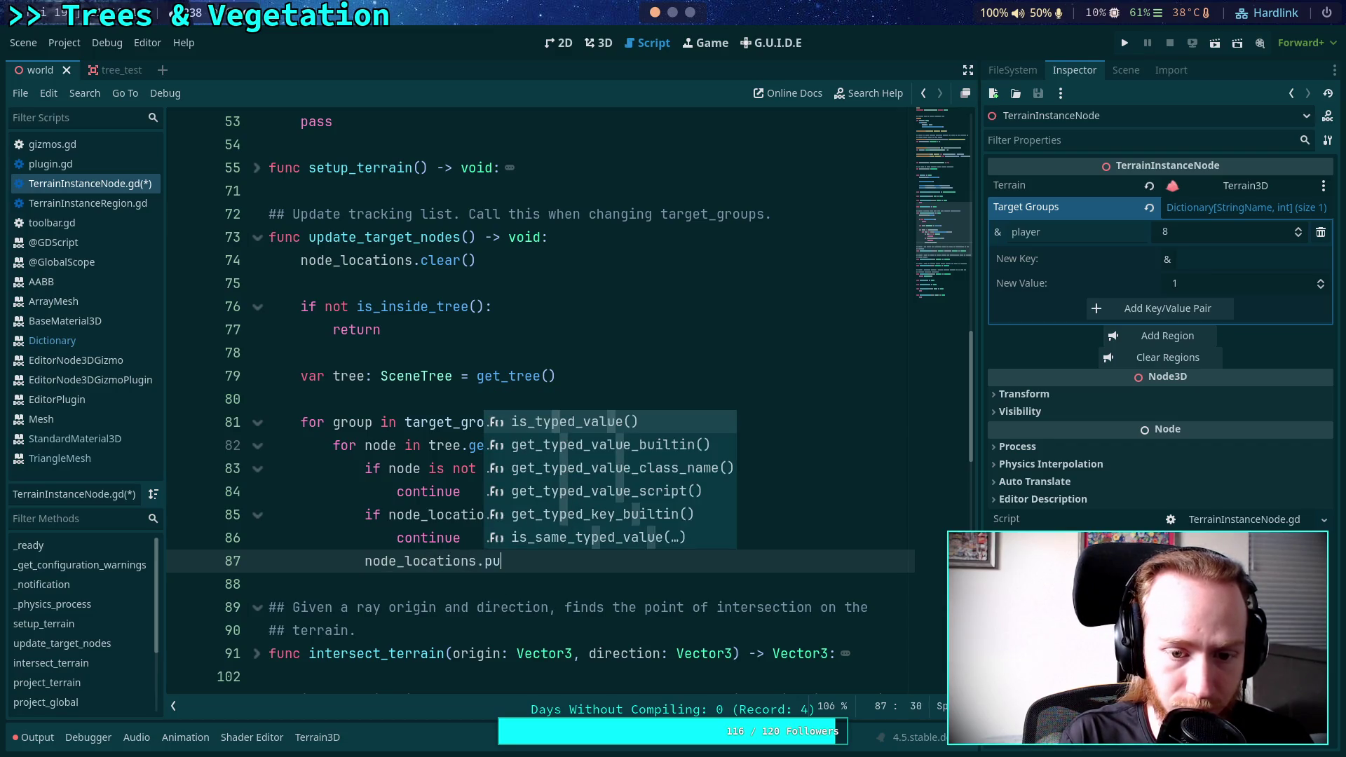
type("set(")
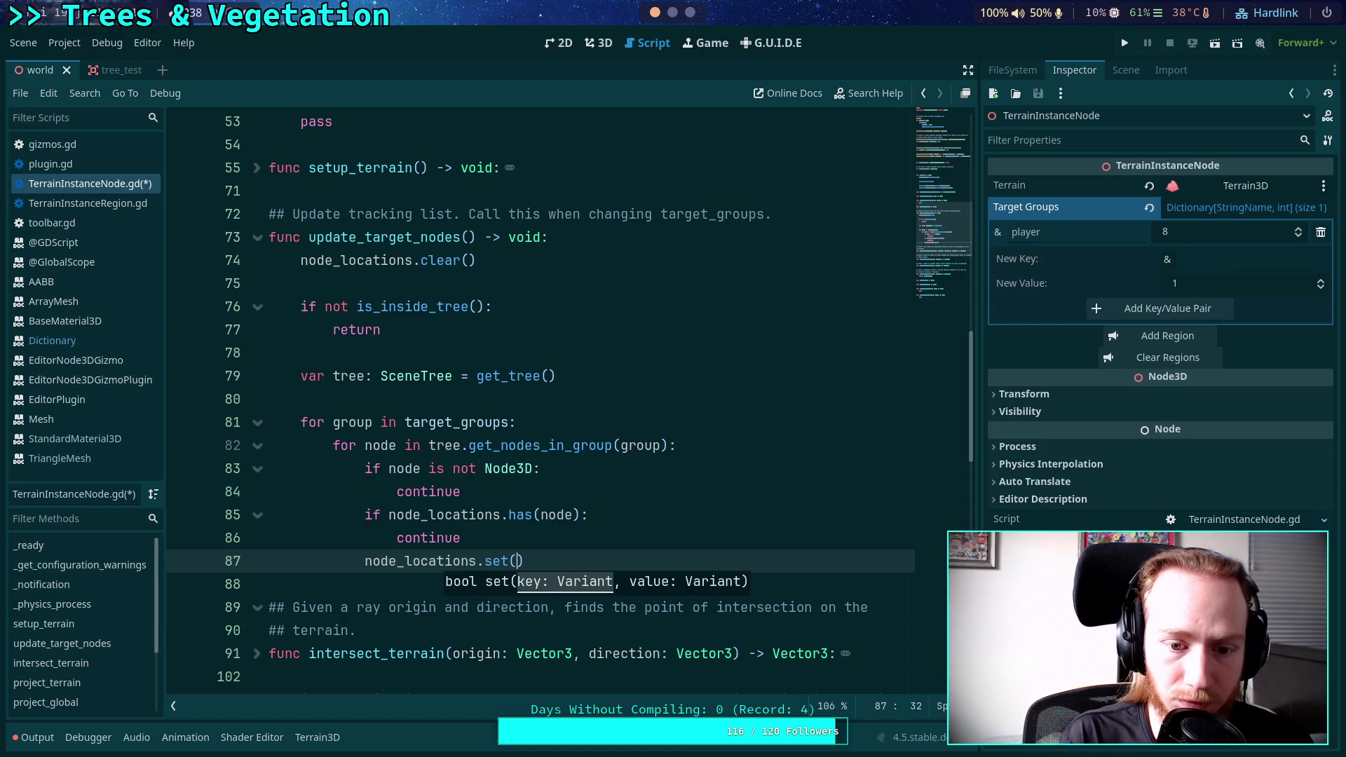
type("node, Vector")
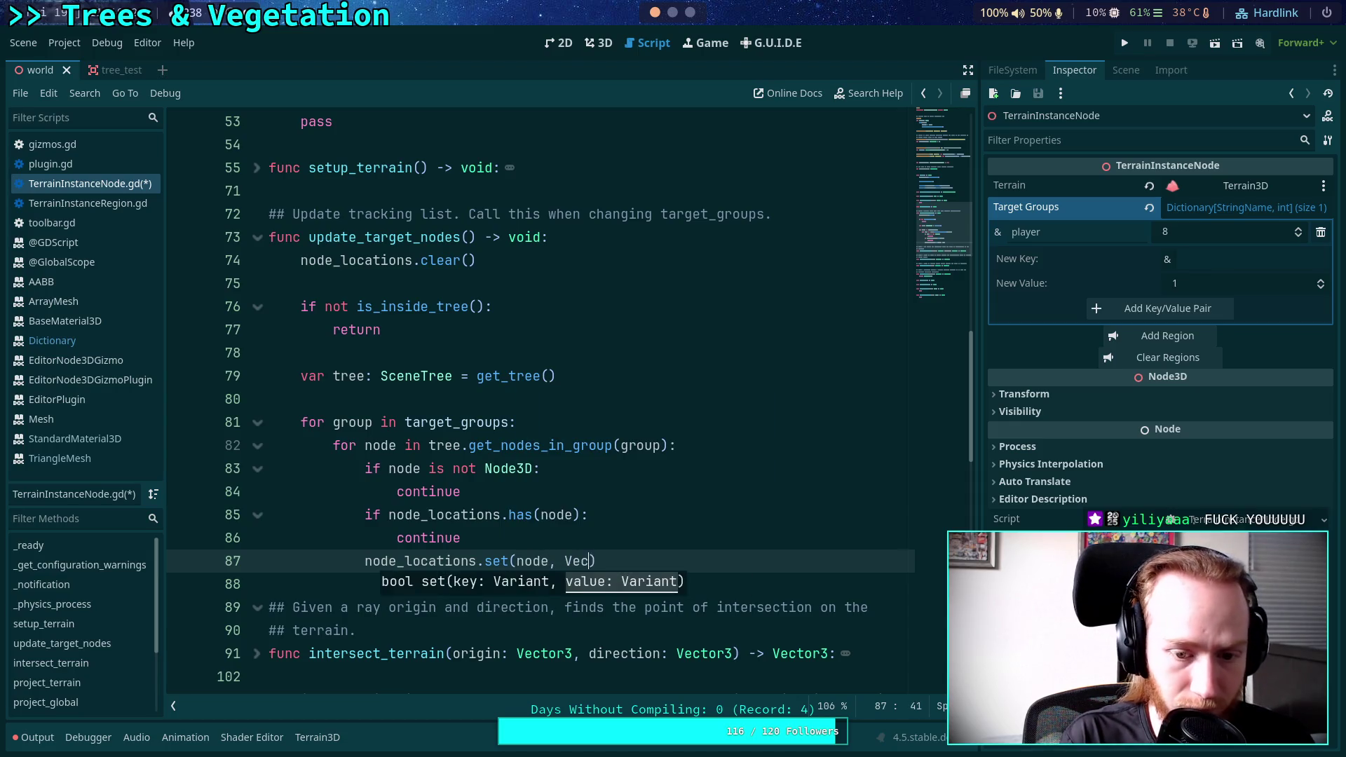
type("2i.")
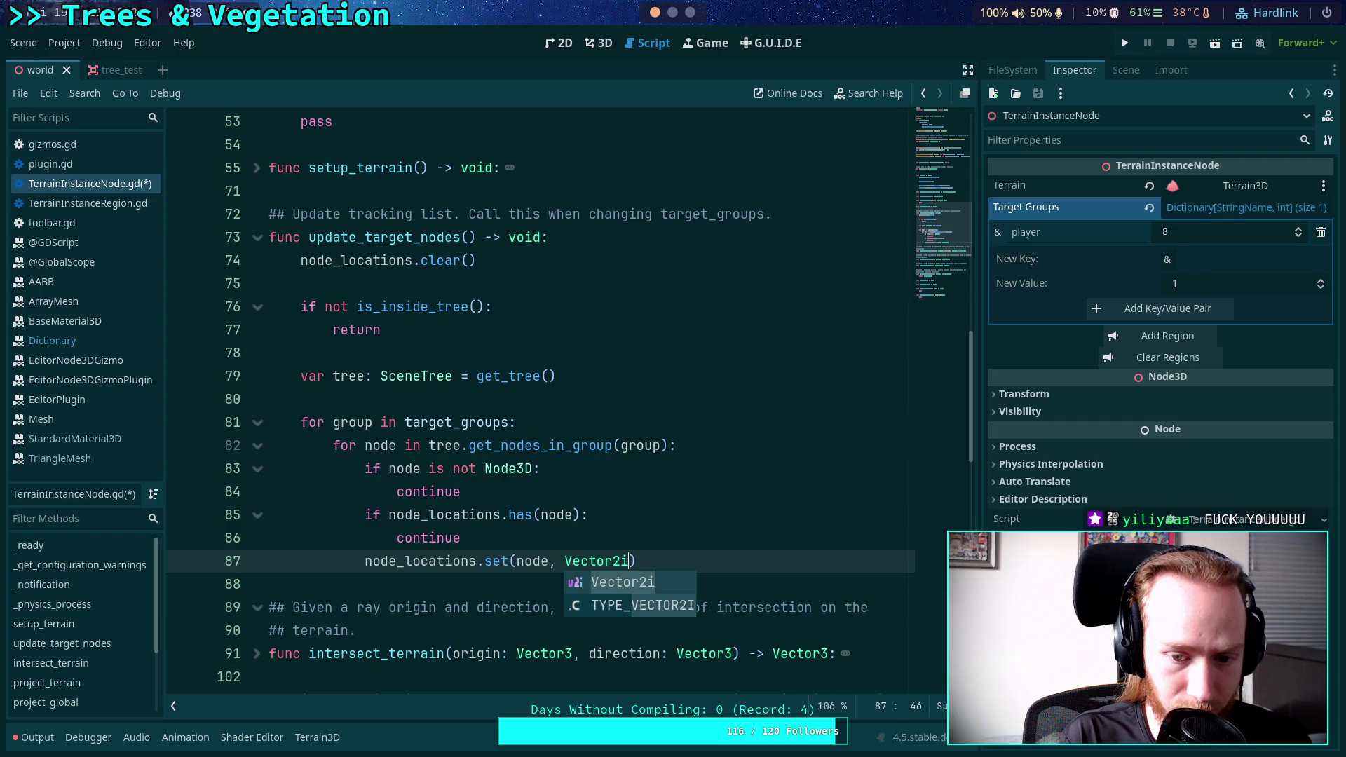
type("MAX)")
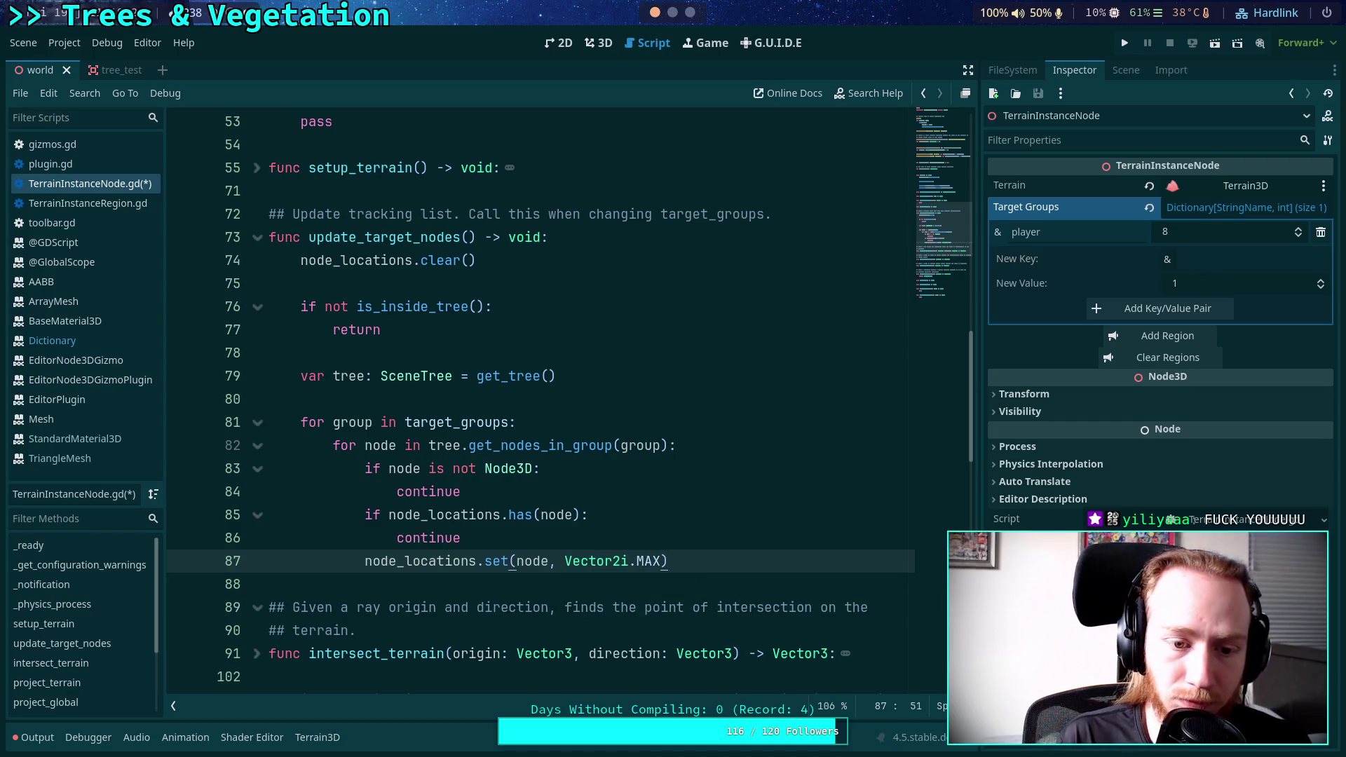
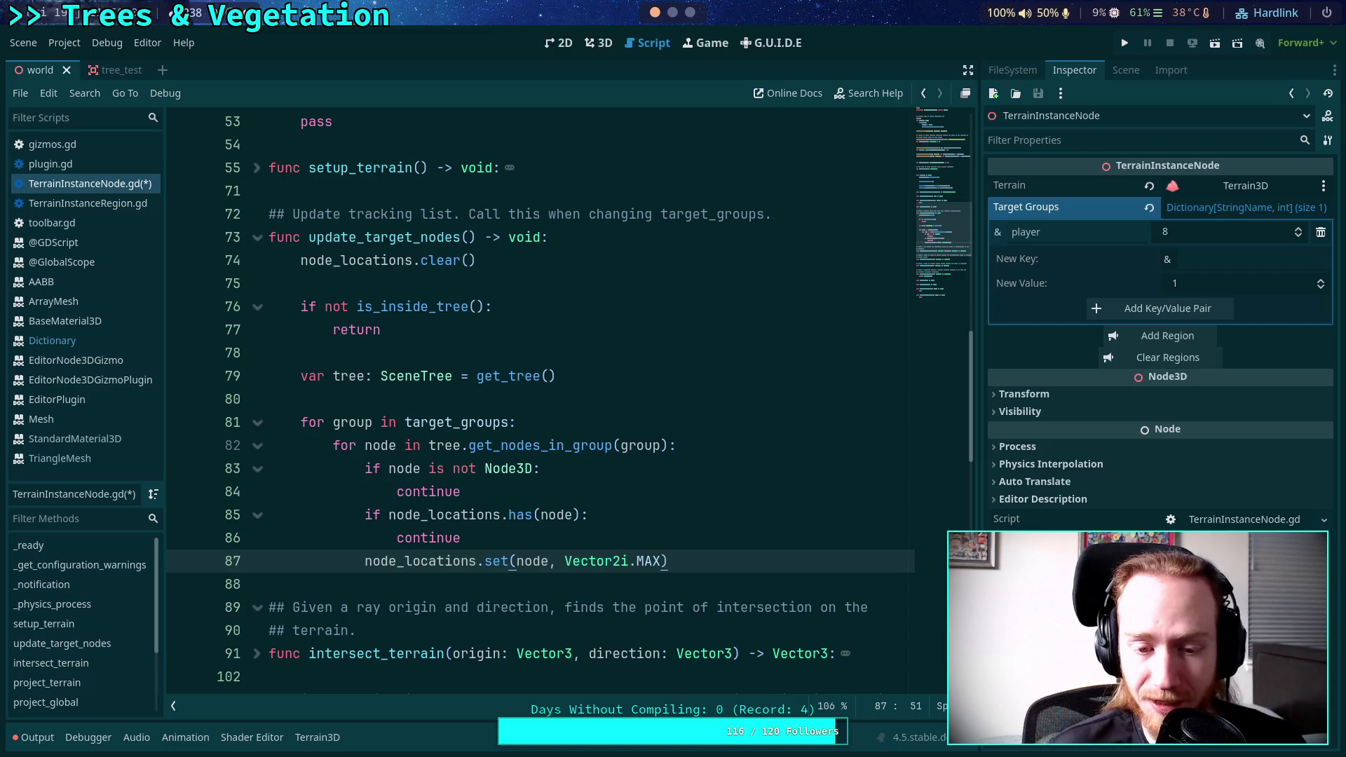
Save TerrainInstanceNode.gd, leaving update_target_nodes unchanged after a stray blank line is removed.
key("Return")
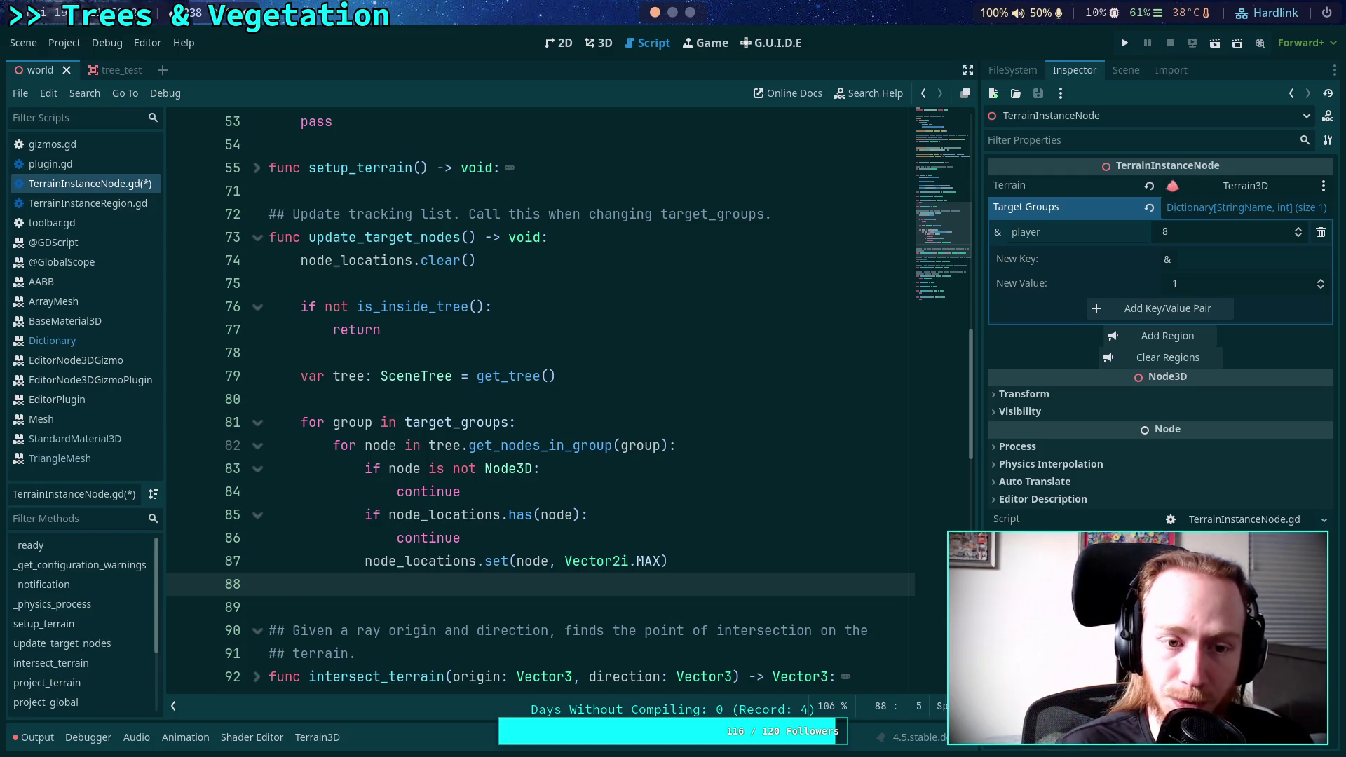
key("BackSpace")
key("ctrl+s")
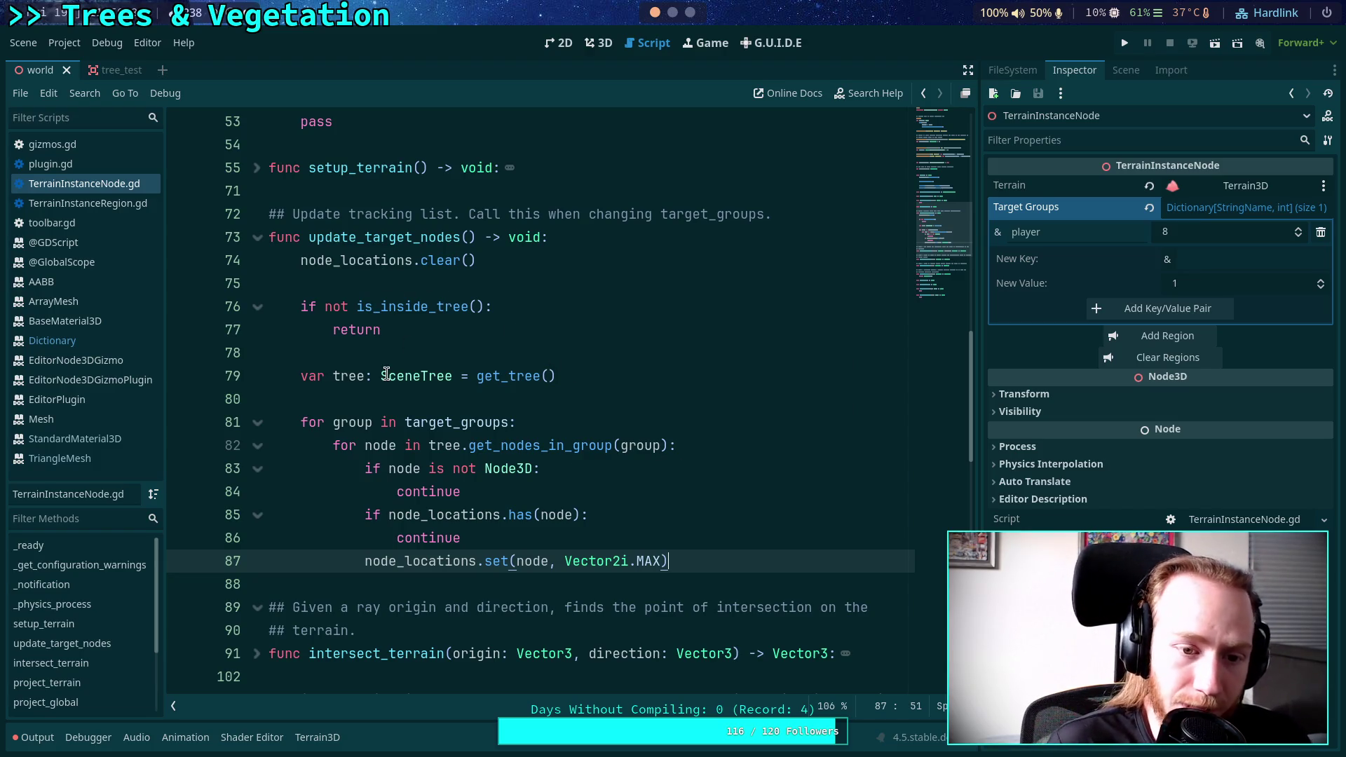
Inspect the update_target_nodes() call in _ready and its documentation popup.
left_click(476, 377)
scroll(474, 382, "up", 1)
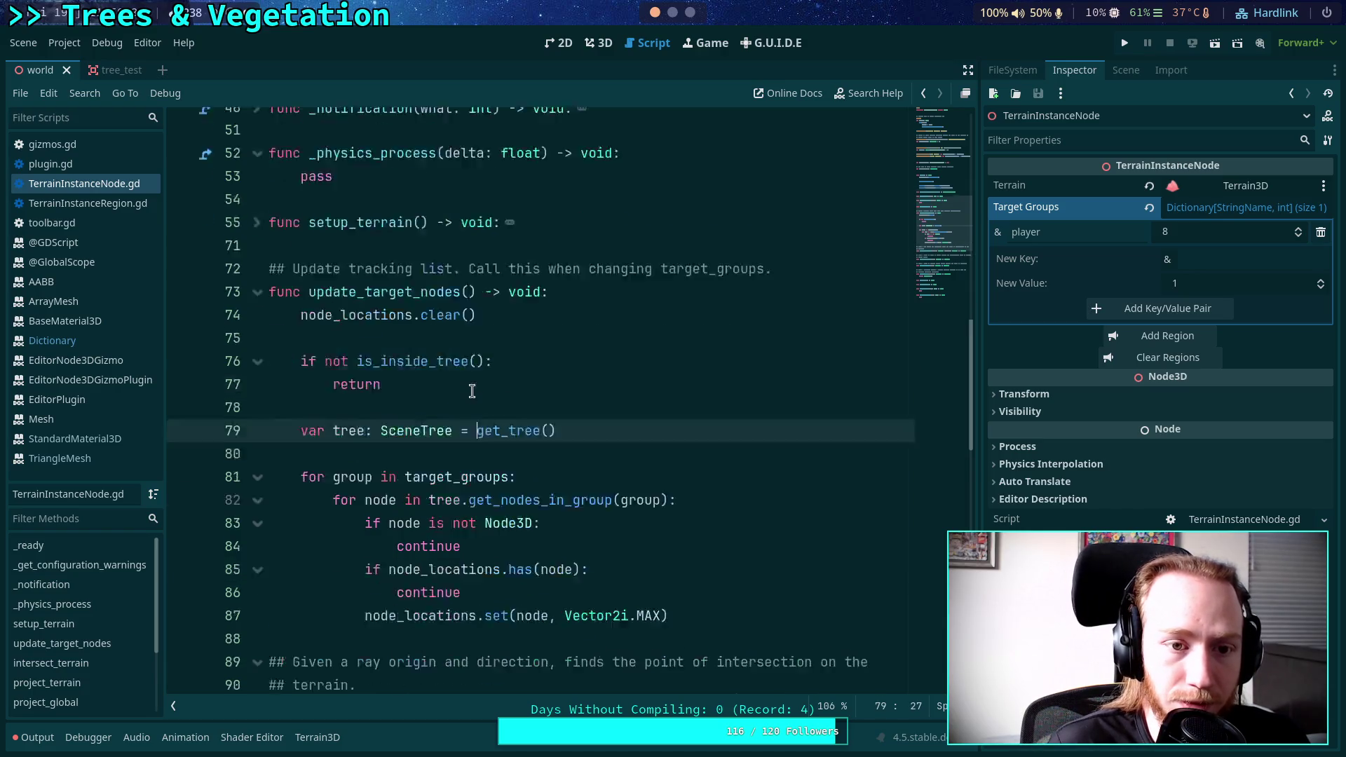
scroll(473, 391, "up", 5)
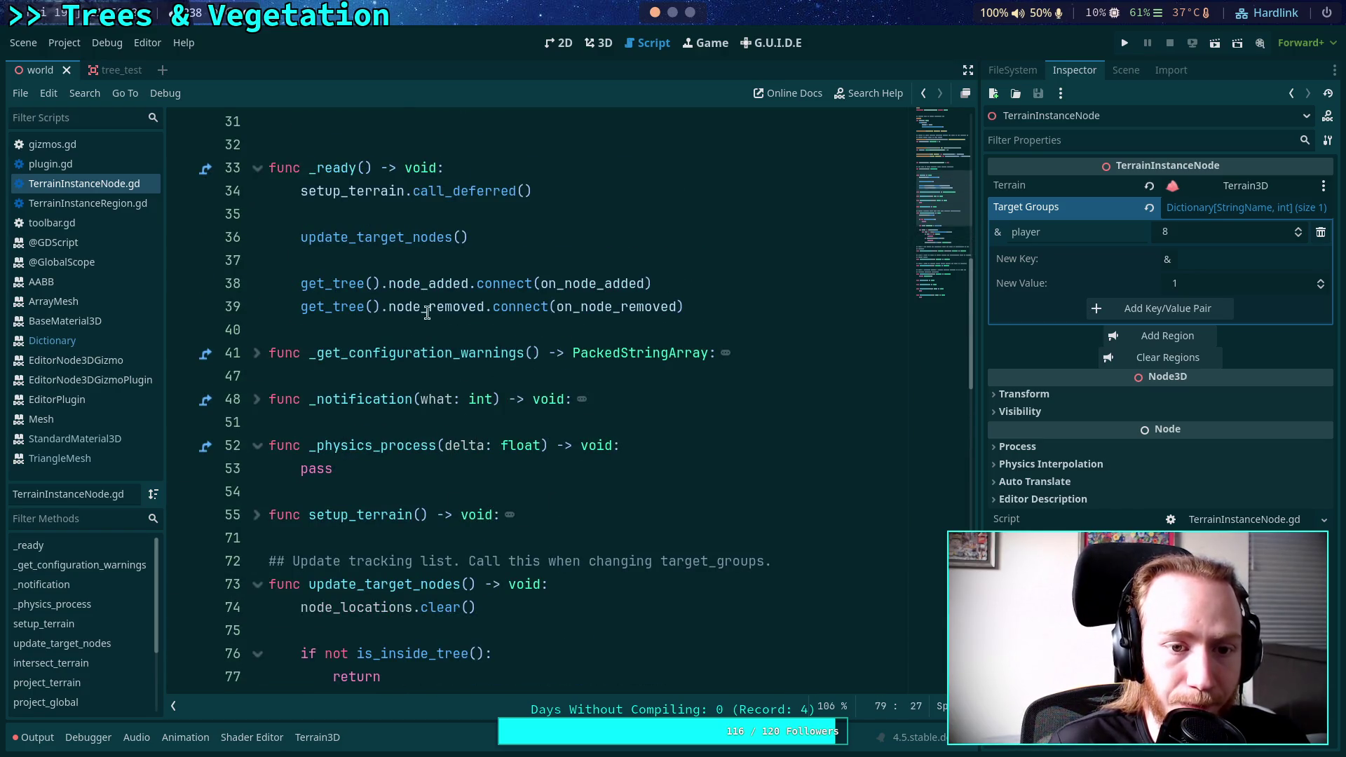
left_click_drag(494, 240, 496, 220)
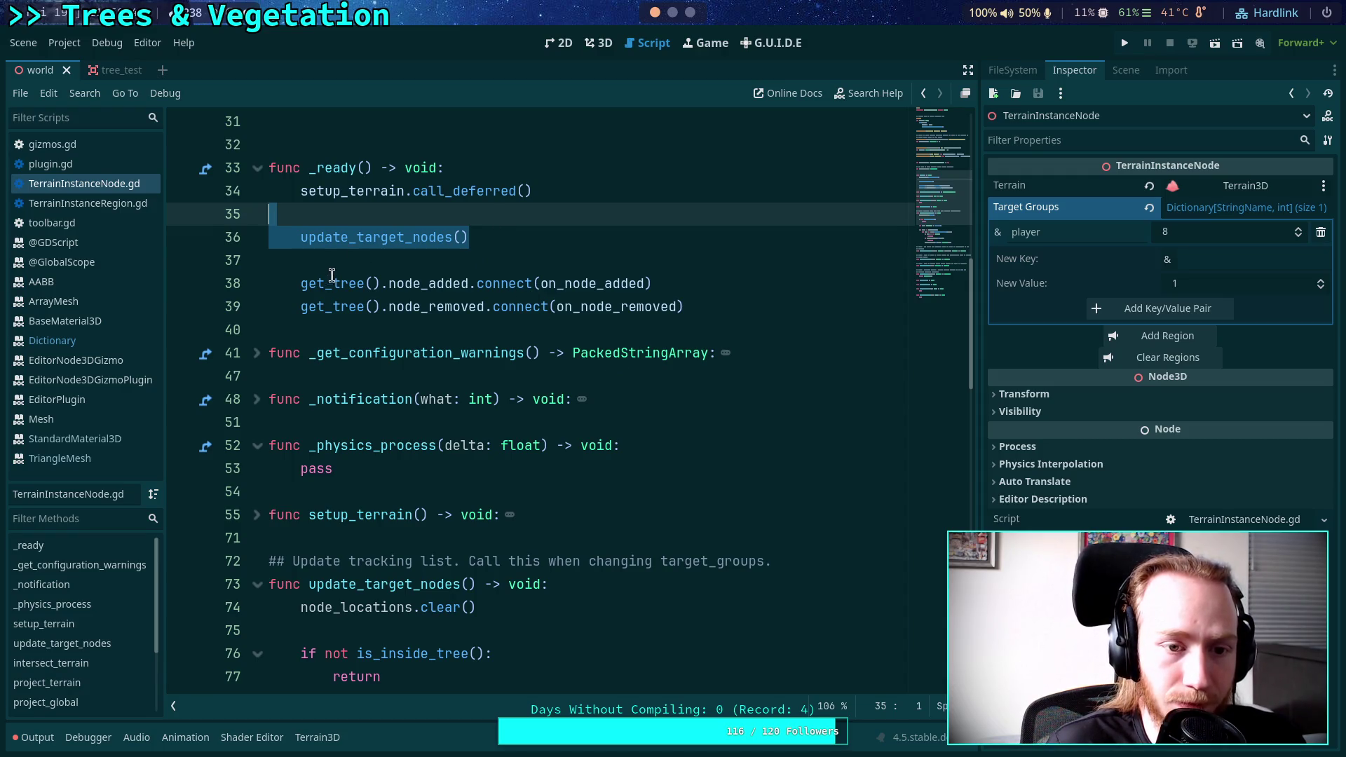
mouse_move(343, 171)
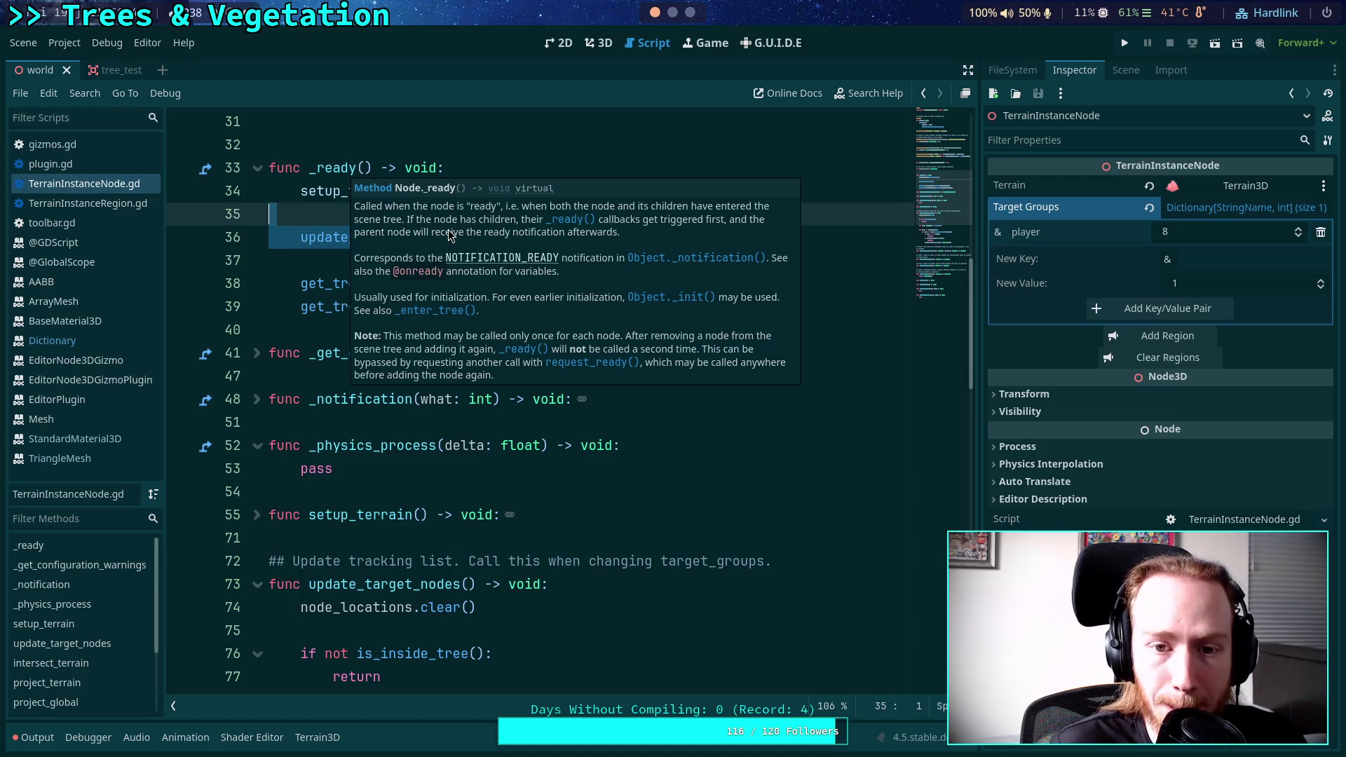
left_click(317, 263)
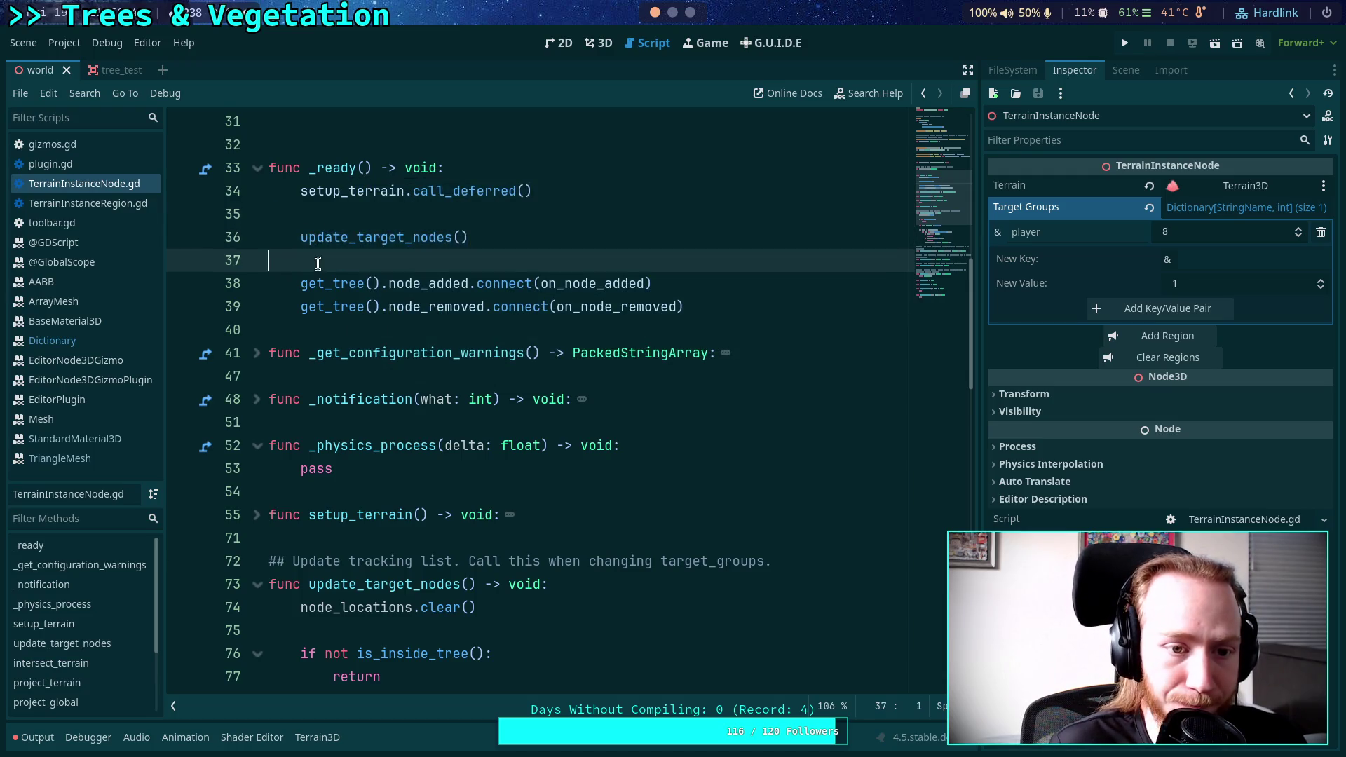
scroll(575, 344, "down", 6)
scroll(678, 457, "up", 2)
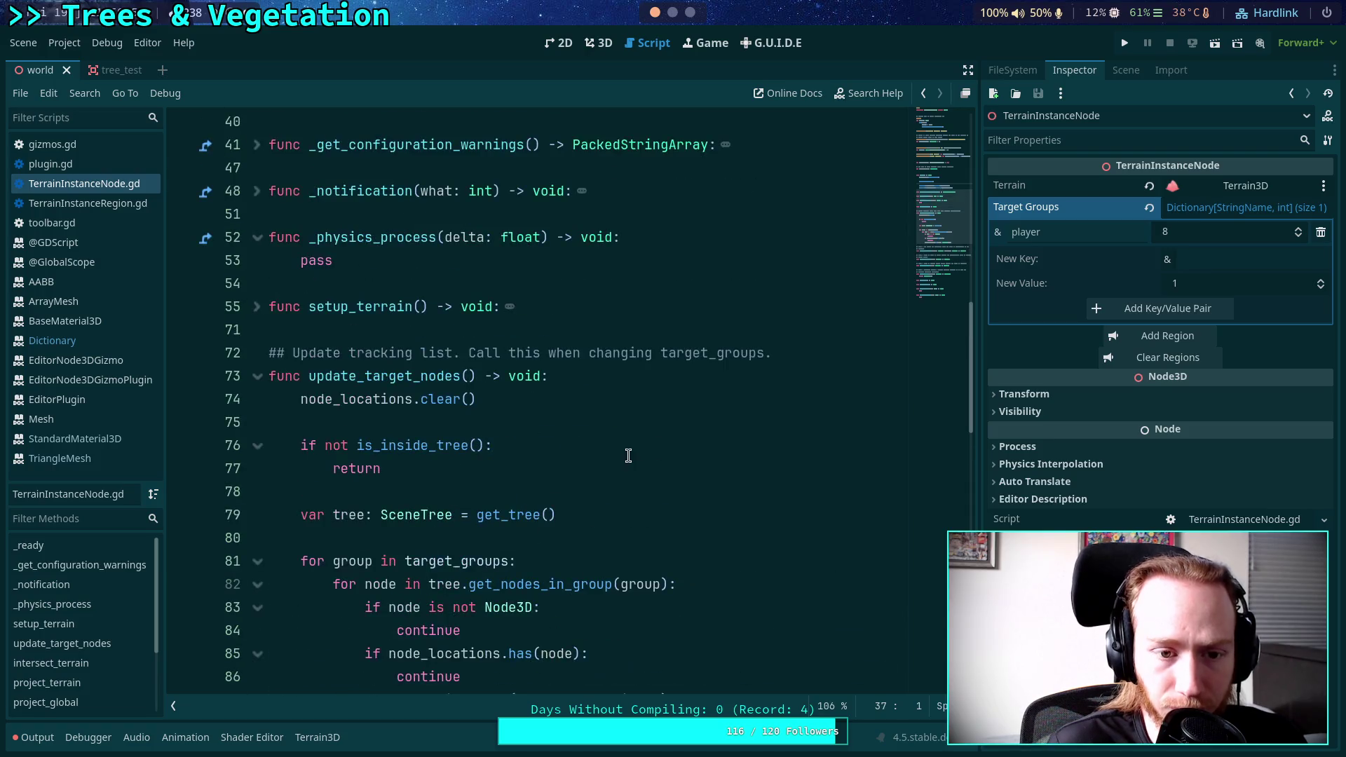
scroll(631, 456, "down", 2)
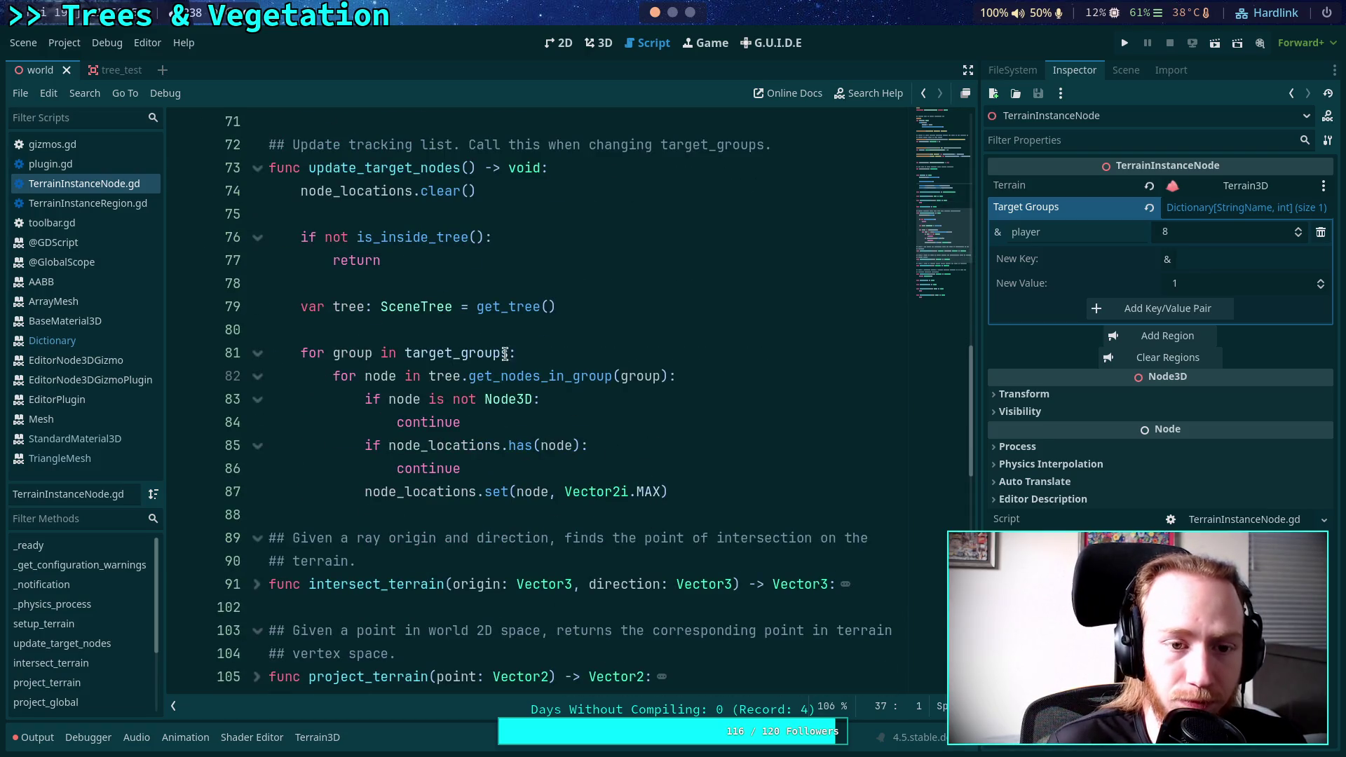
Add a new indented line in snap_terrain, then bring up terrain_3d_collision.cpp in Neovim.
left_click(732, 497)
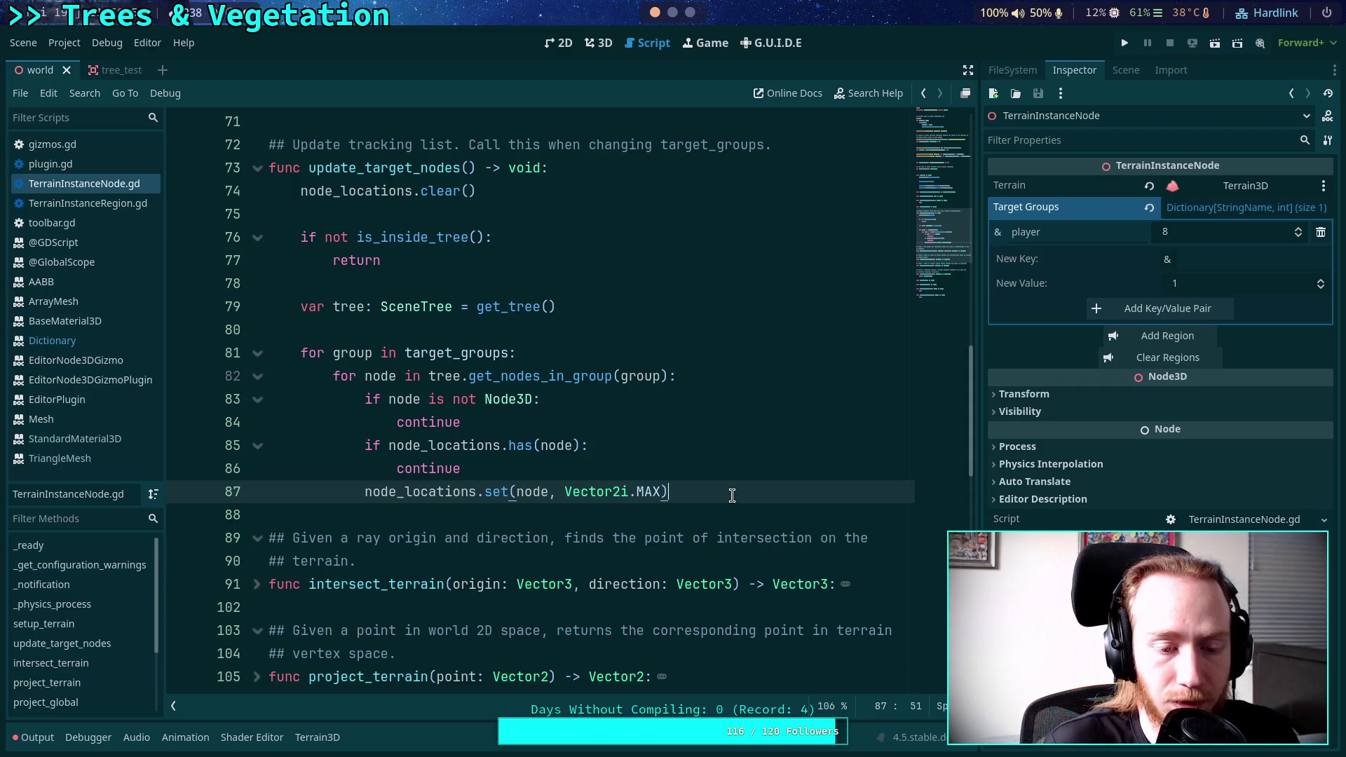
scroll(732, 494, "up", 2)
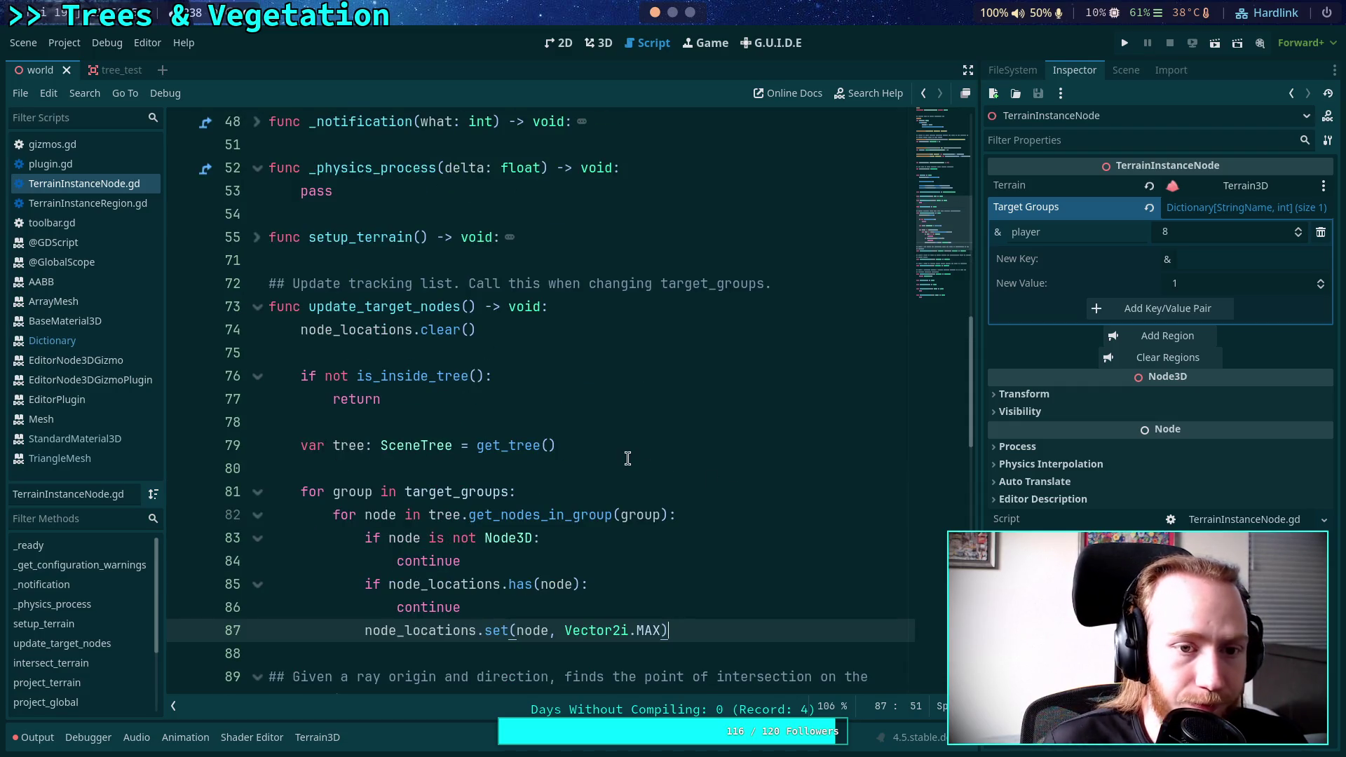
scroll(627, 459, "up", 2)
scroll(596, 460, "down", 9)
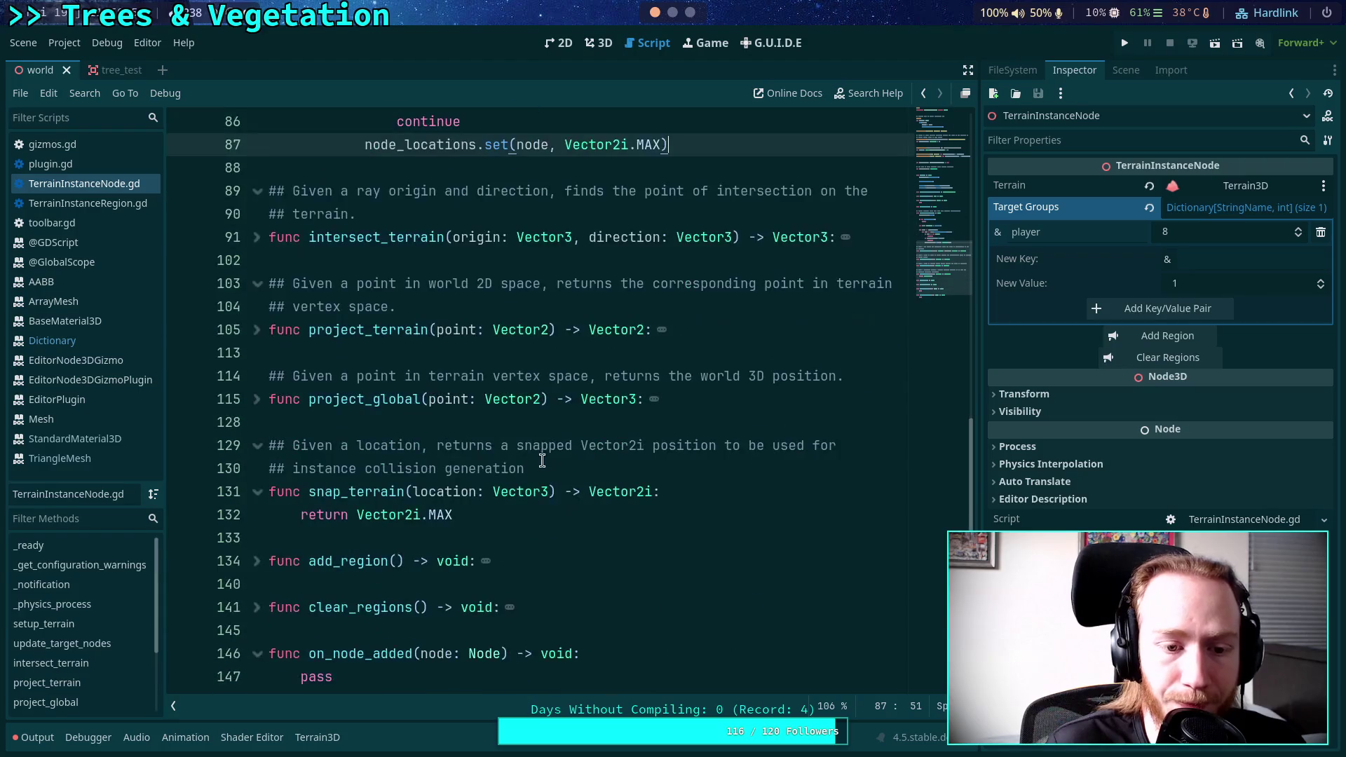
left_click(701, 492)
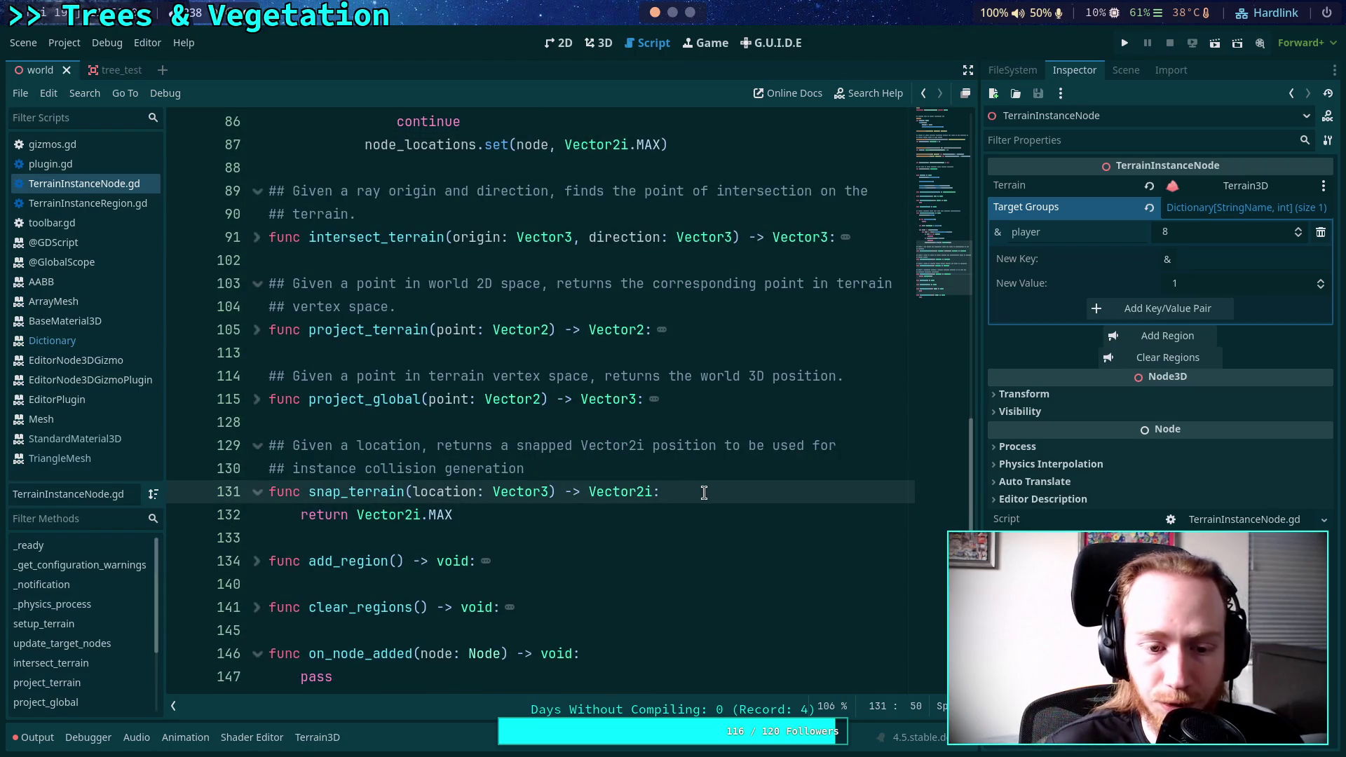
key("Return")
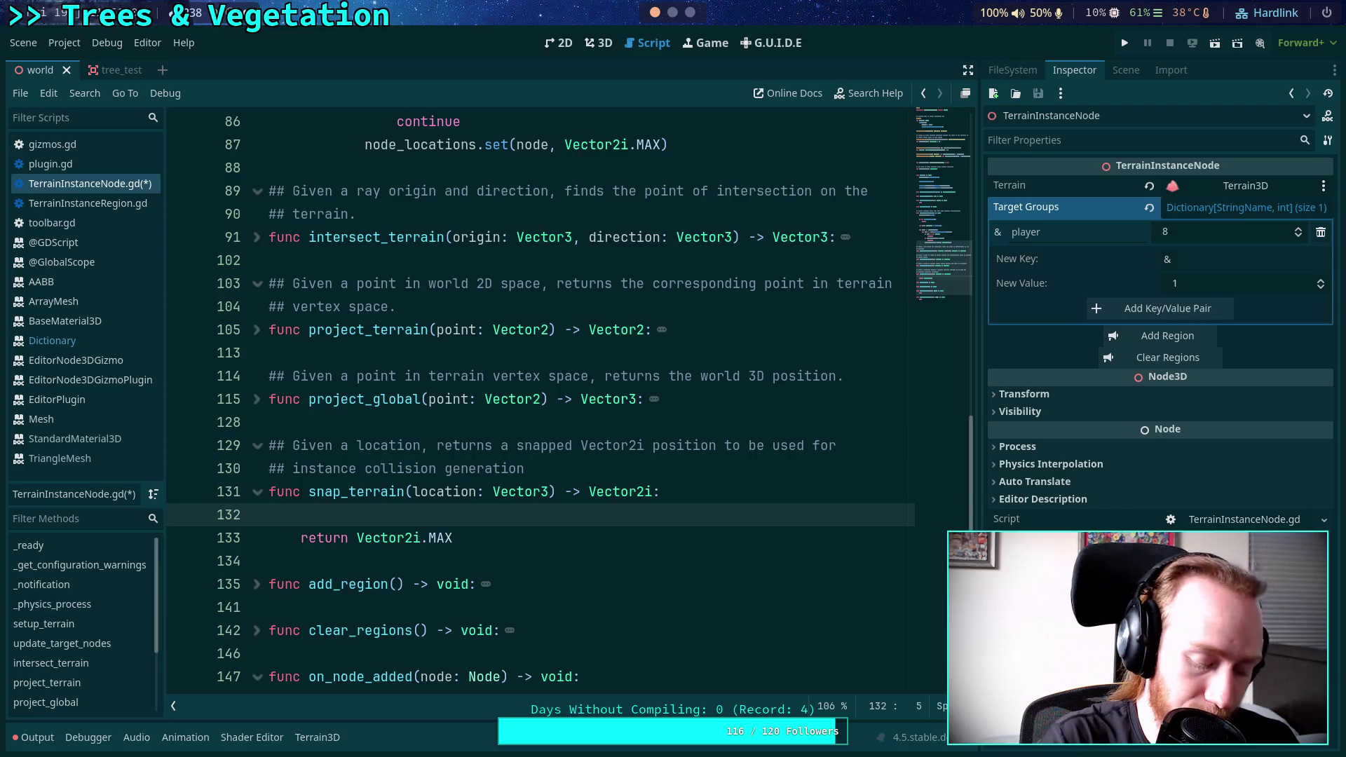
key("super+3")
left_click(592, 37)
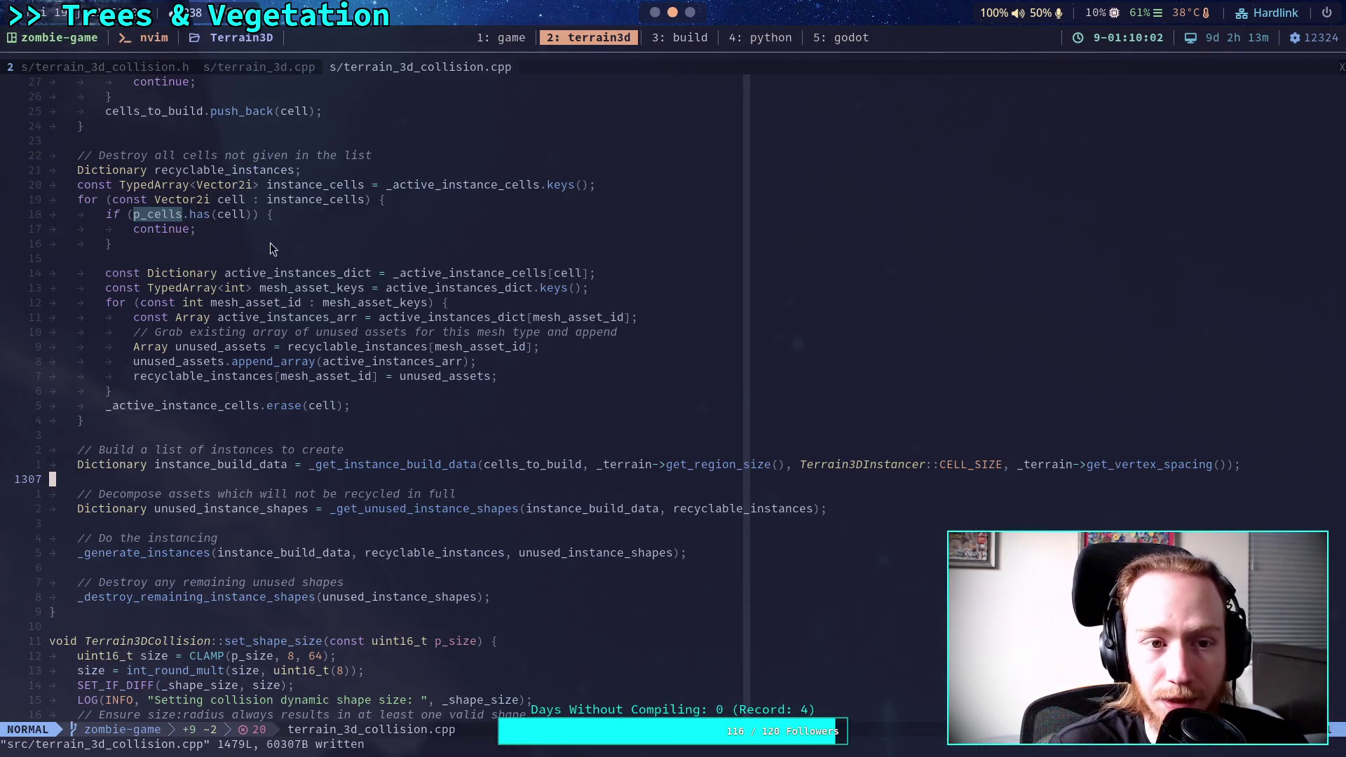
Expand all folds with zR and read through terrain_3d_collision.cpp's collision code.
scroll(278, 254, "up", 10)
scroll(344, 404, "up", 15)
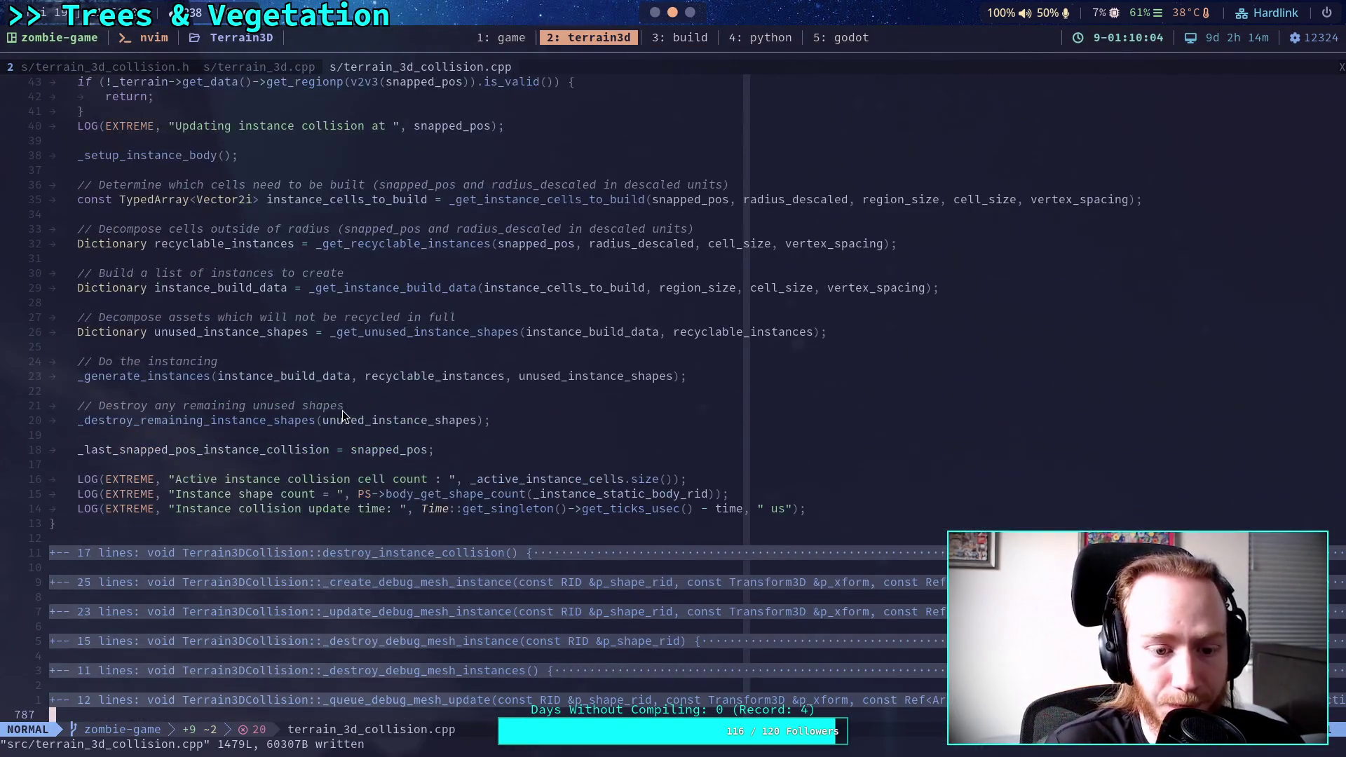
key("z")
key("R")
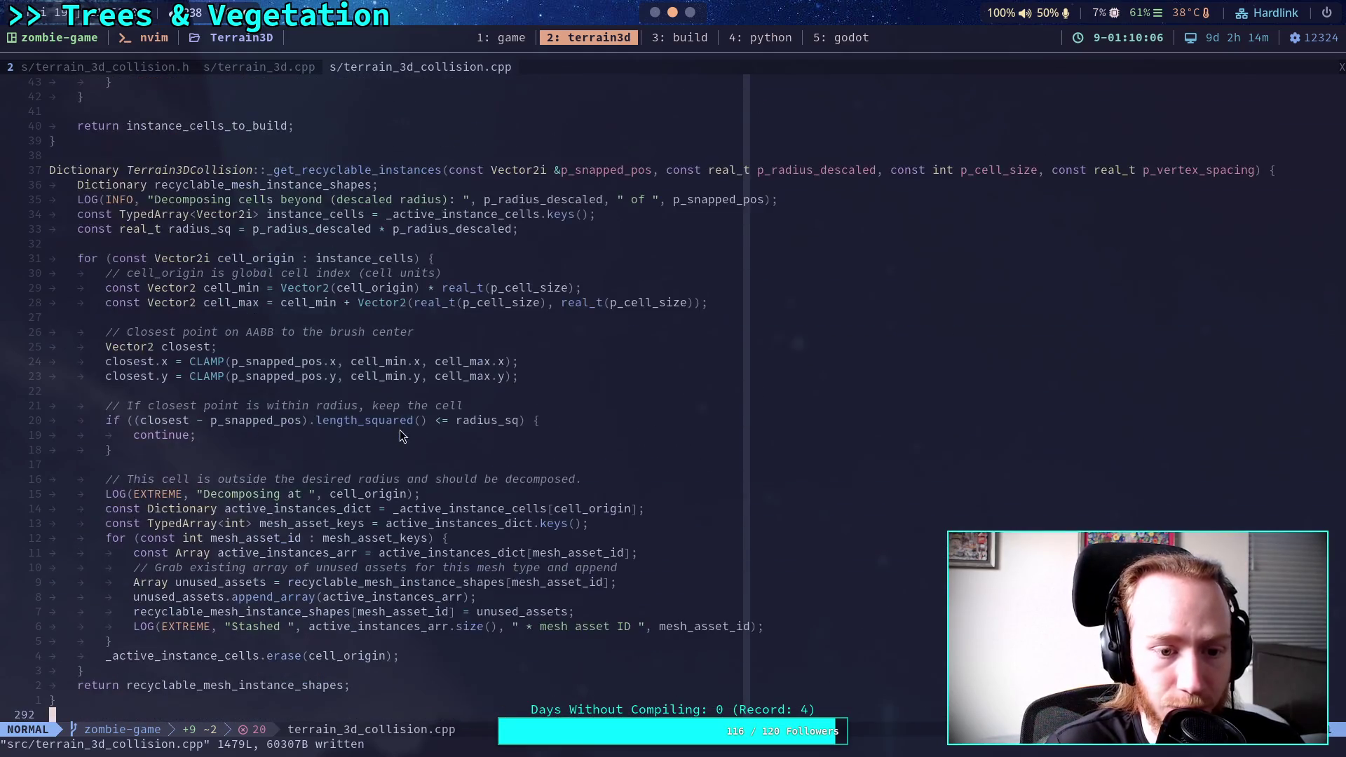
scroll(389, 429, "up", 15)
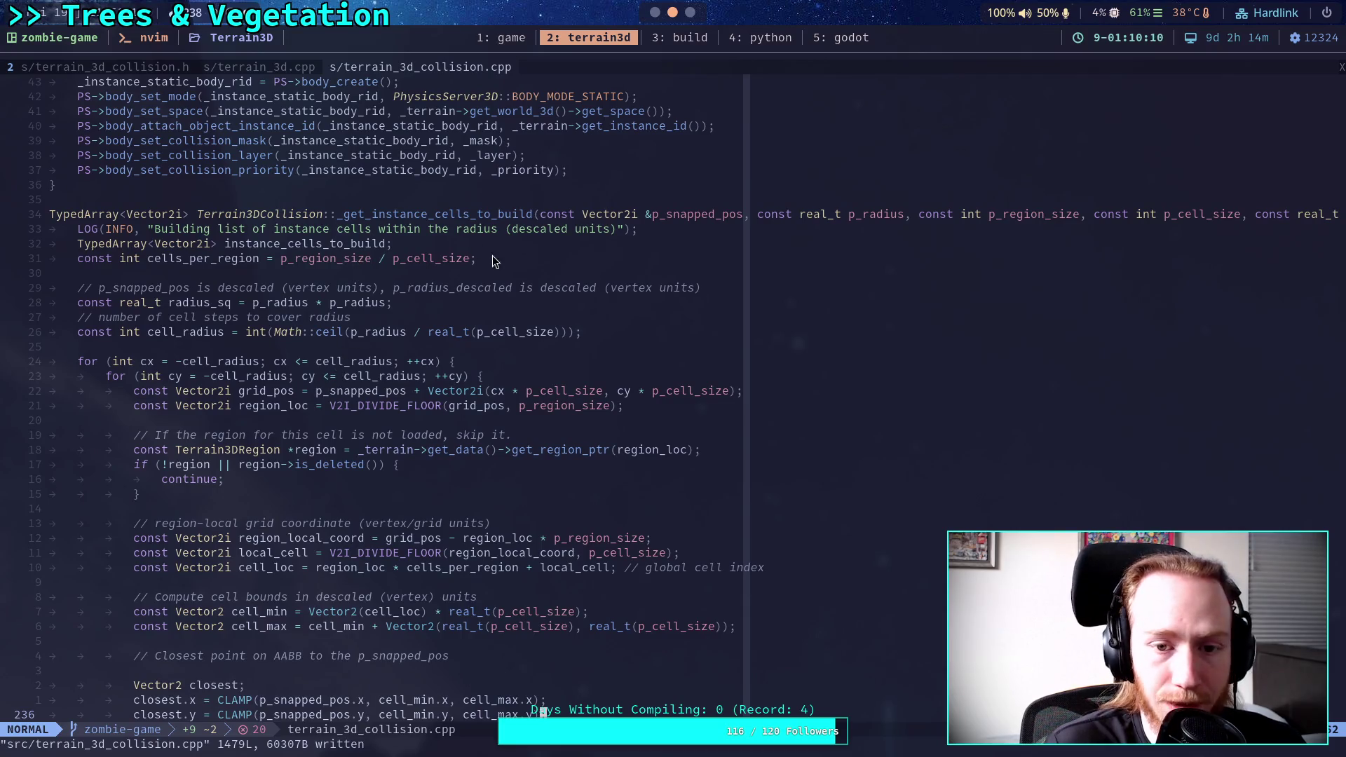
scroll(453, 294, "down", 20)
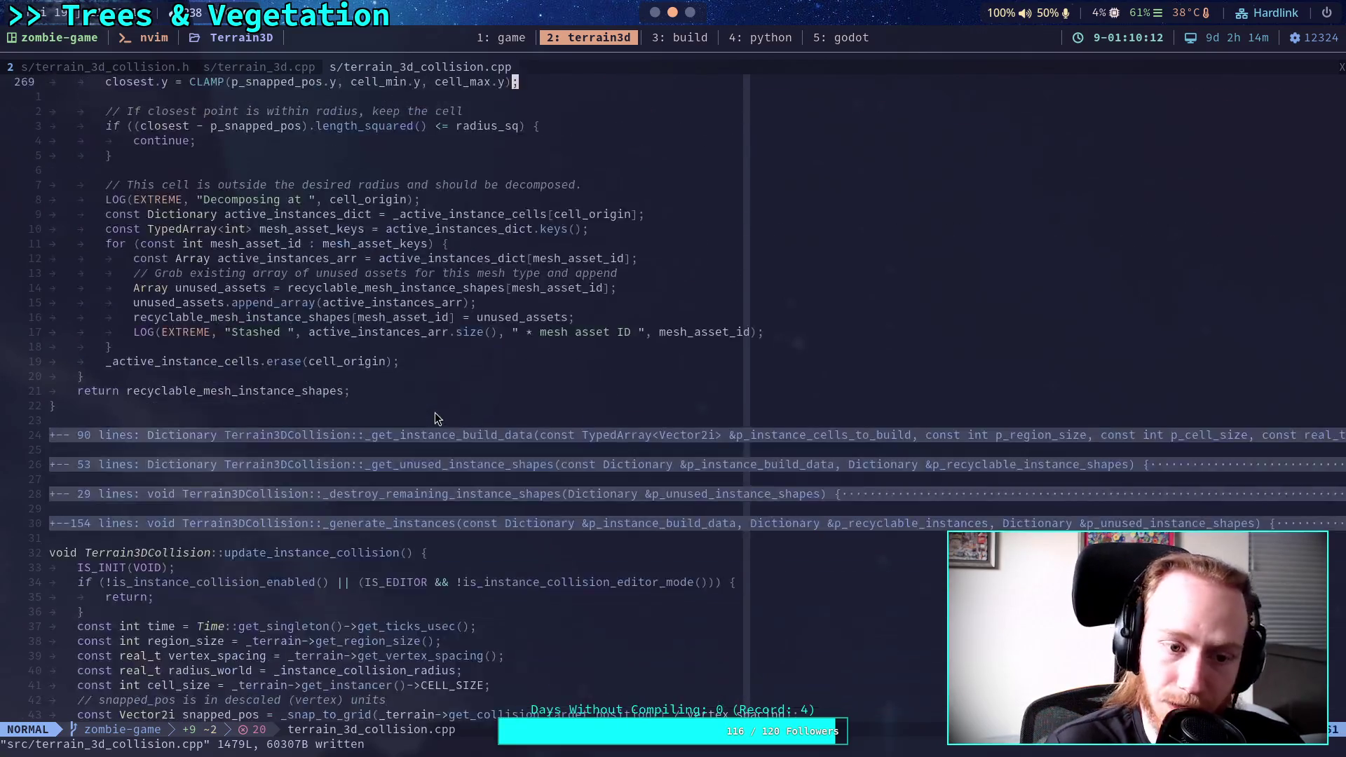
scroll(435, 419, "down", 7)
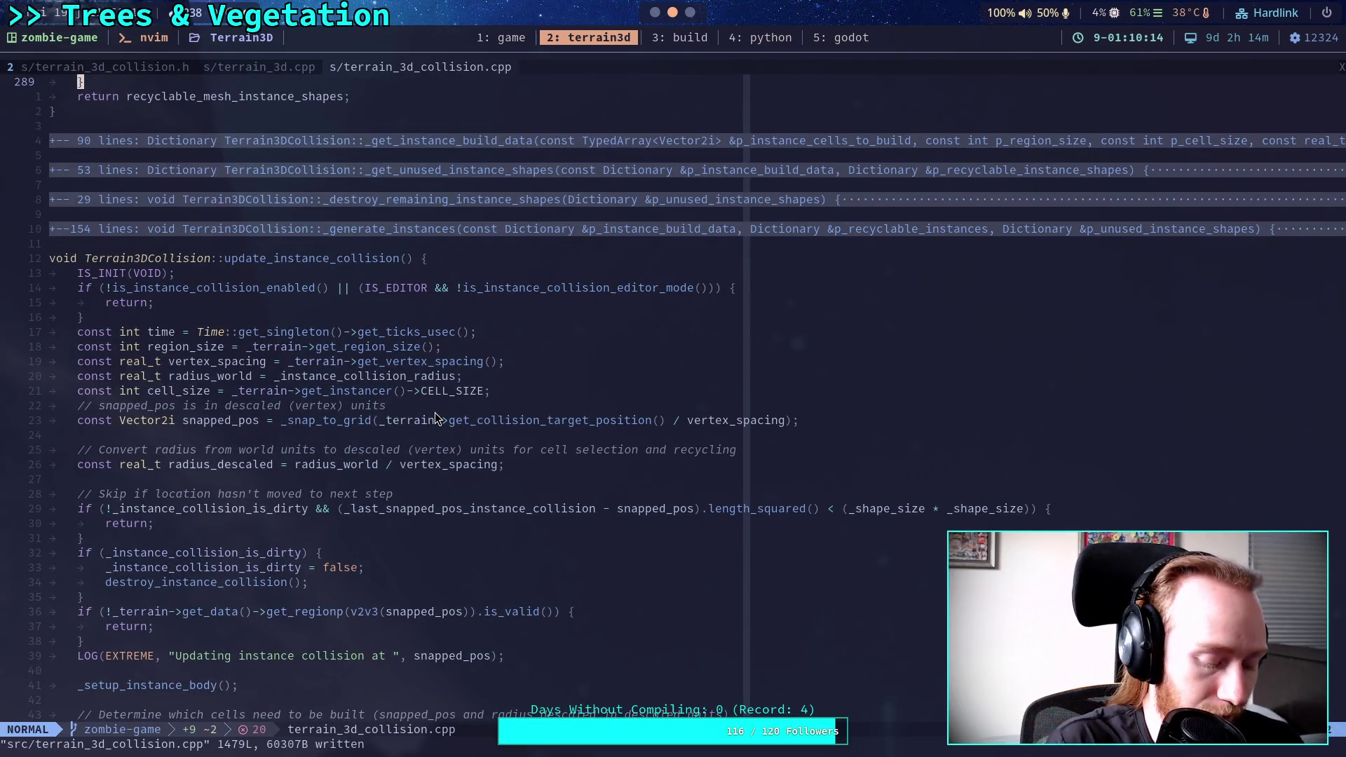
Return to the Godot script editor and unfold project_global in TerrainInstanceNode.gd.
key("super+5")
scroll(533, 456, "down", 2)
scroll(540, 462, "up", 2)
left_click(257, 399)
Add an 'if not terrain:' guard in snap_terrain that returns Vector2i.MAX.
scroll(362, 408, "down", 3)
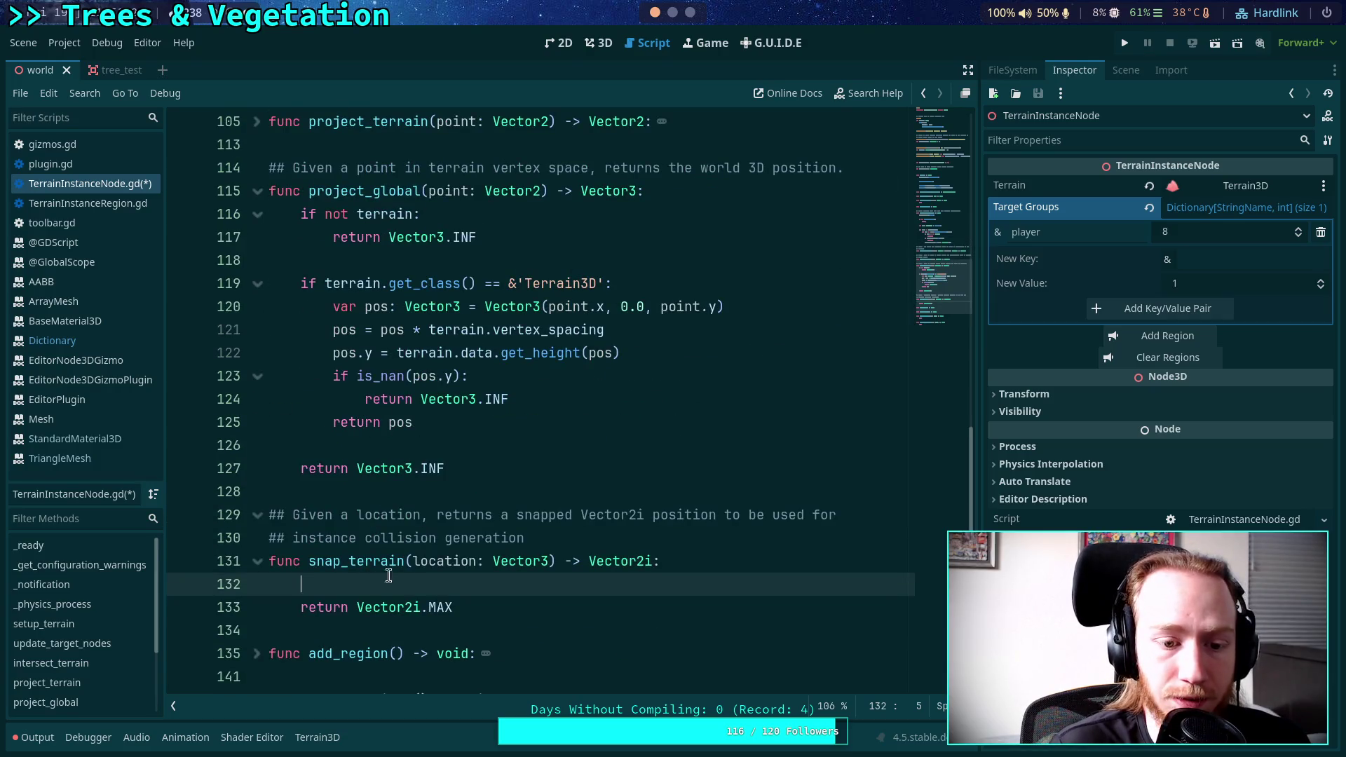
type("if not terrai")
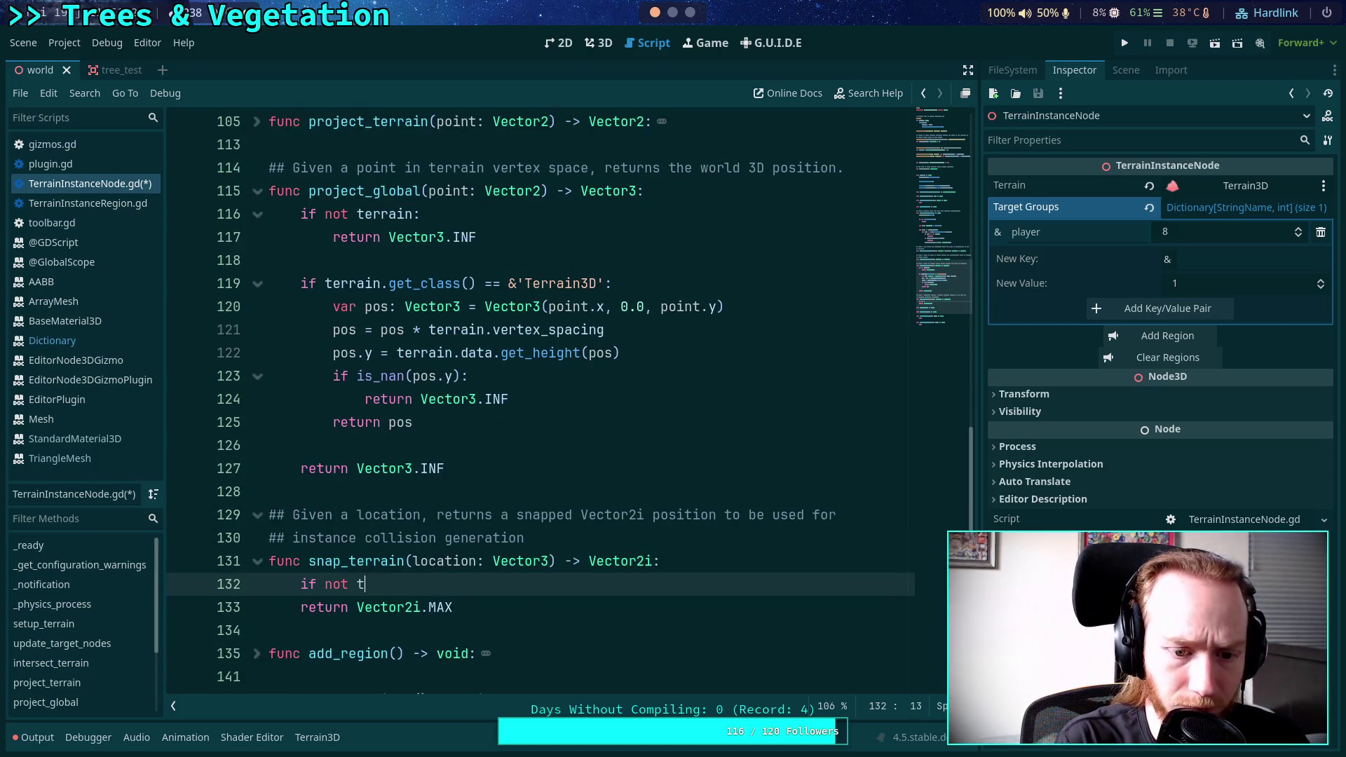
type("n:")
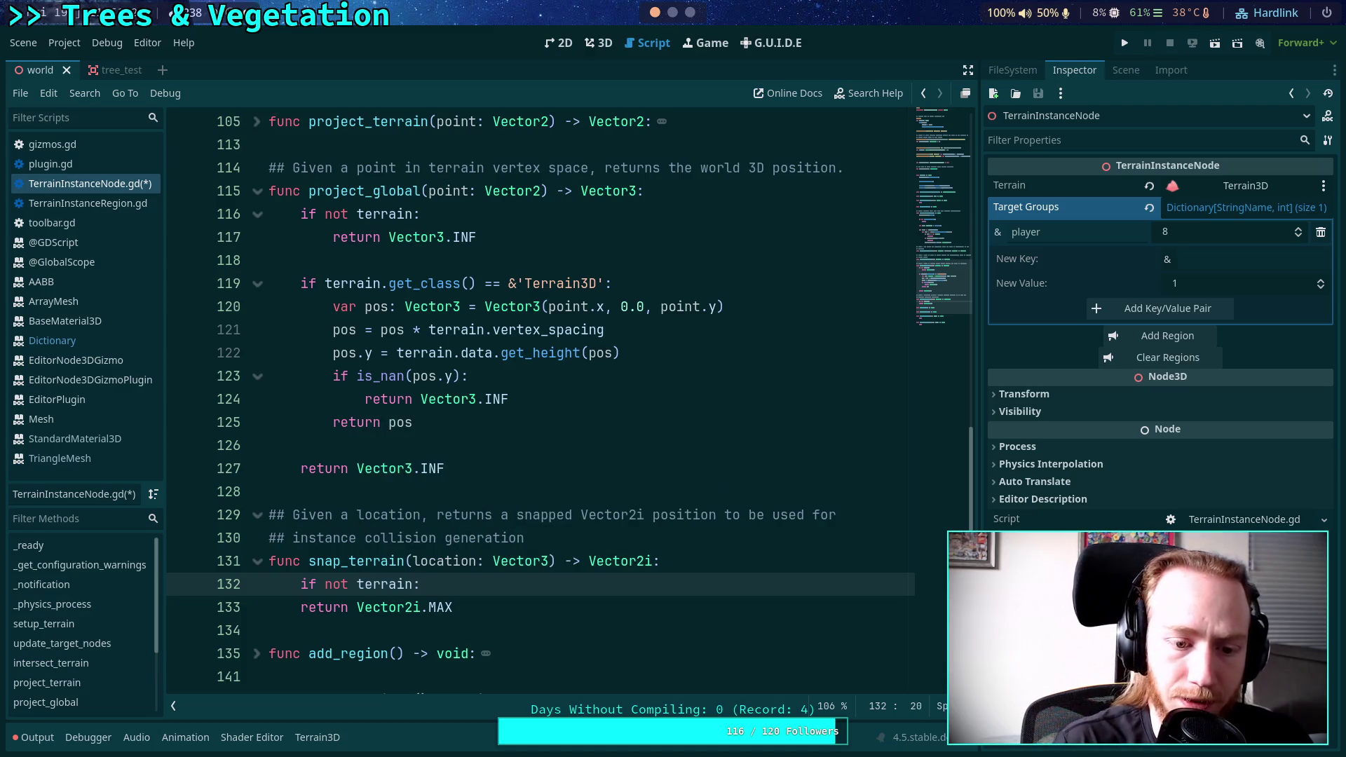
left_click(298, 607)
key("Tab")
Begin the check 'if terrain.get_class() == &'Terrain3D'' below the early return.
left_click(587, 606)
key("Return")
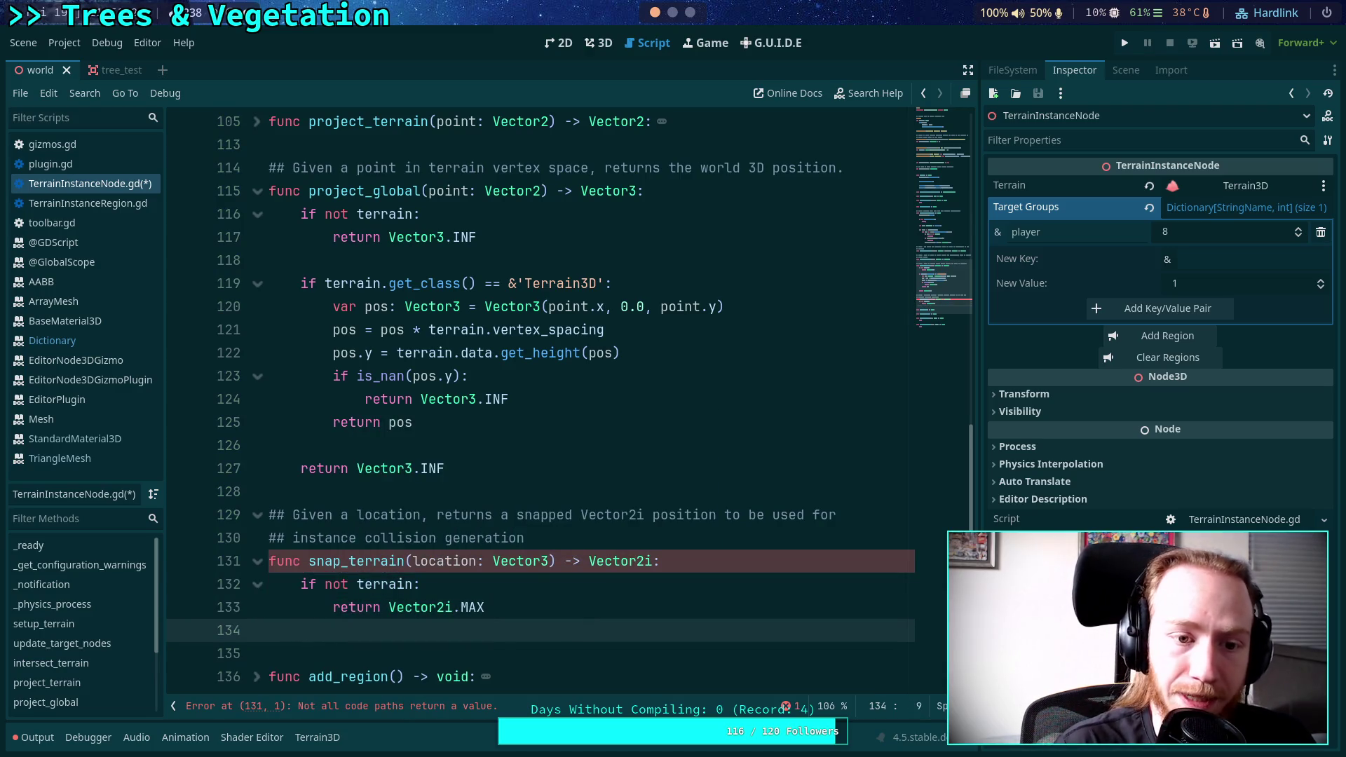
key("Return")
type("if terrain.")
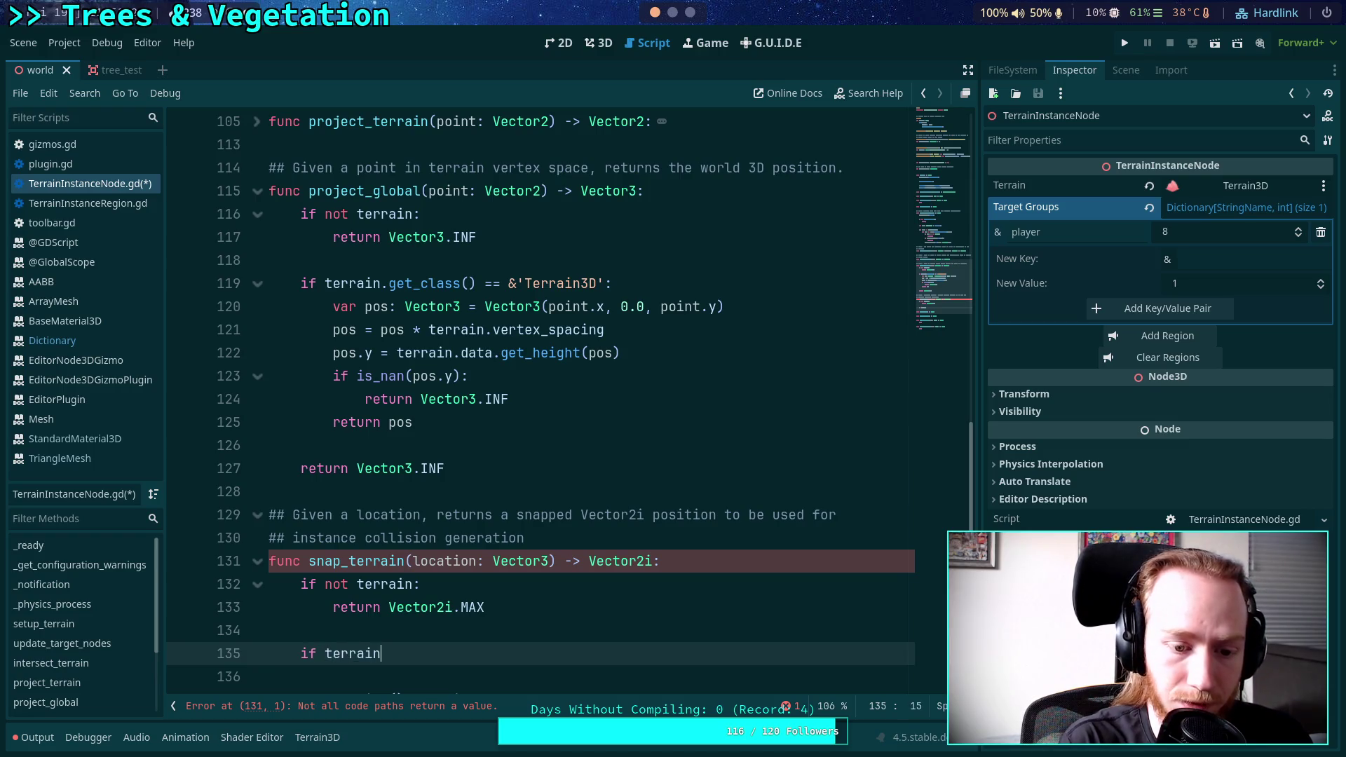
type("get_class")
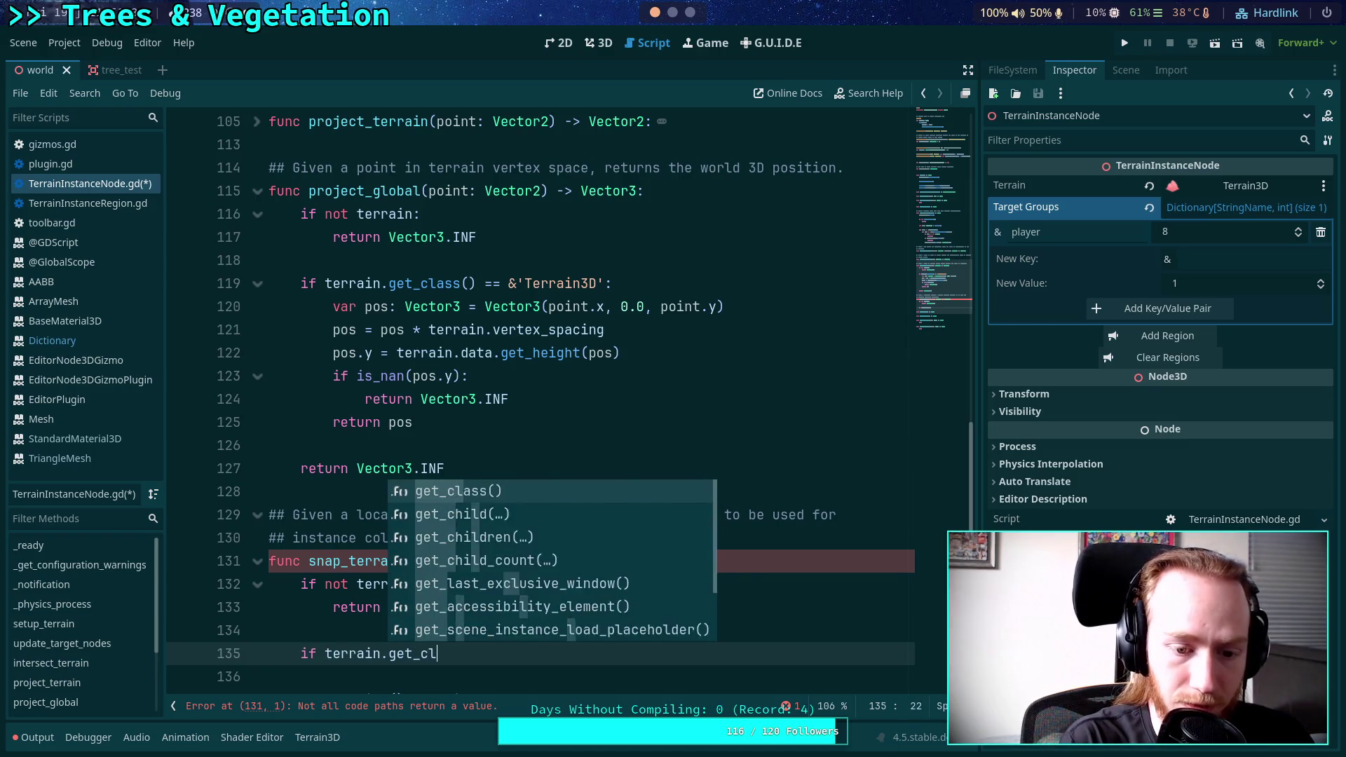
key("Return")
key("BackSpace")
type("= ")
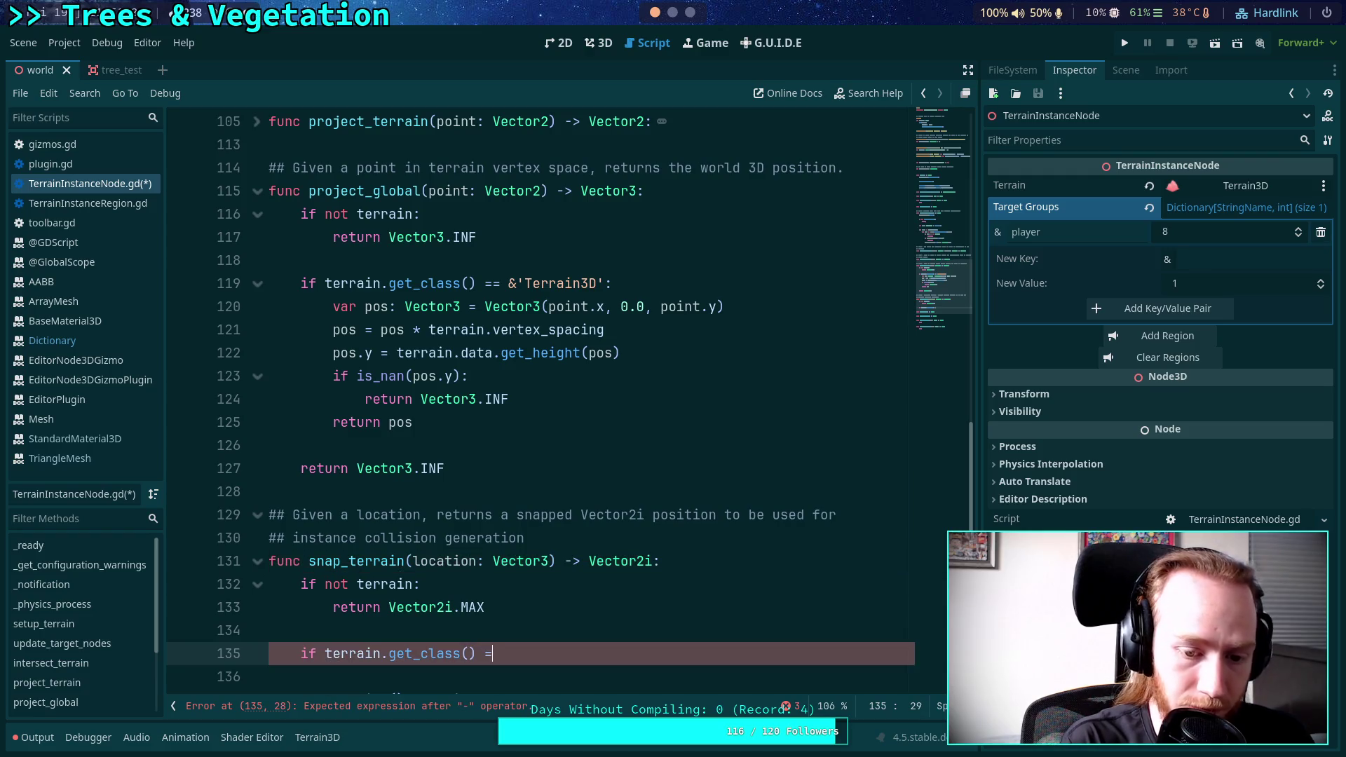
type("&'")
type("Terrain3")
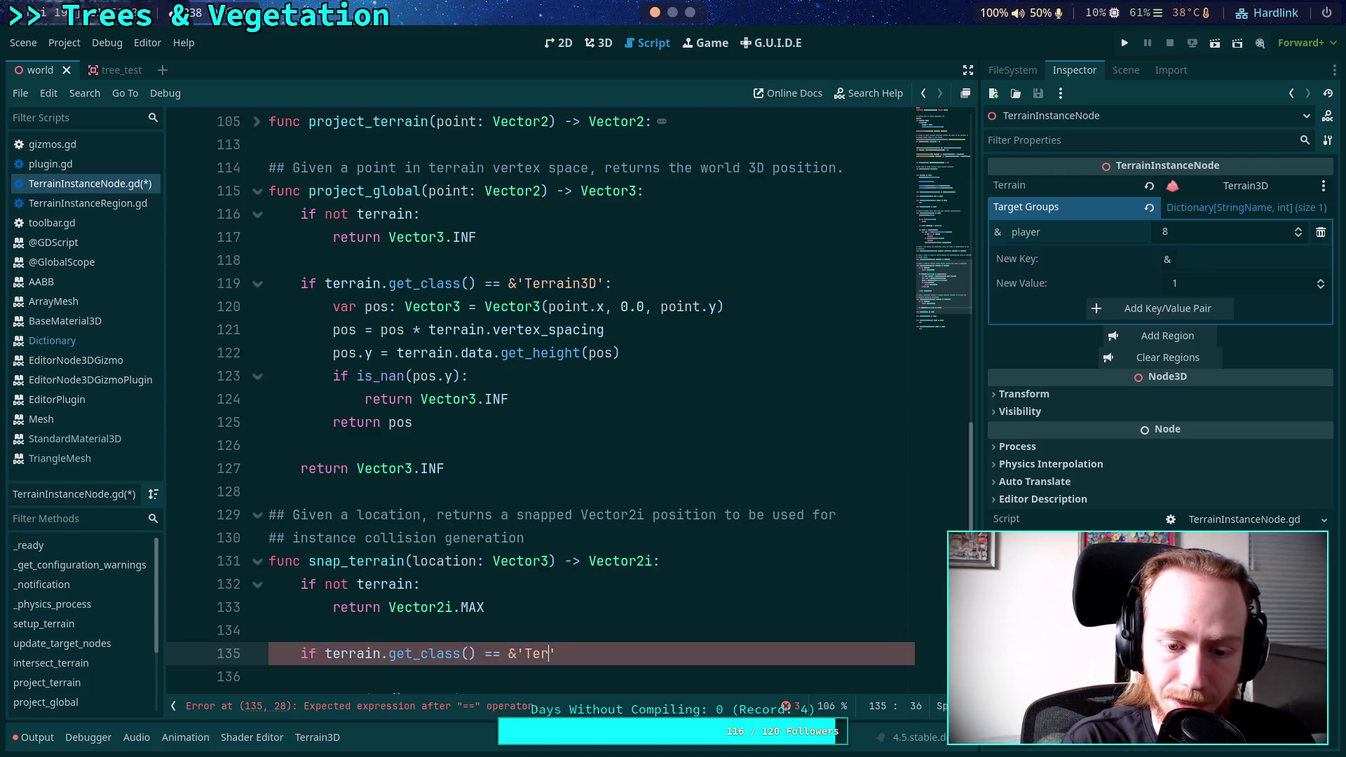
type("D")
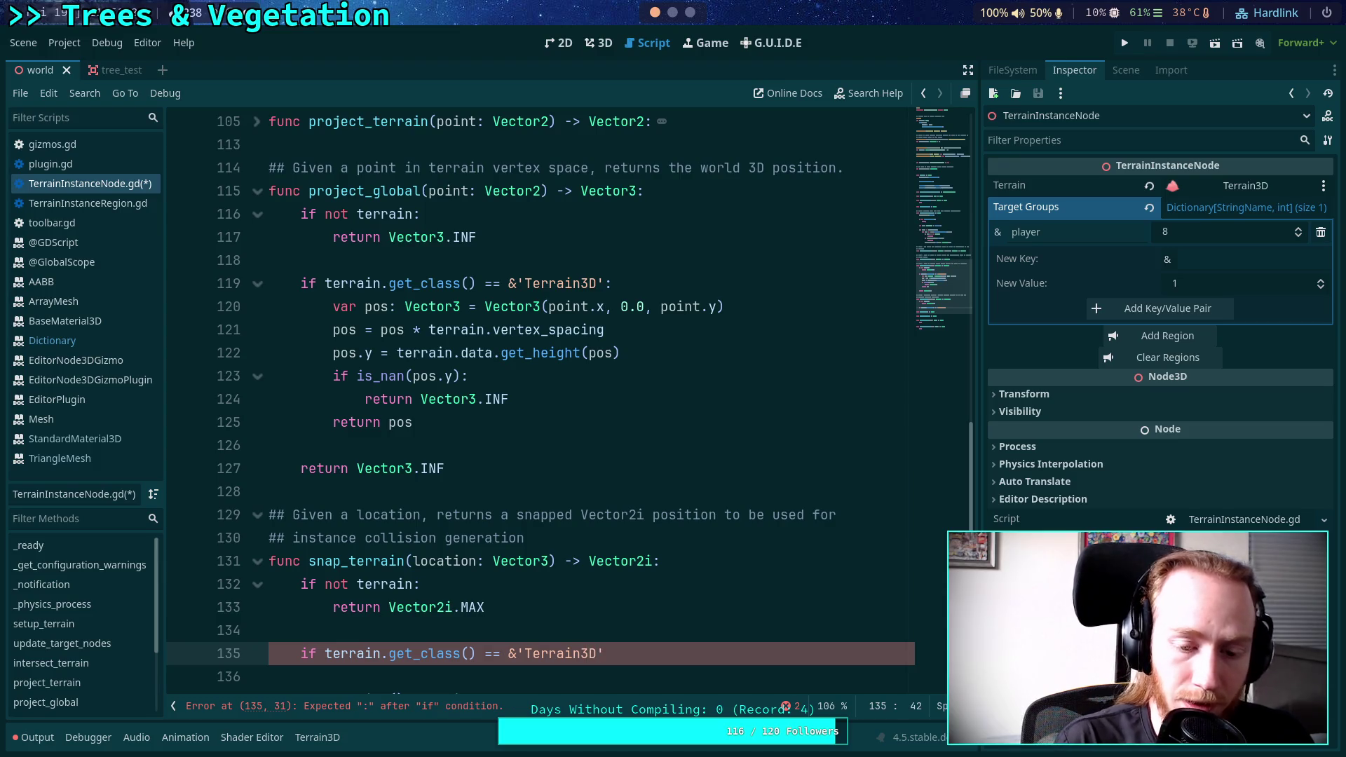
scroll(848, 165, "up", 20)
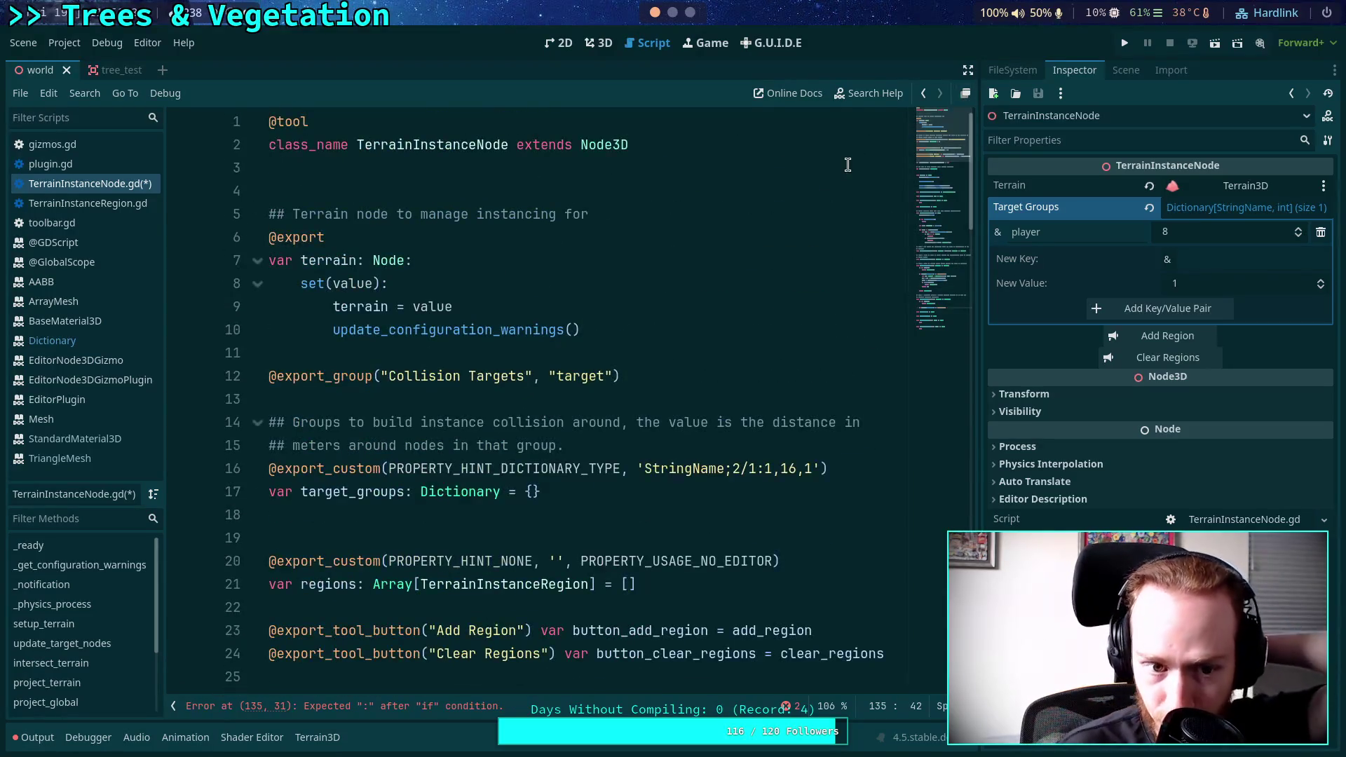
left_click(512, 172)
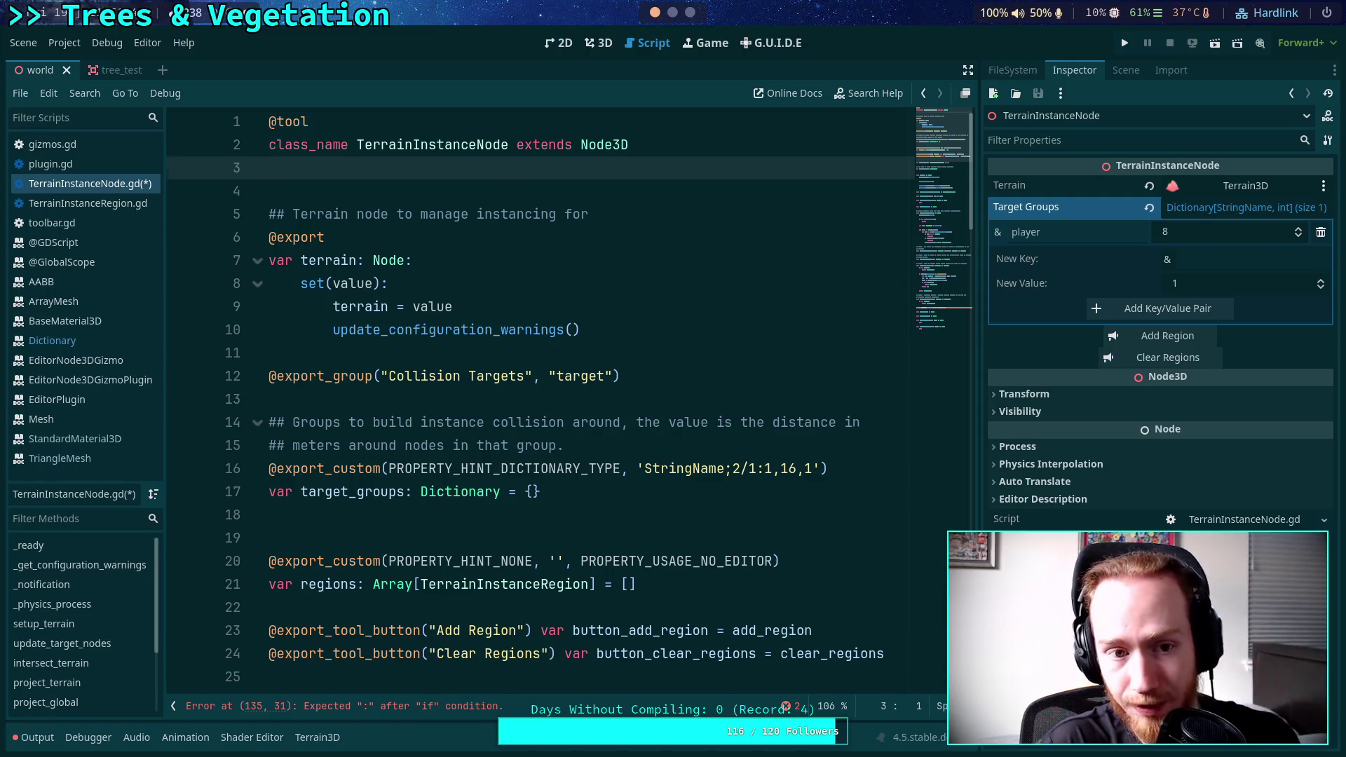
Declare const CLASS_TERRAIN3D = &'Terrain3D' below the class_name line.
key("Return")
key("Return")
key("Up")
key("Return")
type("cons")
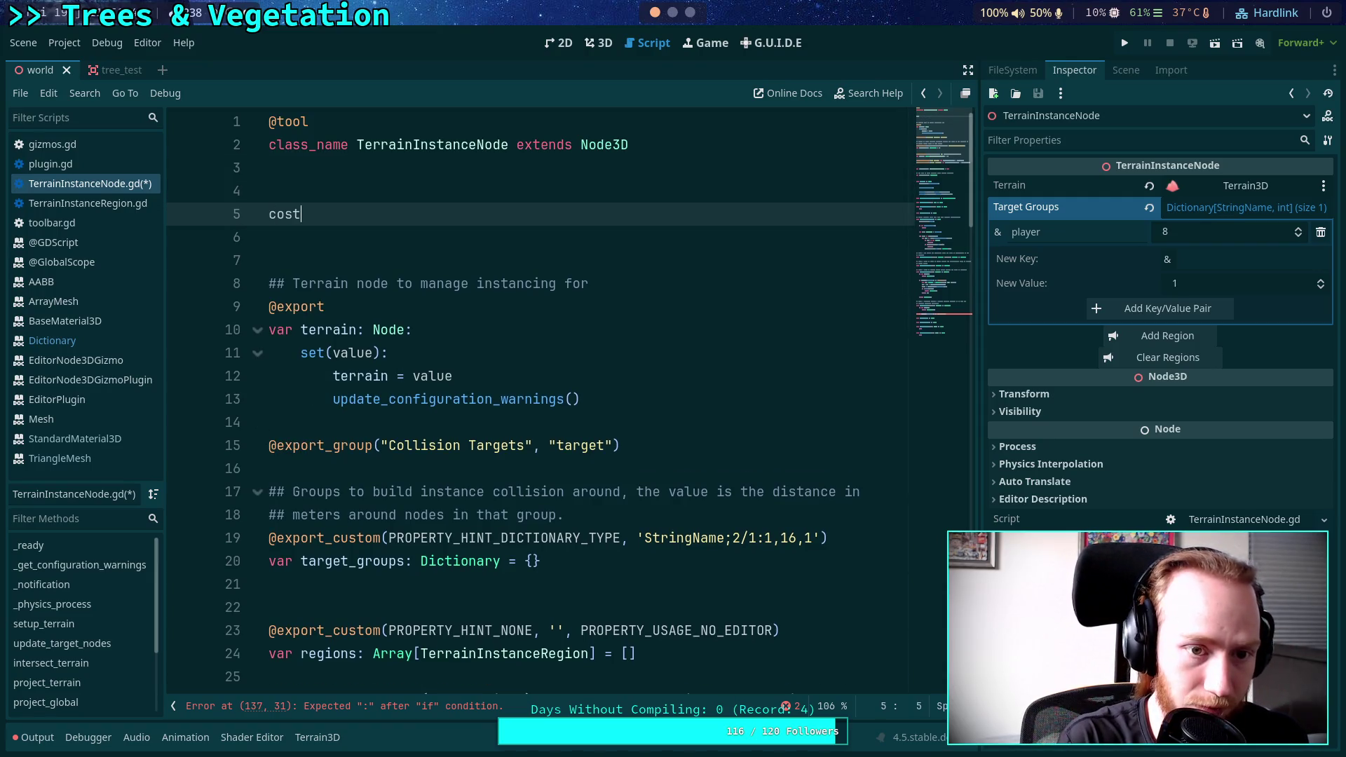
type("t CLASS_TERRAIN")
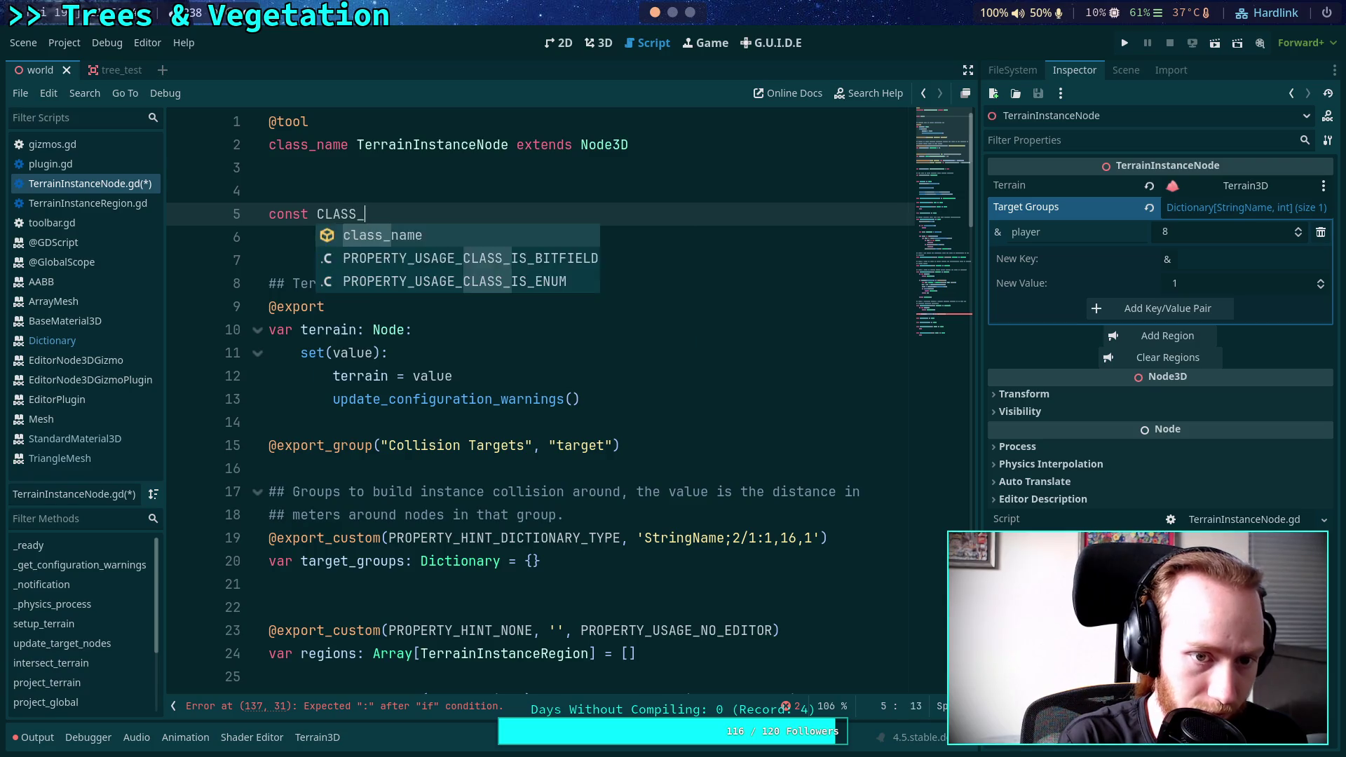
type("3D = ")
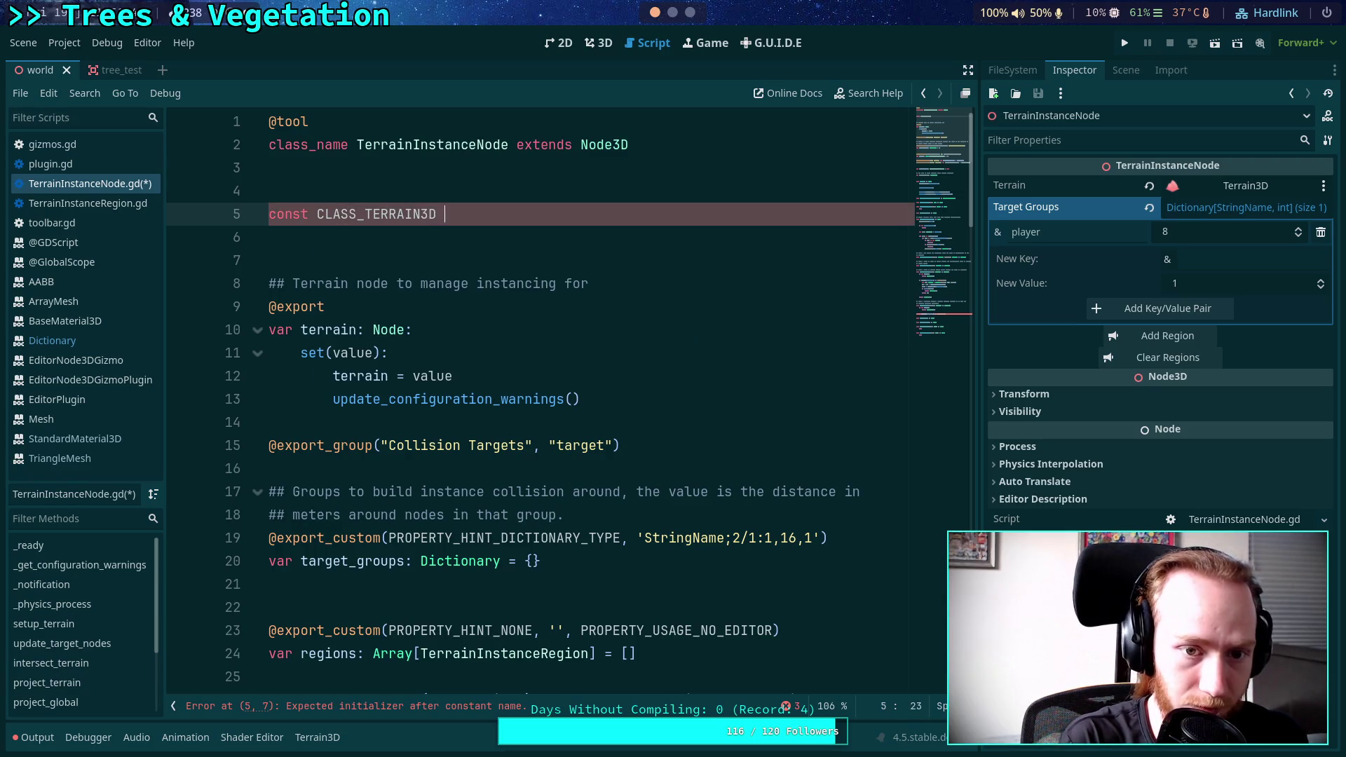
type("&'Terrain3D")
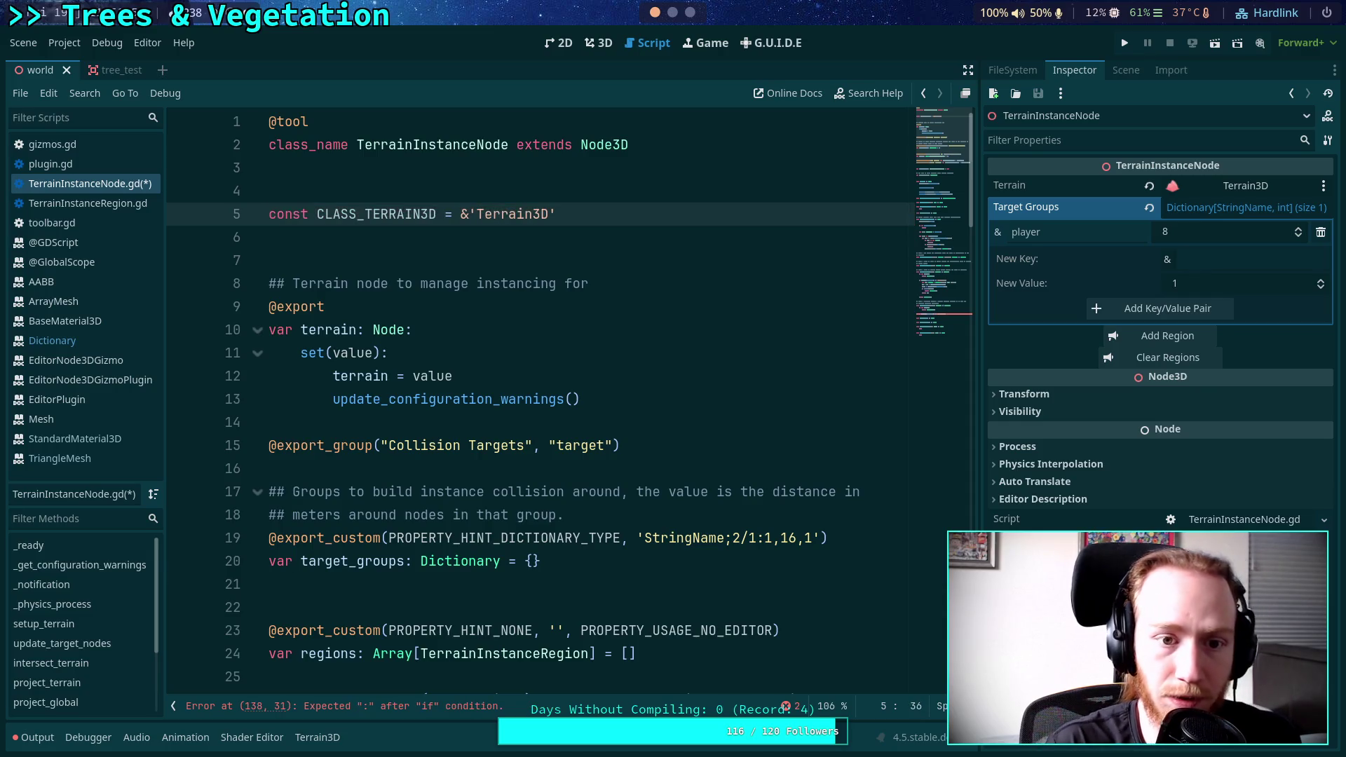
scroll(667, 281, "down", 7)
scroll(407, 239, "up", 6)
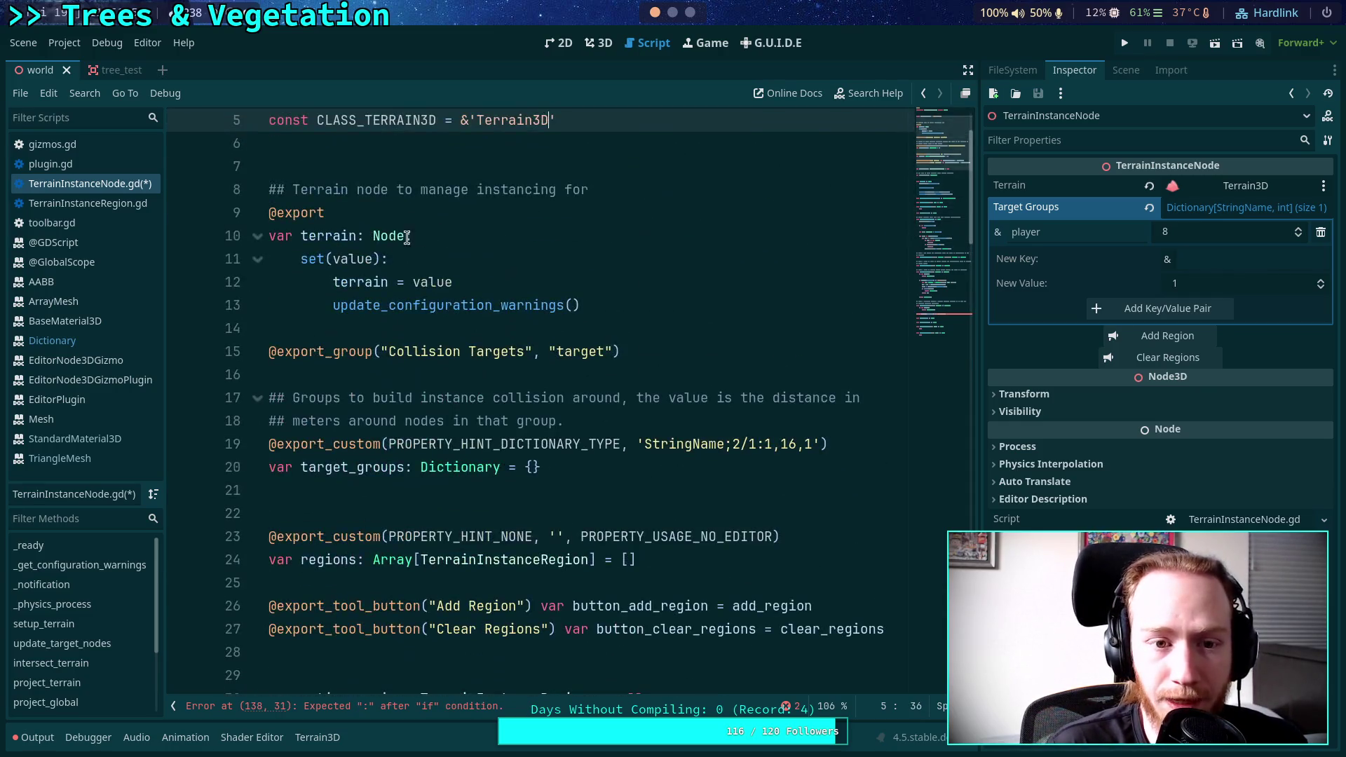
Give CLASS_TERRAIN3D a StringName type hint.
left_click(434, 121)
type(": Stringe")
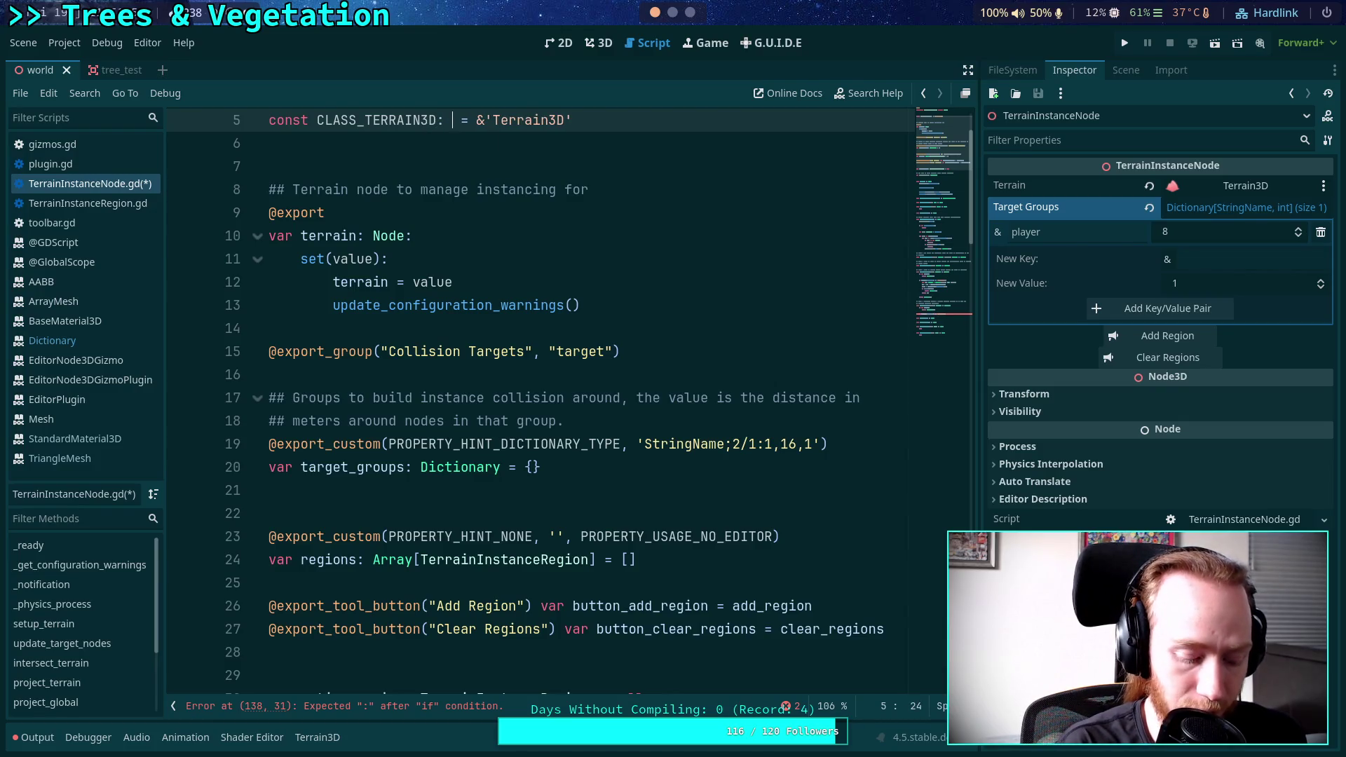
key("BackSpace")
type("Name")
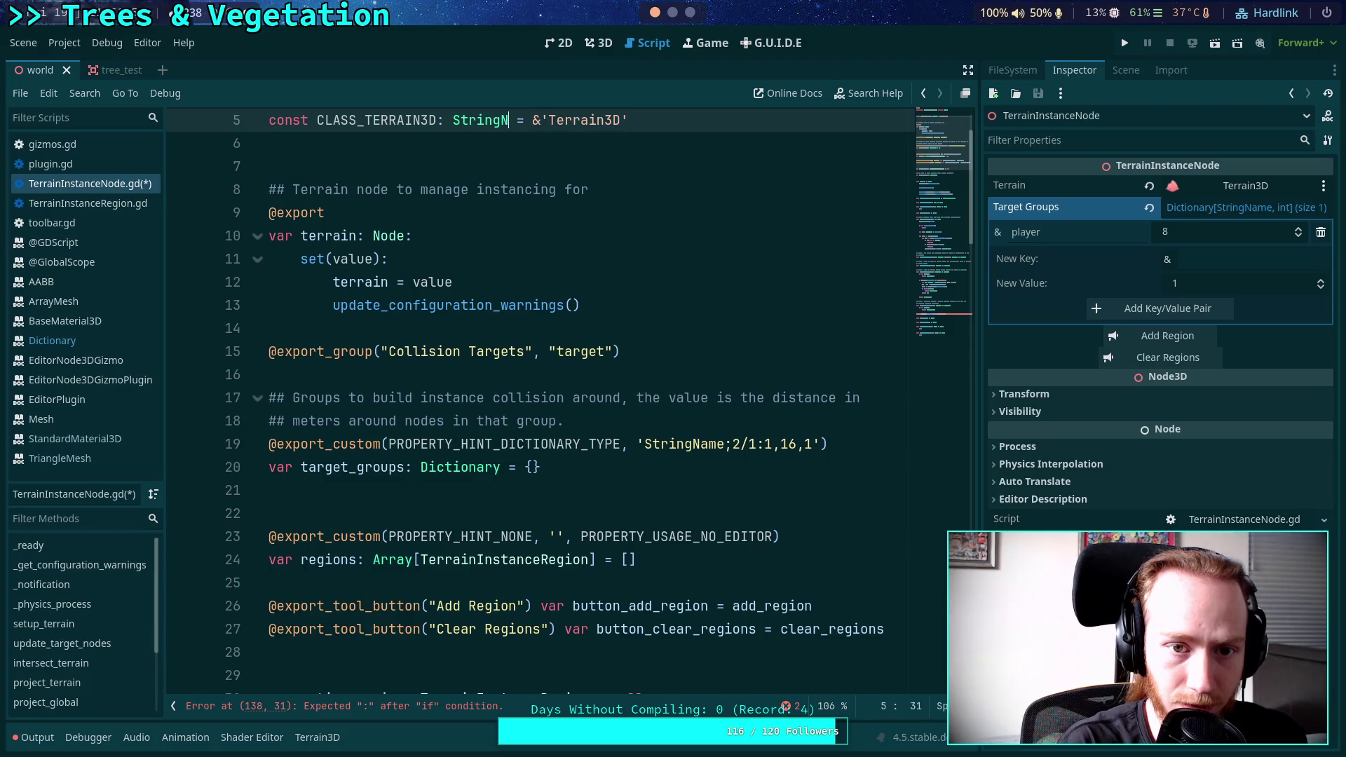
key("Down")
key("Down")
key("Down")
scroll(519, 210, "up", 2)
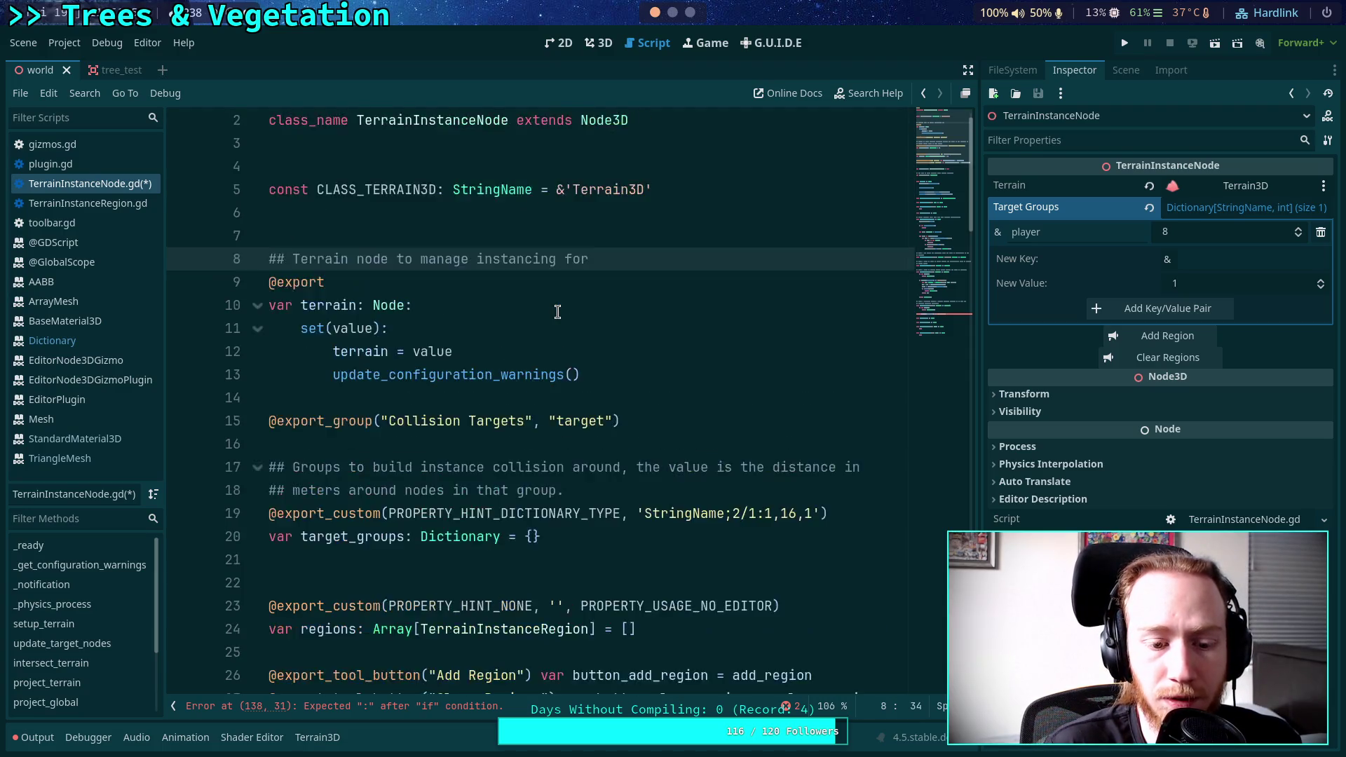
scroll(491, 294, "down", 20)
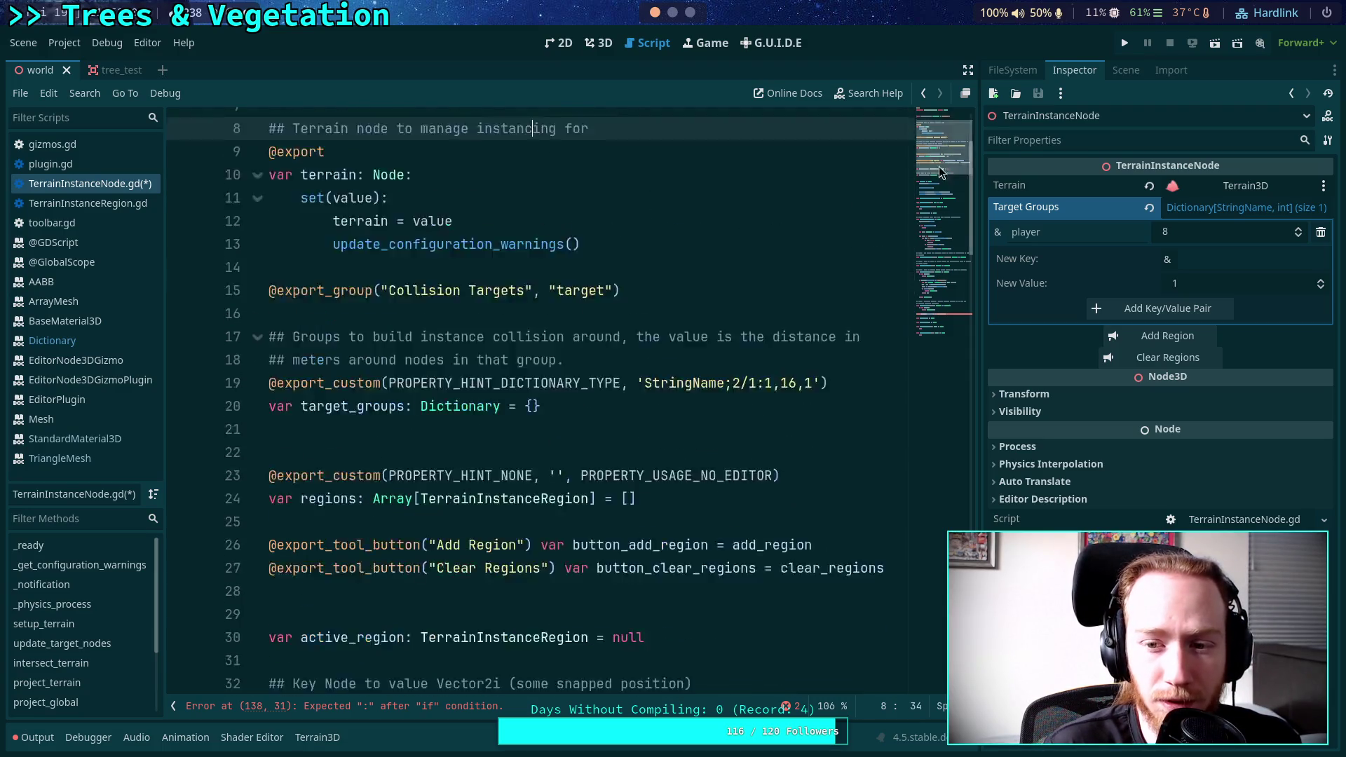
left_click(642, 372)
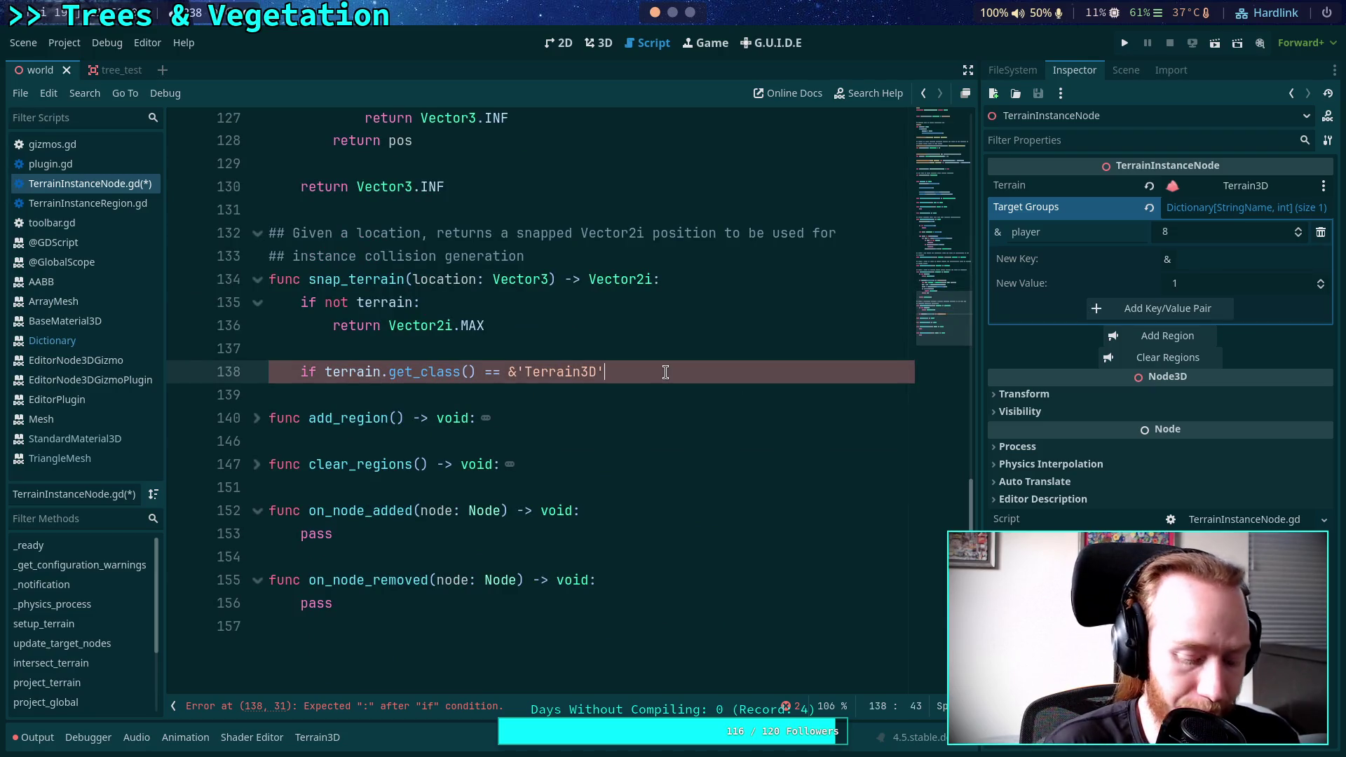
Complete the line 138 check with ':' and pass, and end snap_terrain with return Vector2i.MAX.
type(":")
key("Return")
type("pass")
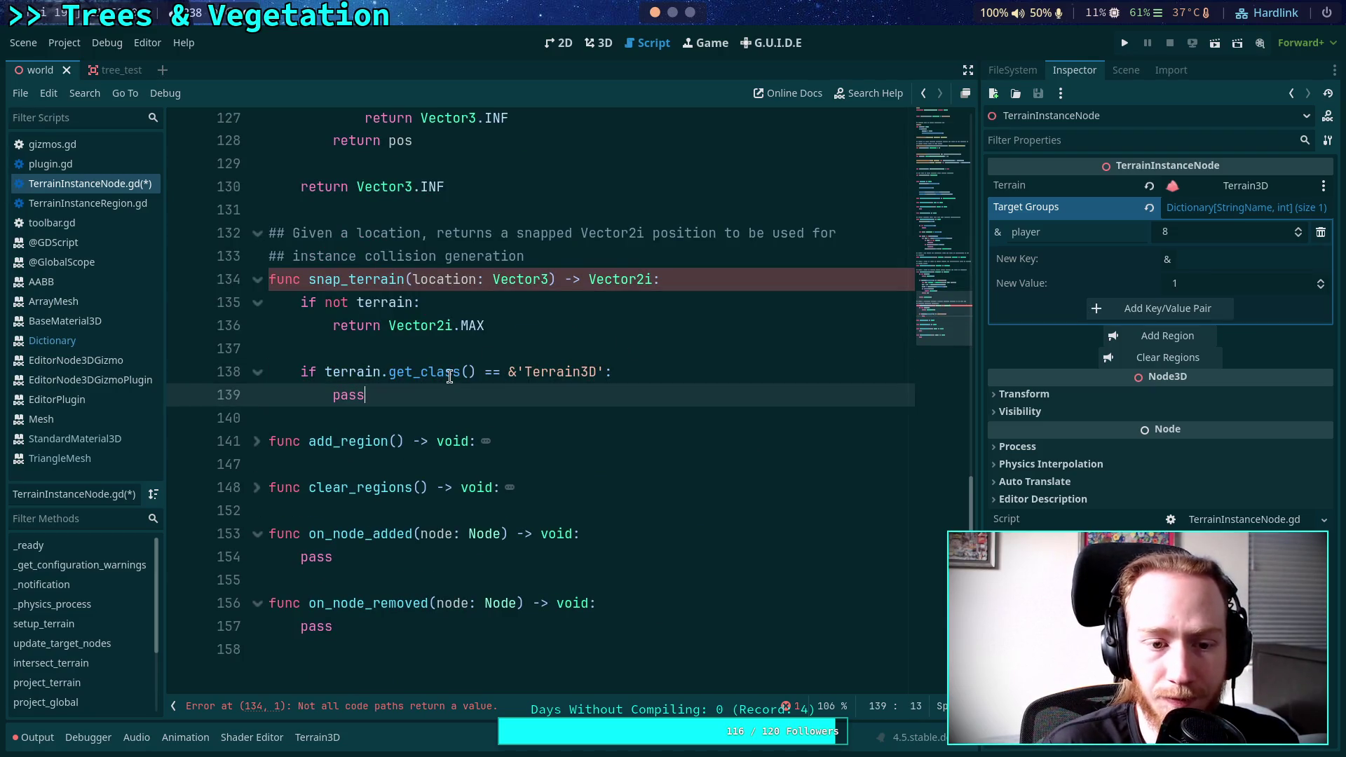
key("Return")
key("BackSpace")
type("turn Vector2")
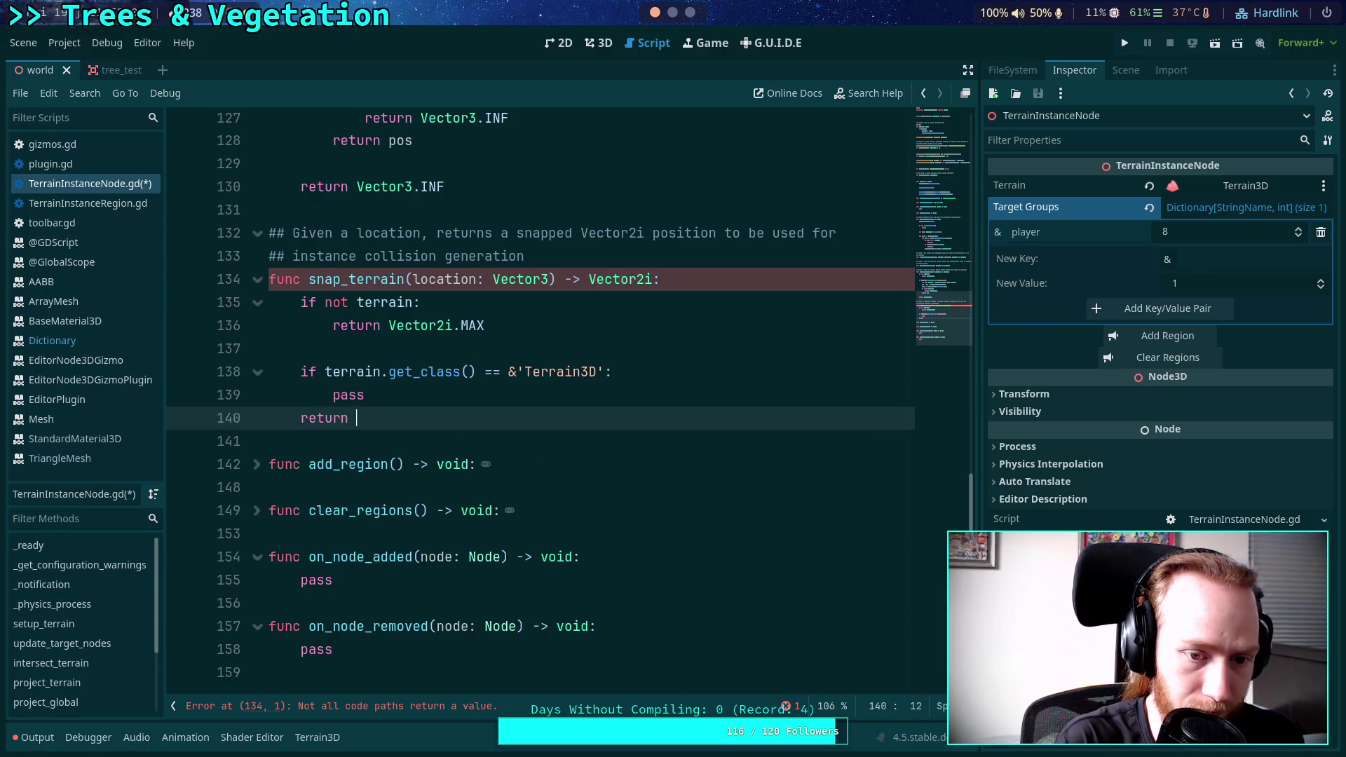
type("i.MAX")
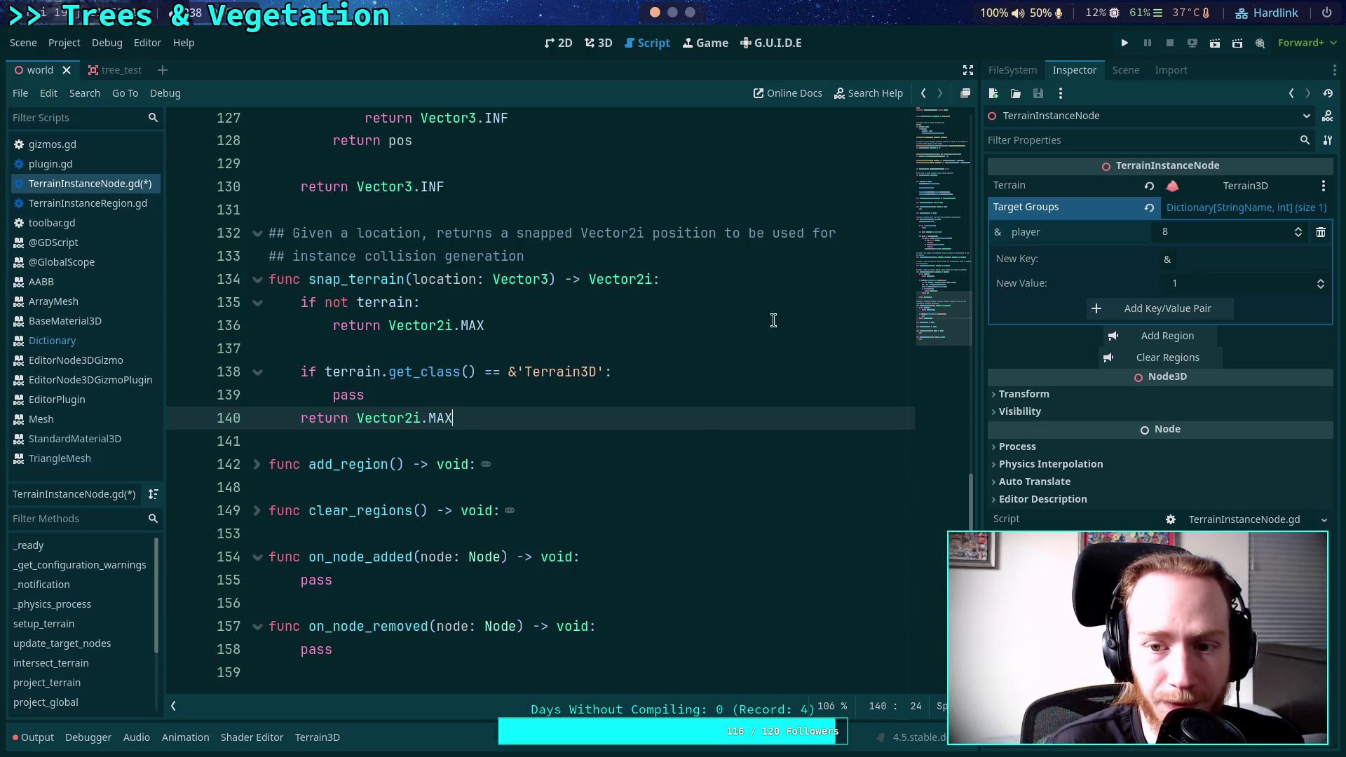
scroll(754, 319, "up", 20)
left_click(460, 212)
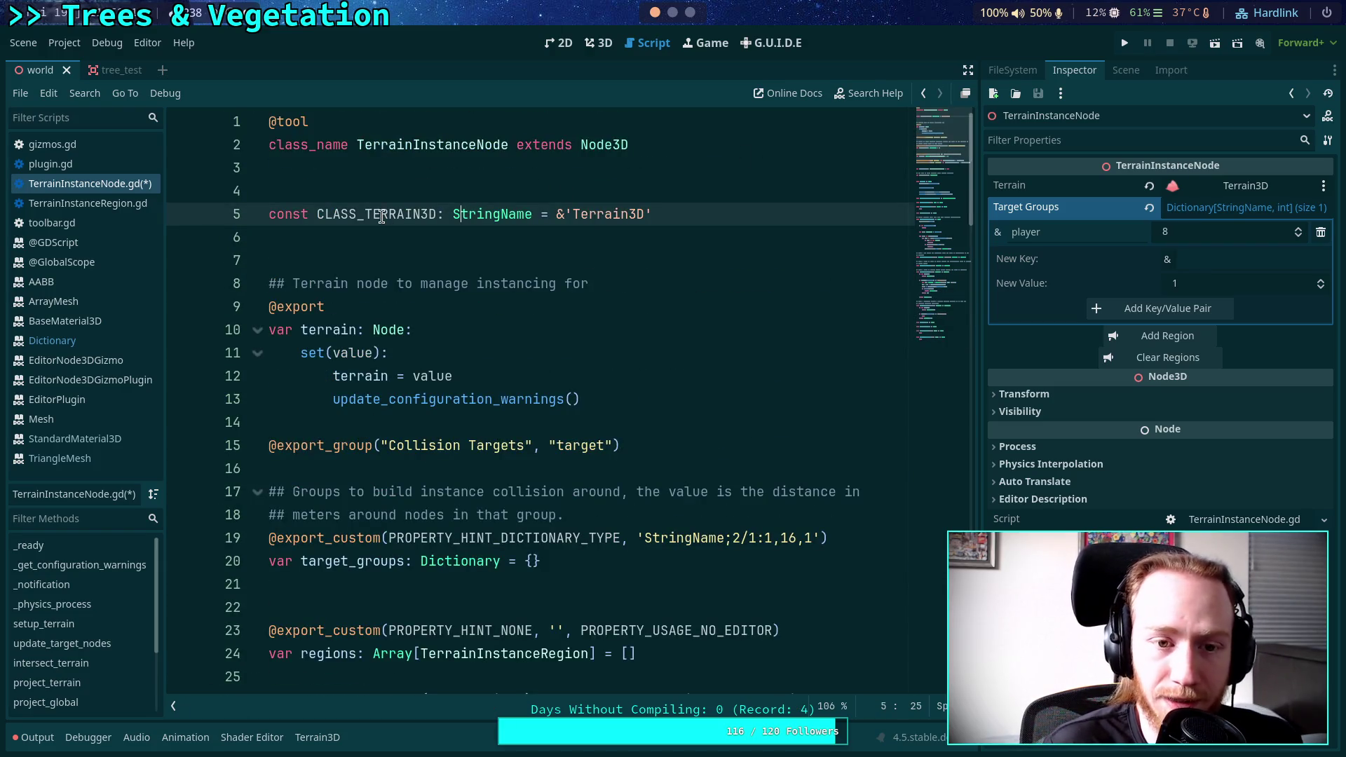
left_click(421, 214)
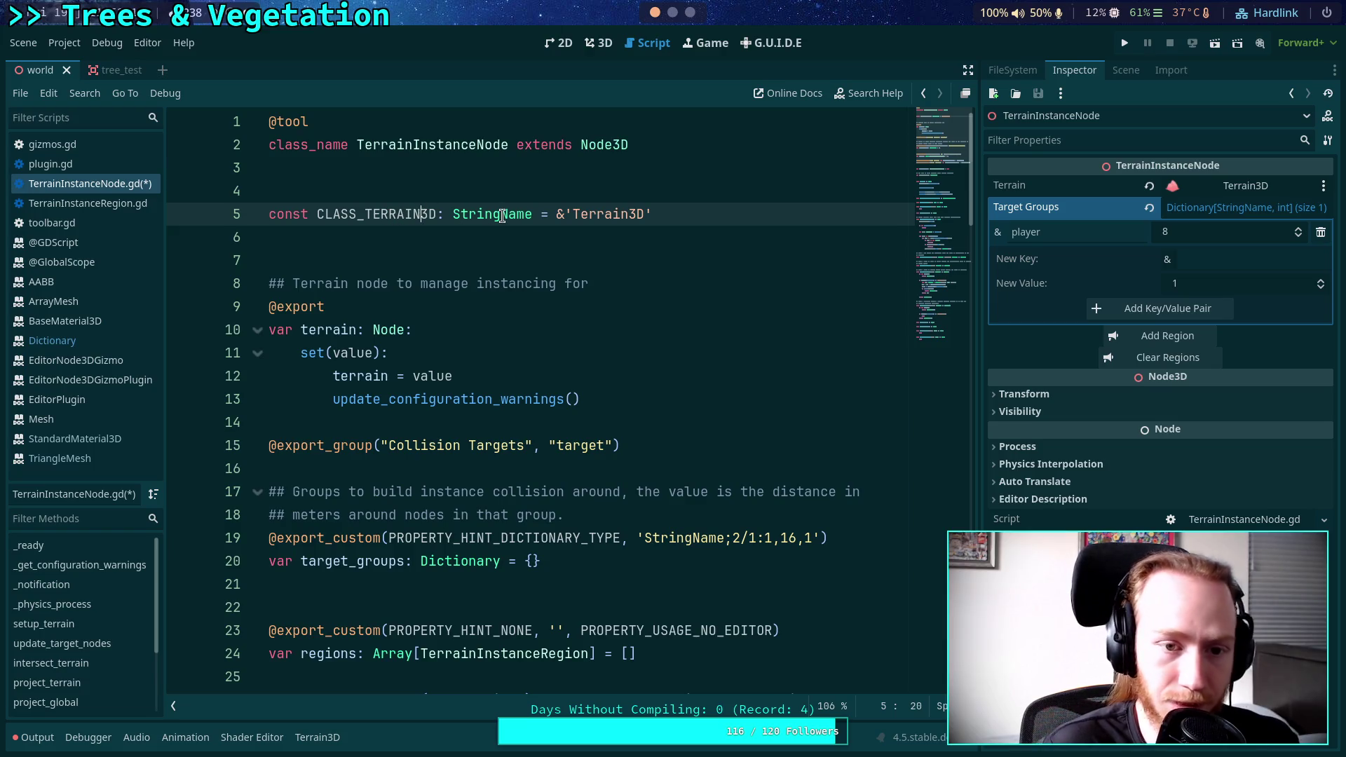
scroll(647, 231, "down", 20)
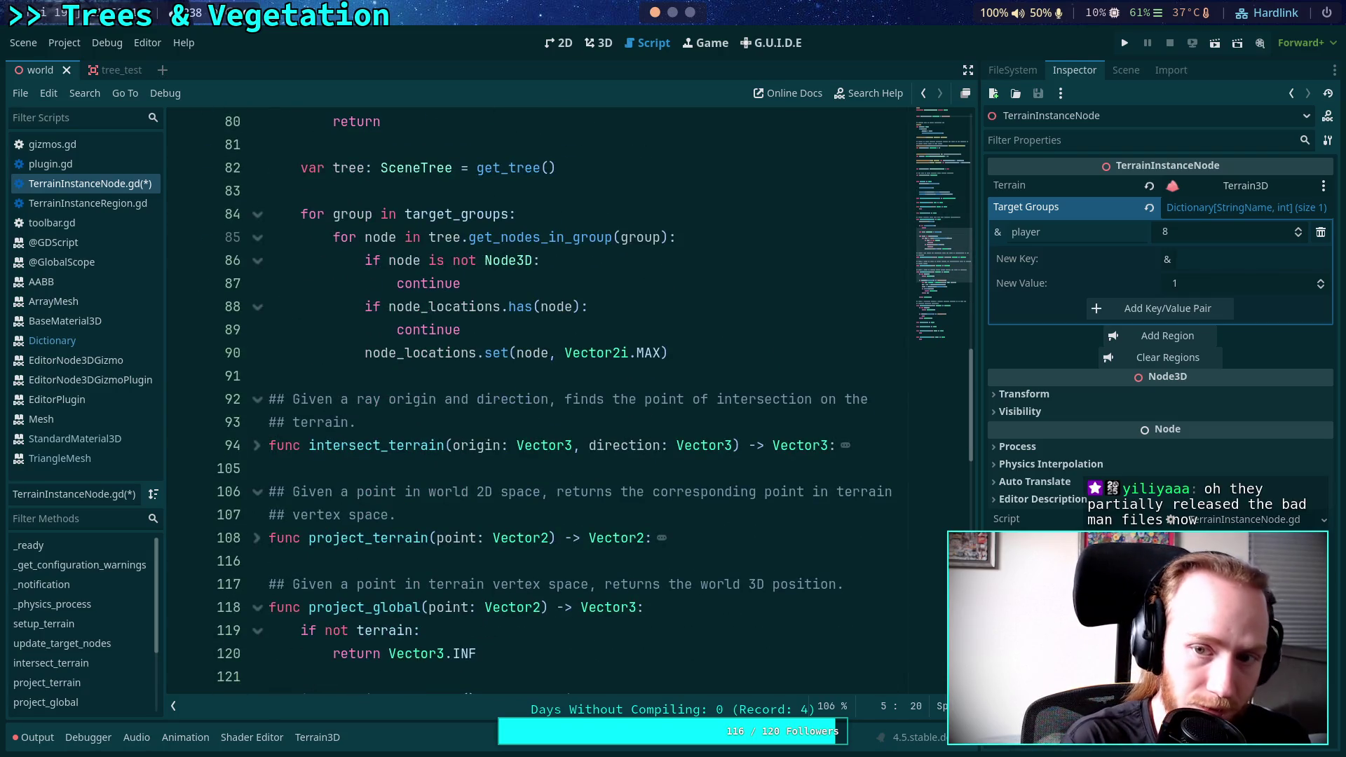
Search the script for Terrain3D and replace line 69's &'Terrain3D' with CLASS_TERRAIN3D.
key("ctrl+f")
type("Terrain3D")
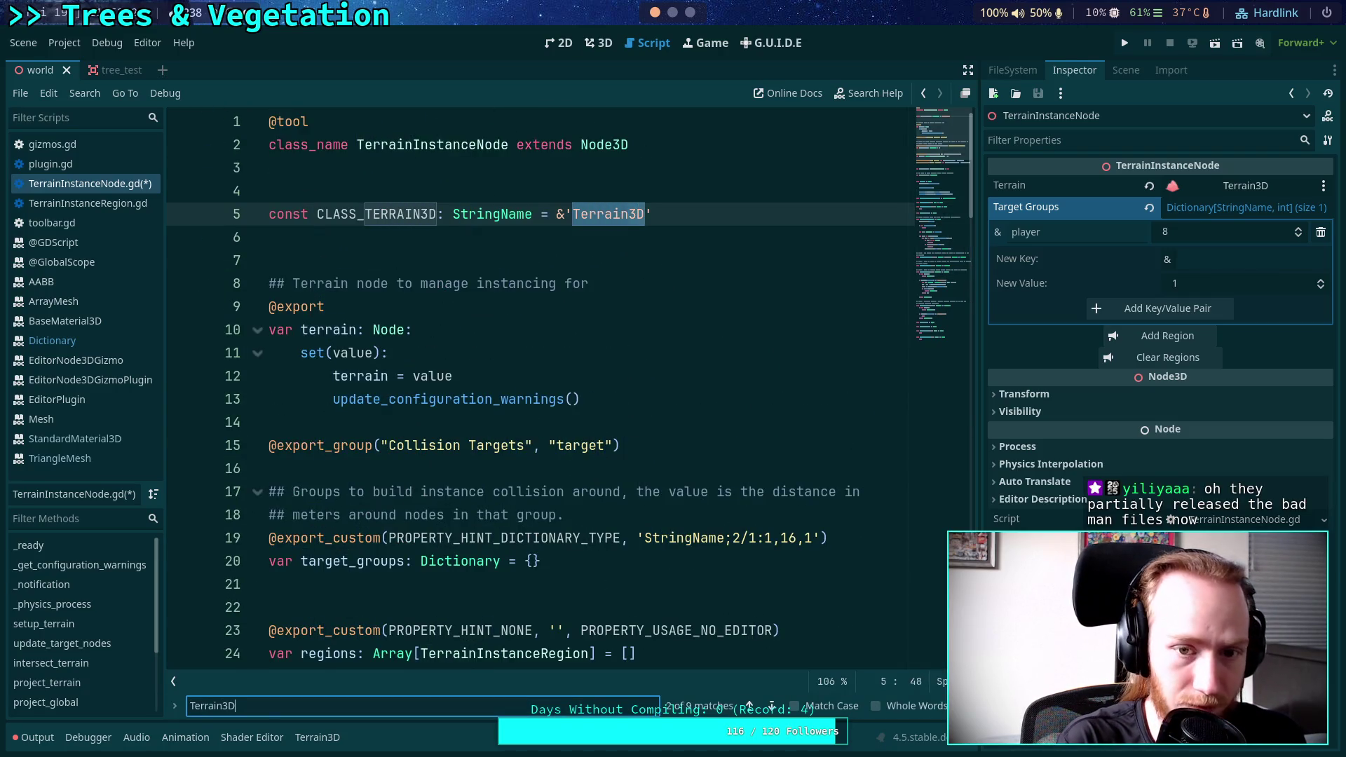
left_click(771, 705)
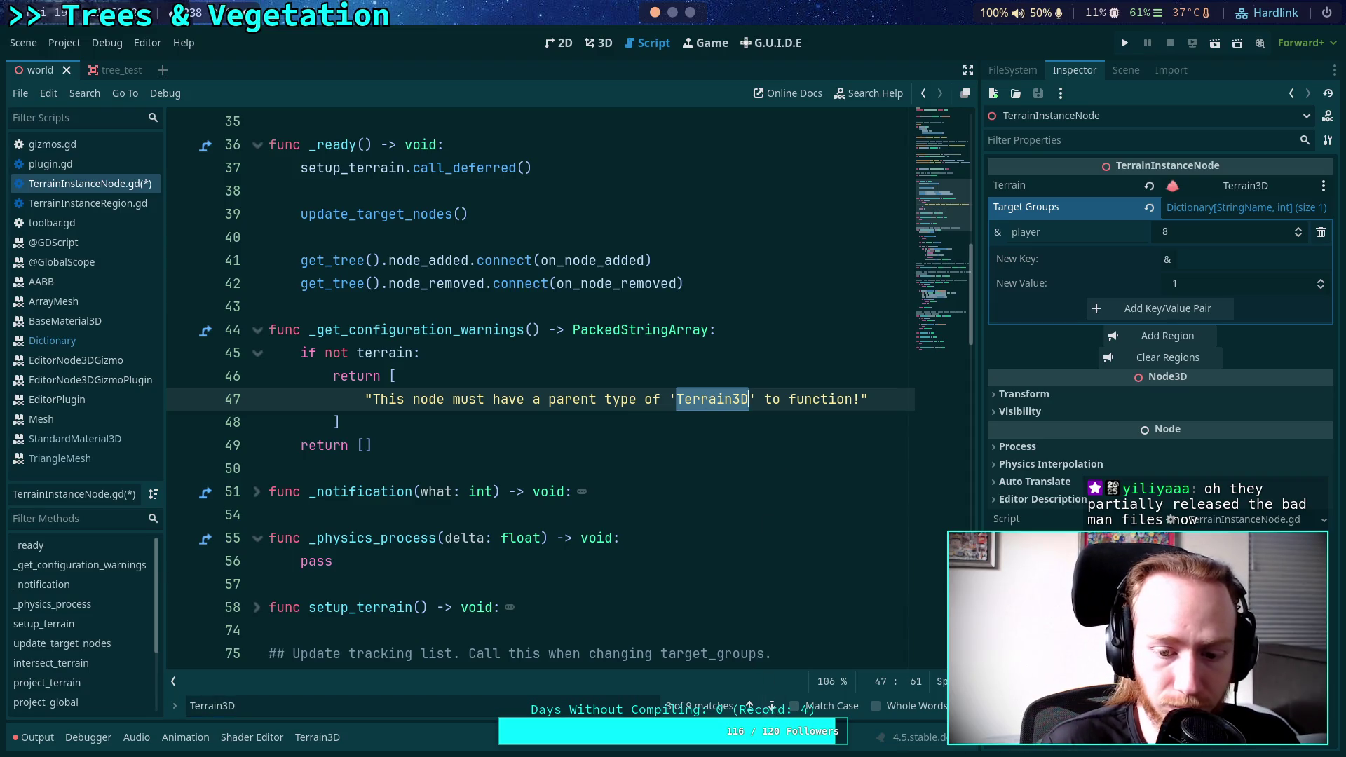
left_click(774, 710)
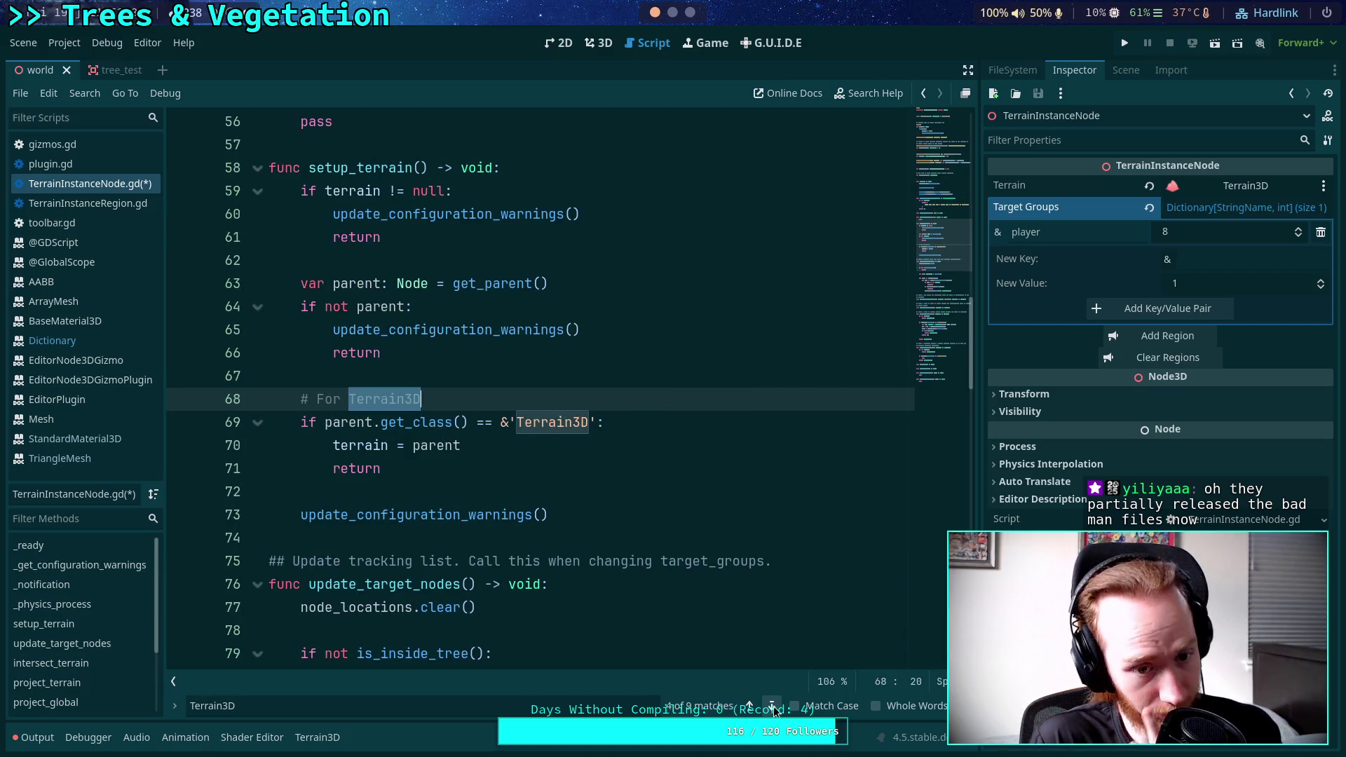
left_click_drag(500, 422, 595, 421)
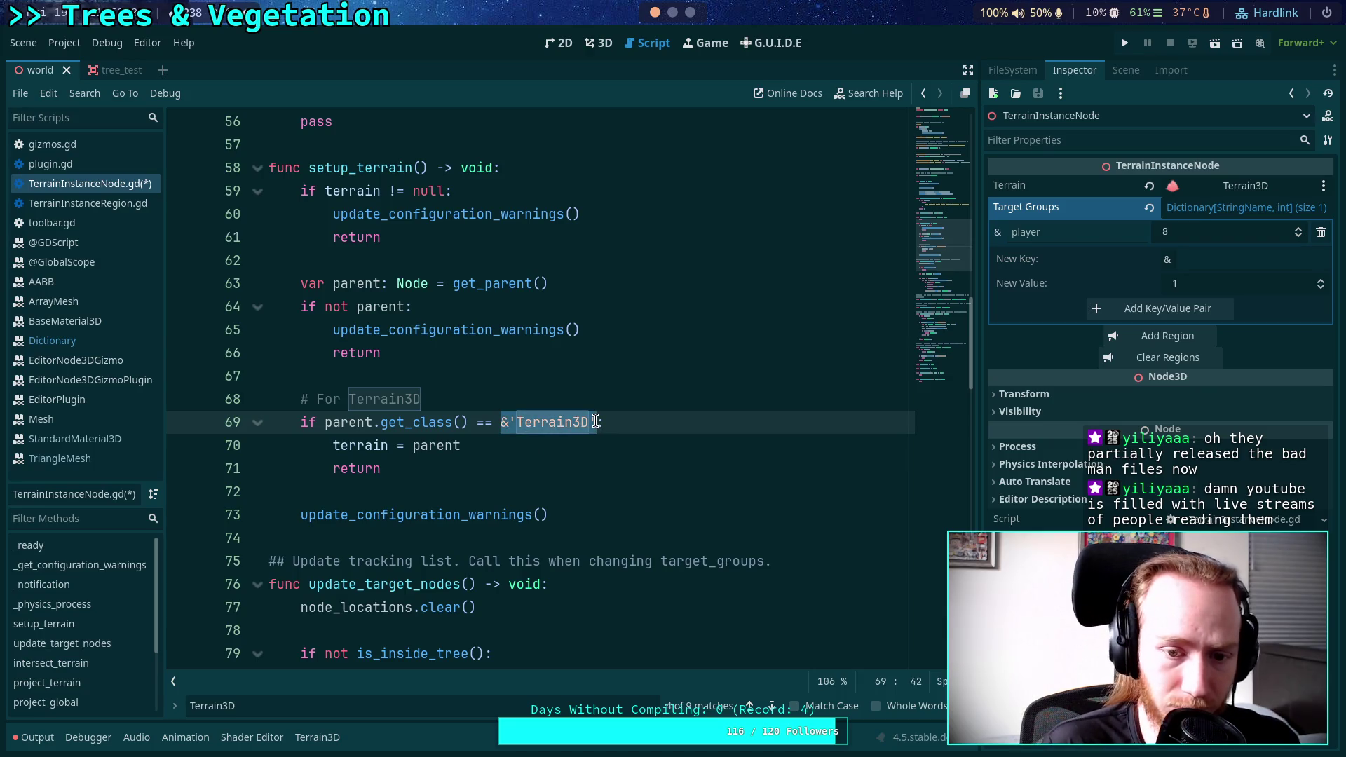
type("CLASS_T")
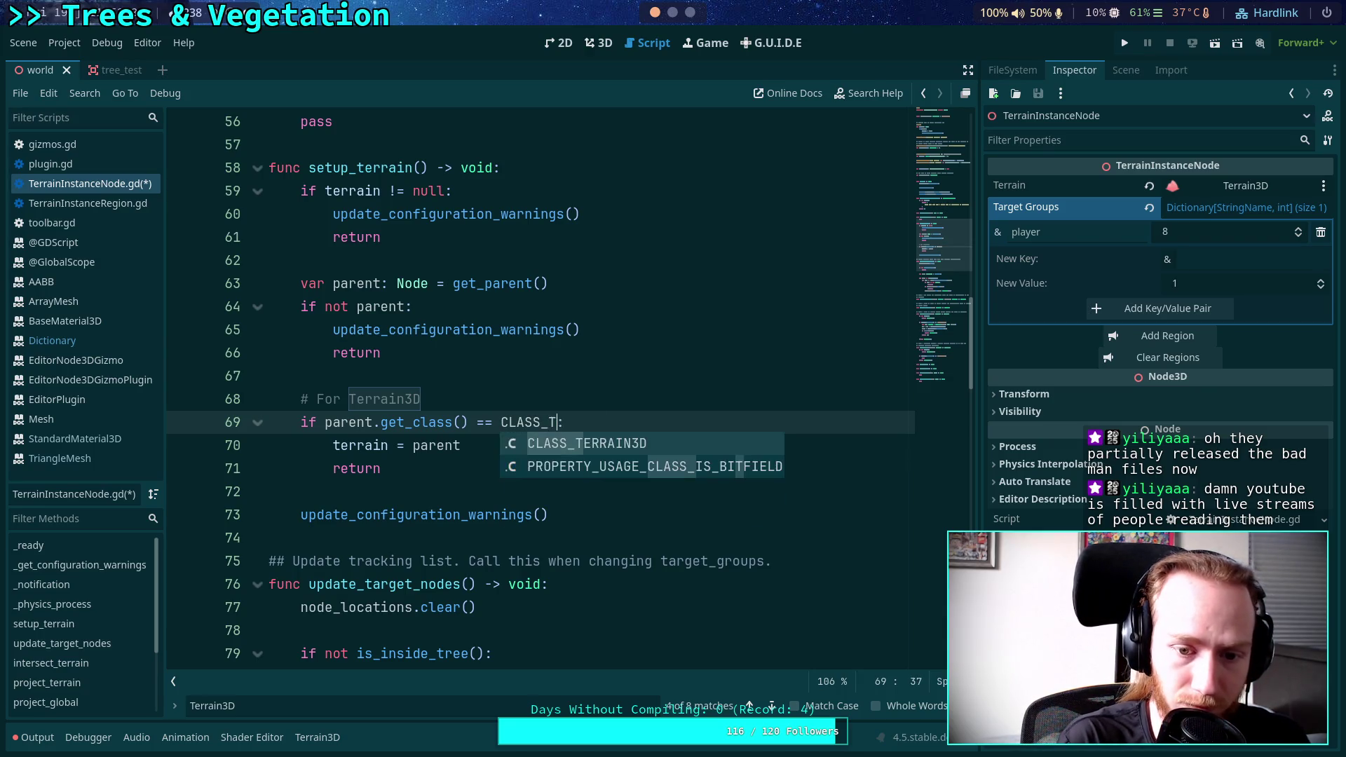
key("Return")
Replace the &'Terrain3D' literals on lines 98 and 112 with CLASS_TERRAIN3D.
left_click(771, 705)
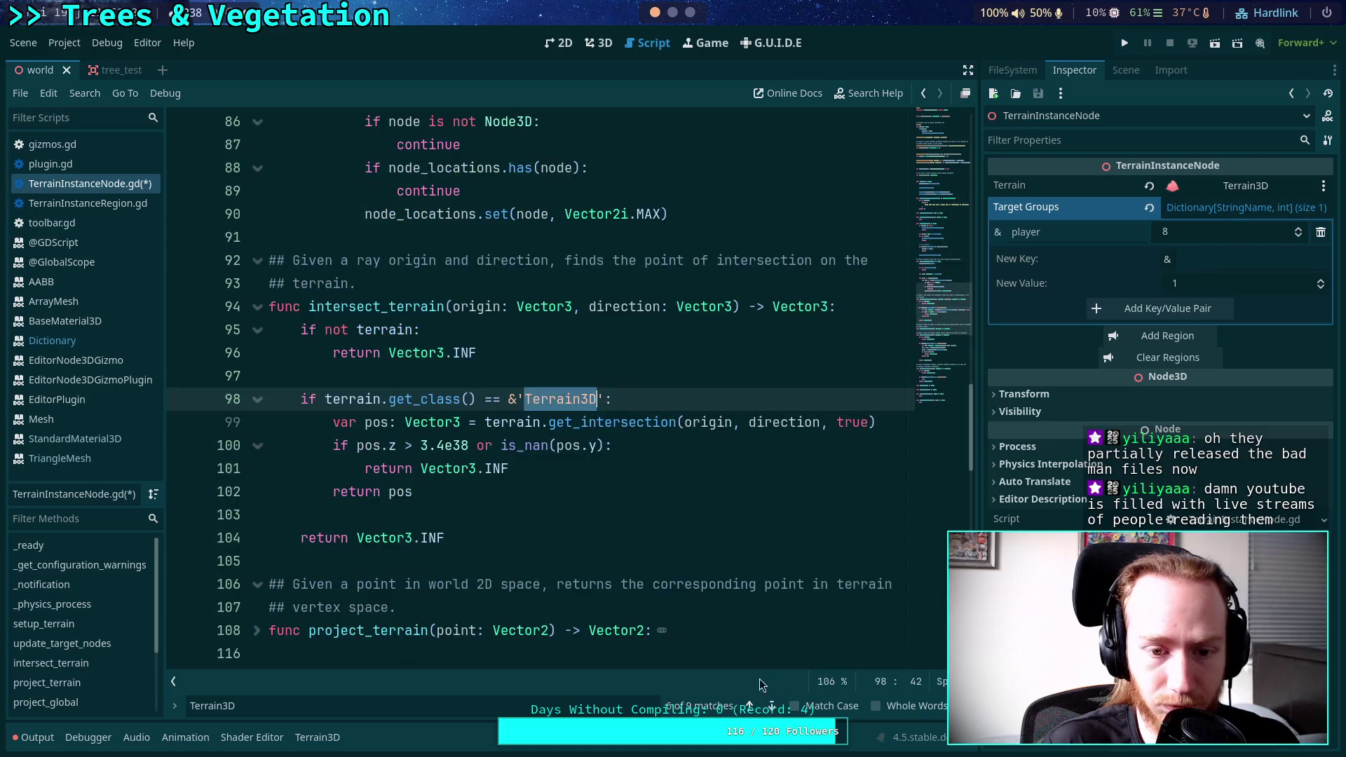
mouse_move(503, 390)
left_mouse_down()
mouse_move(605, 391)
mouse_move(509, 391)
left_mouse_up()
type("CLASS")
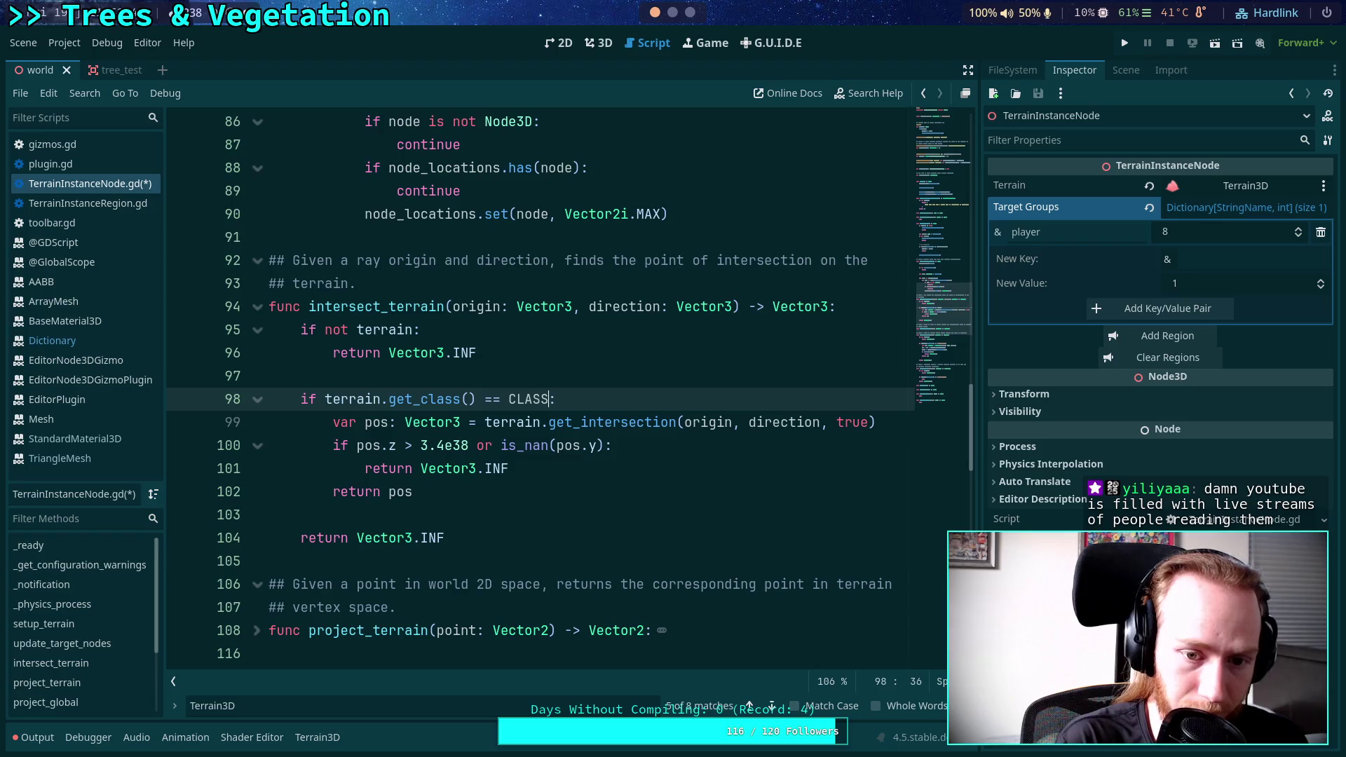
key("Return")
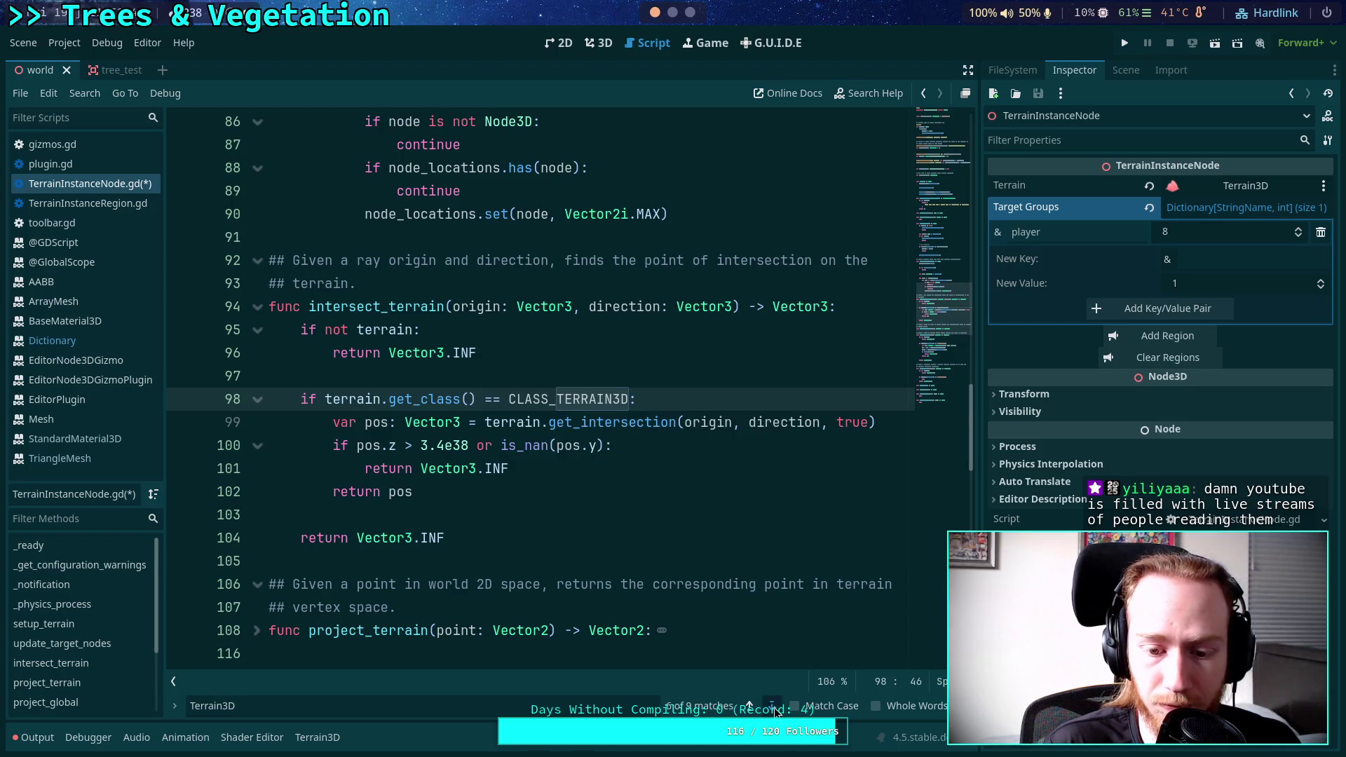
key("F3")
left_click_drag(510, 401, 606, 400)
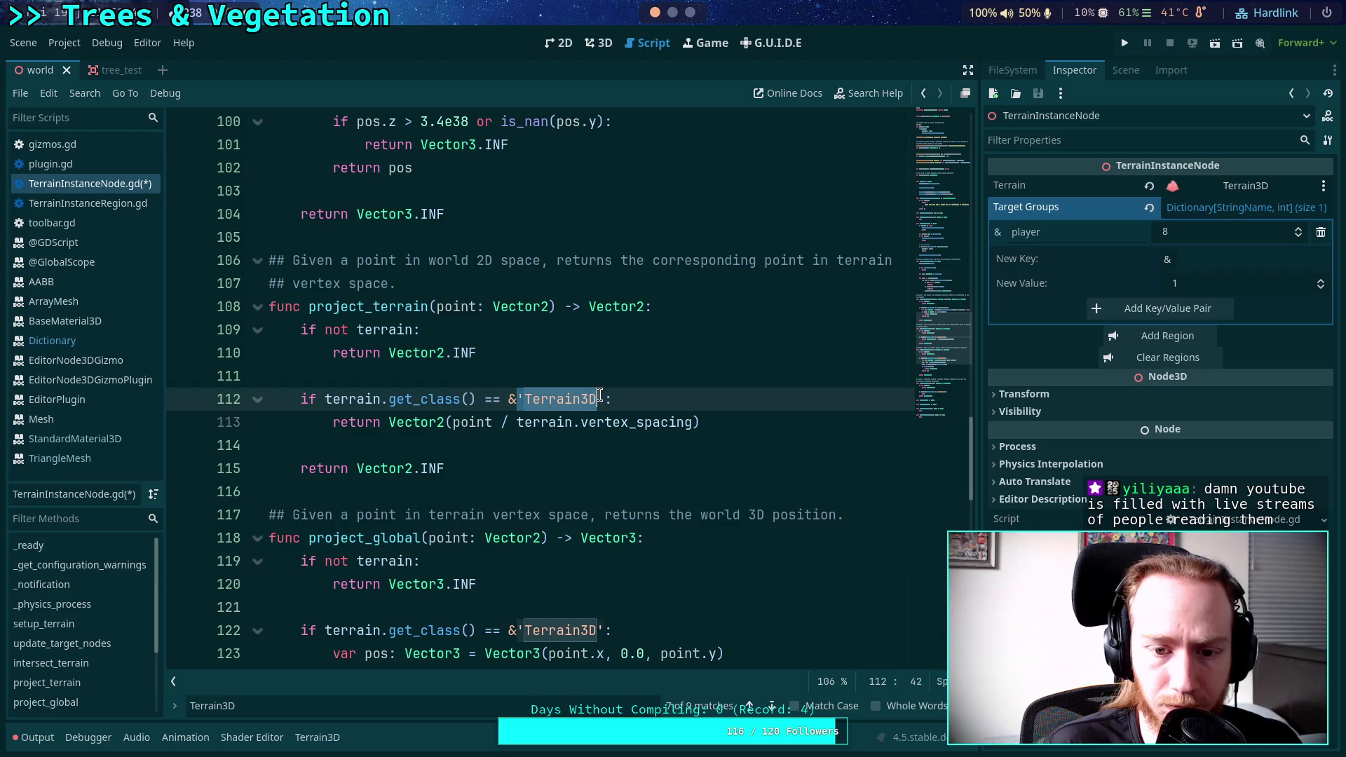
type("CLAS")
type("TERRAIN")
key("Return")
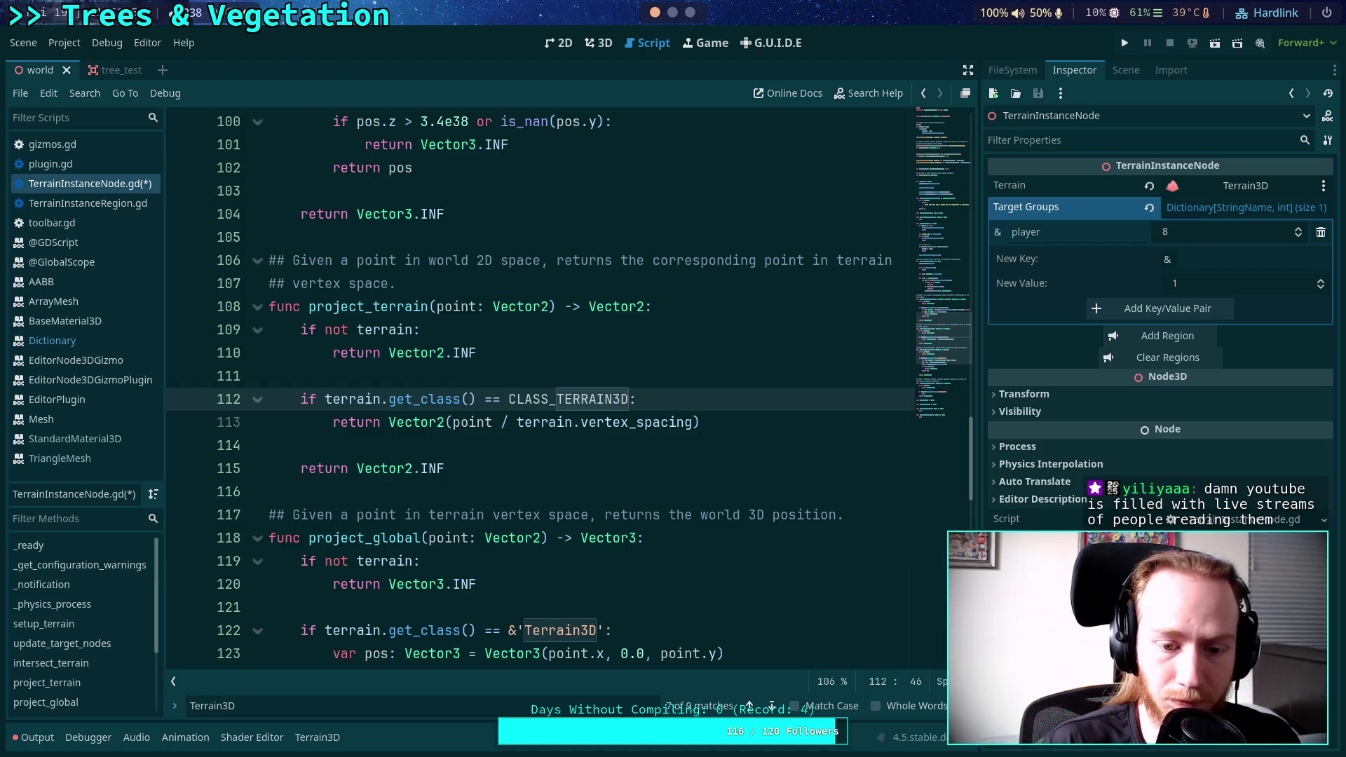
Copy CLASS_TERRAIN3D and paste it over the literals on lines 122 and 138.
scroll(606, 498, "down", 2)
double_click(542, 250)
key("ctrl+c")
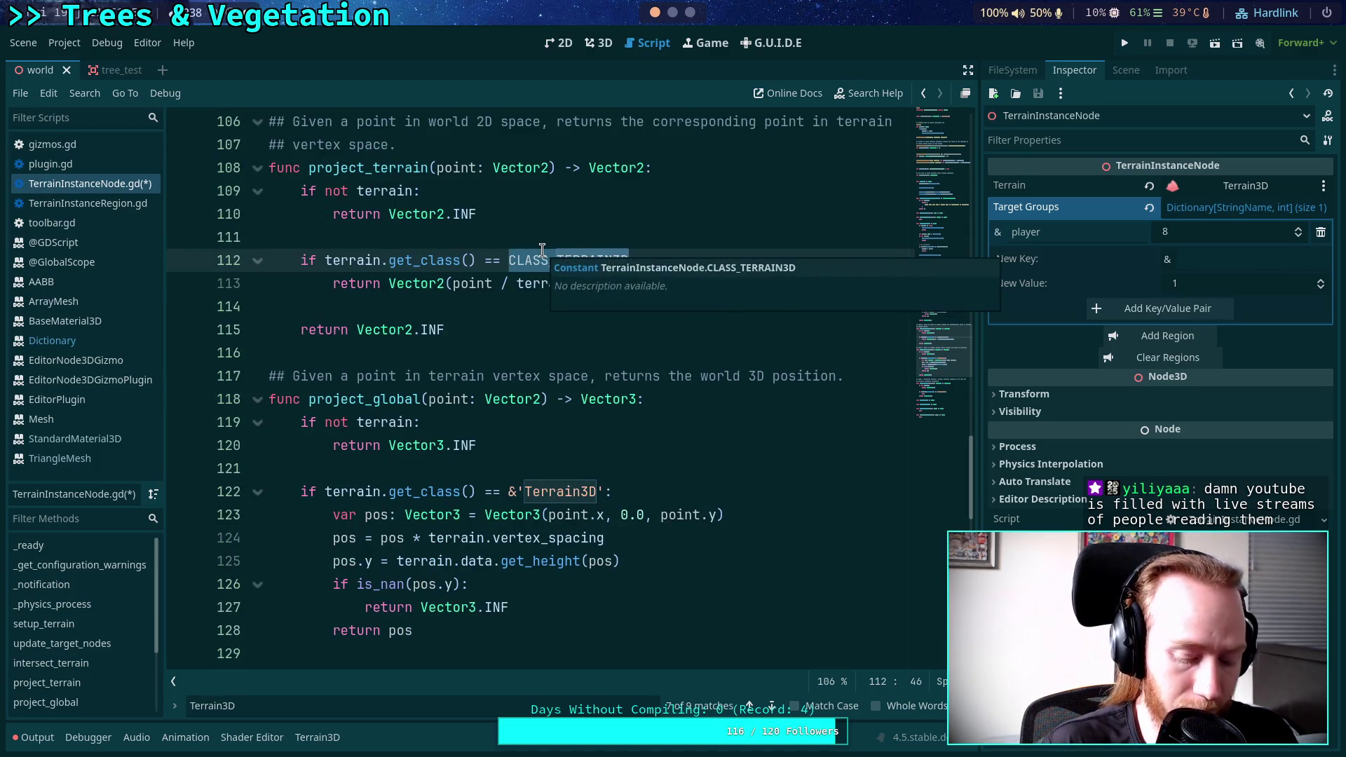
left_click_drag(510, 492, 603, 486)
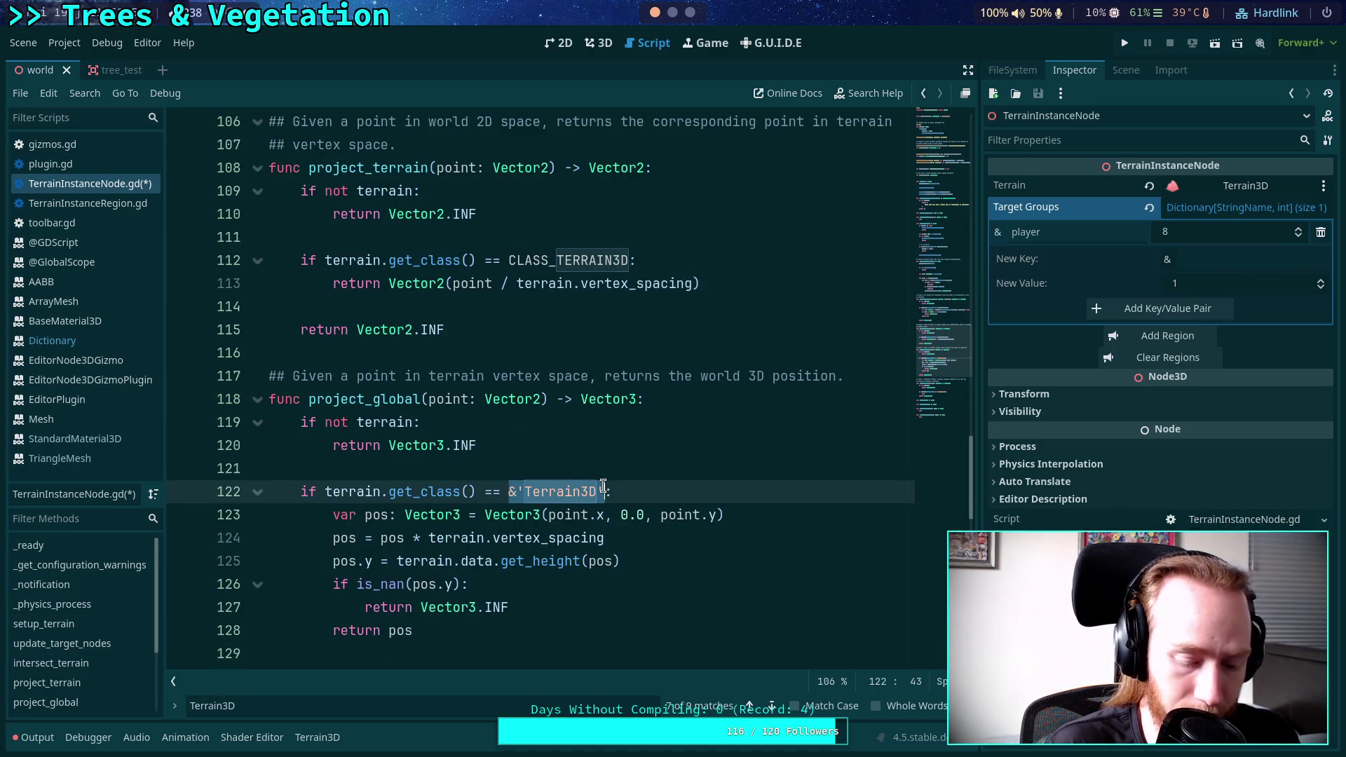
key("ctrl+v")
left_click(772, 706)
left_click_drag(508, 399, 608, 399)
key("ctrl+v")
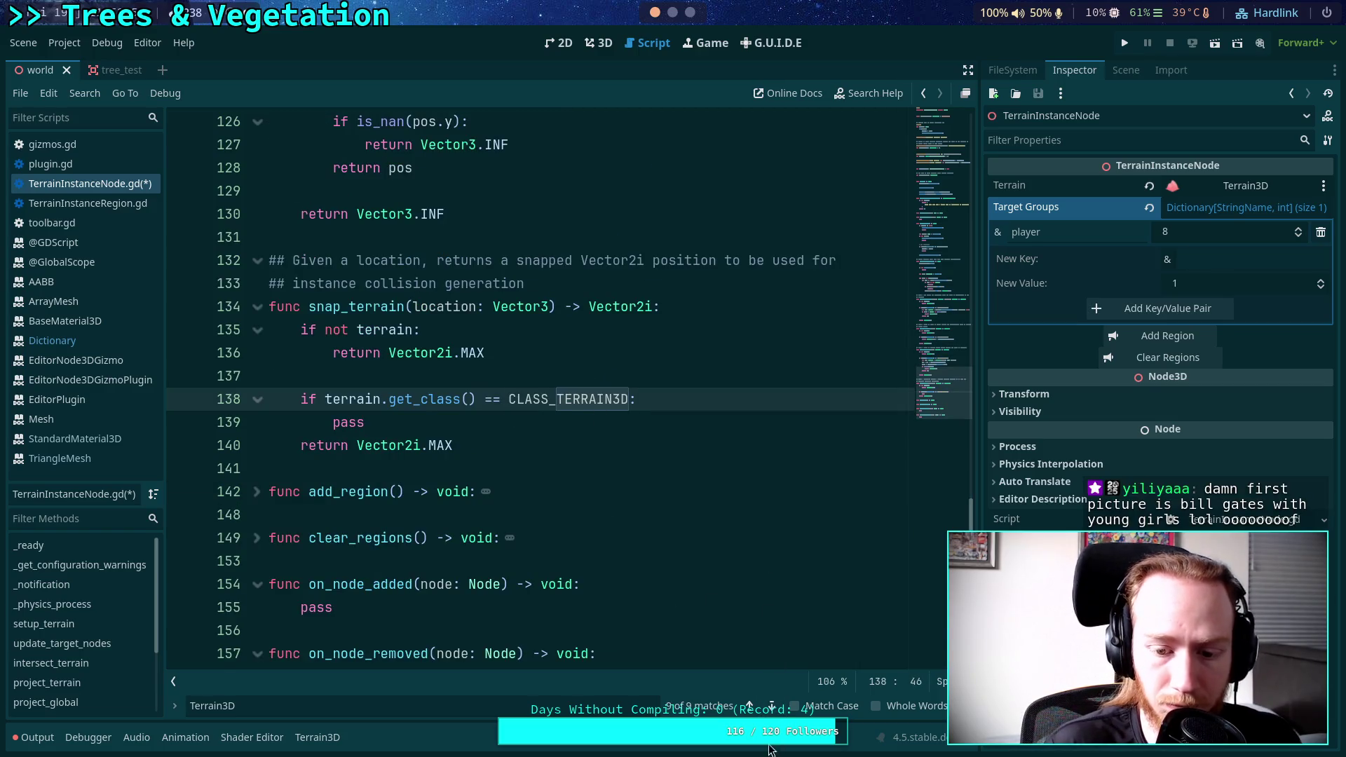